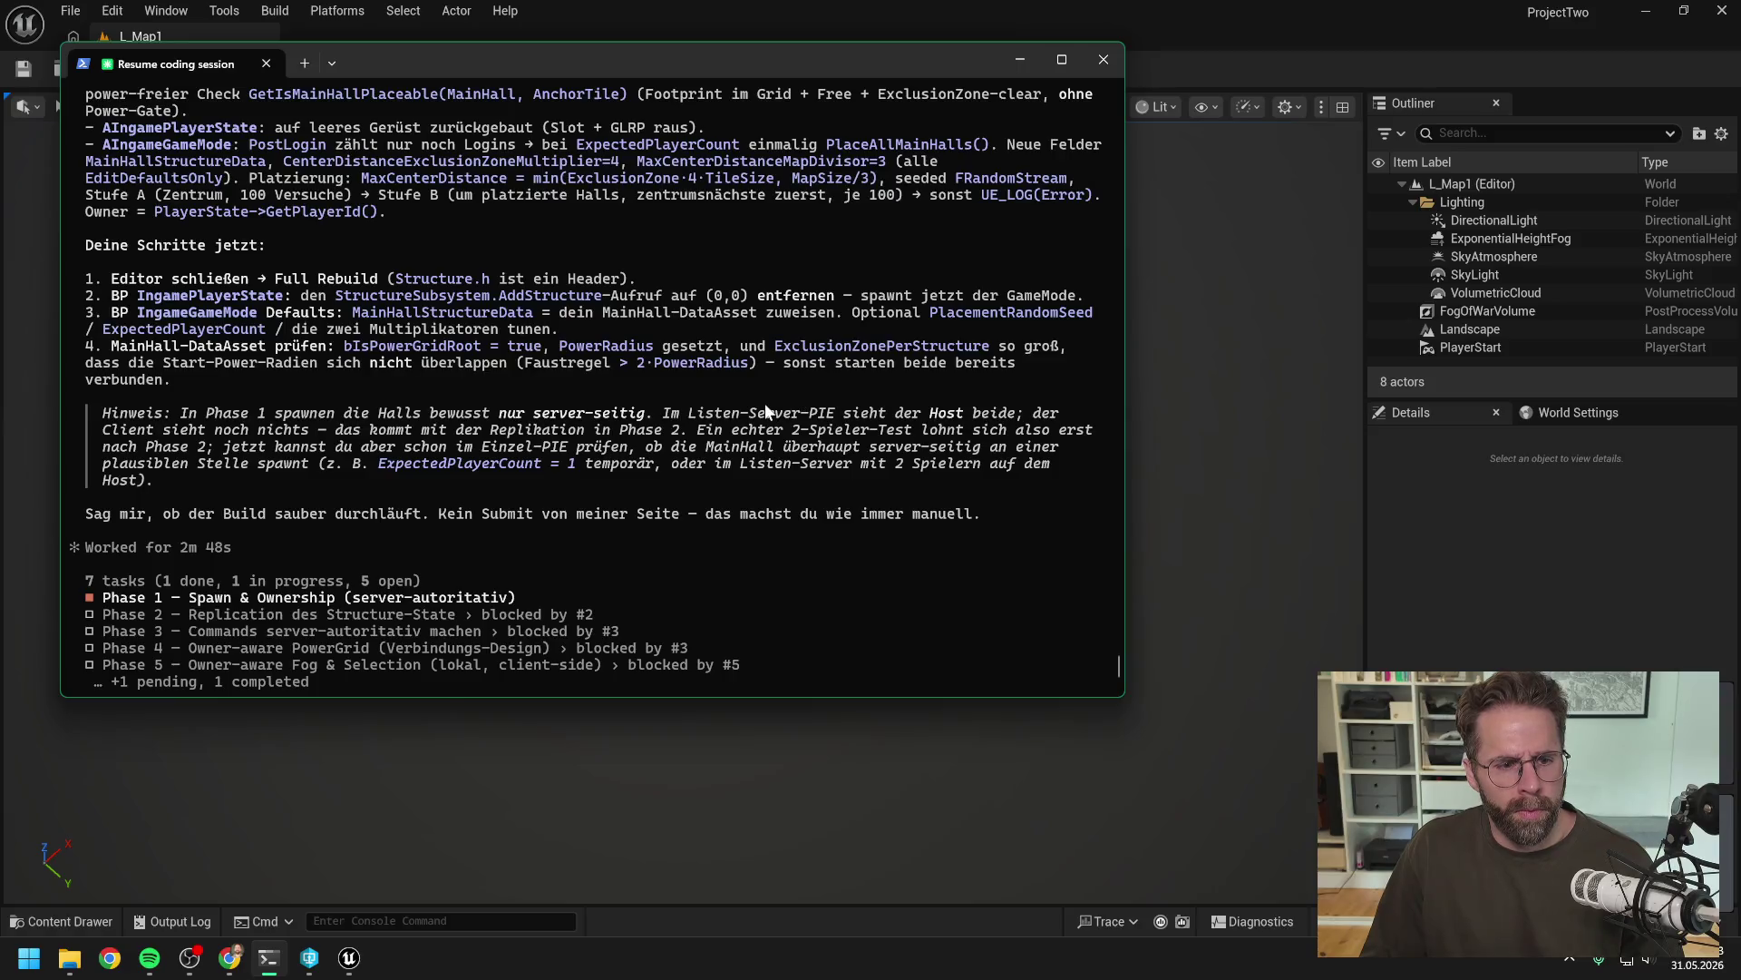
# In Unreal, search the Content Drawer for 'ingame player state' and open the A_IngamePlayerState Blueprint
pyautogui.scroll(1, 759, 408)
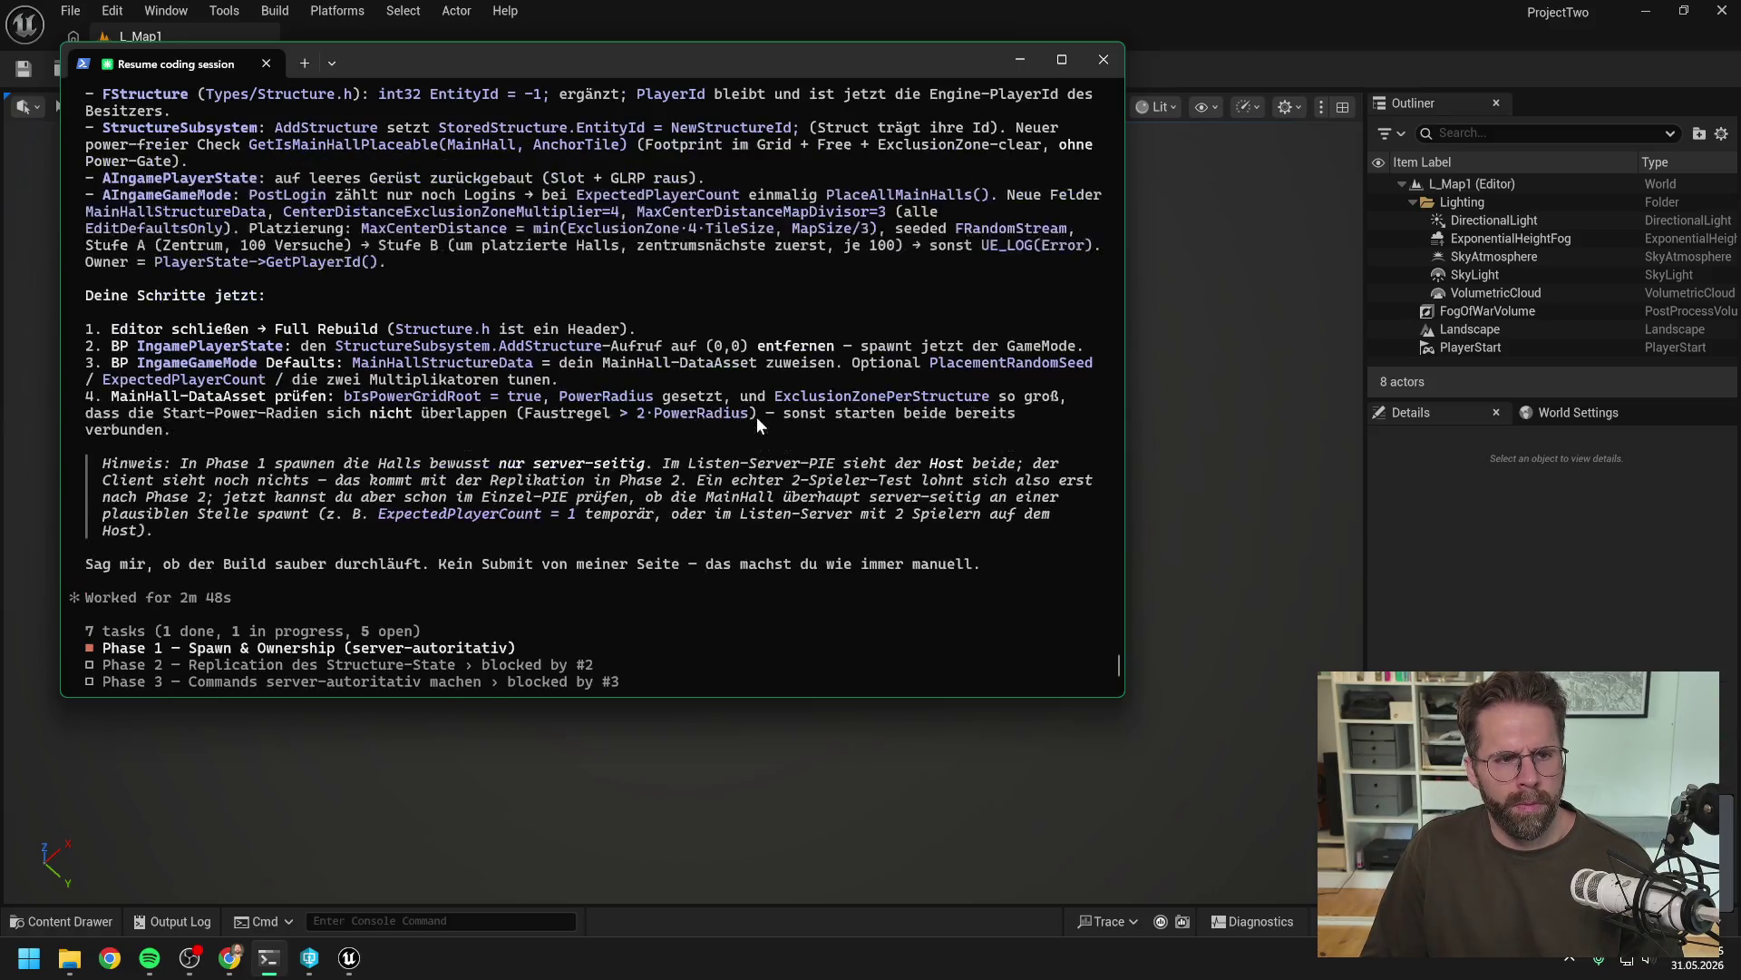
pyautogui.scroll(4, 756, 416)
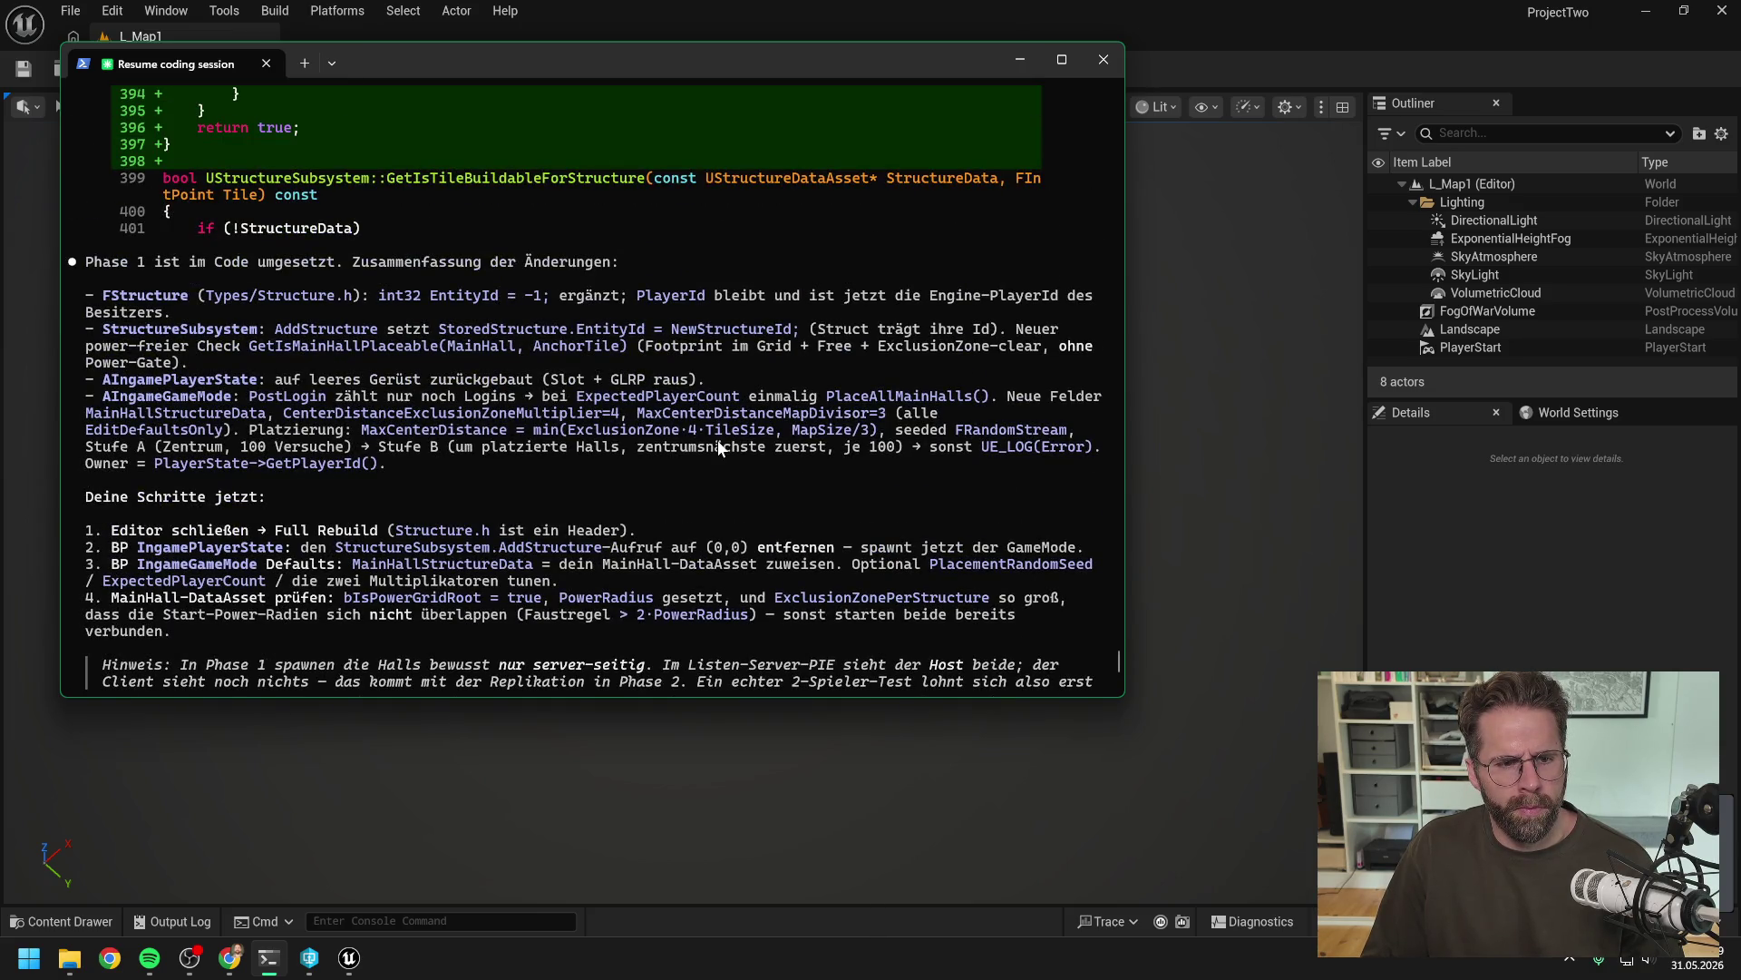
pyautogui.scroll(-1, 716, 444)
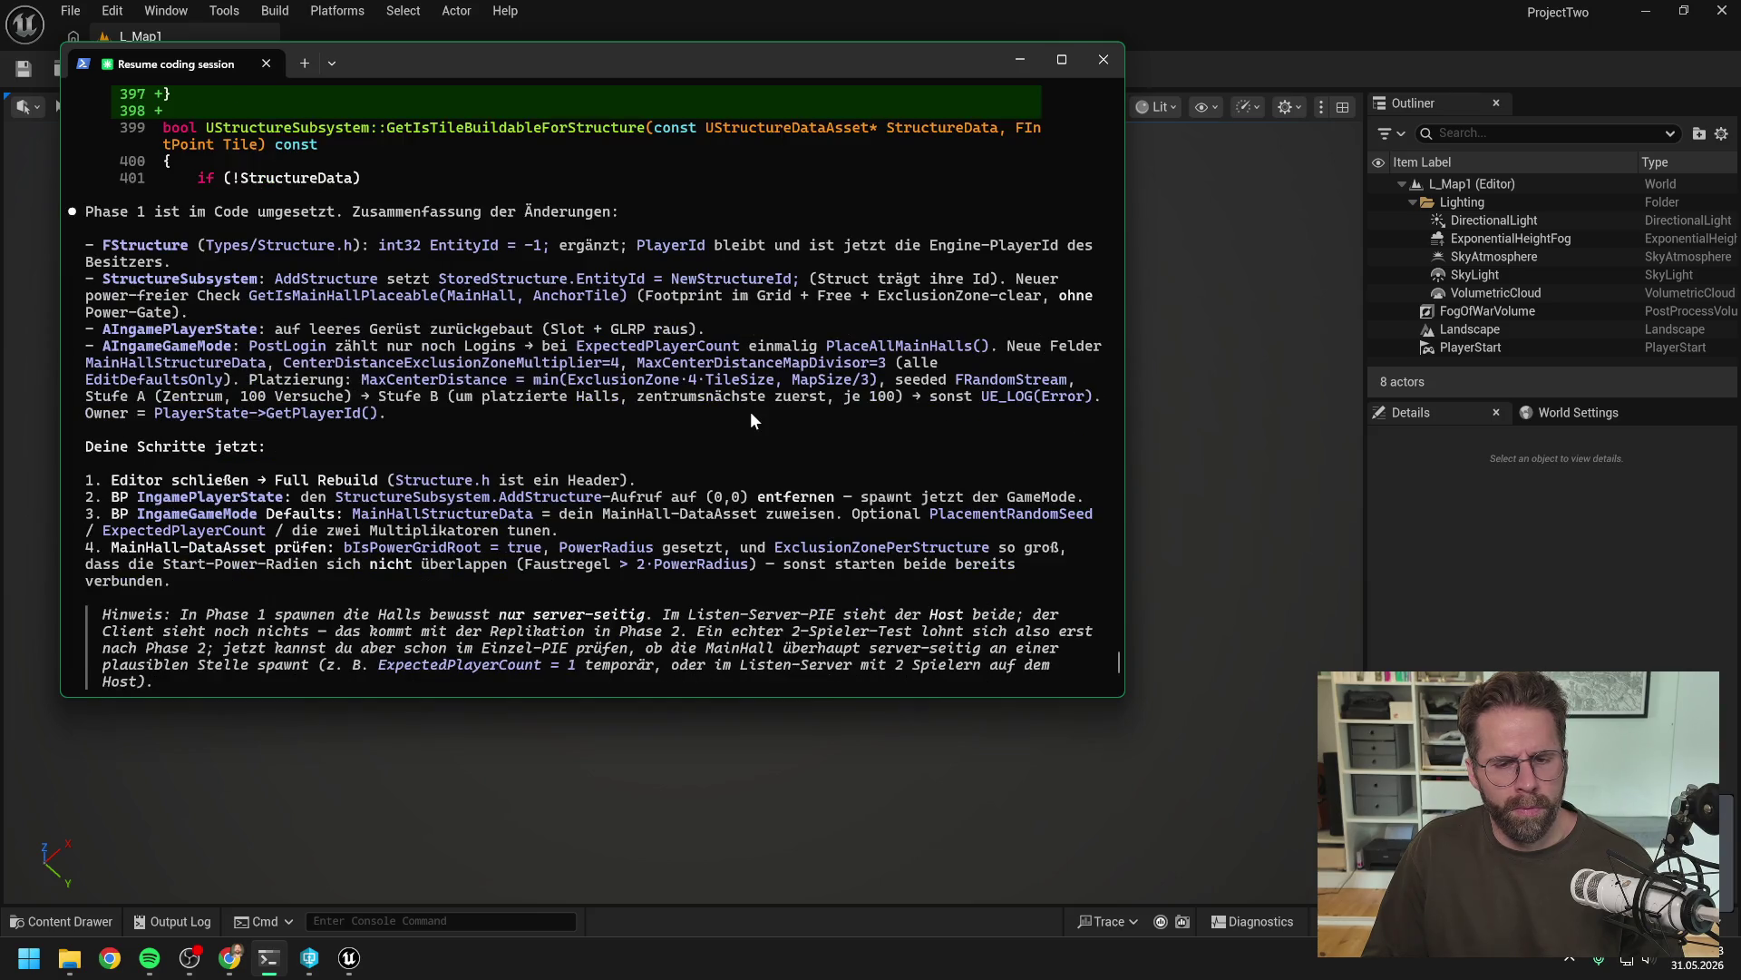
pyautogui.scroll(-1, 750, 414)
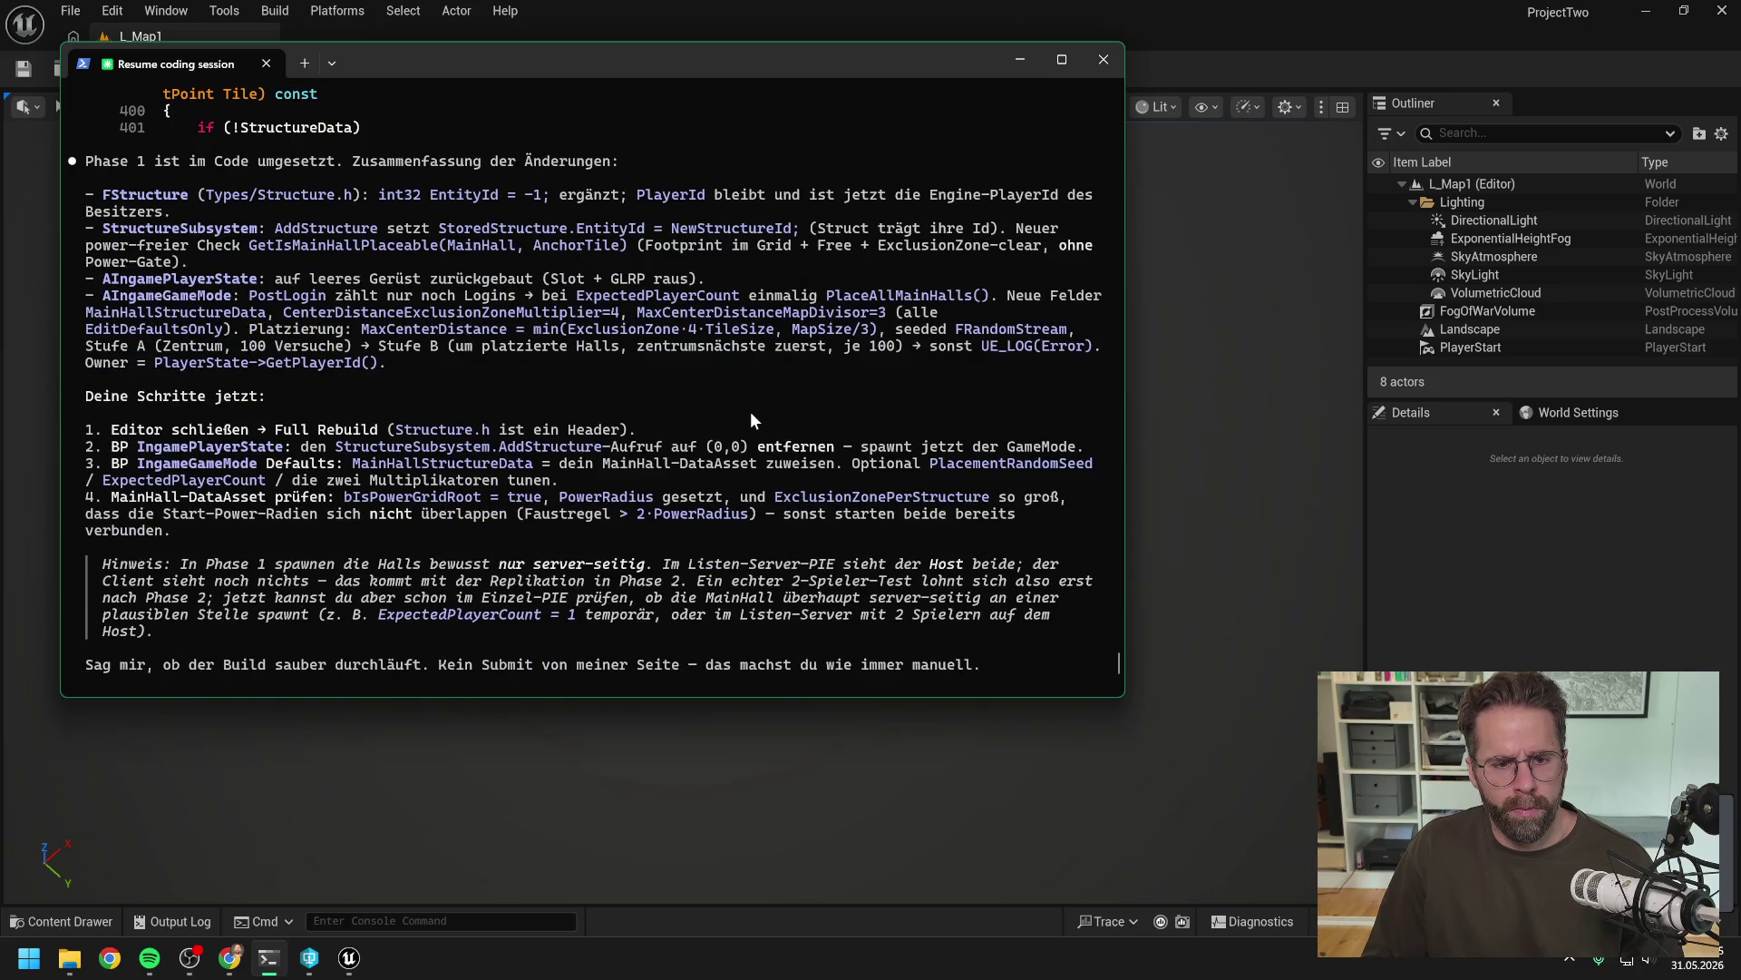
pyautogui.click(1504, 608)
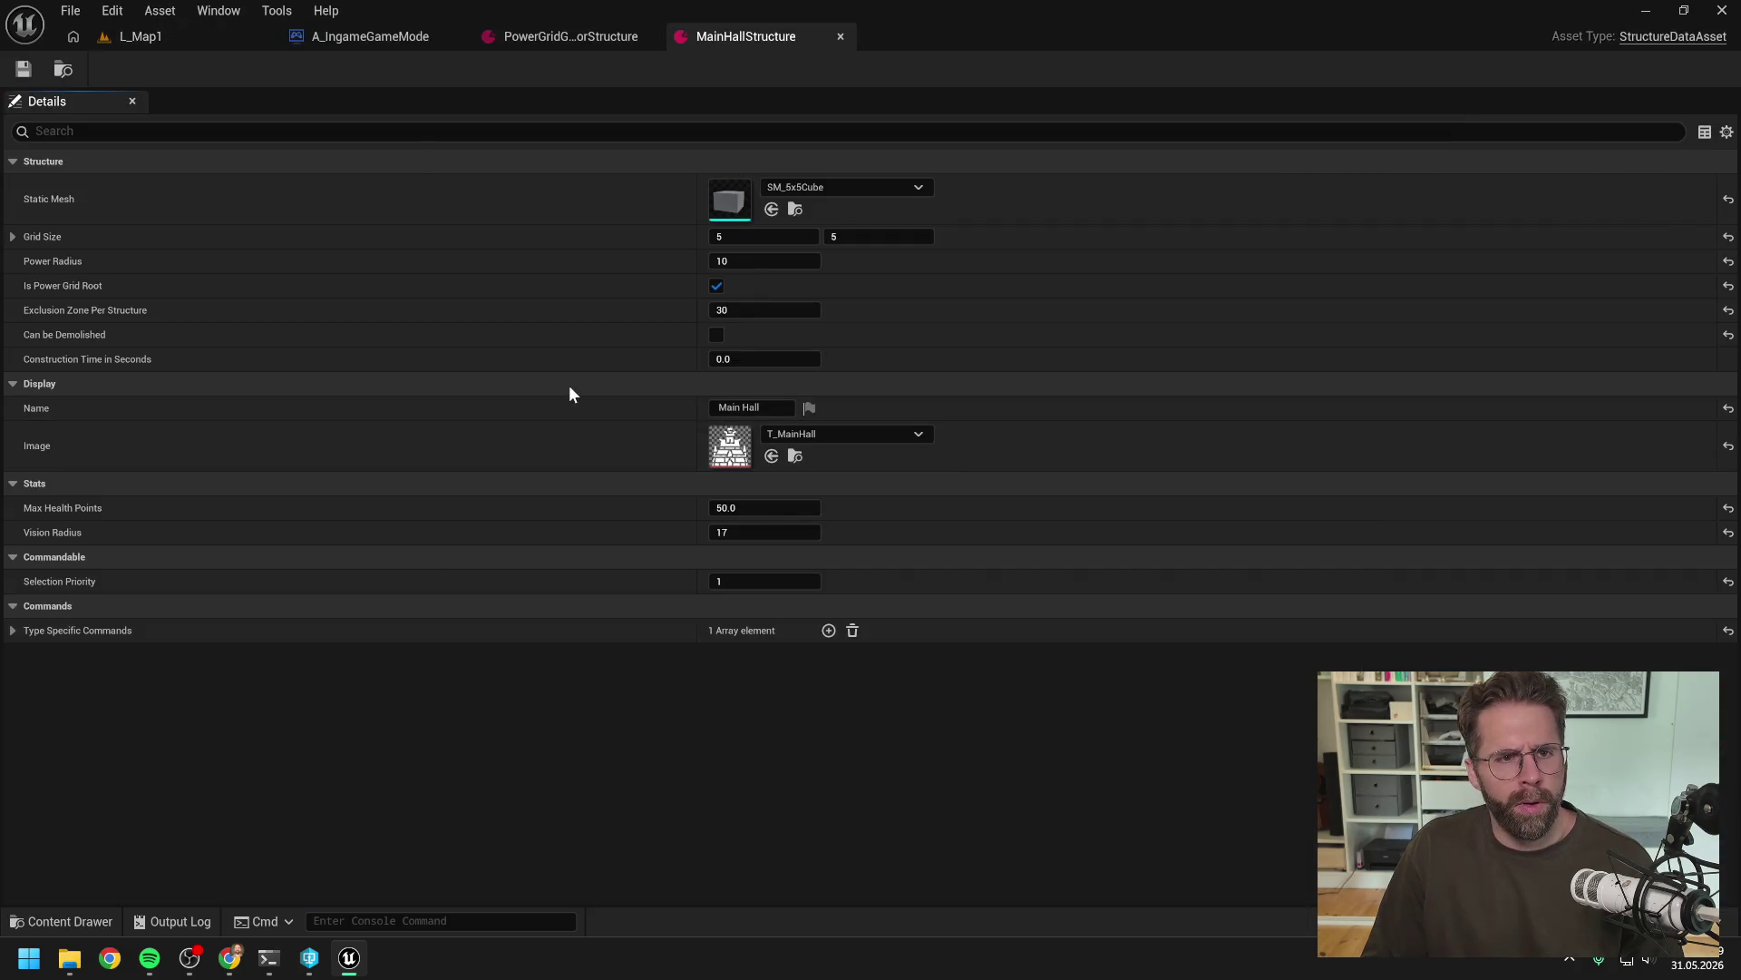
pyautogui.hotkey('ctrl', 'space')
pyautogui.click(524, 638)
pyautogui.write('ingame ')
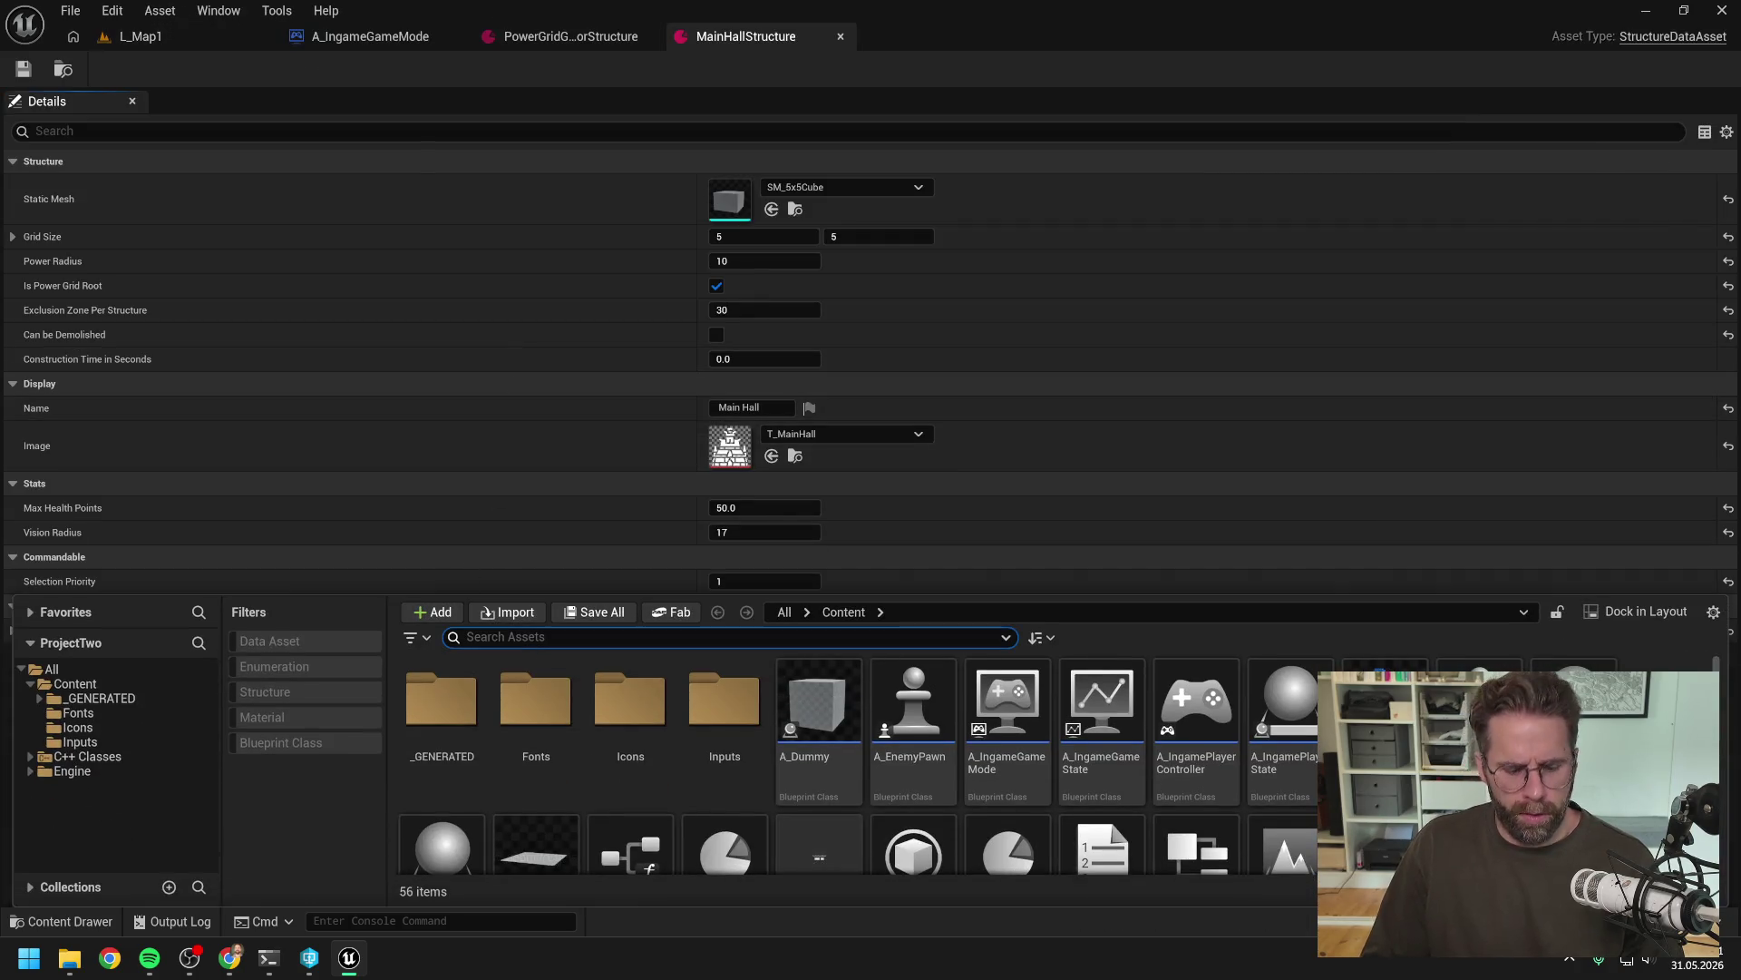
pyautogui.write('player state')
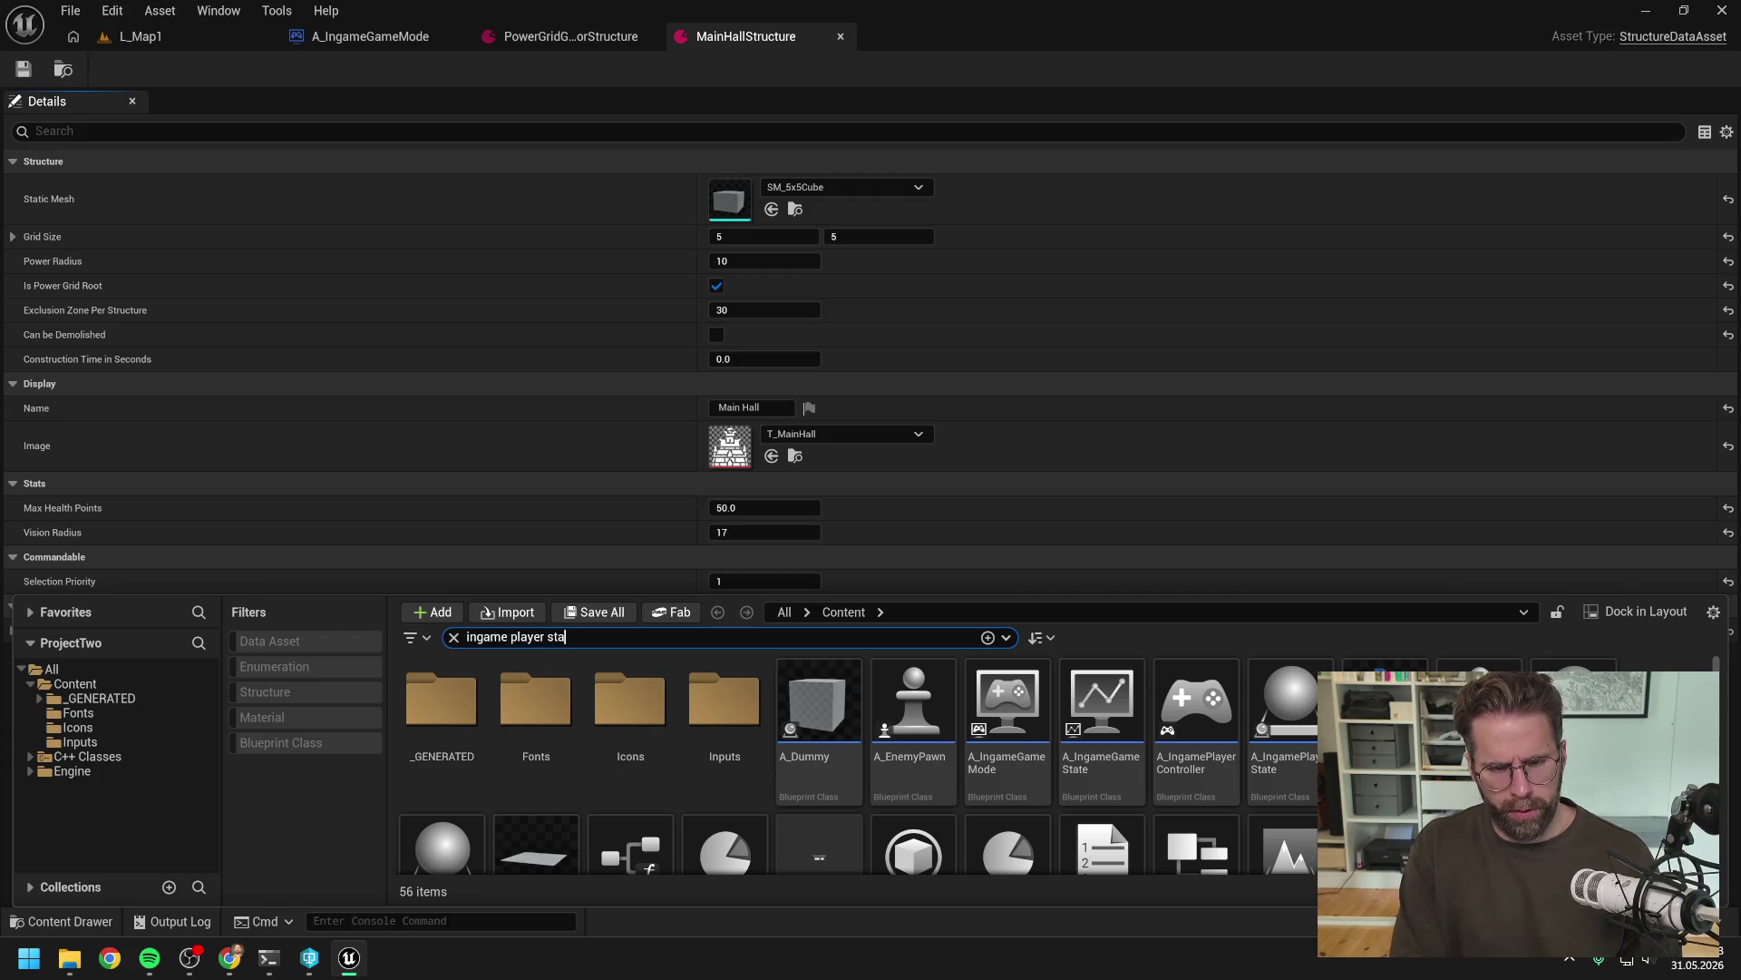
pyautogui.doubleClick(463, 690)
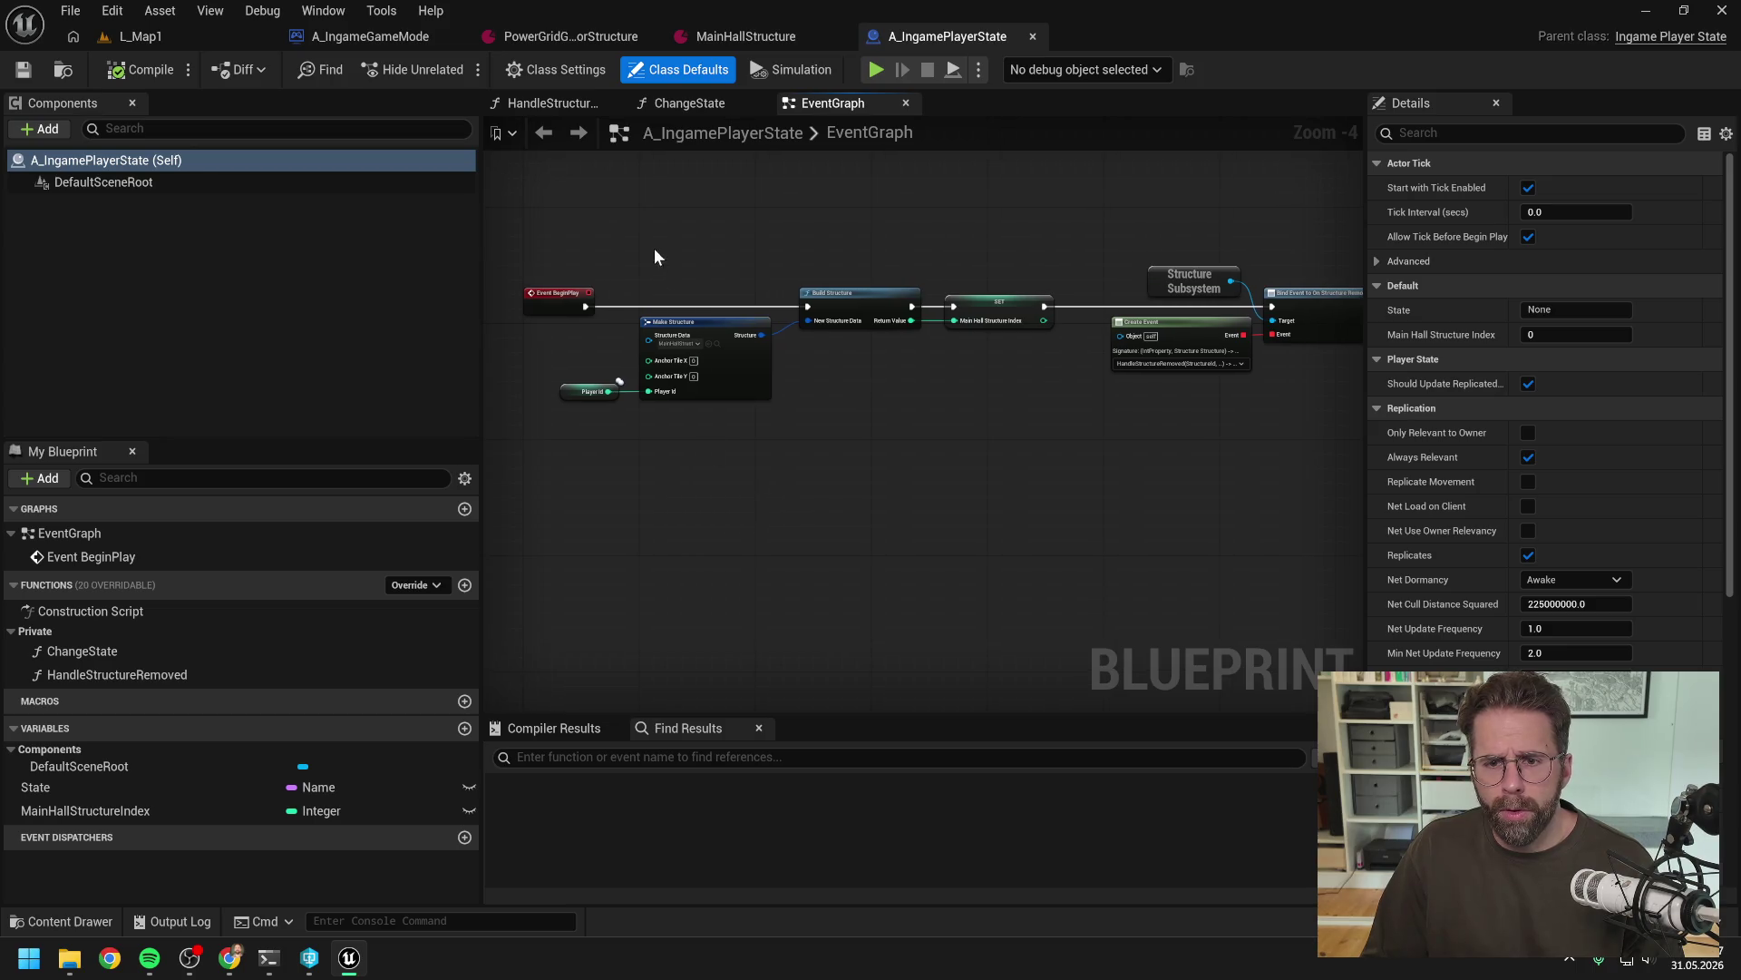
# Inspect the BeginPlay Make Structure, Build Structure, SET and Player Id nodes, then return to Claude Code
pyautogui.moveTo(655, 248); pyautogui.dragTo(964, 428)
pyautogui.keyDown('ctrl'); pyautogui.click(590, 391); pyautogui.keyUp('ctrl')
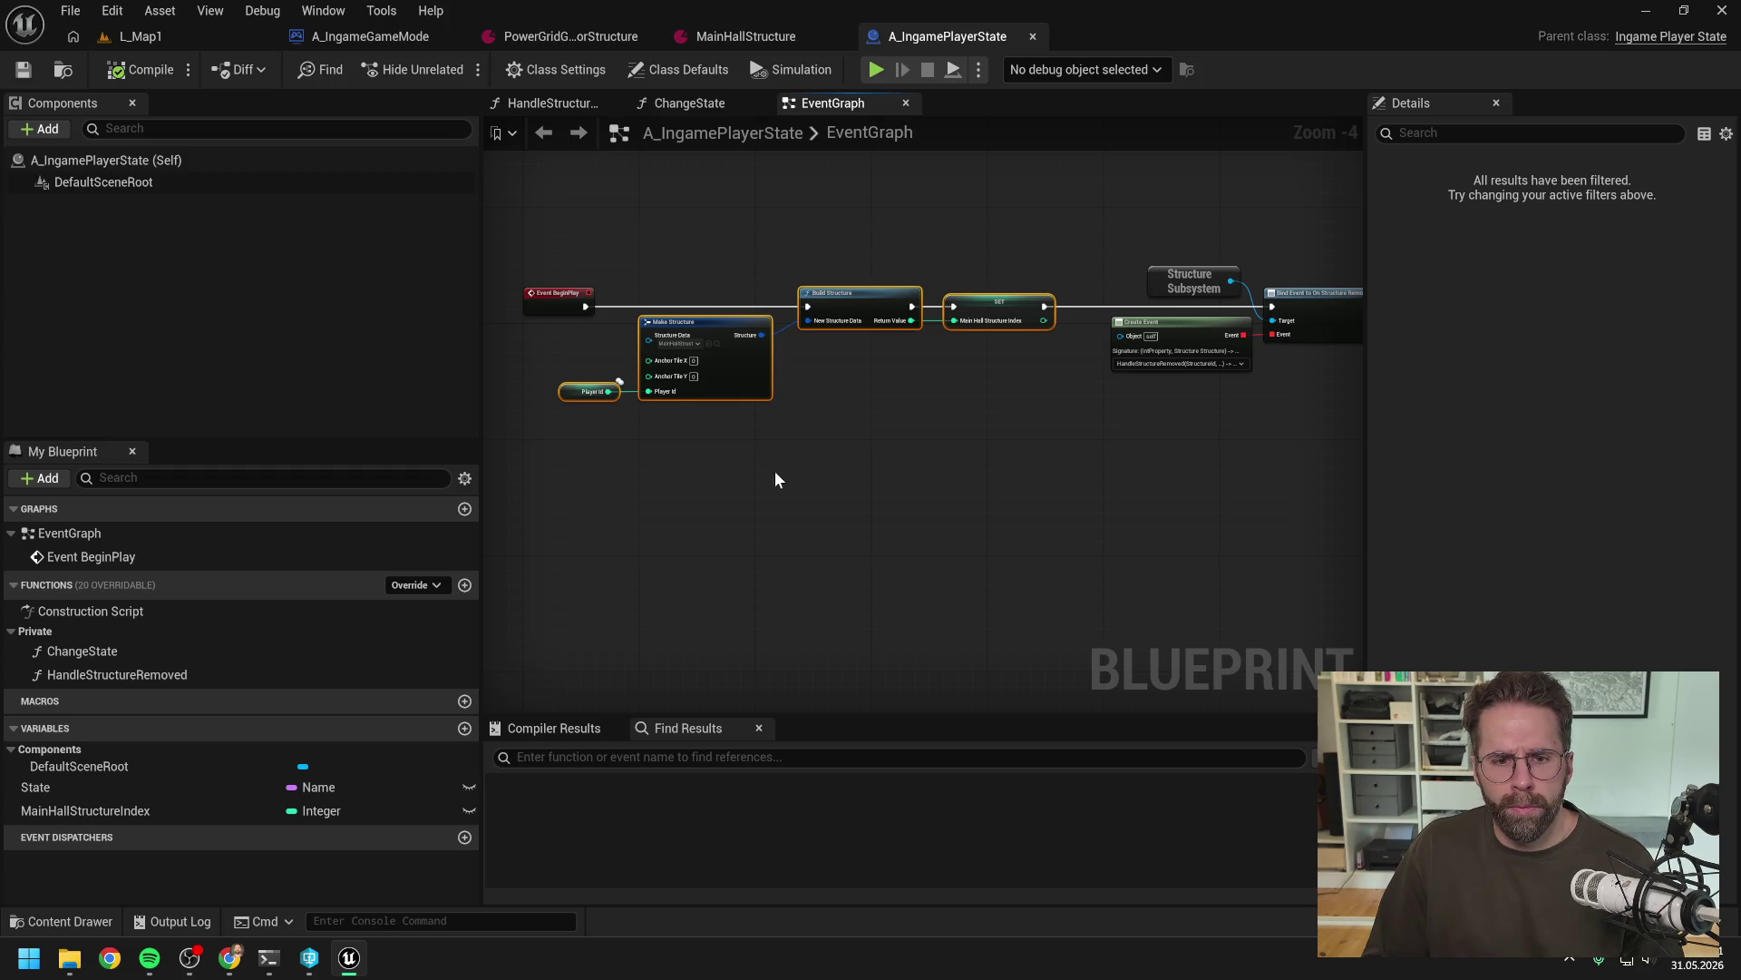
pyautogui.click(884, 481)
pyautogui.scroll(-1, 918, 464)
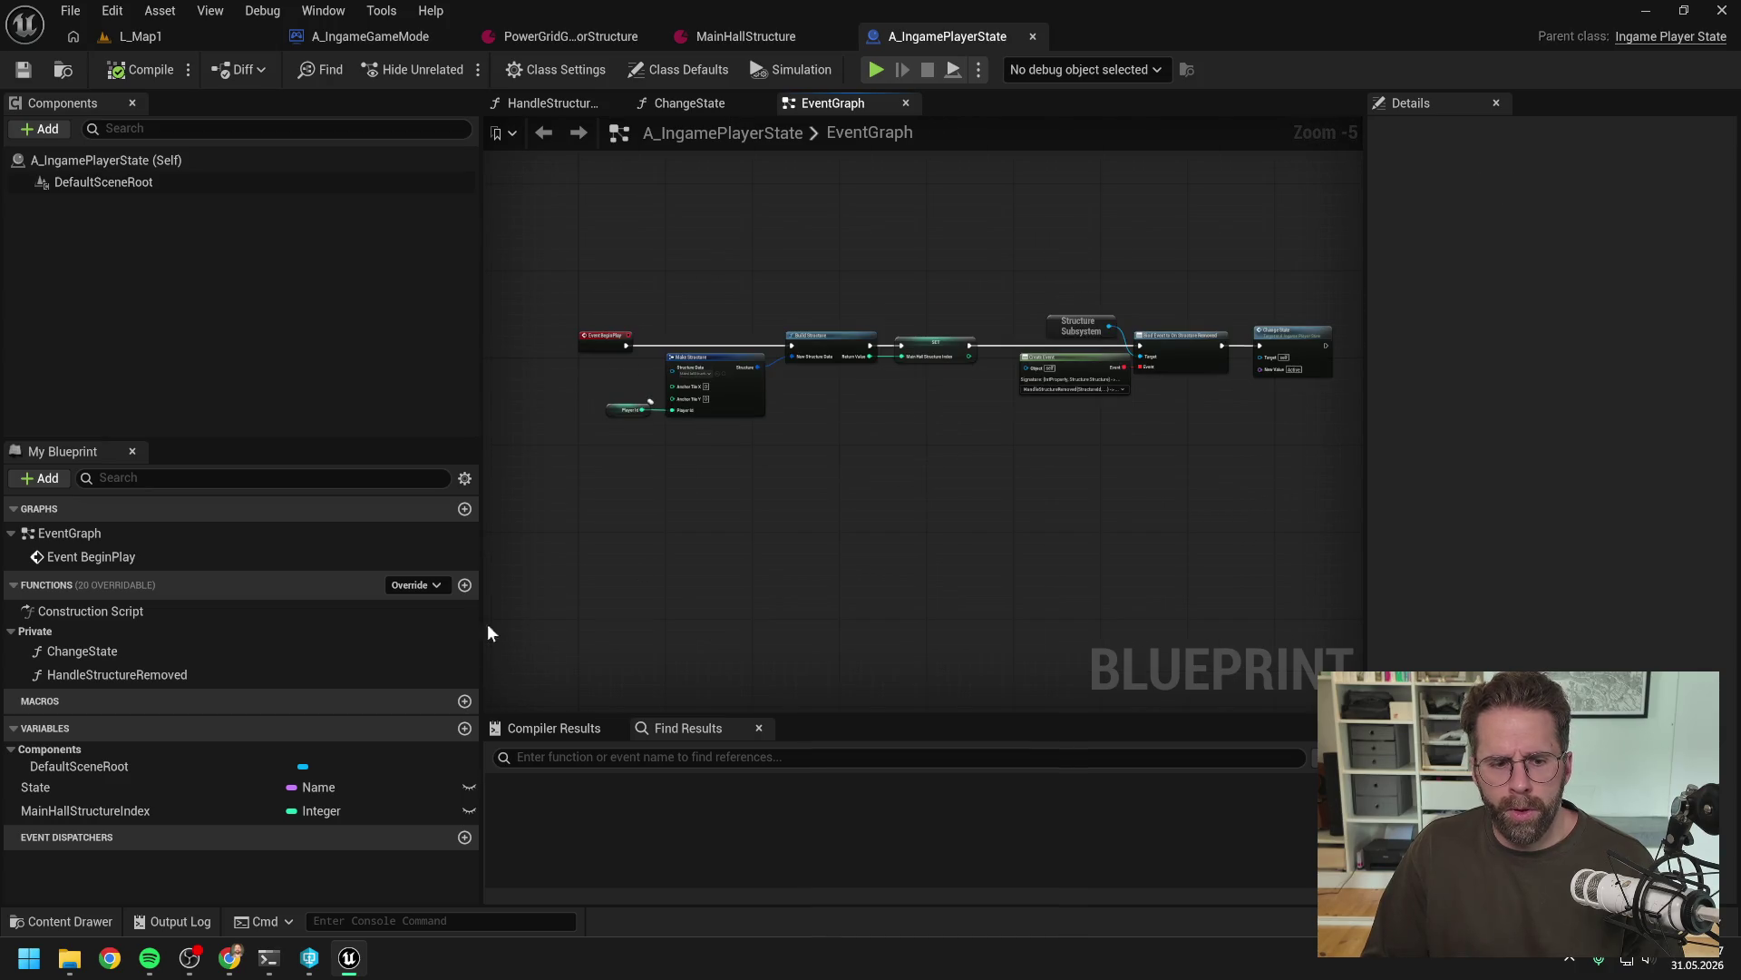
pyautogui.click(268, 957)
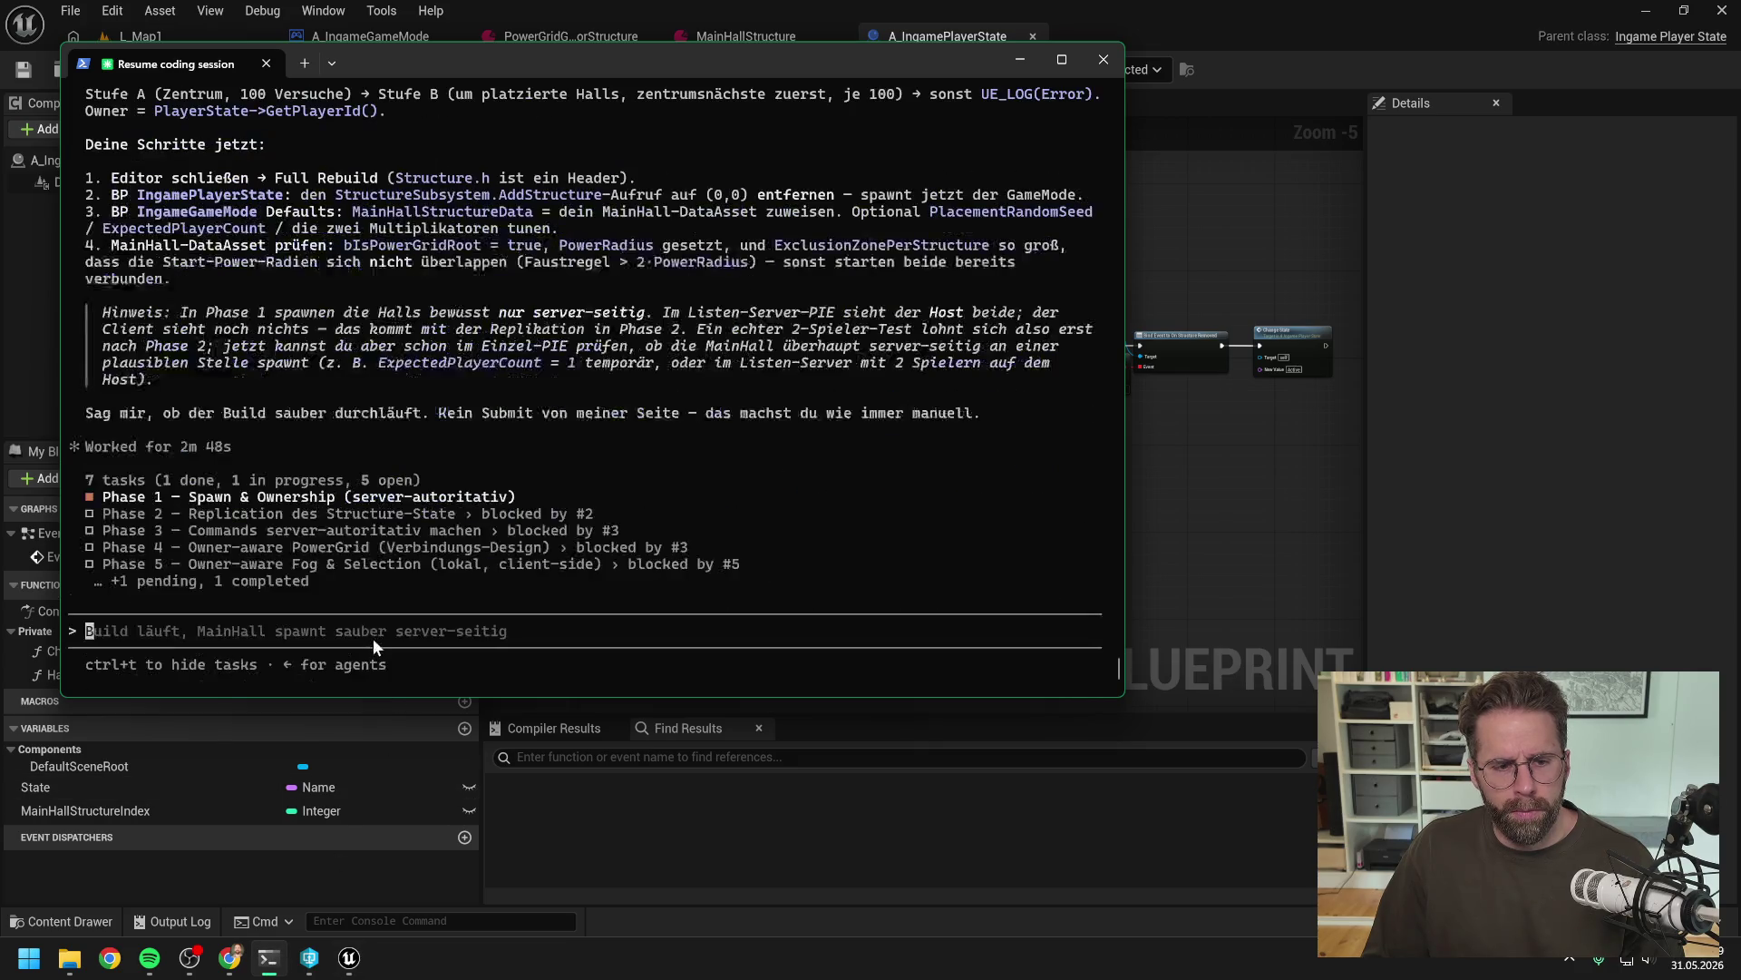
# Begin the reply proposing a new discussion of each individual player's GameLoop
pyautogui.write('bevor wir w')
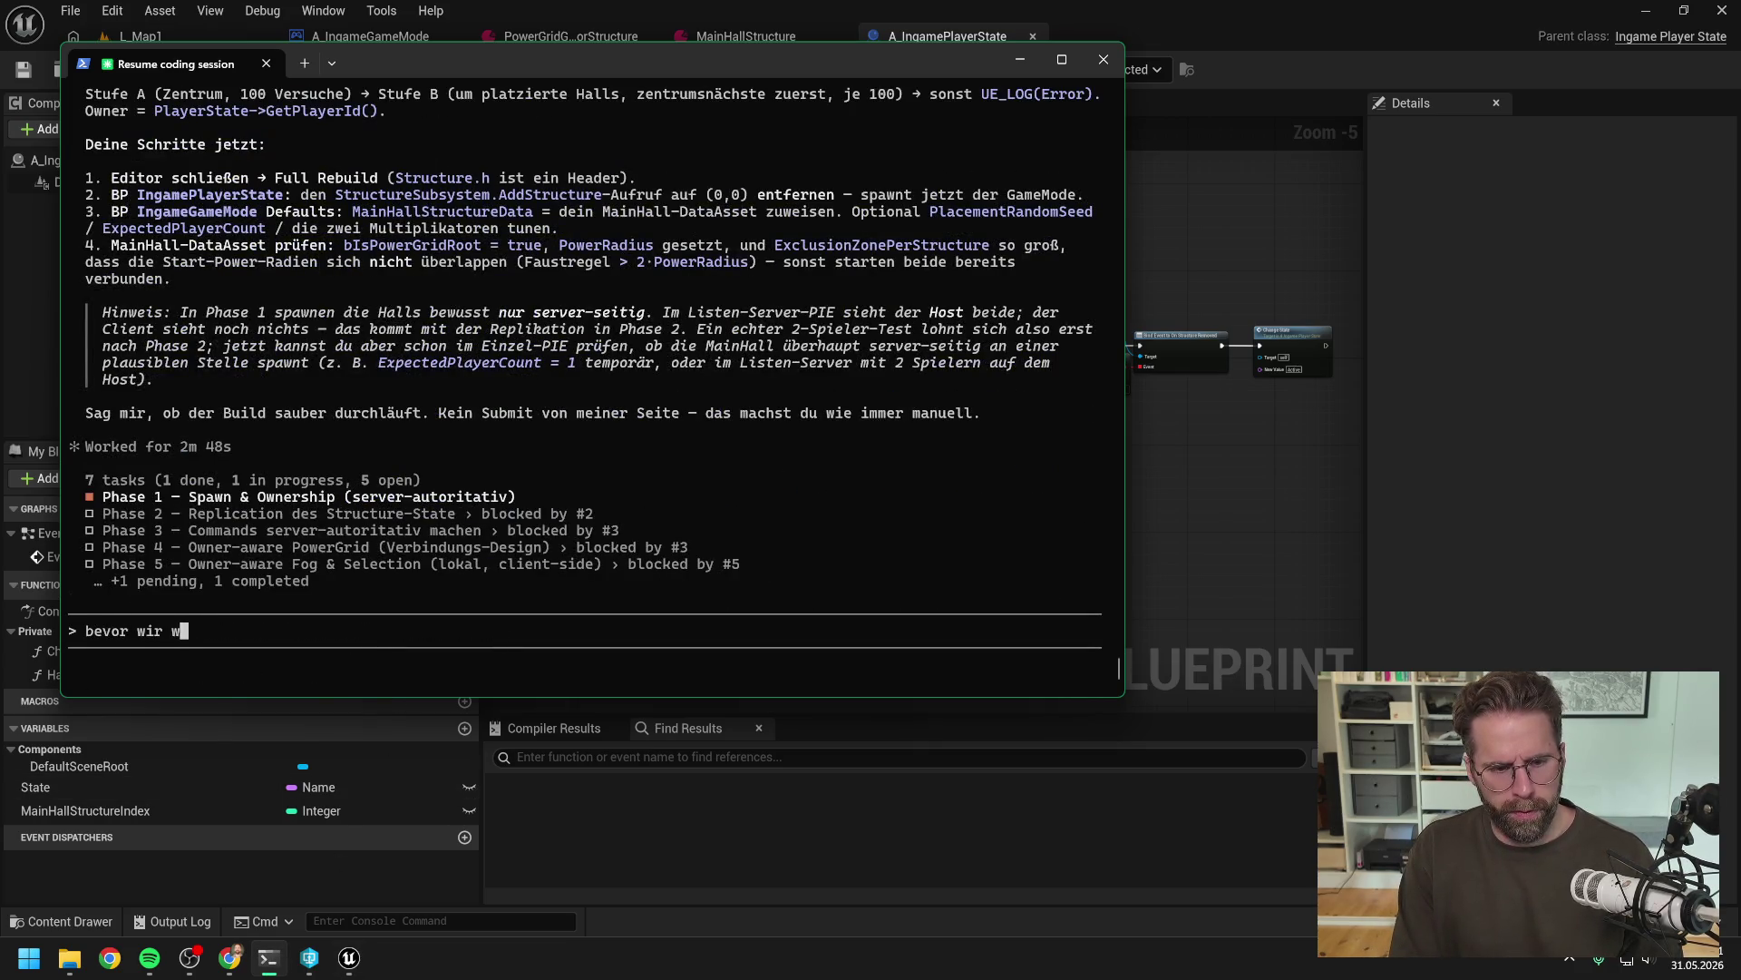
pyautogui.write('eiter mache')
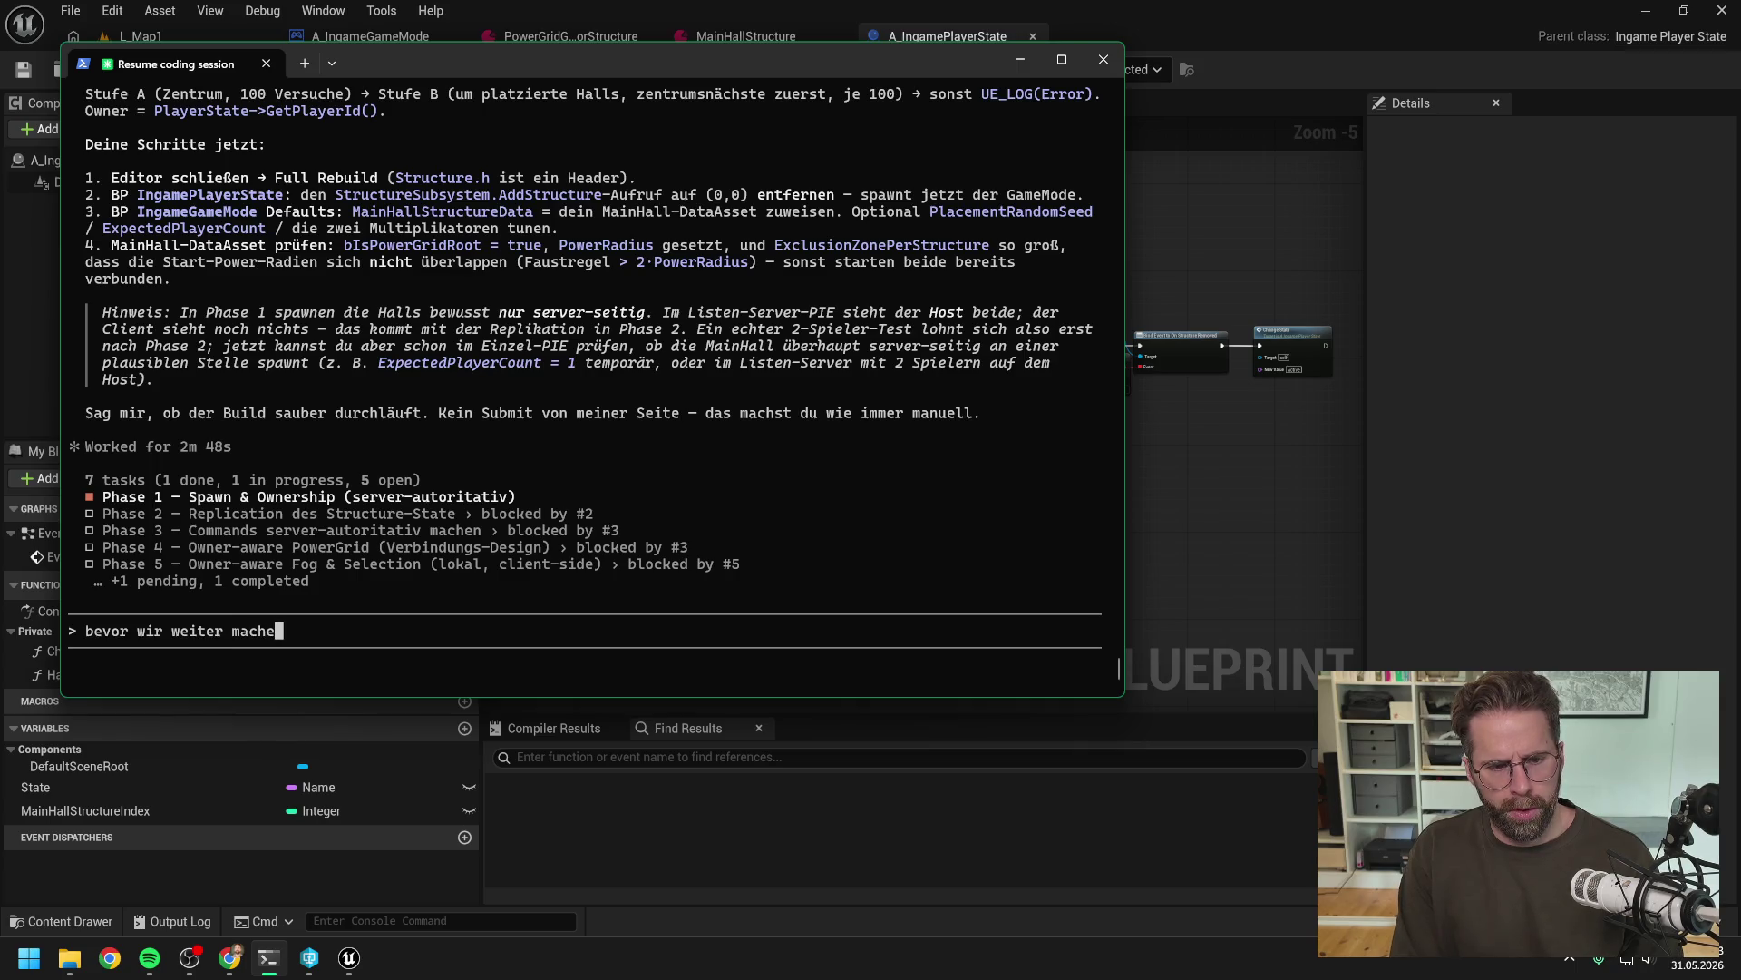
pyautogui.write(', eine neue ')
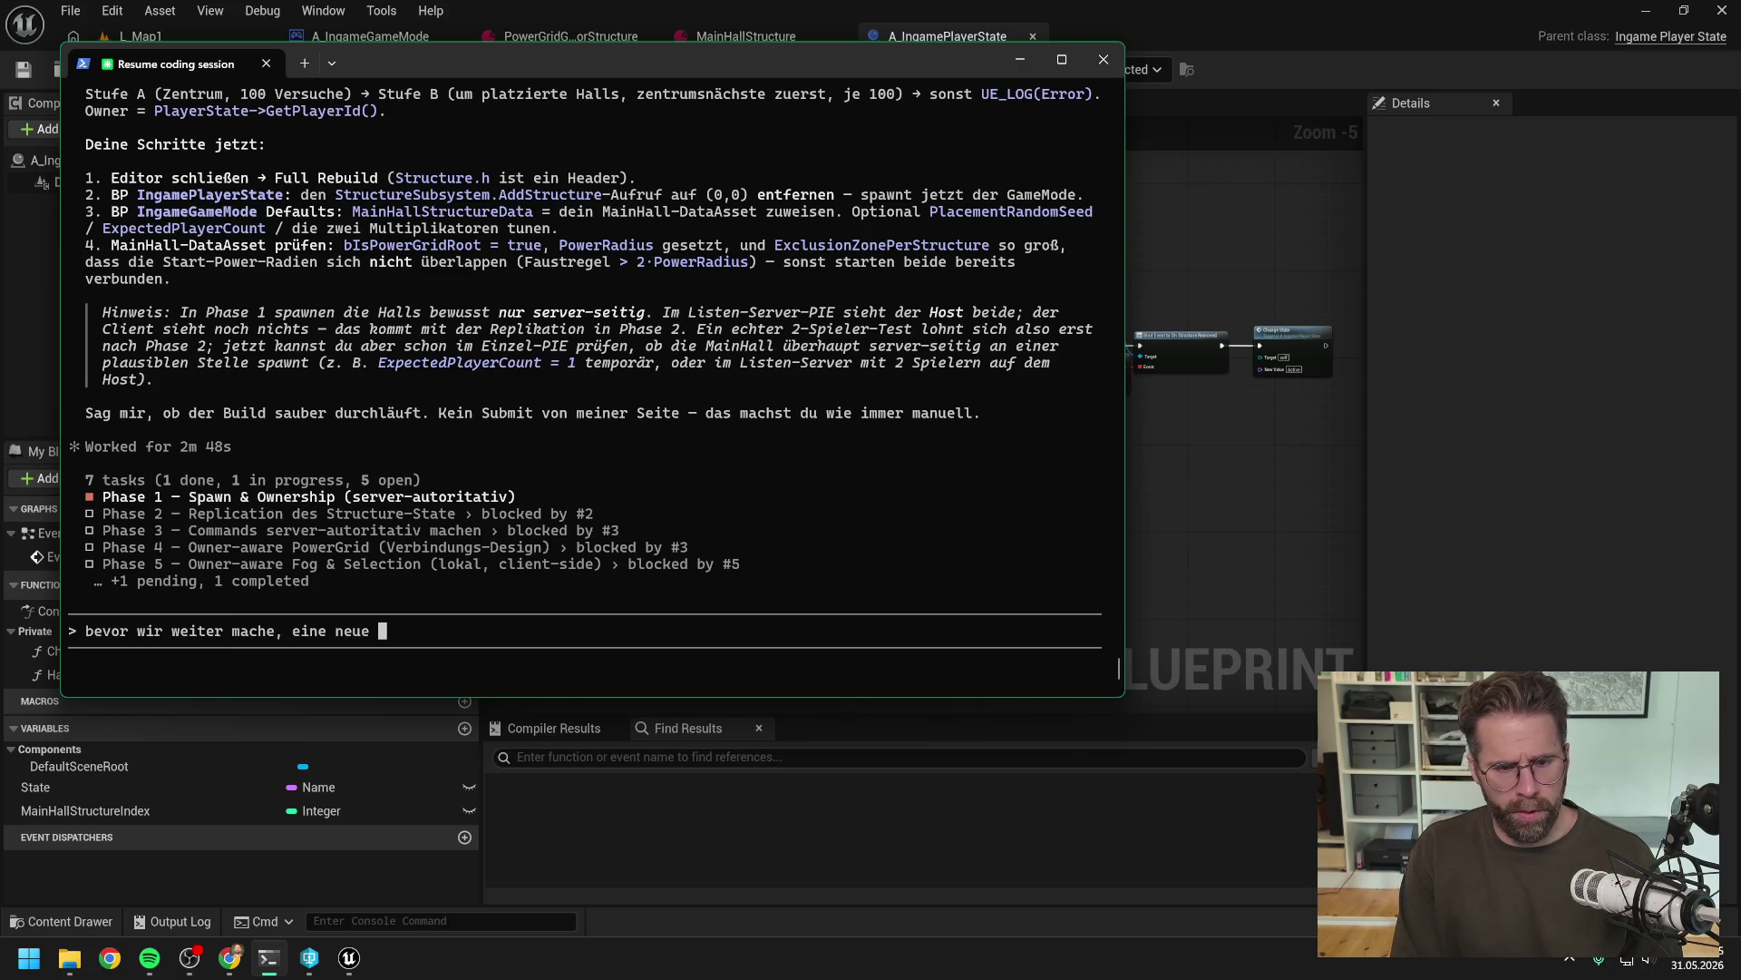
pyautogui.write('Diskussion für d')
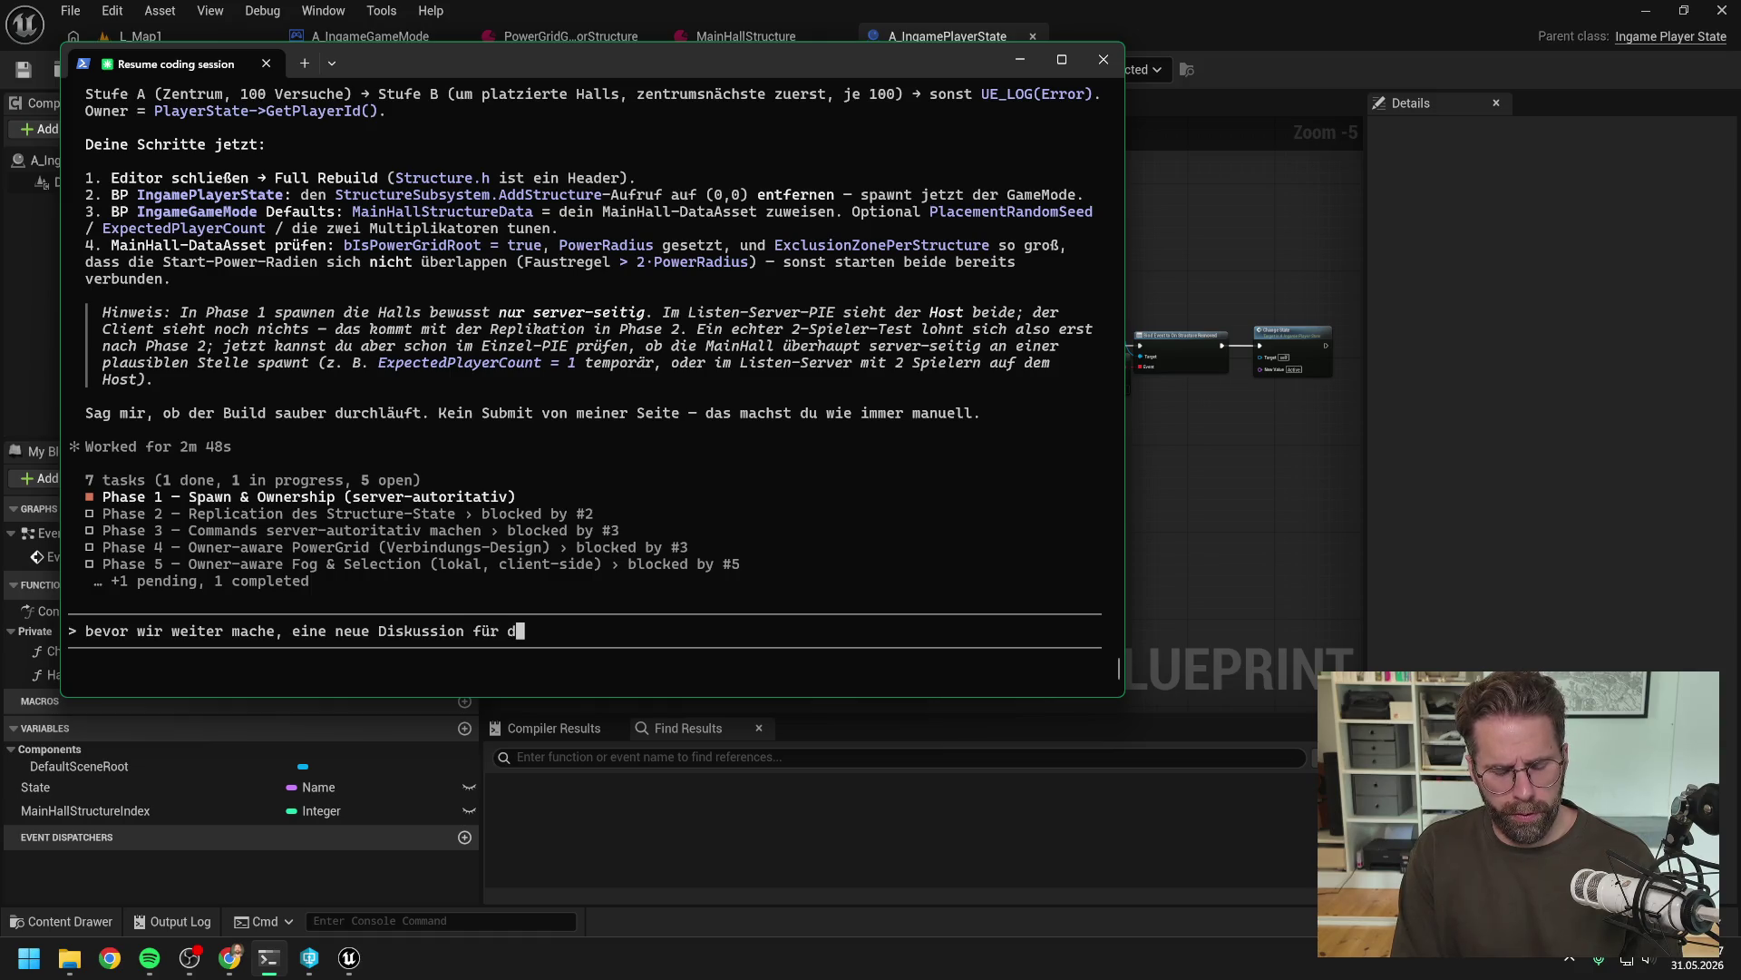
pyautogui.write('en GameLoop d')
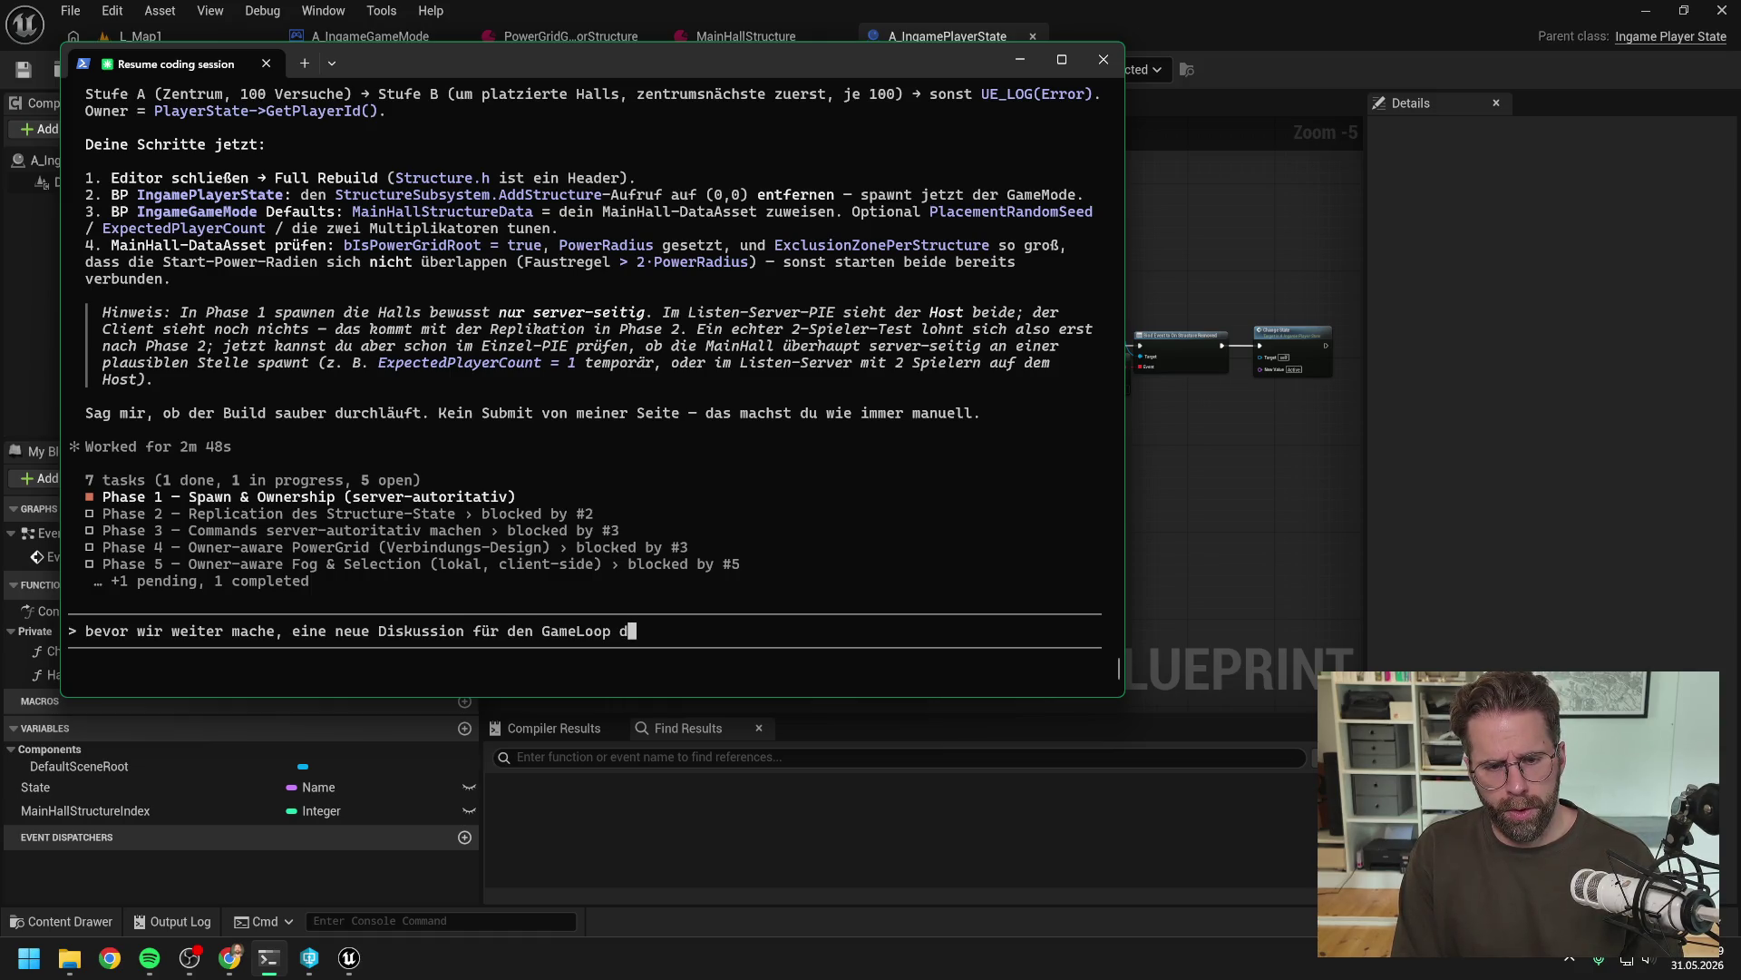
pyautogui.press('BackSpace')
pyautogui.write('jede')
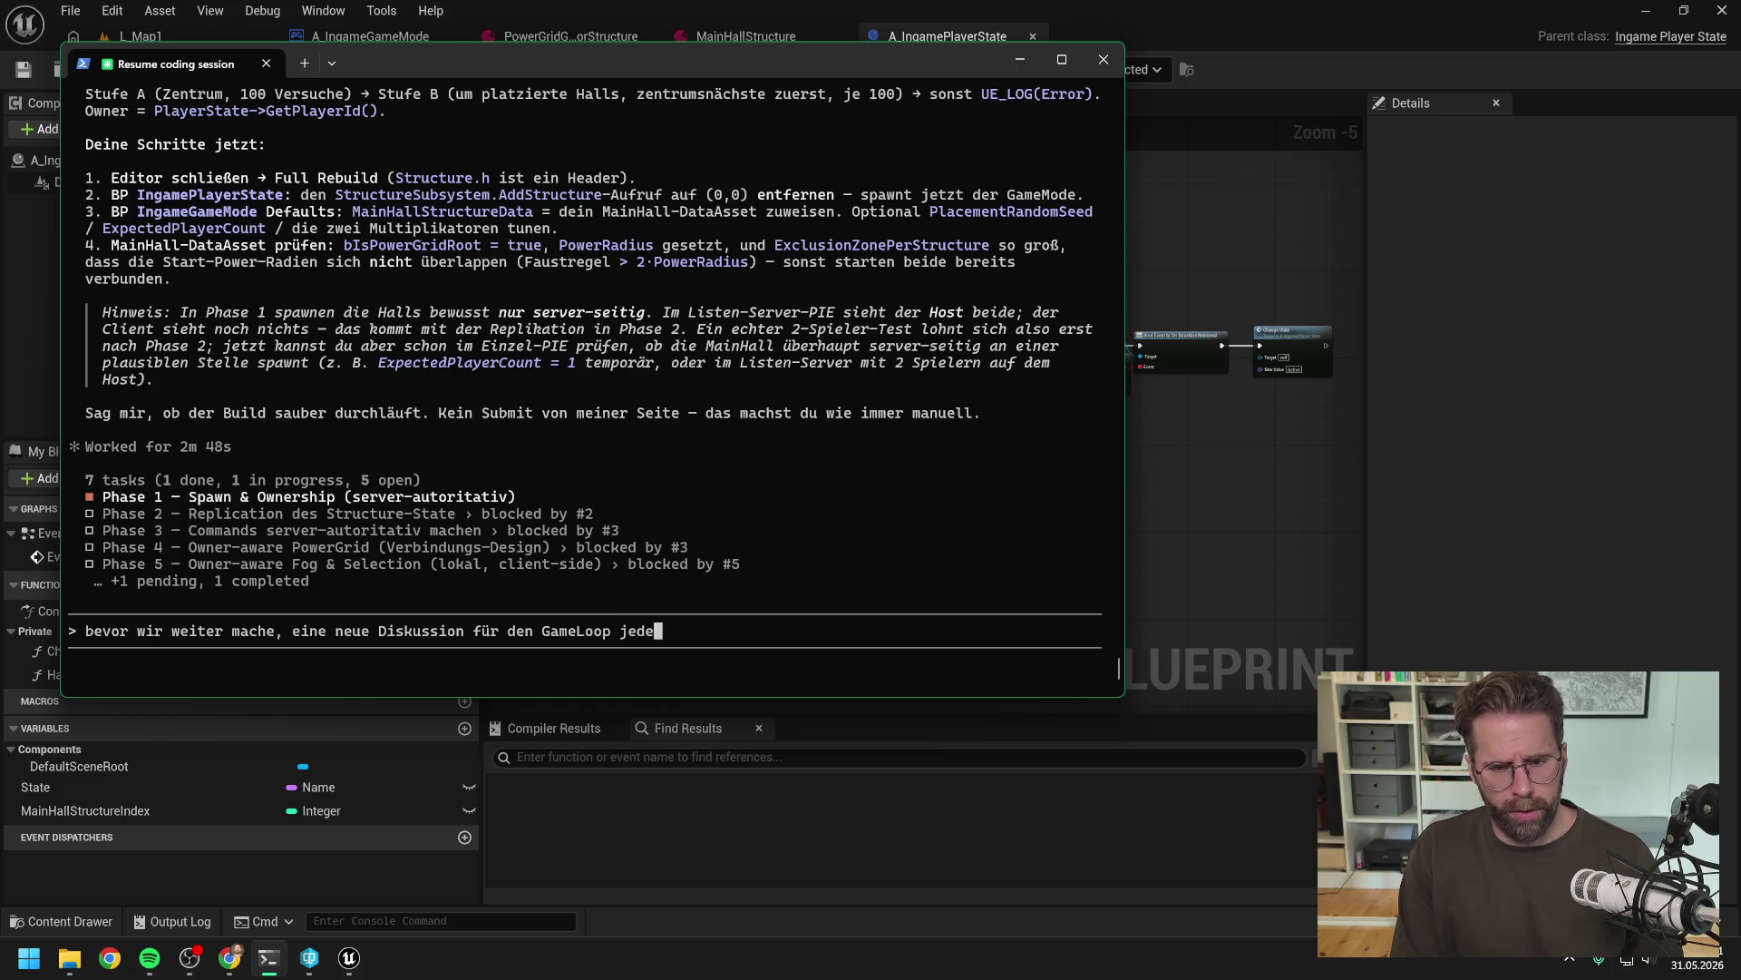
pyautogui.write('s einzelnen ')
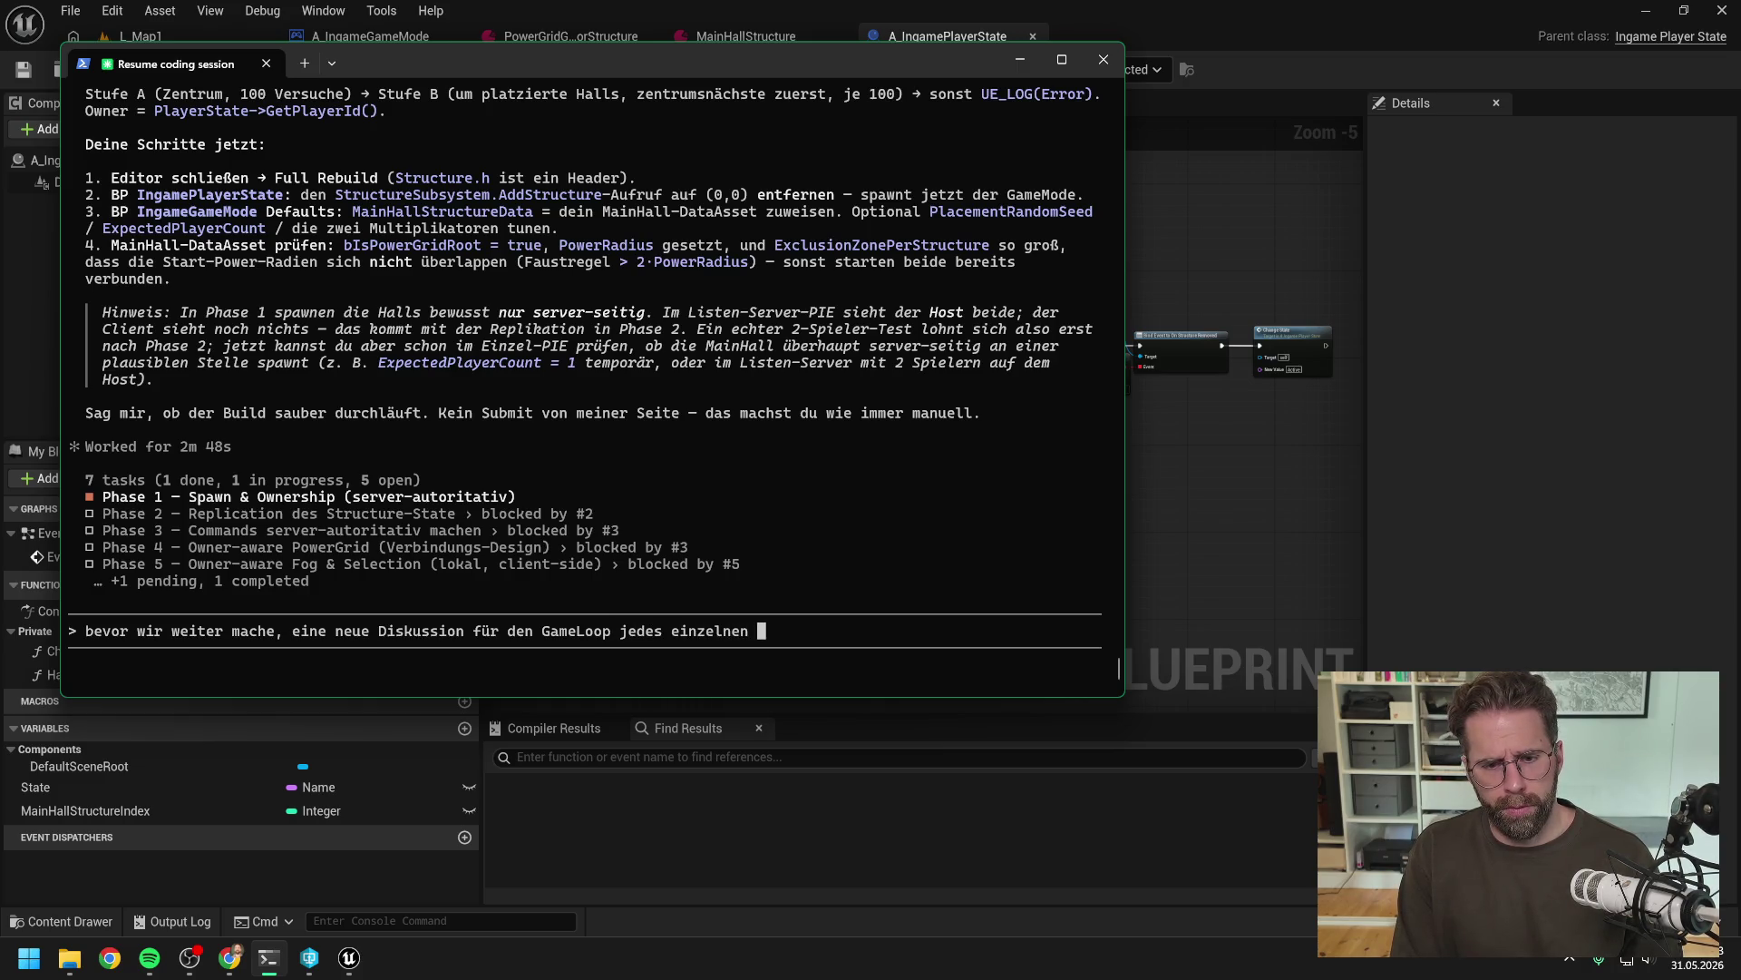
pyautogui.write('Spielers.')
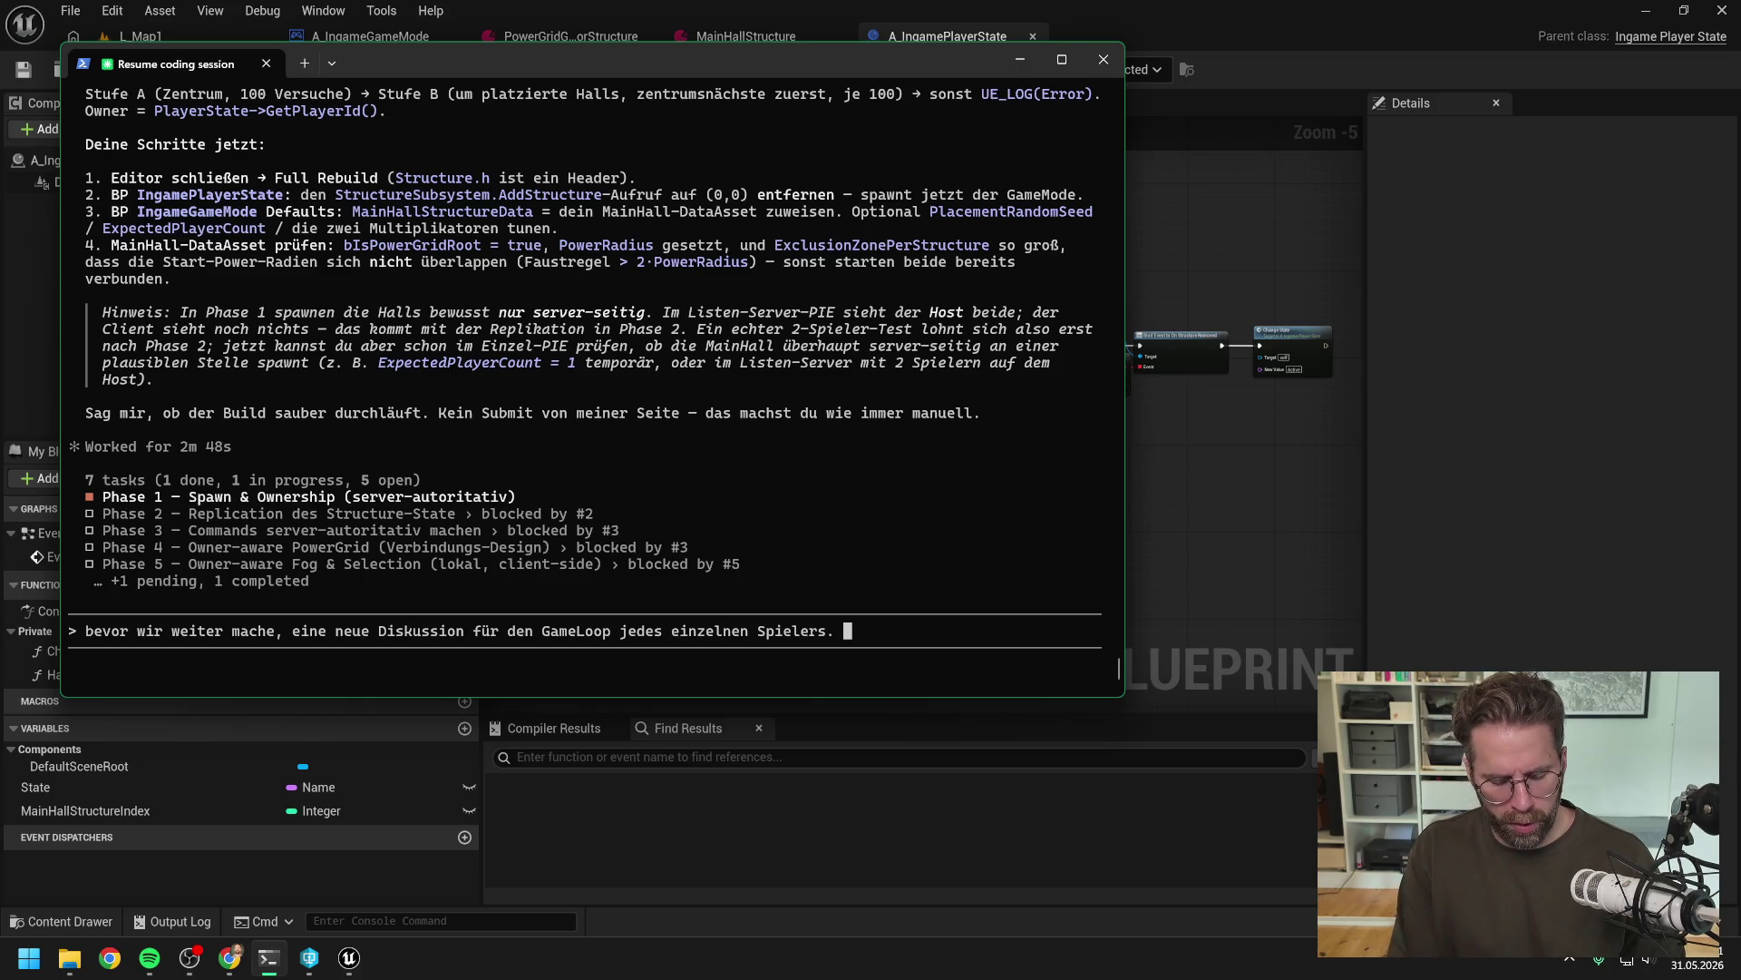
# Add that the MainHall was so far spawned manually on BeginPlay in the IngamePlayerController
pyautogui.write('kte')
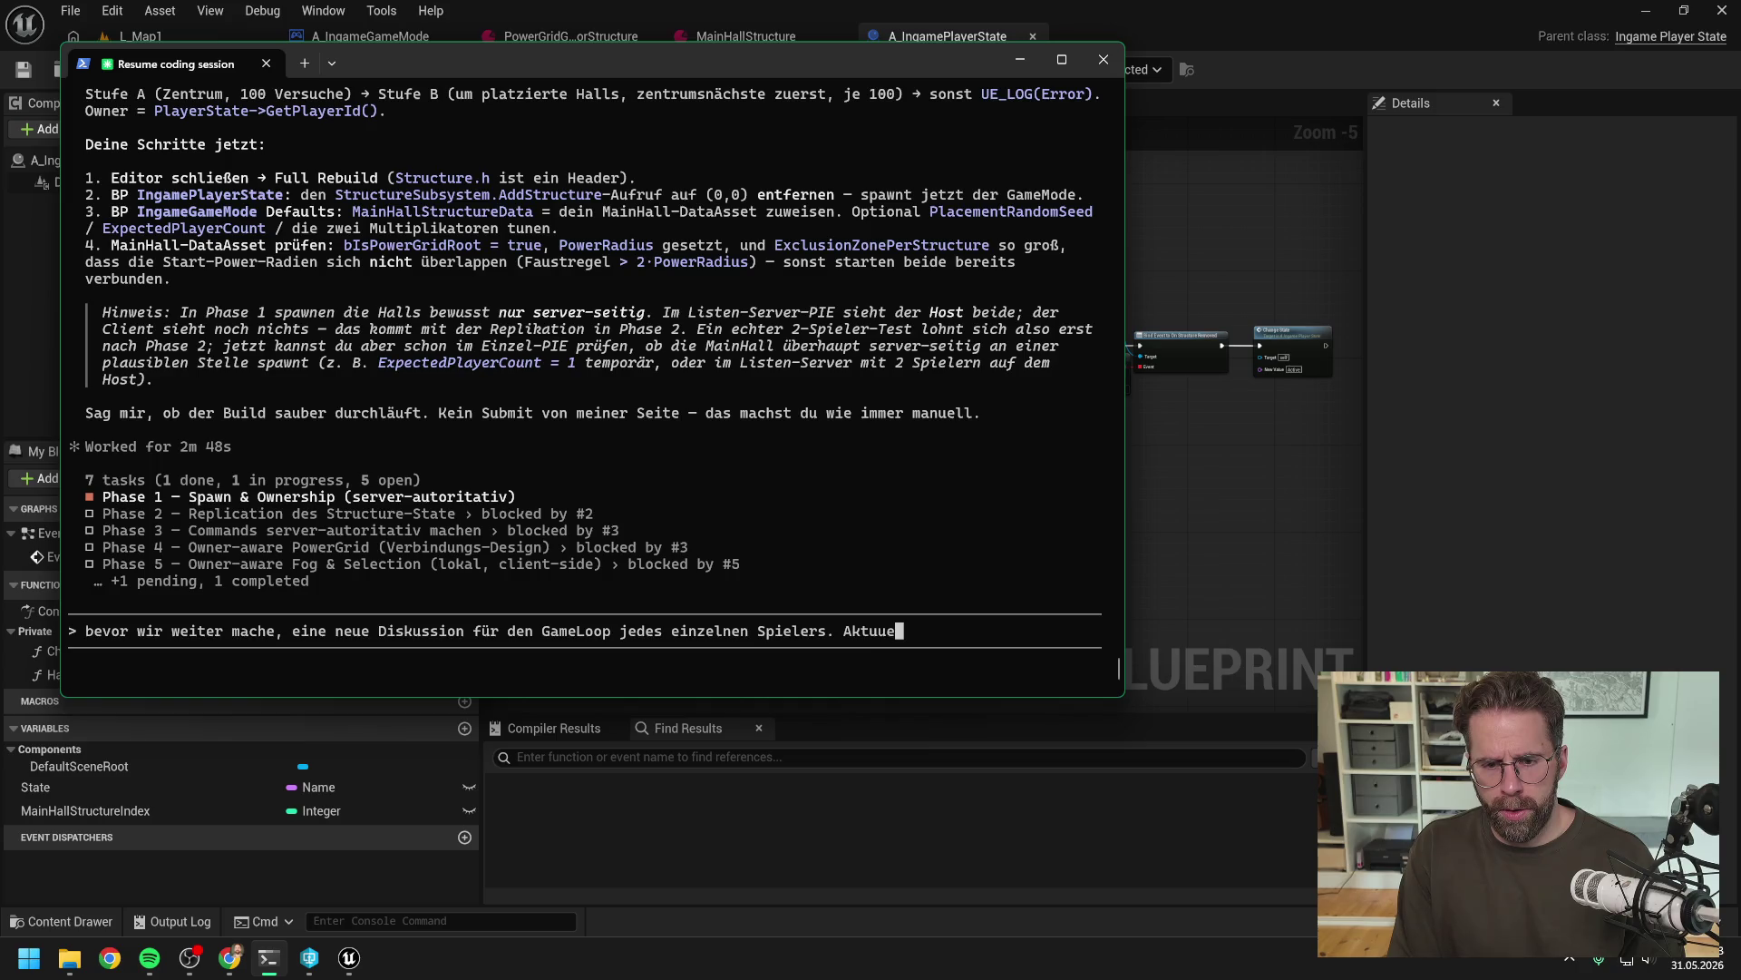
pyautogui.write('uell')
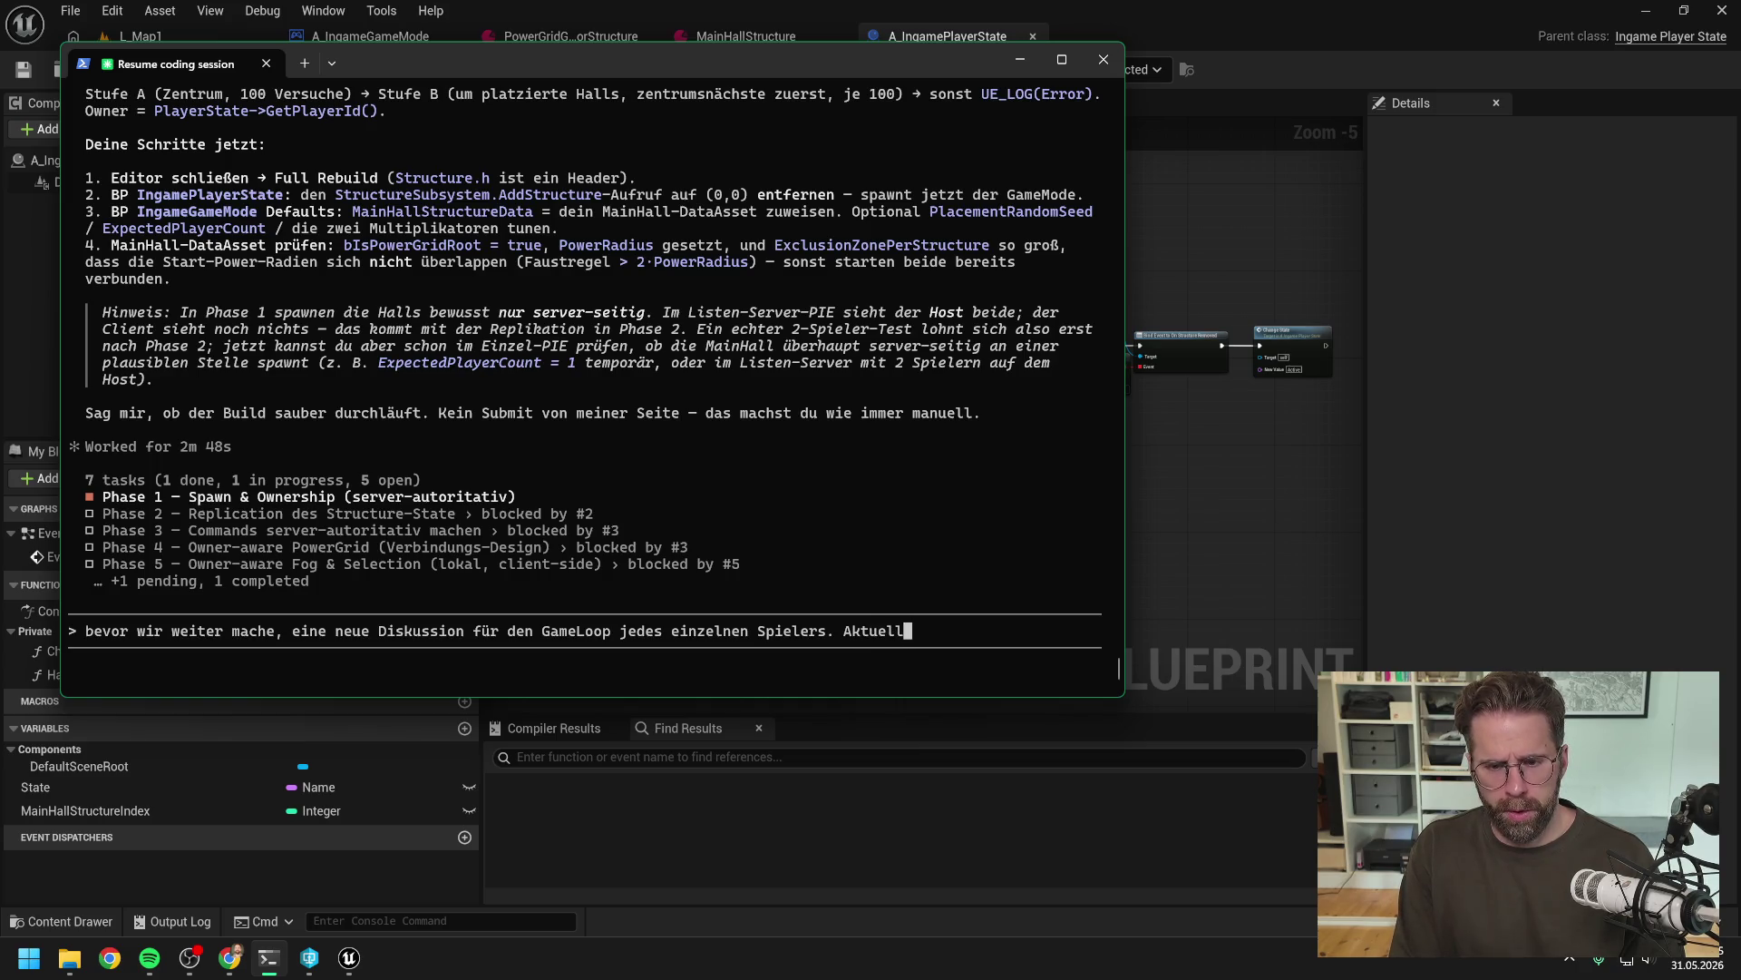
pyautogui.write(' spa')
pyautogui.write('wne ich ')
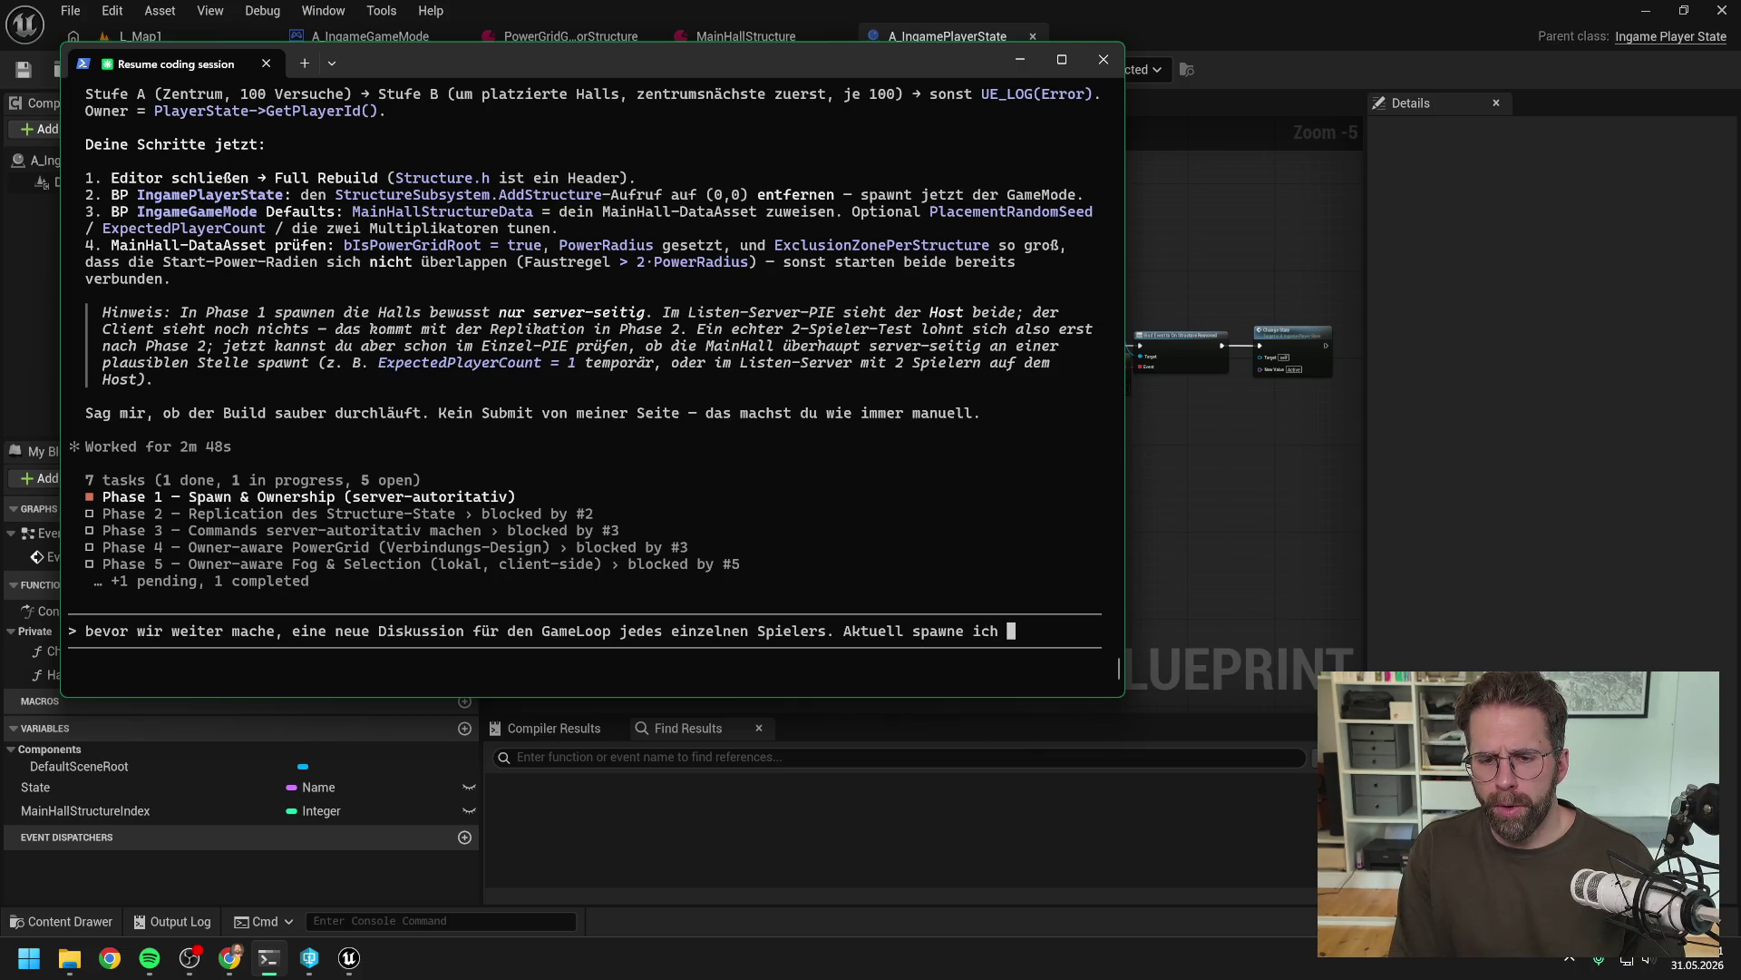
pyautogui.write('ja')
pyautogui.press('BackSpace')
pyautogui.press('BackSpace')
pyautogui.press('BackSpace')
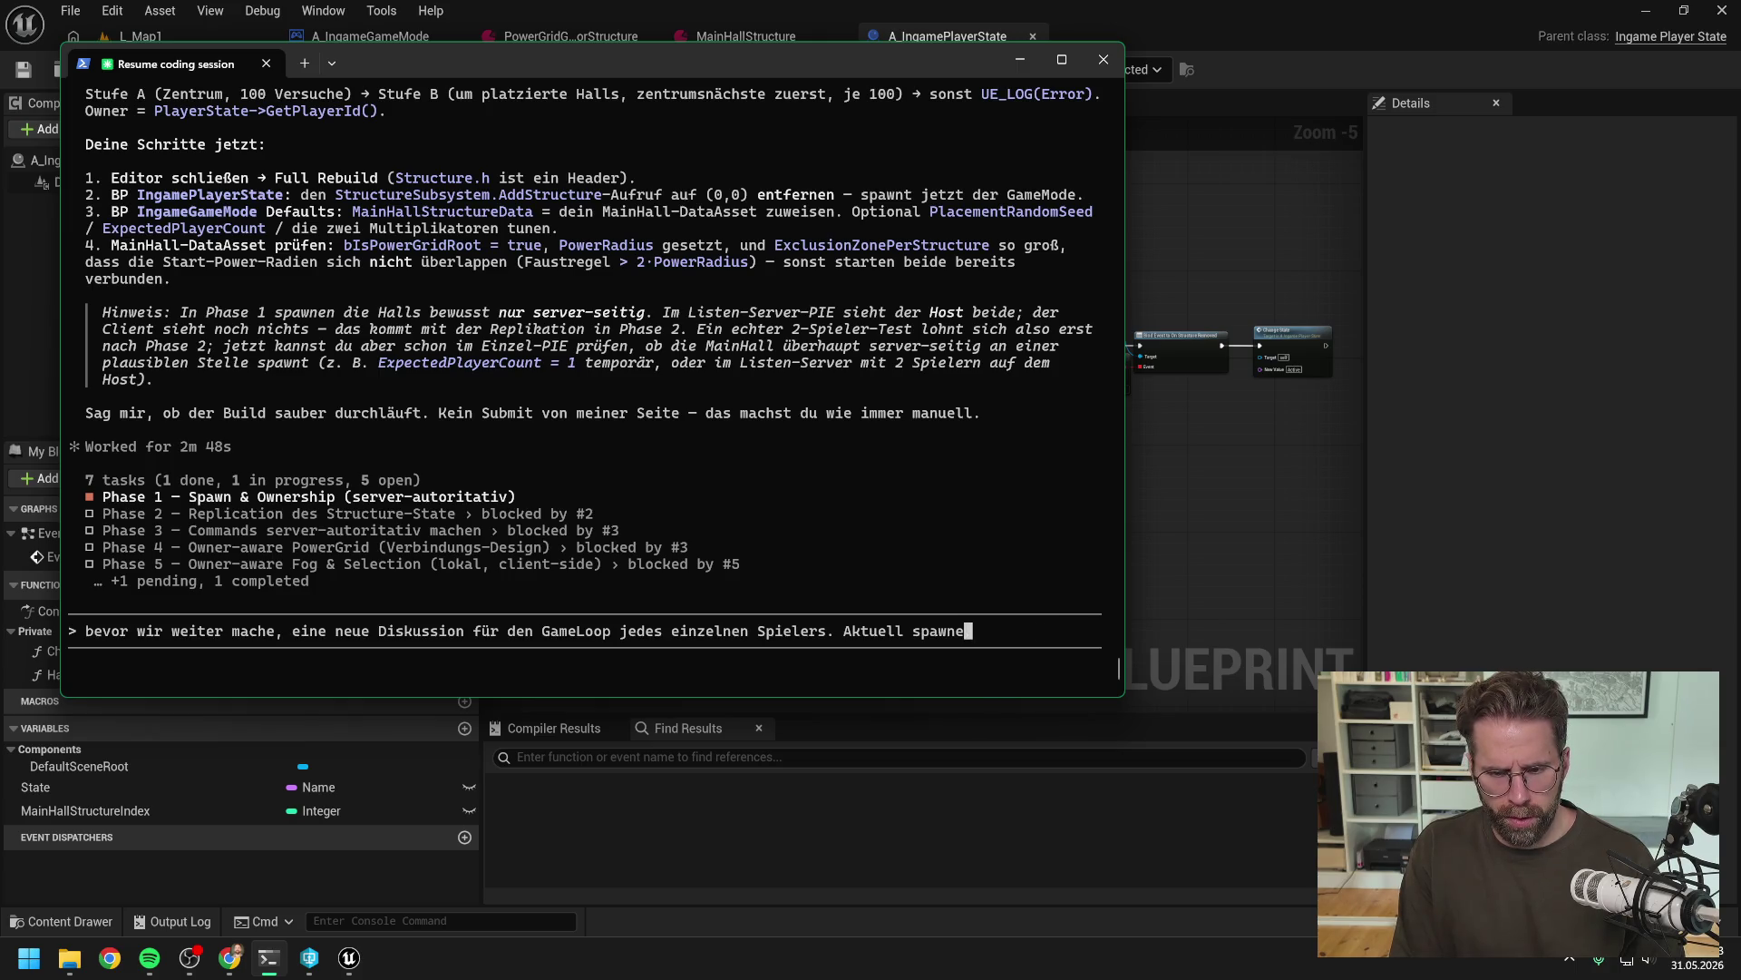
pyautogui.write('habe ich die MainHall bis')
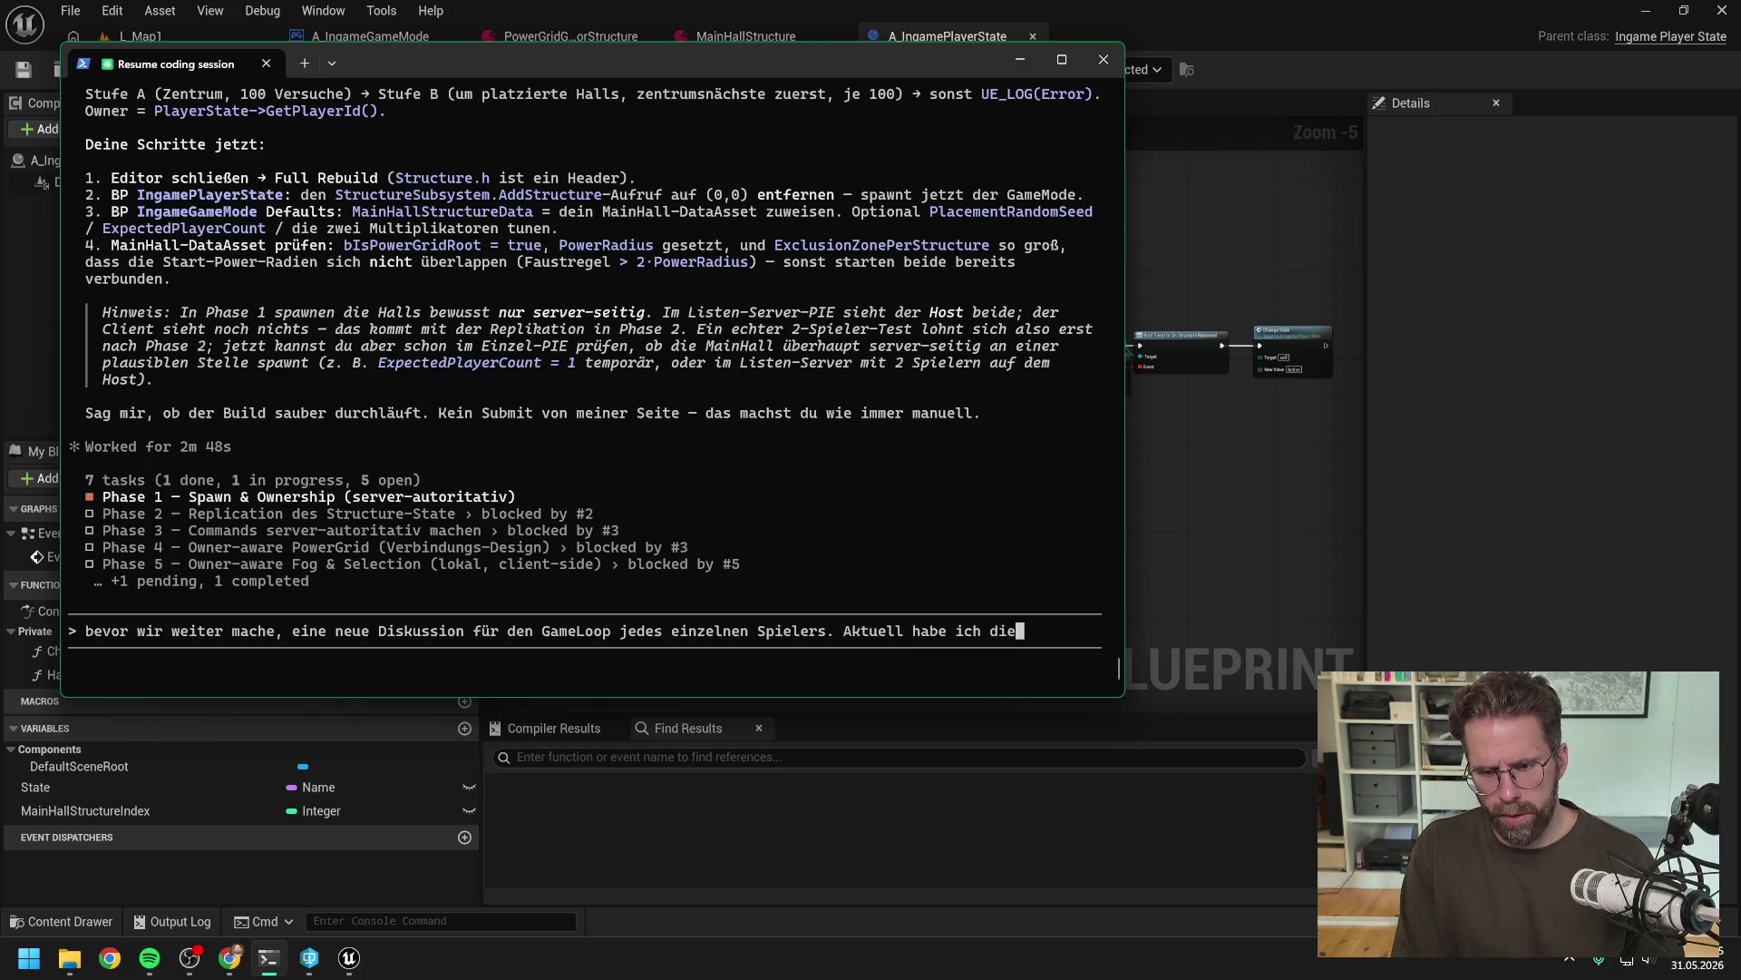
pyautogui.write('lang ')
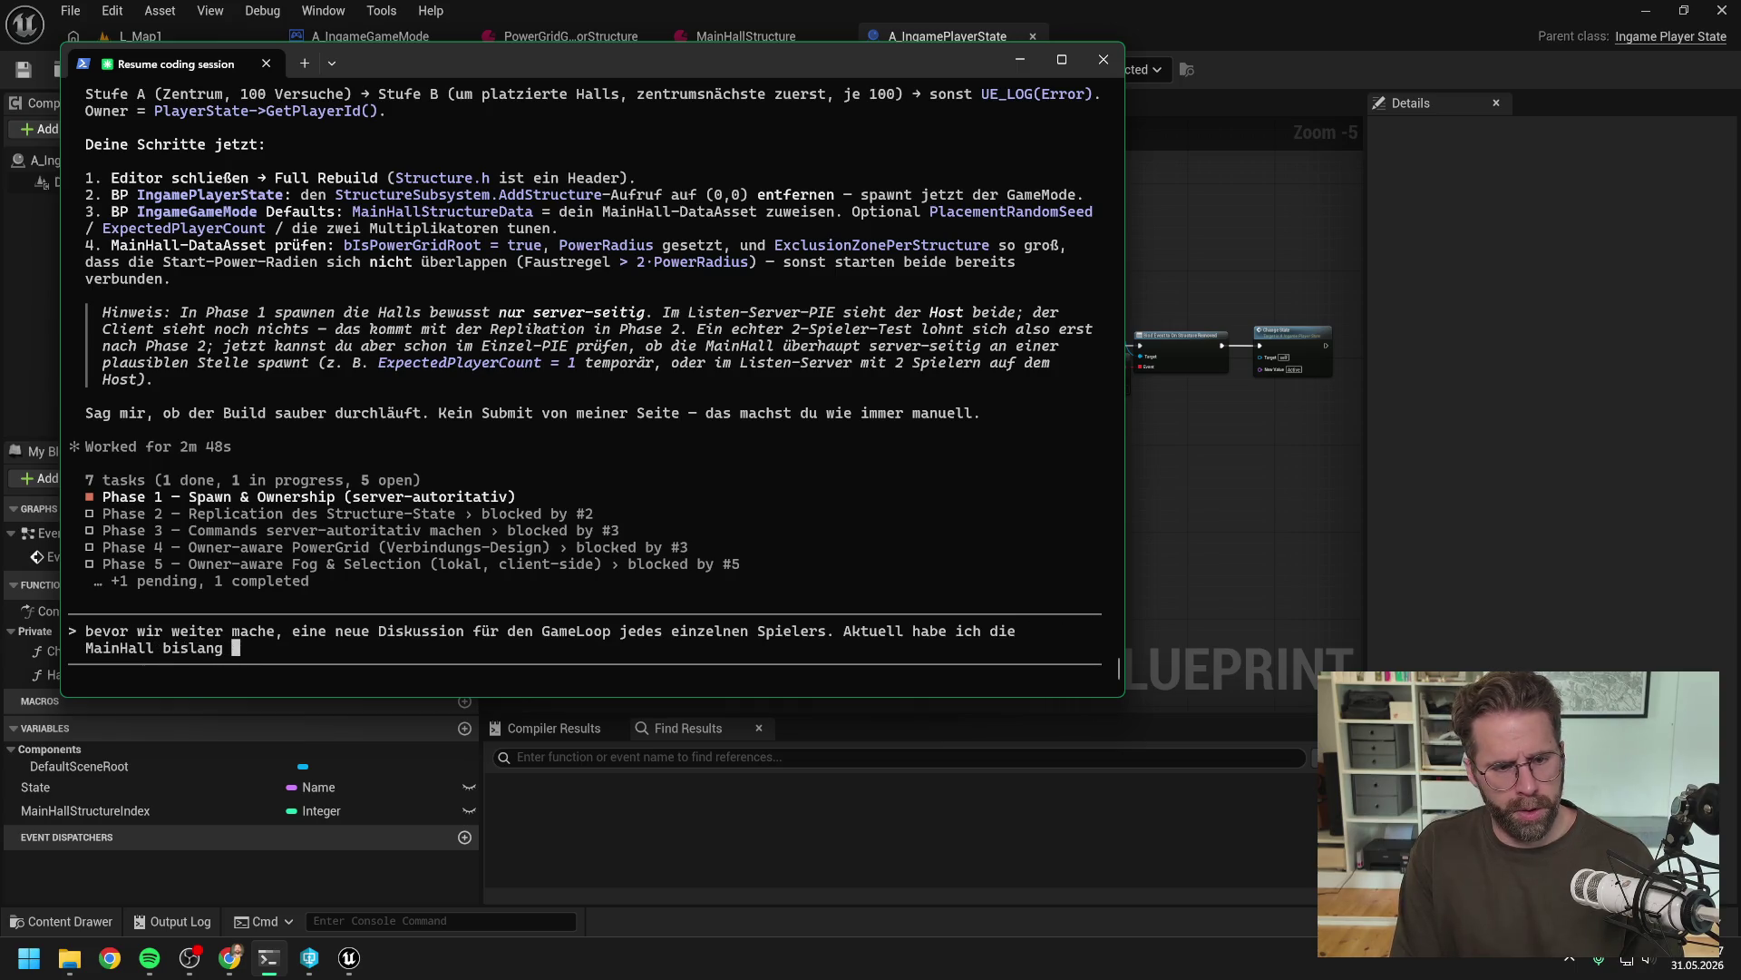
pyautogui.write('ja einfach auf B')
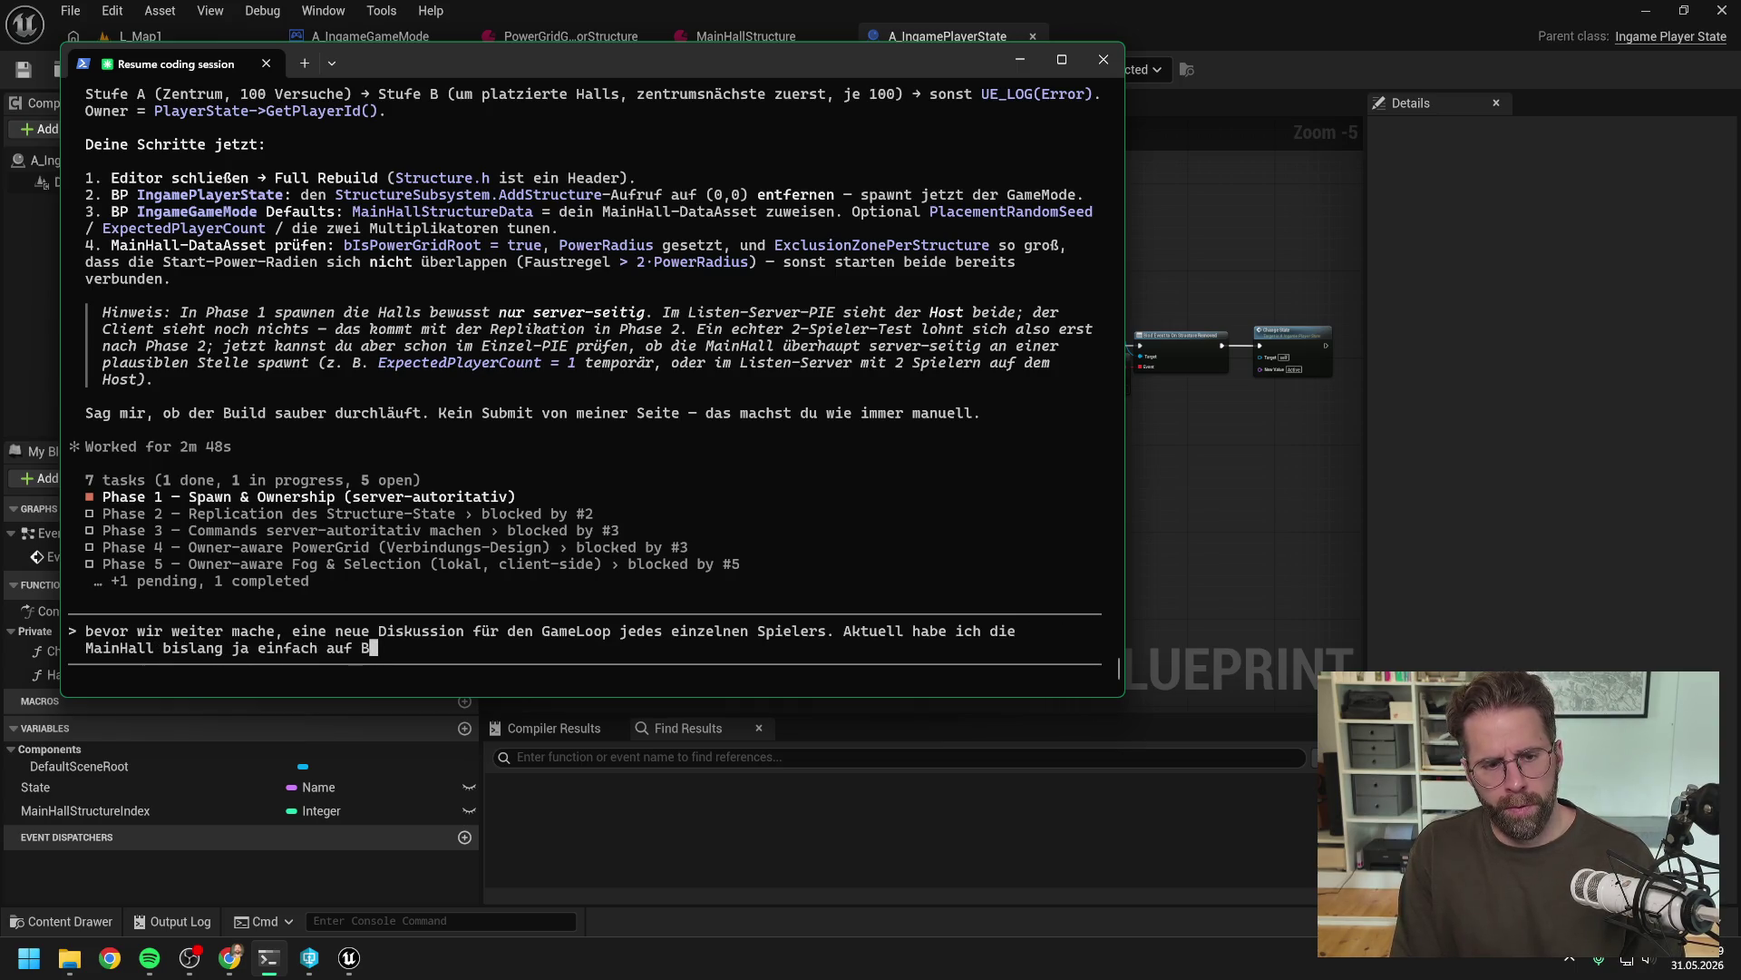
pyautogui.write('eginPlay im In')
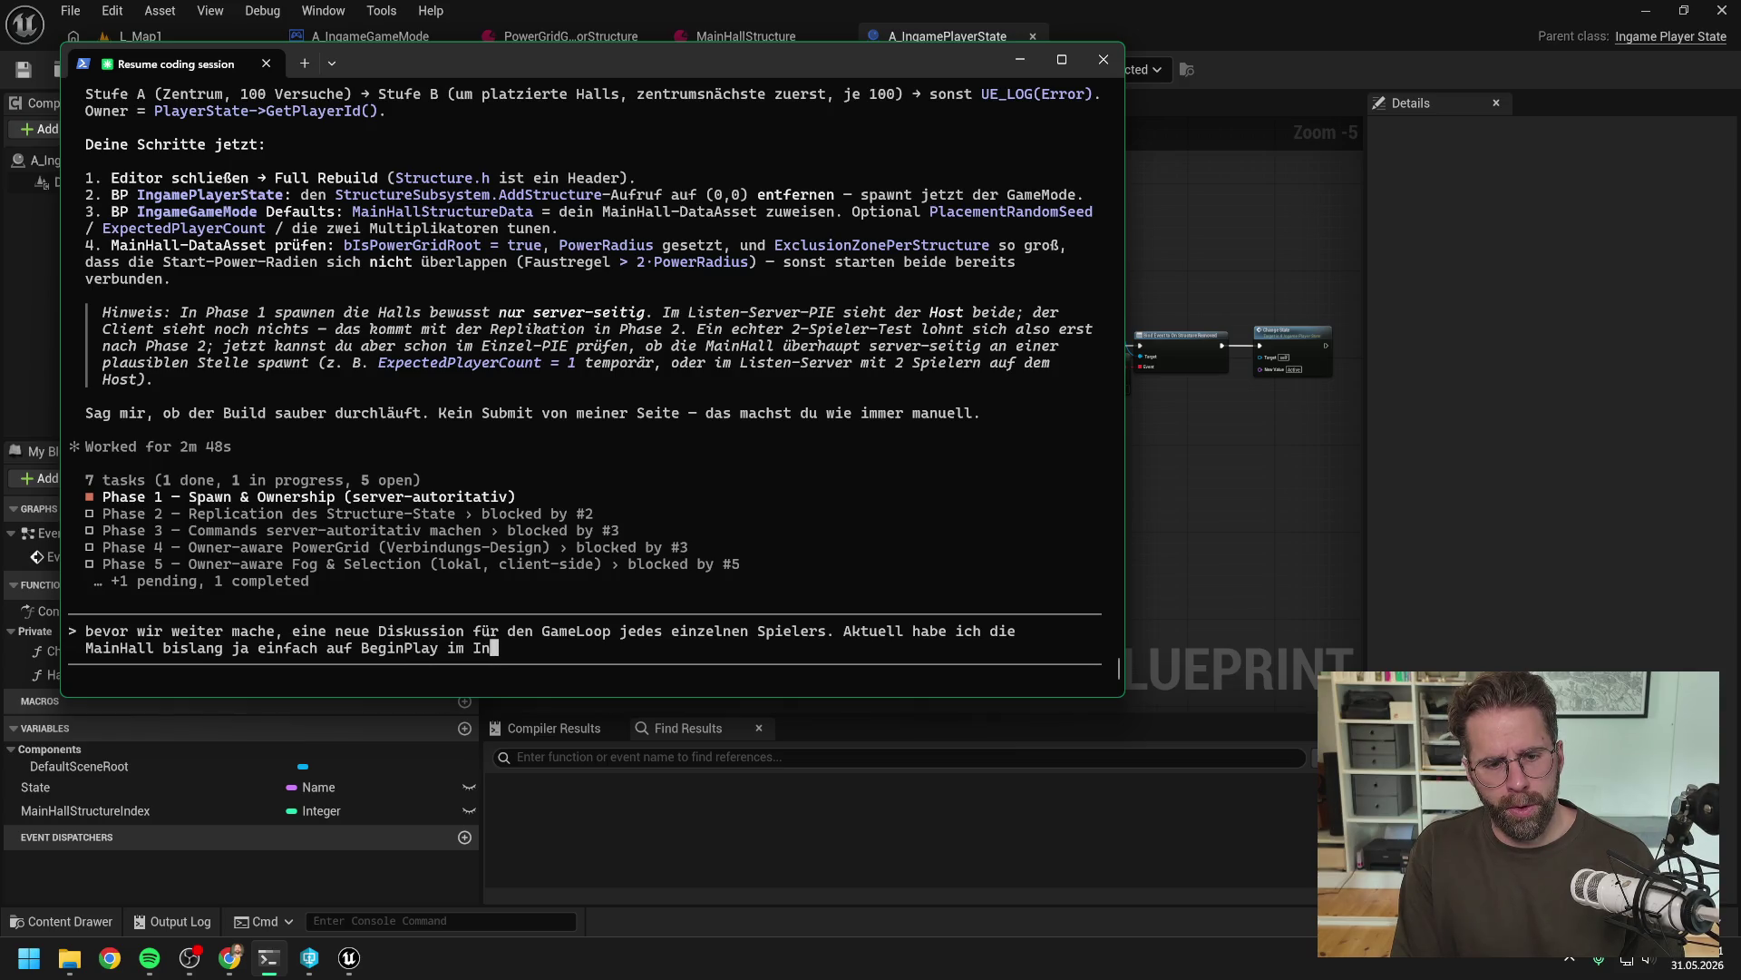
pyautogui.write('gamePlayeContro')
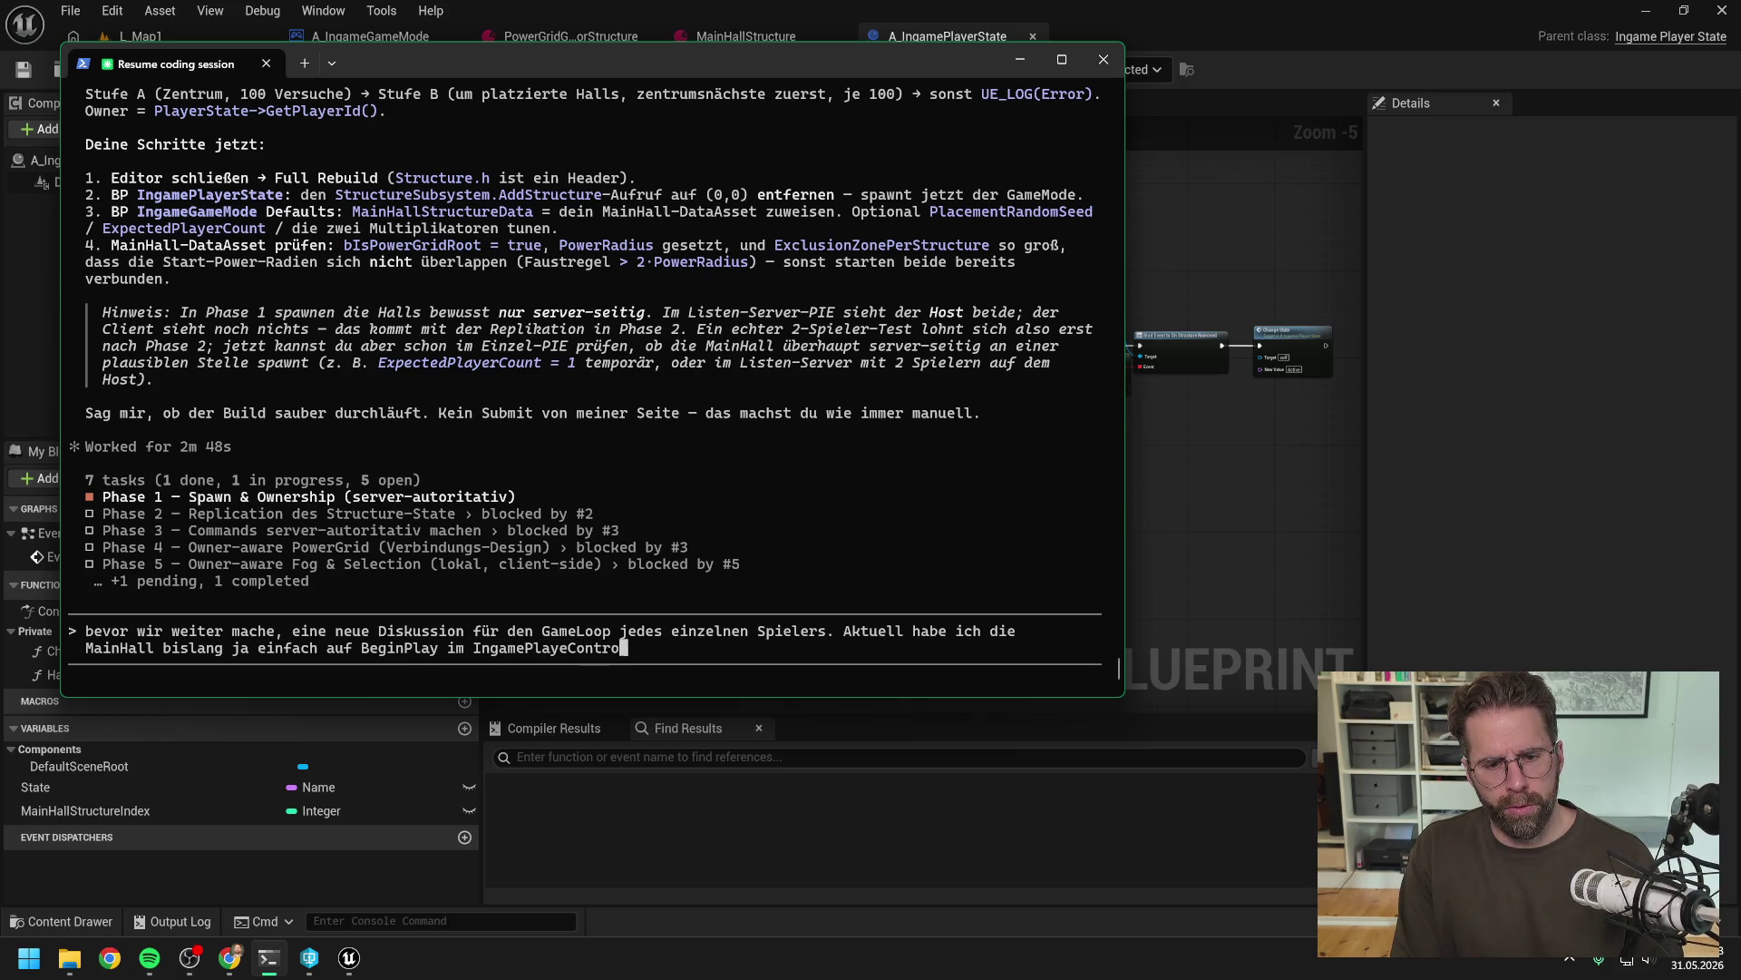
pyautogui.press('BackSpace')
pyautogui.press('BackSpace')
pyautogui.press('BackSpace')
pyautogui.write('ye')
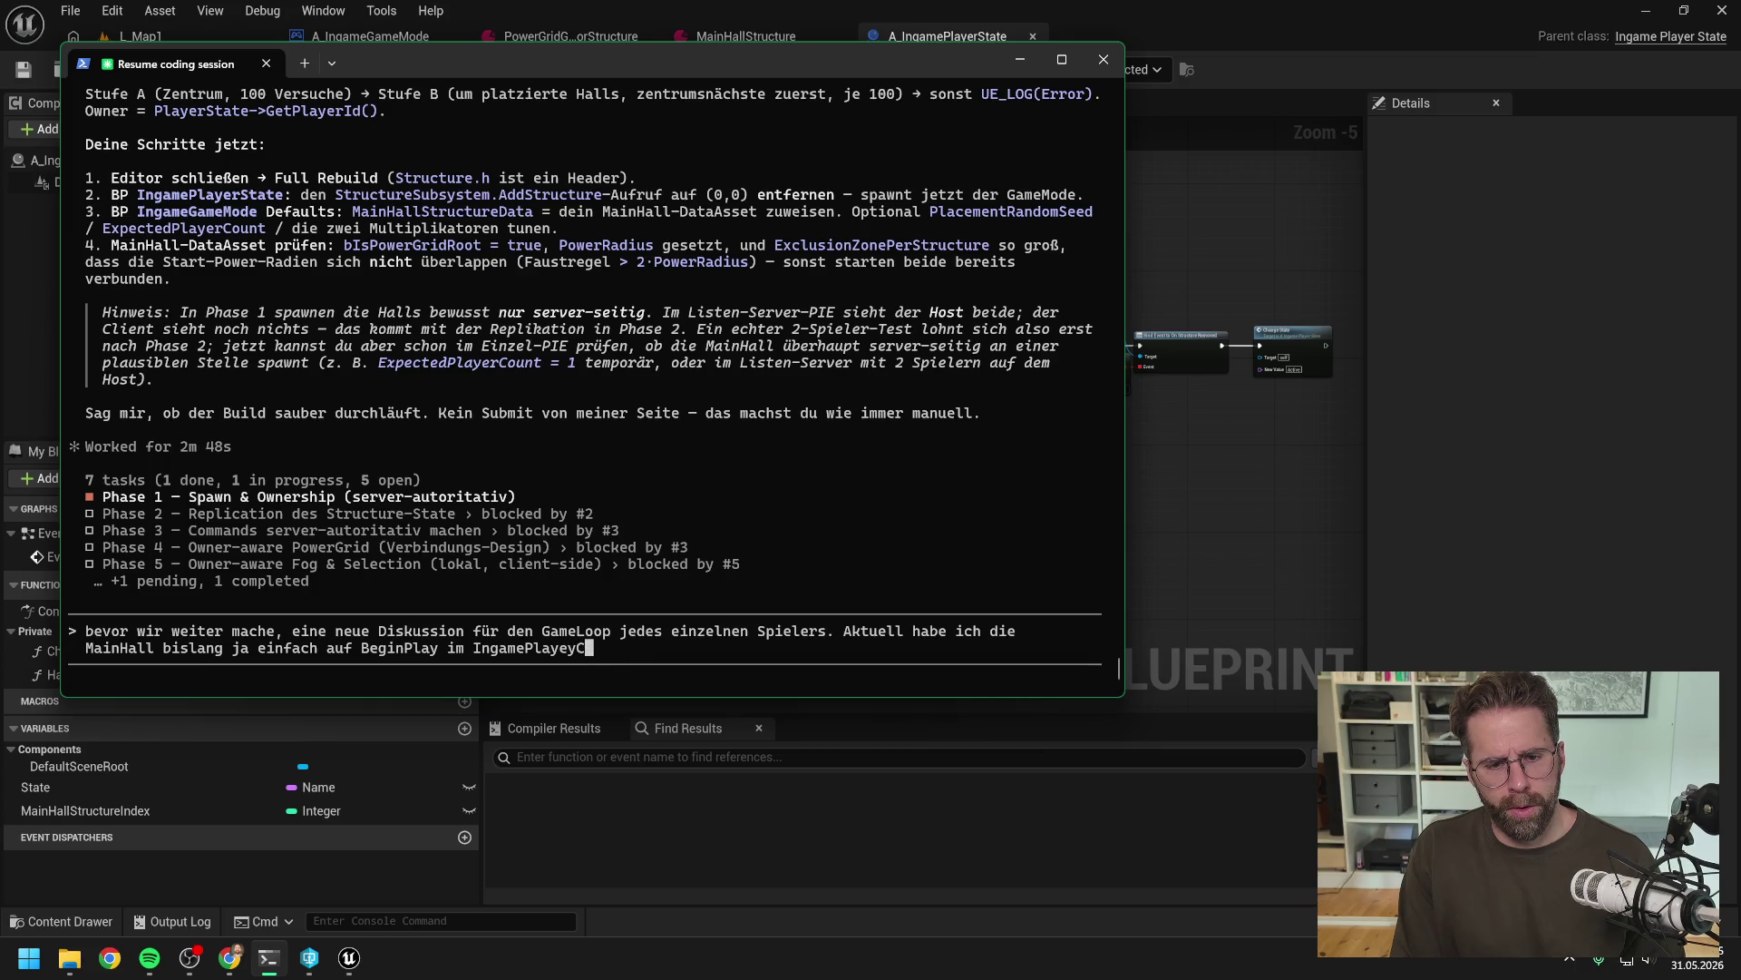
pyautogui.write('rController g')
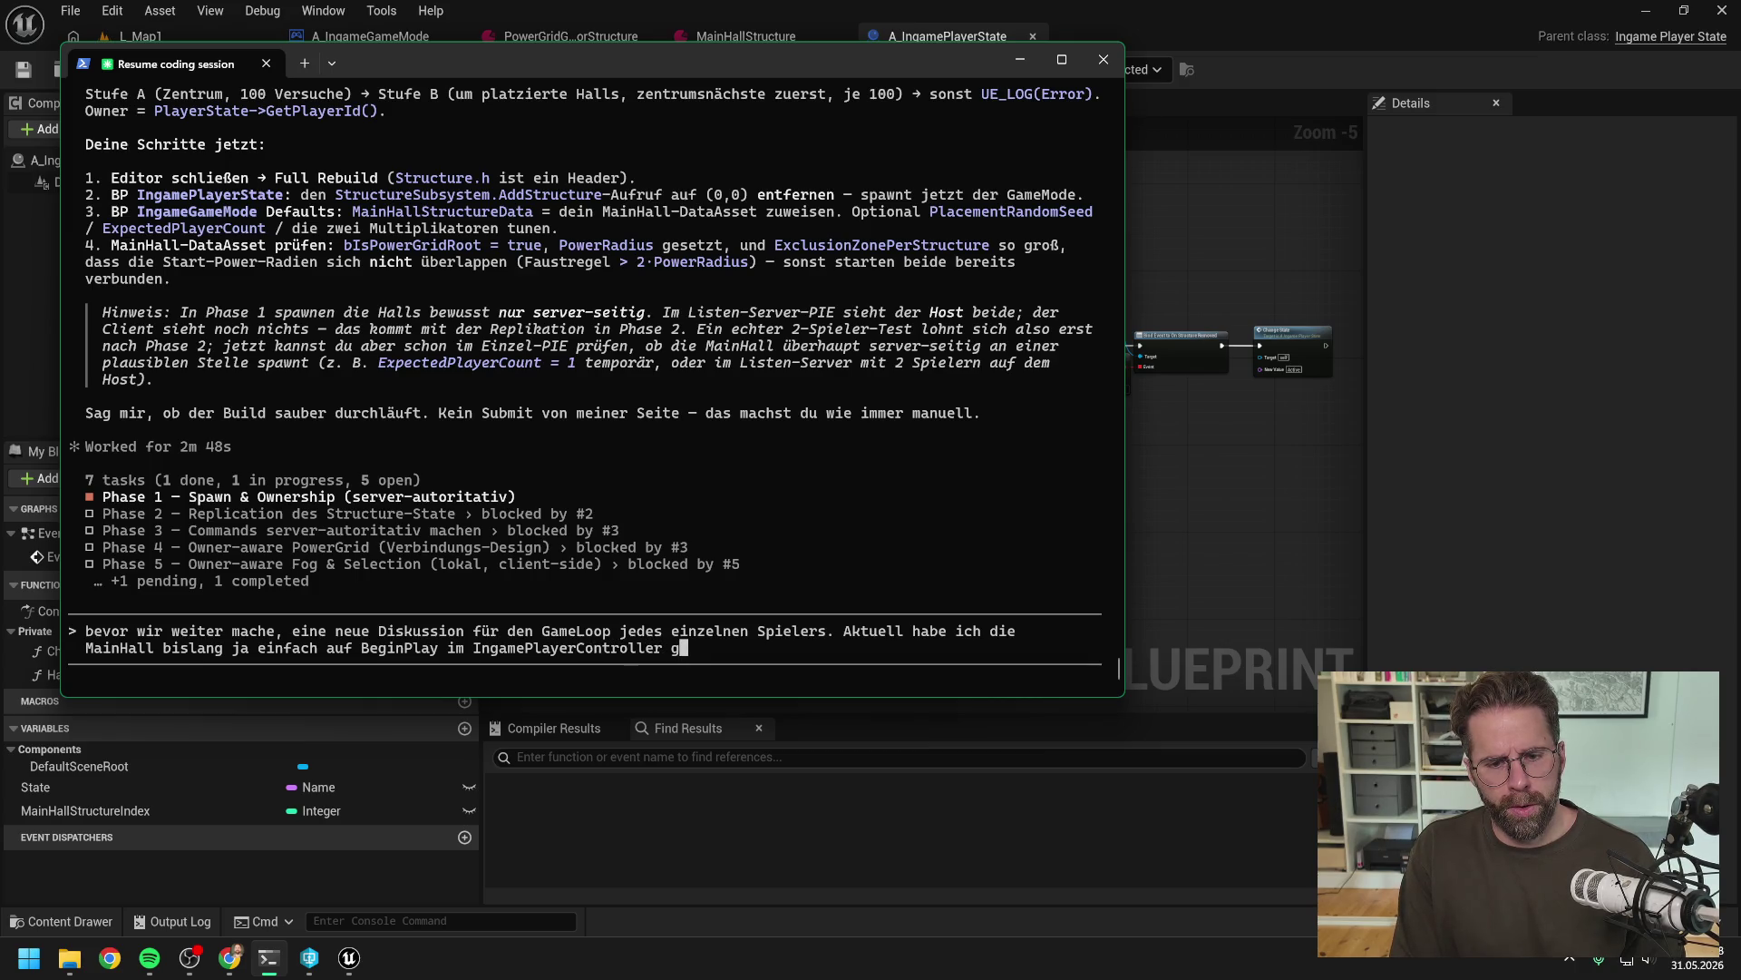
pyautogui.press('BackSpace')
pyautogui.write('häd')
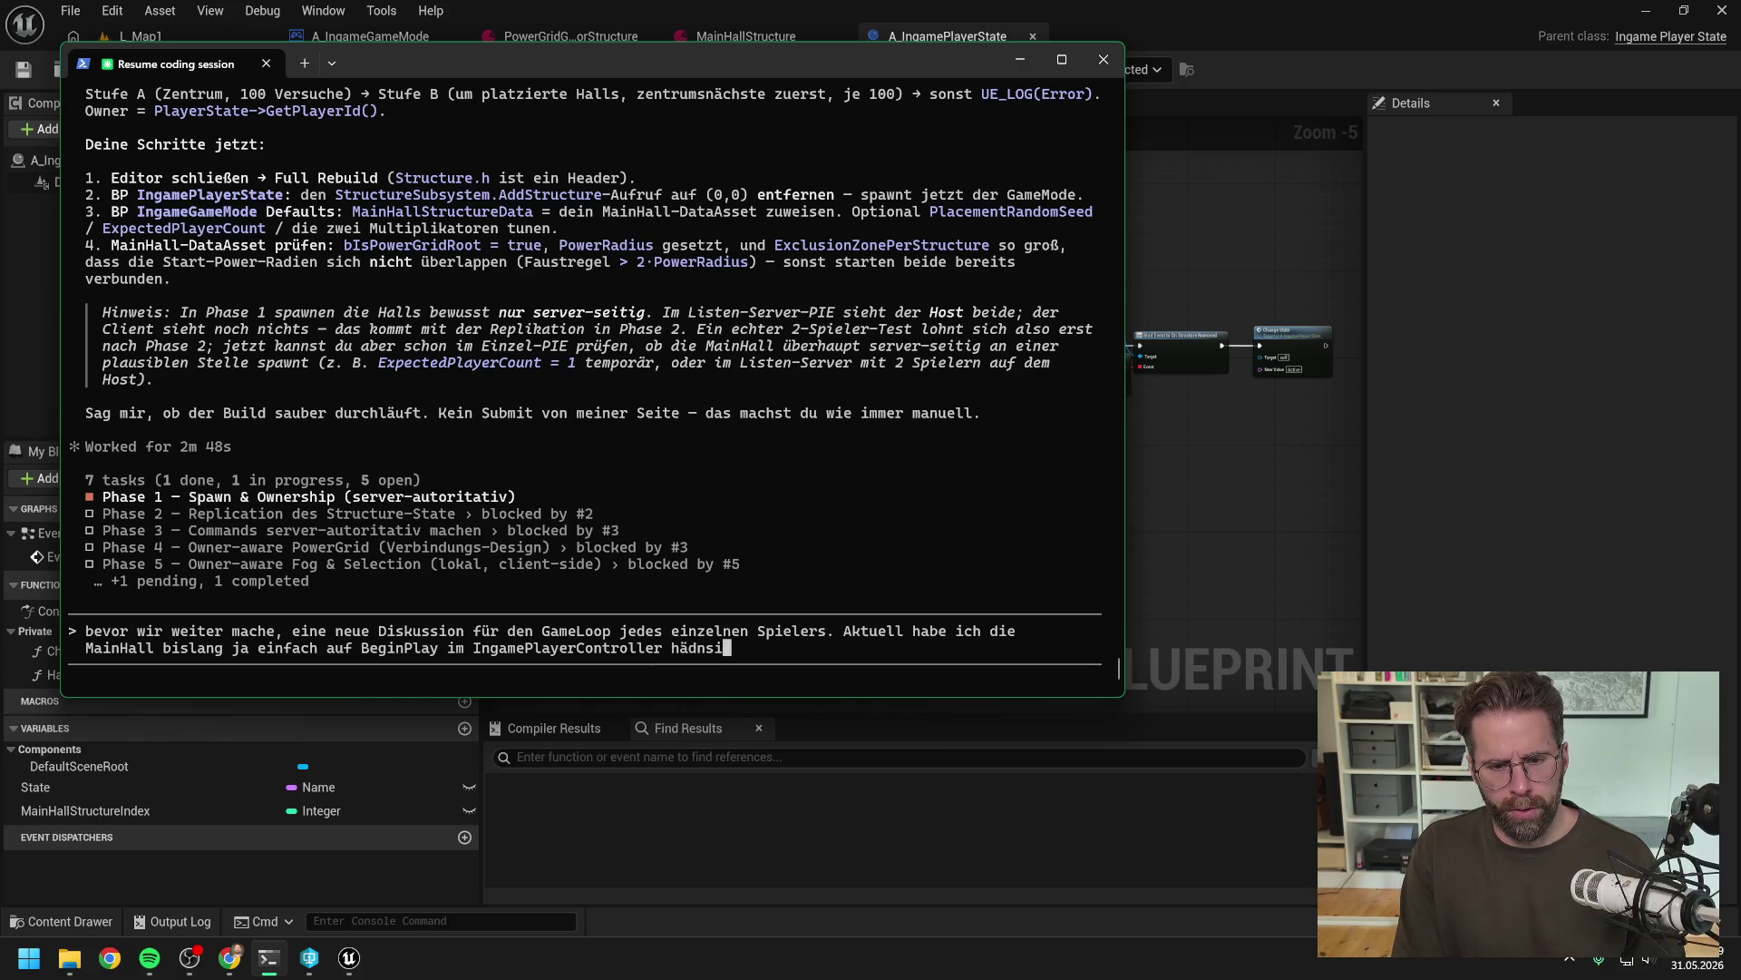
pyautogui.press('BackSpace')
pyautogui.write('ndisch ge')
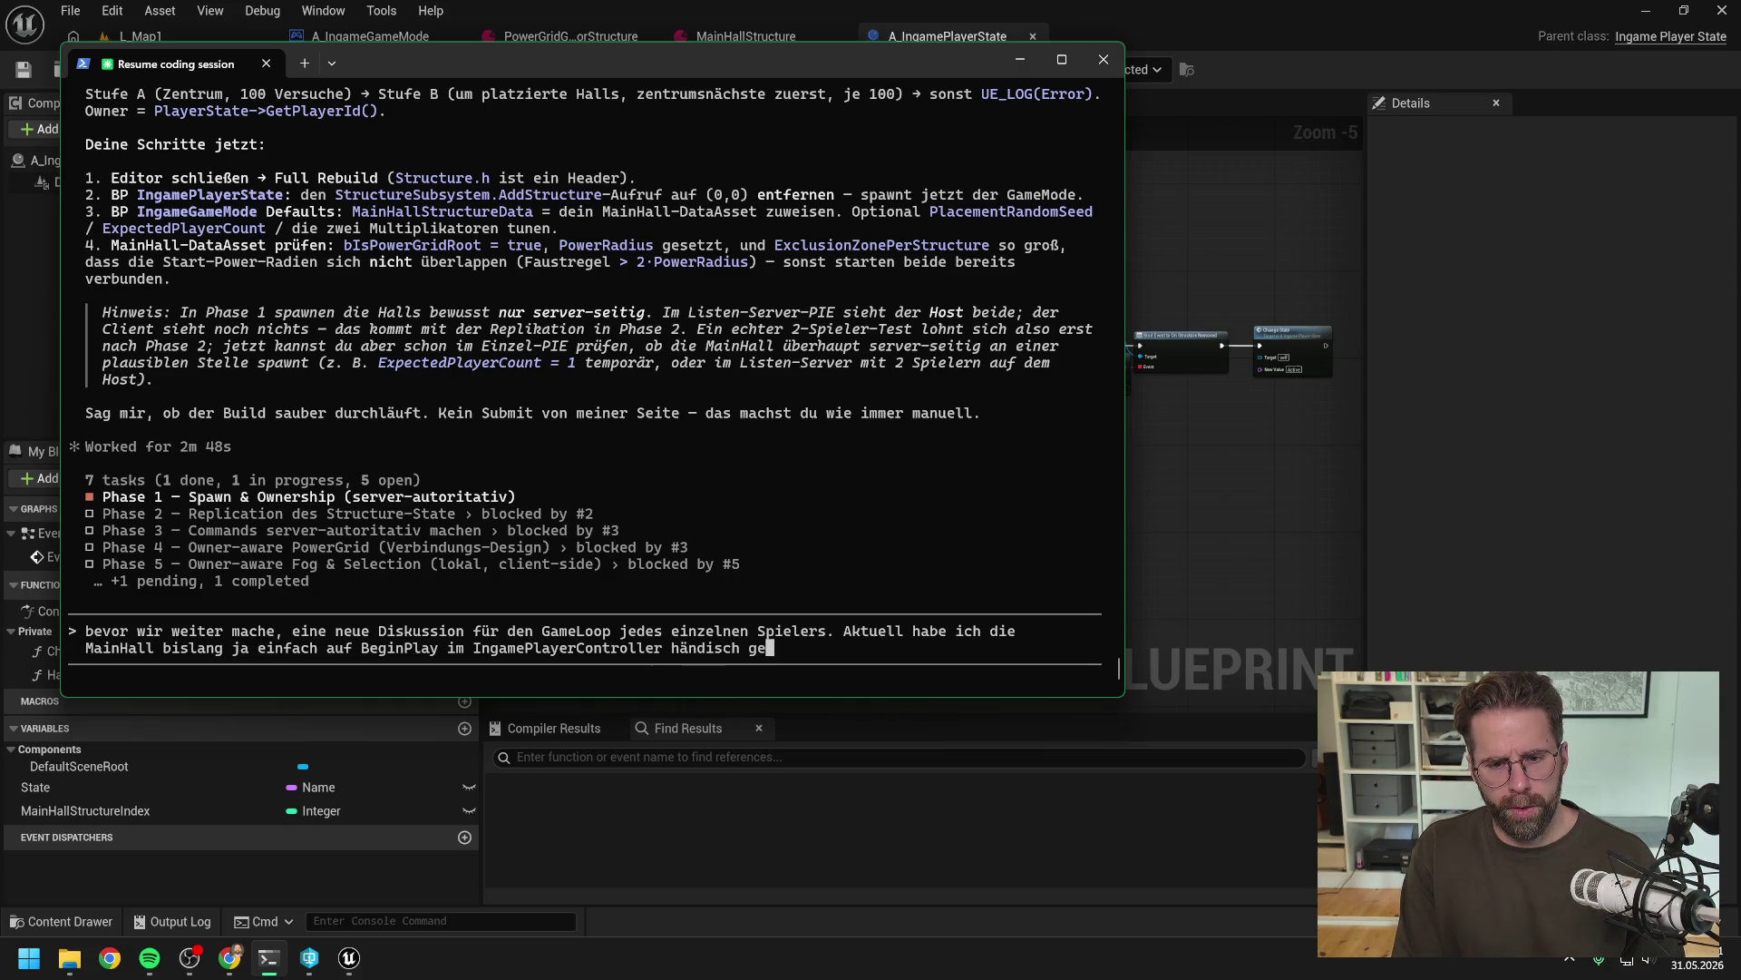
pyautogui.write('spawnt und die')
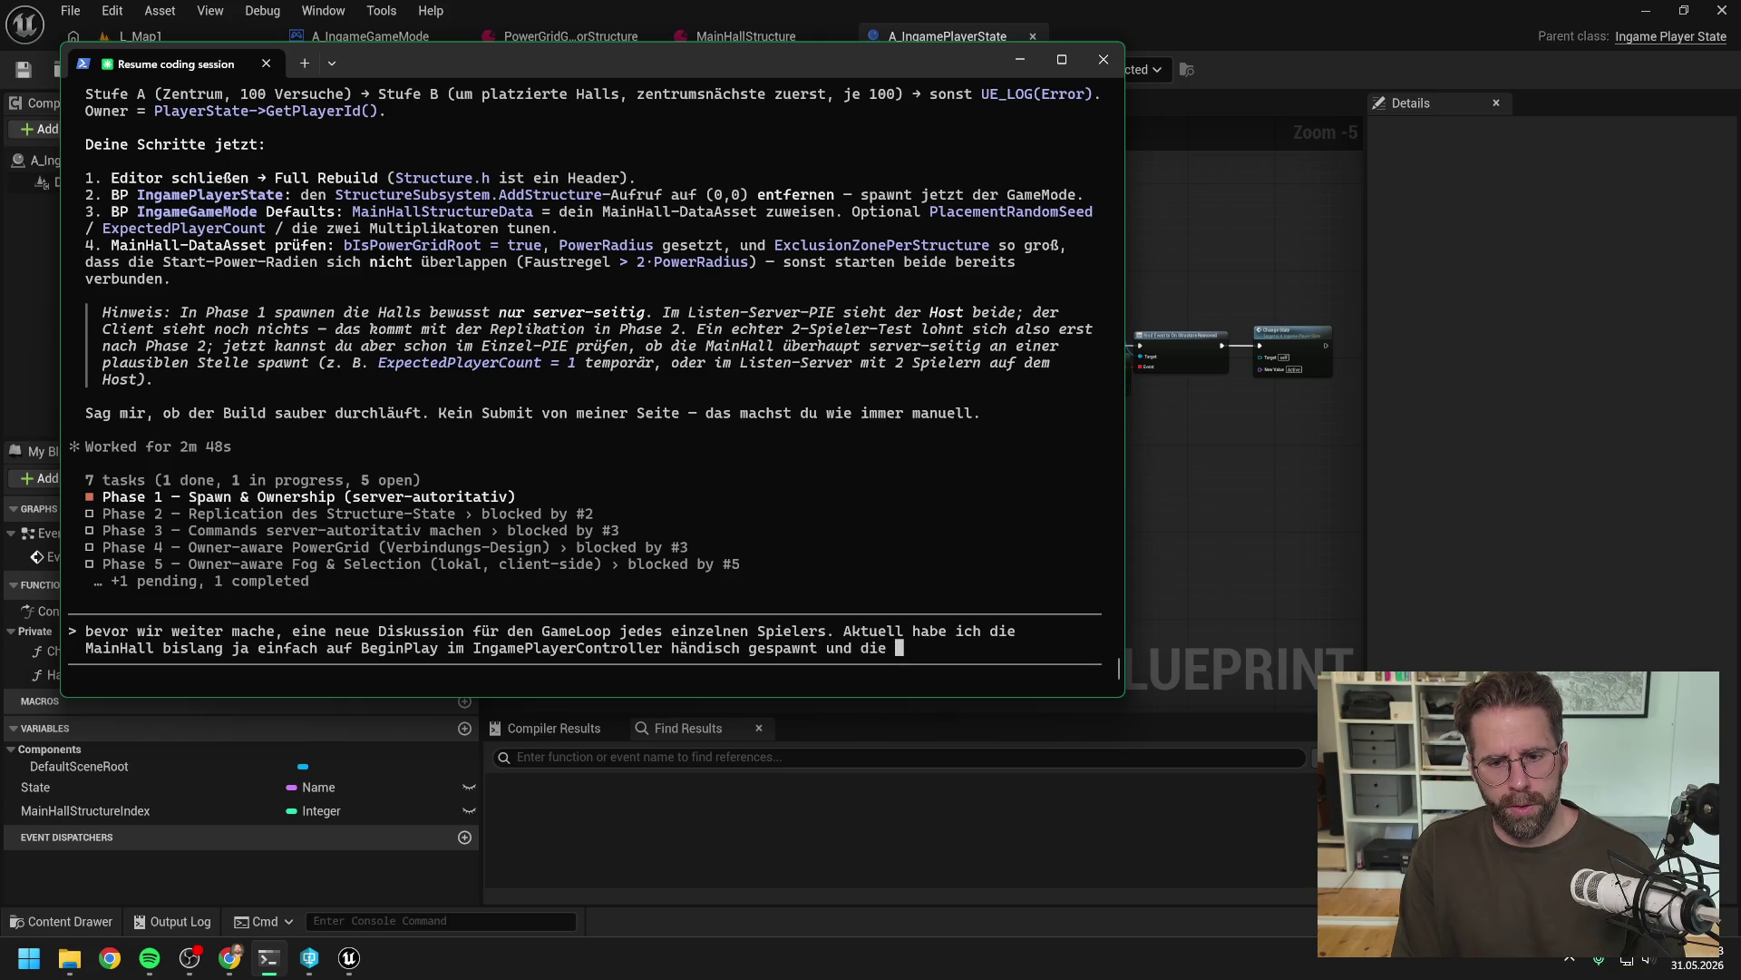
pyautogui.press('BackSpace')
pyautogui.press('BackSpace')
pyautogui.write('ructureId')
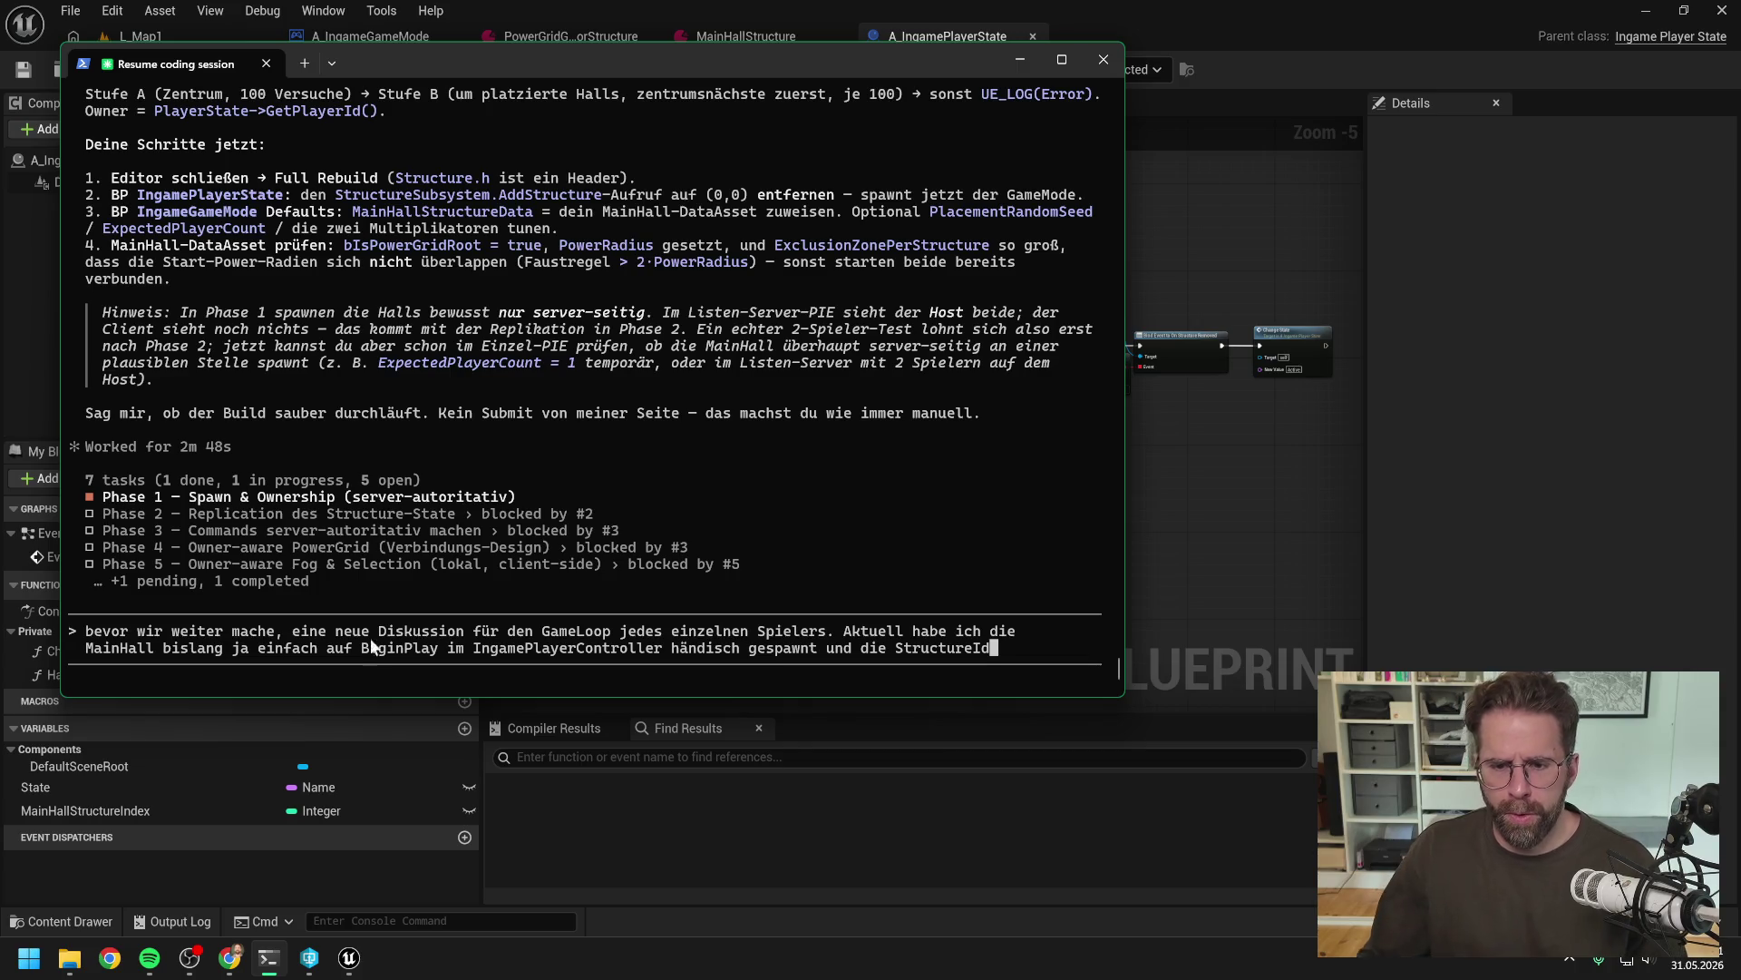
pyautogui.click(1161, 479)
pyautogui.scroll(3, 921, 398)
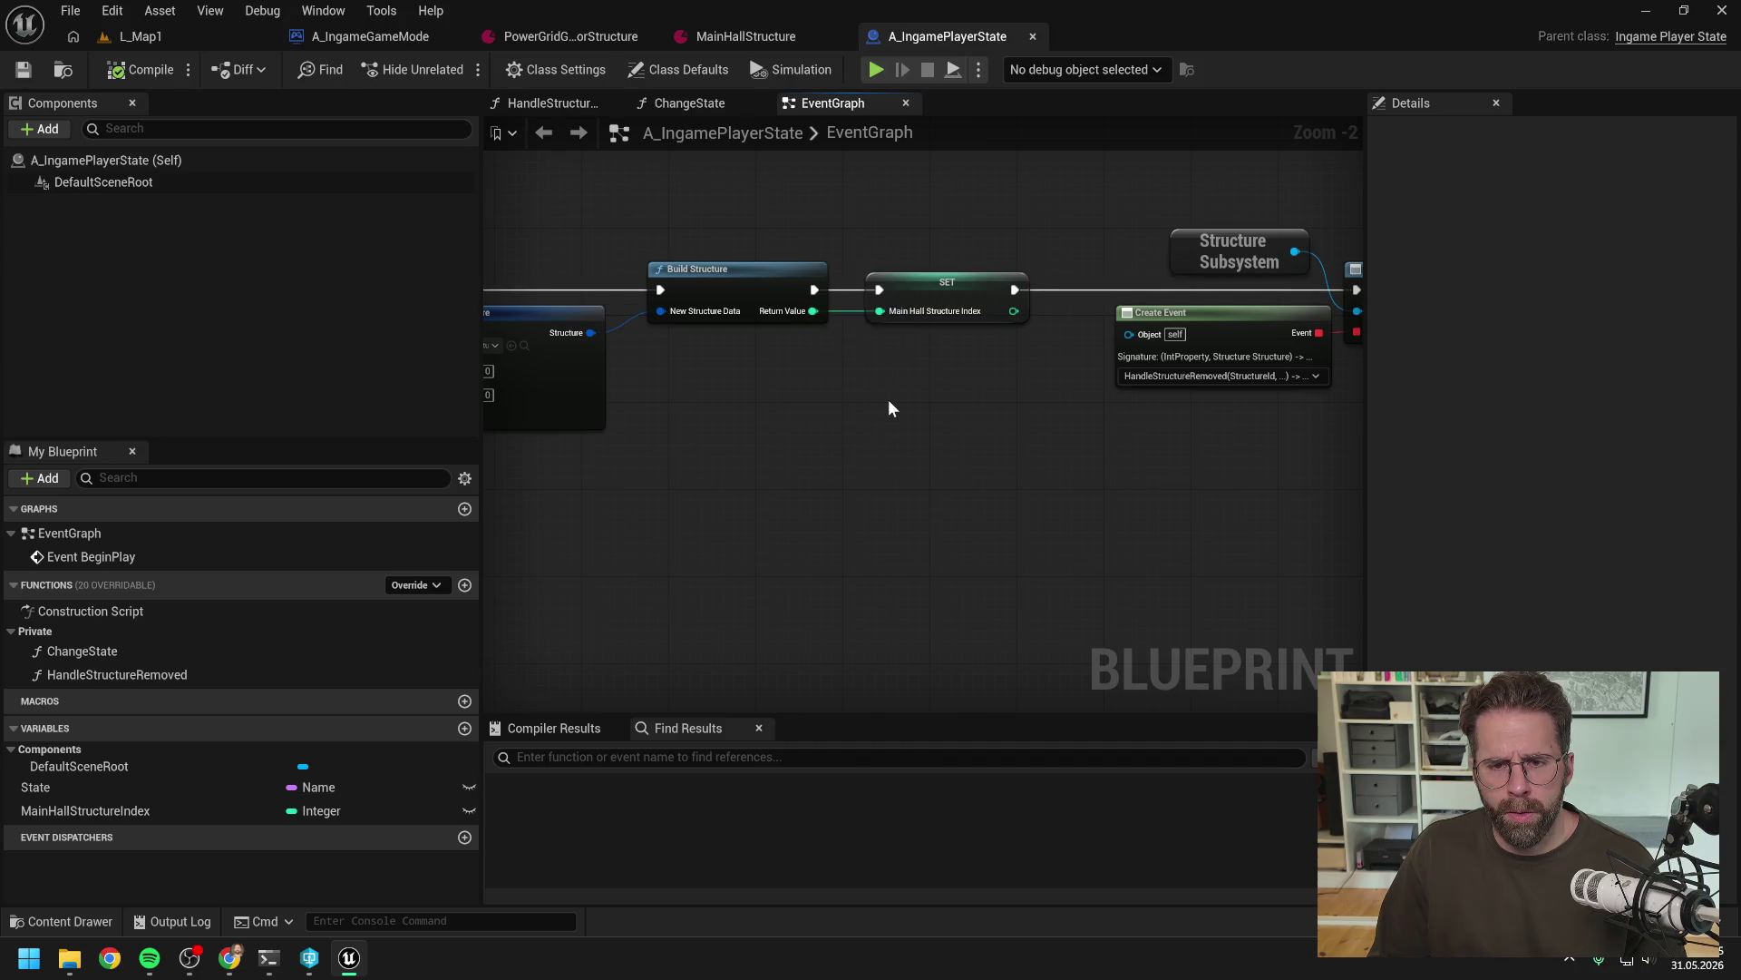
pyautogui.scroll(-2, 889, 399)
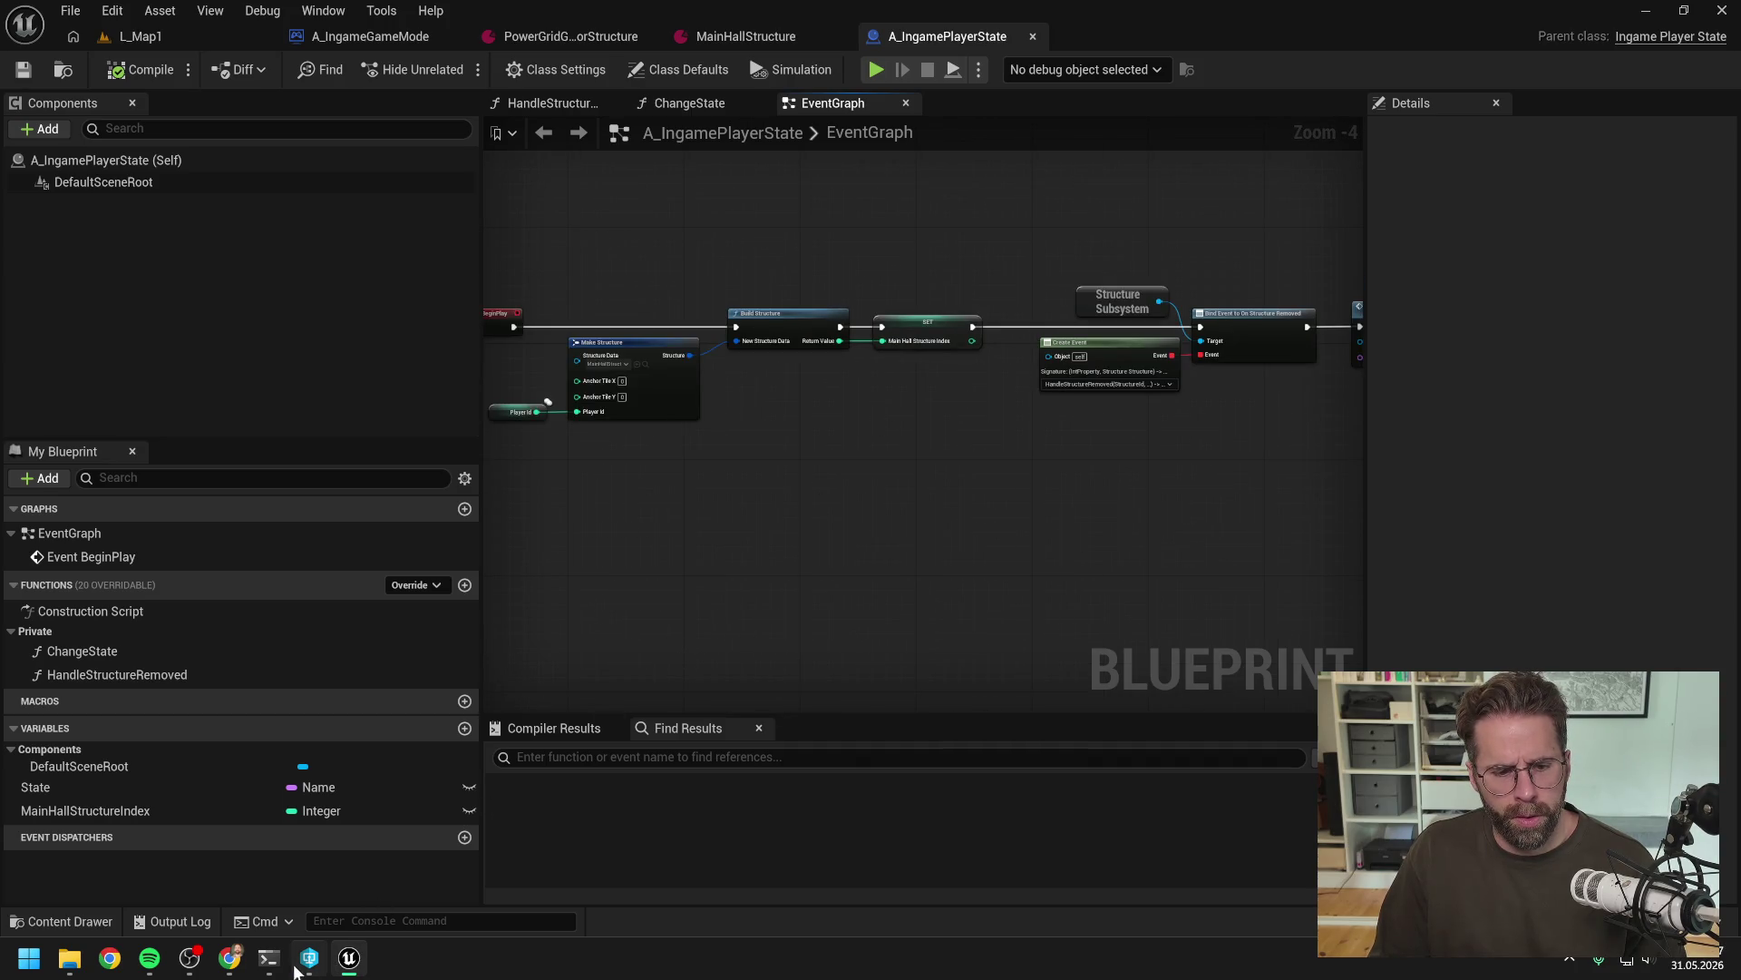
pyautogui.moveTo(224, 967)
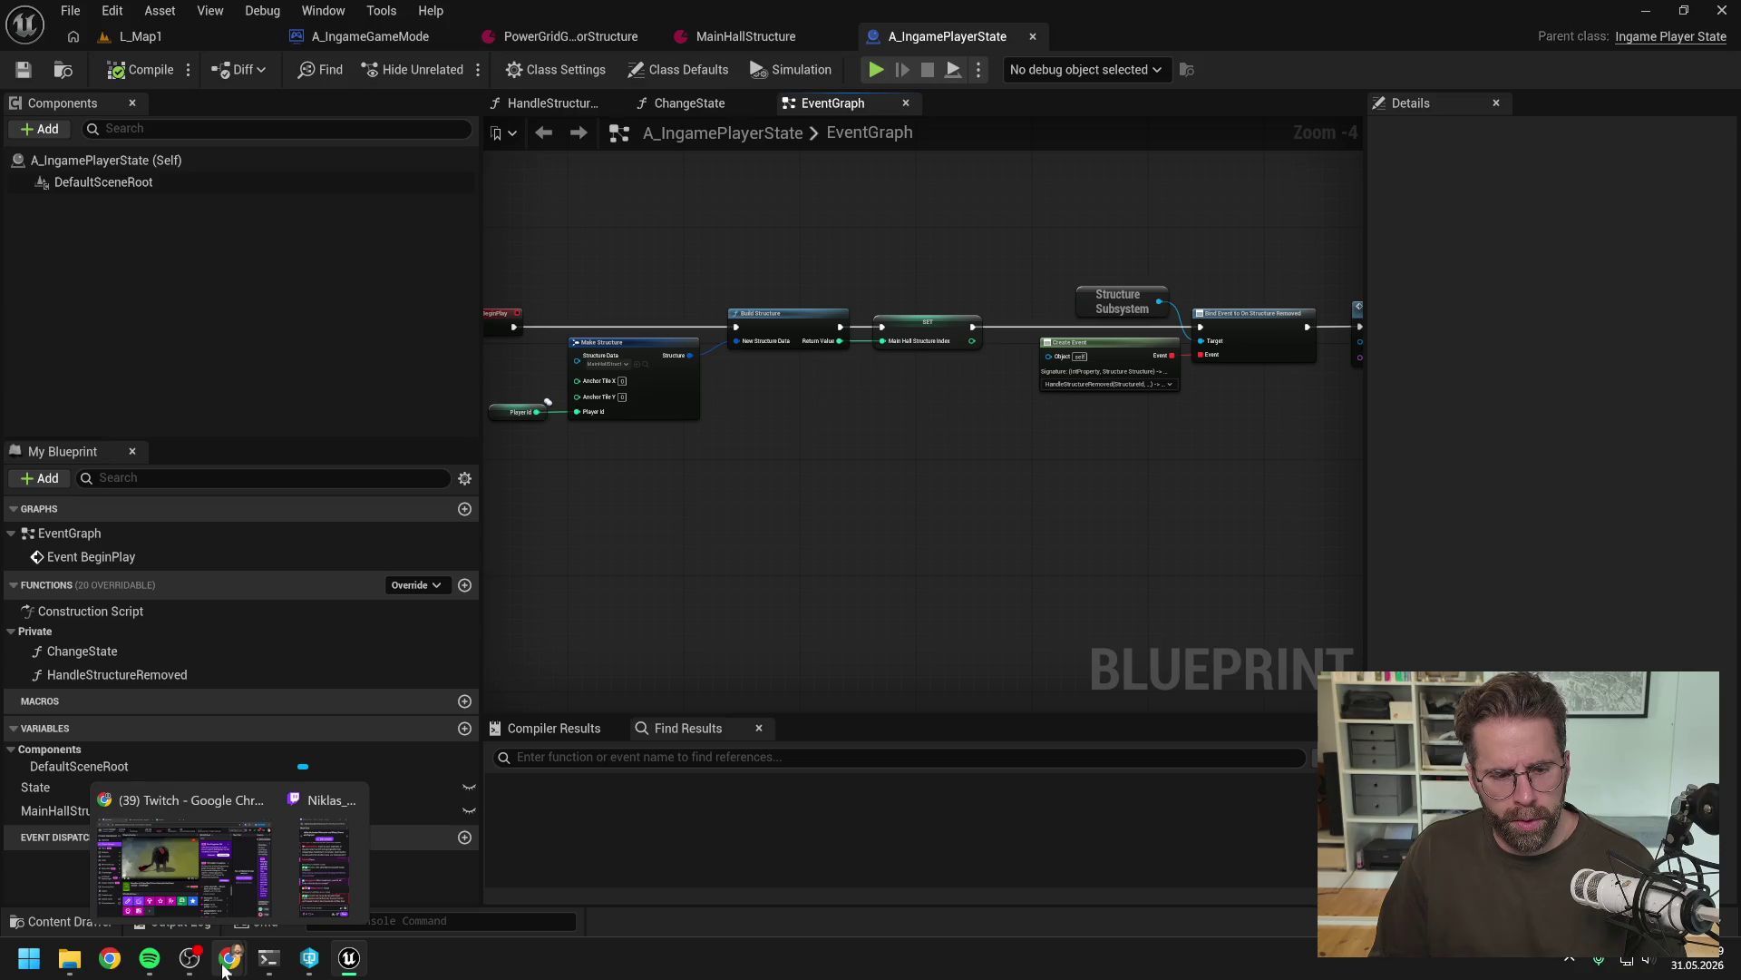
pyautogui.click(266, 960)
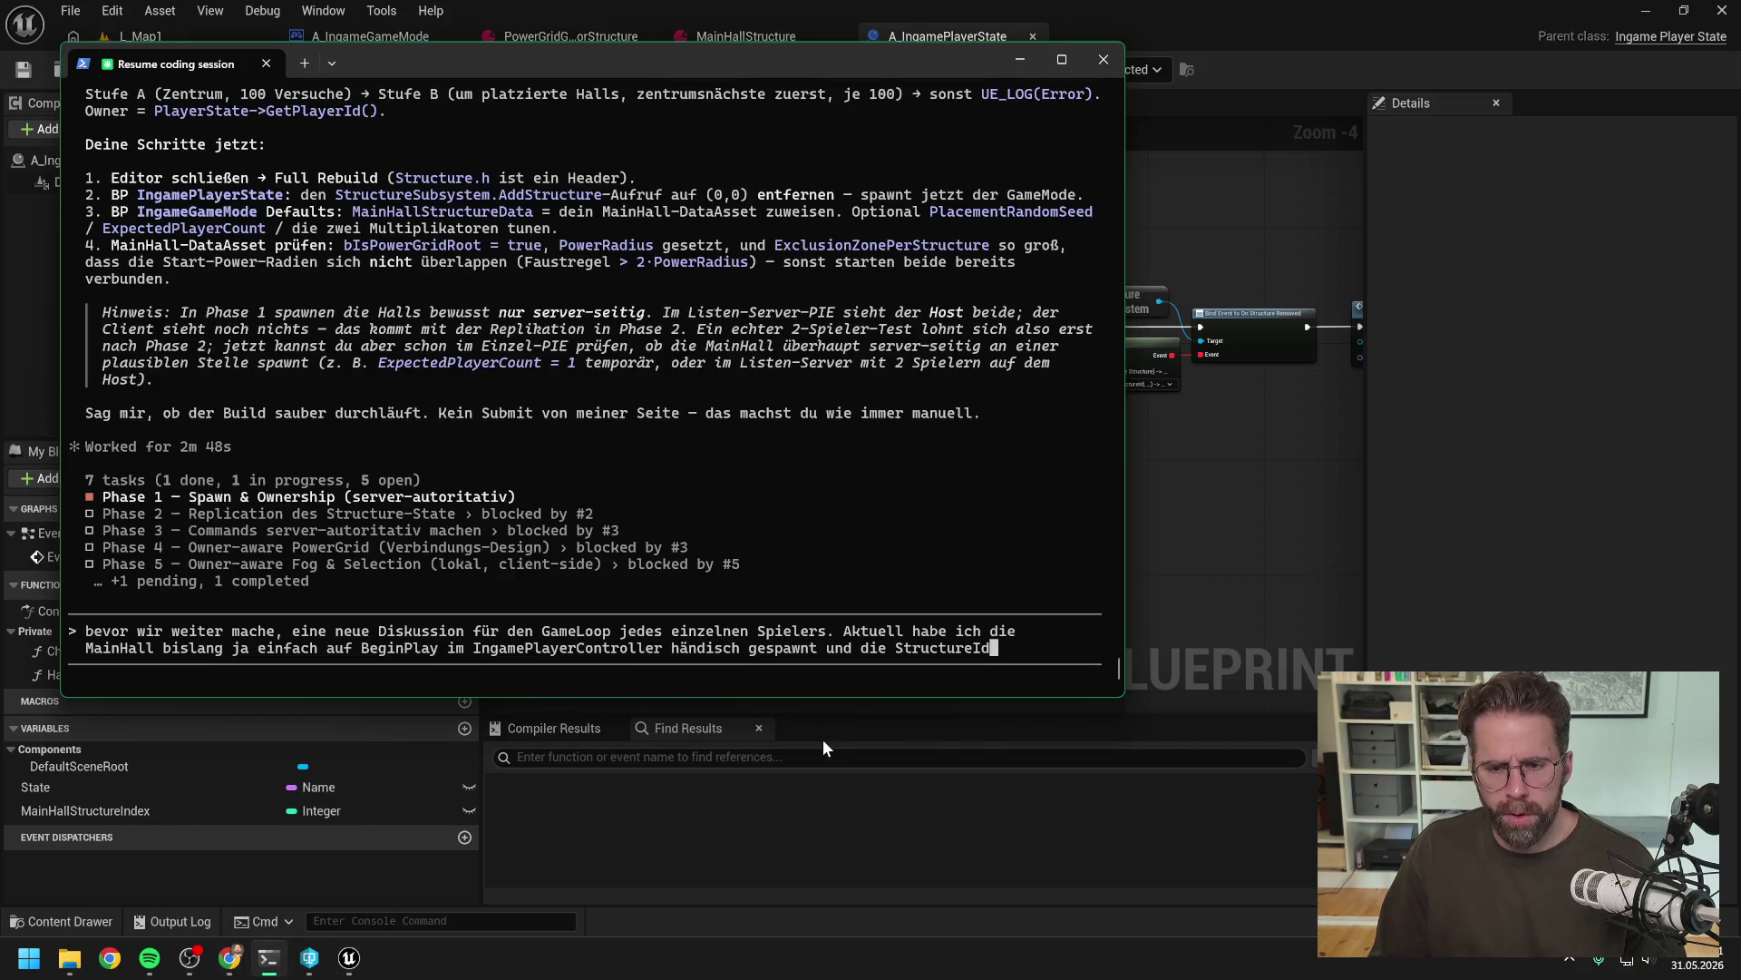
pyautogui.write(' als ')
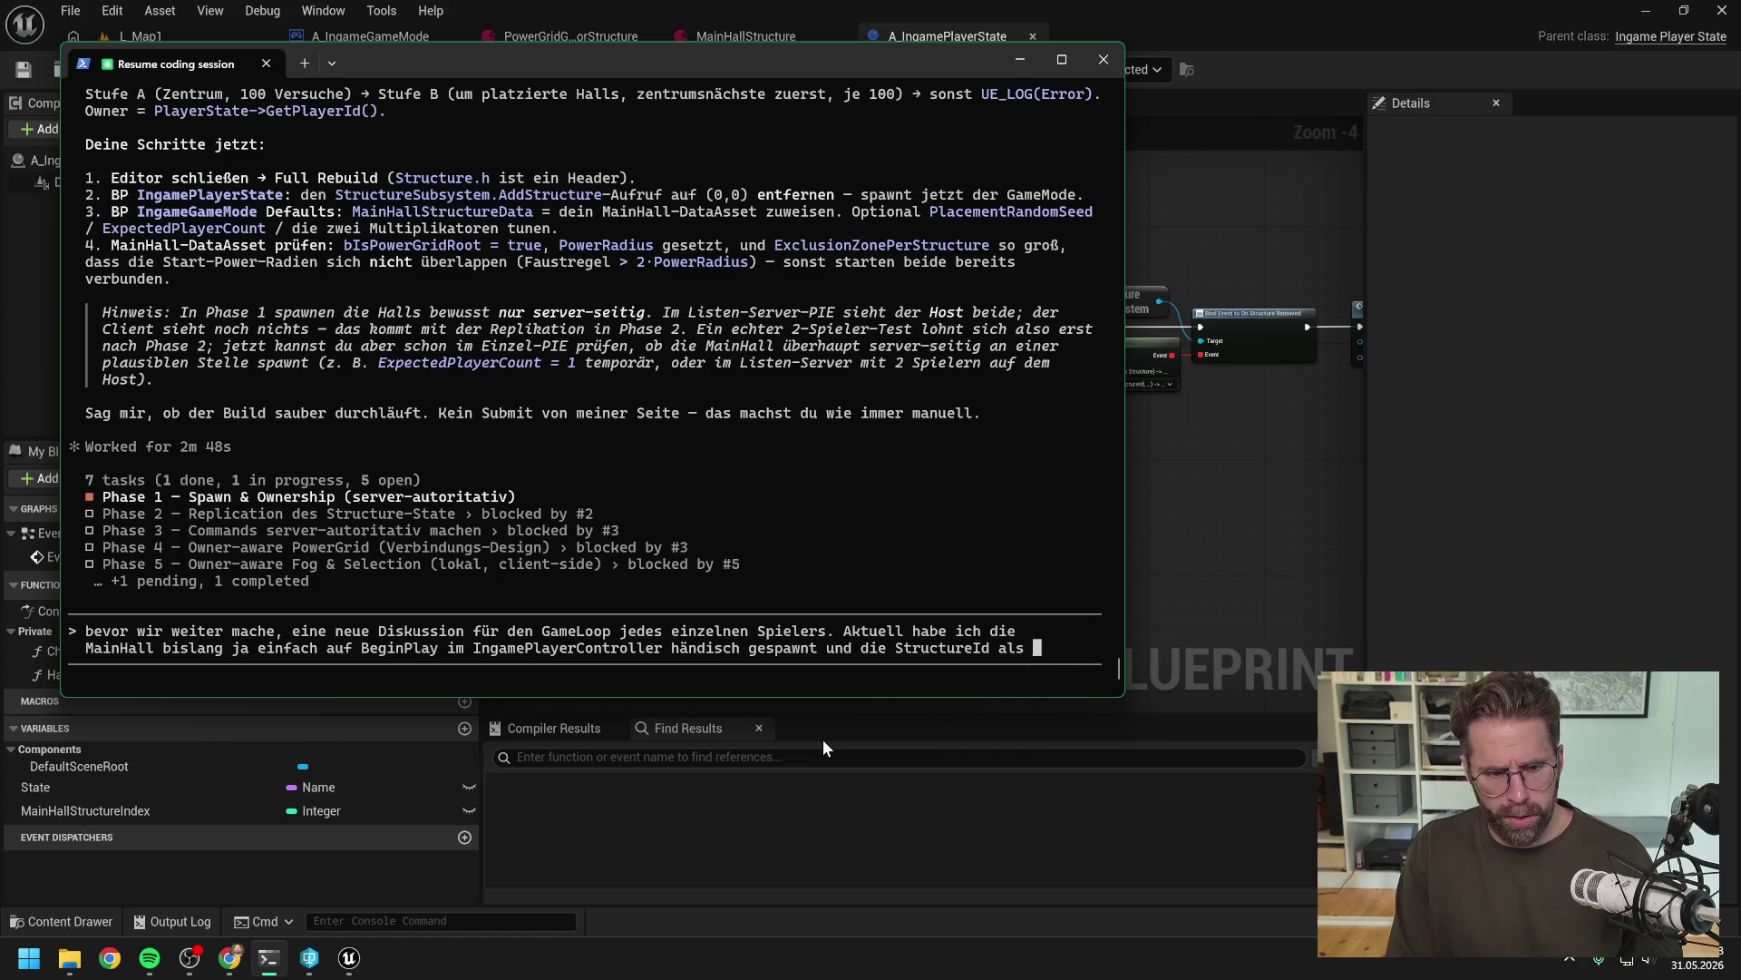
pyautogui.write('Man')
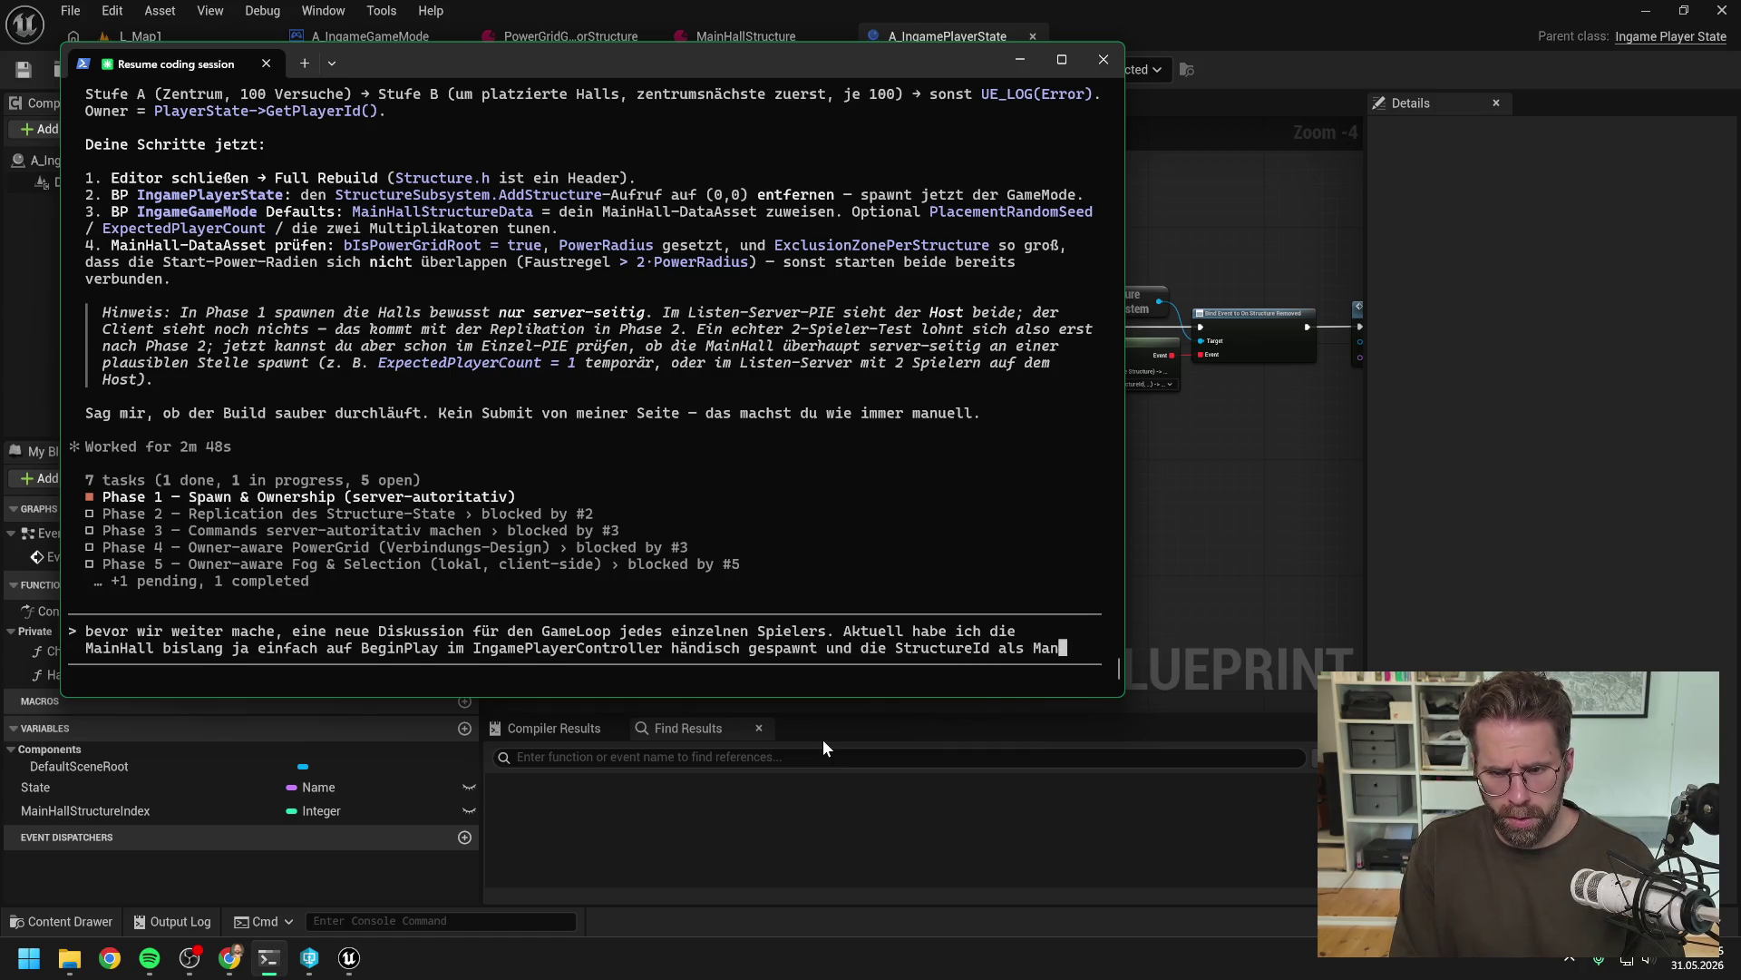
# Explain that the MainHallId is stored in the PlayerState, which checked OnStructureRemoved and pushed an internal state
pyautogui.press('BackSpace')
pyautogui.write('inHallId')
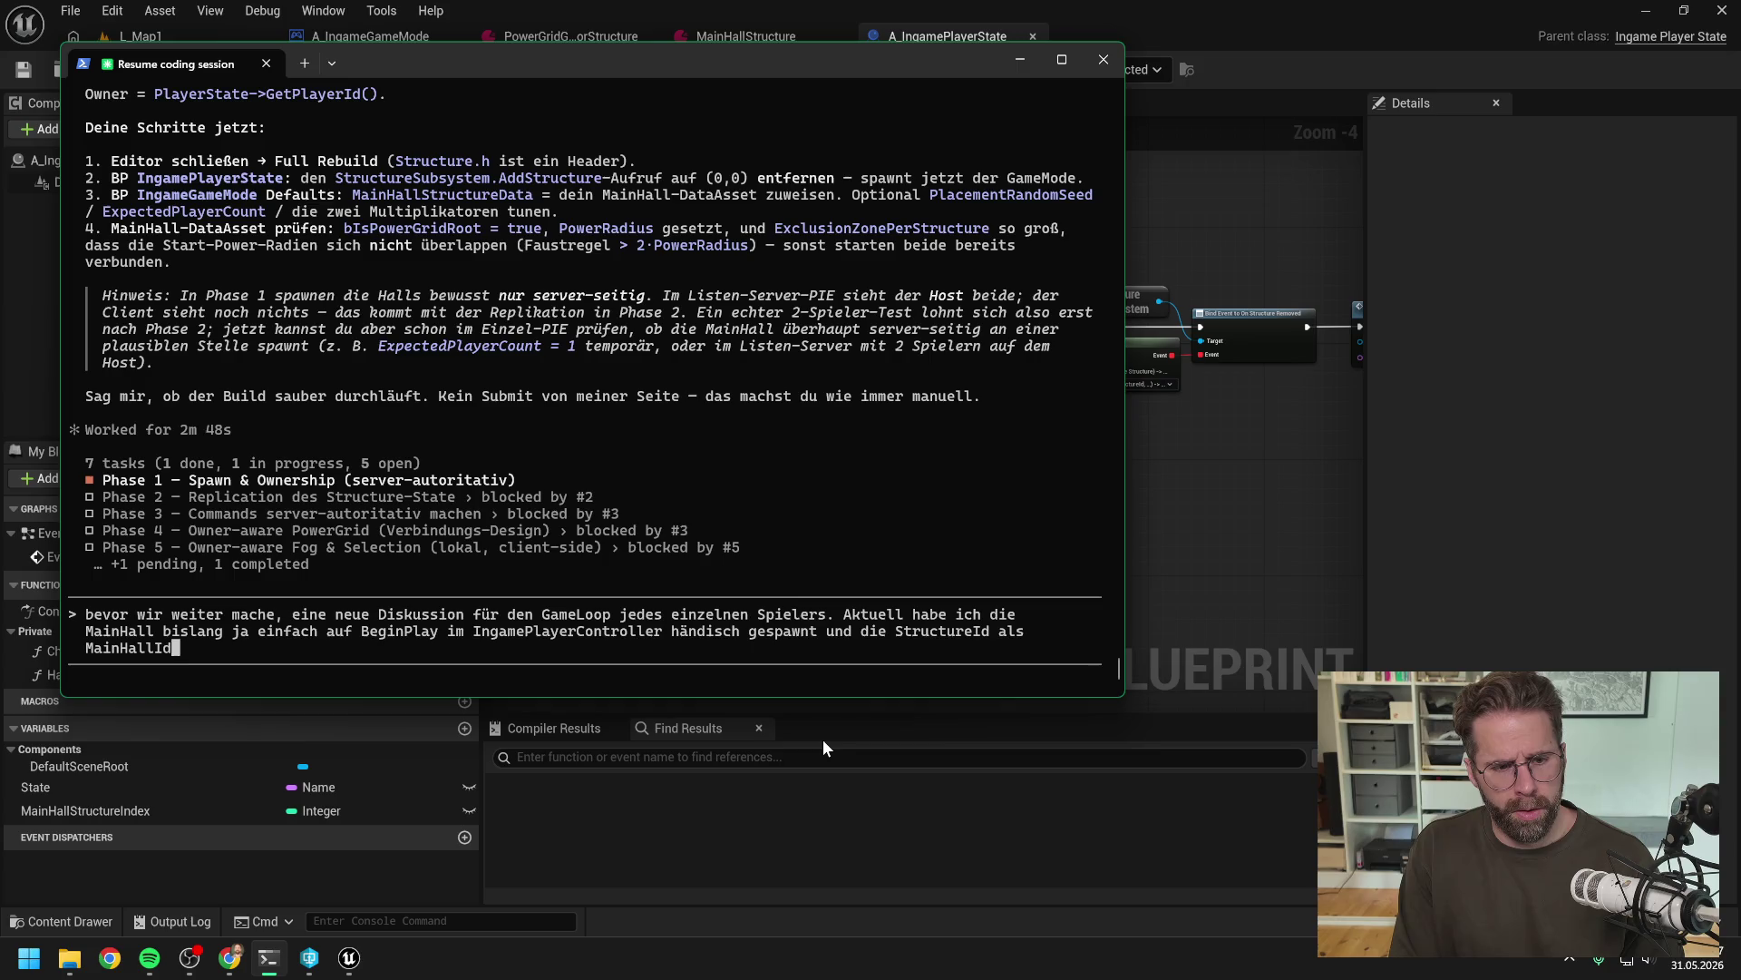
pyautogui.write(' im PlayerState')
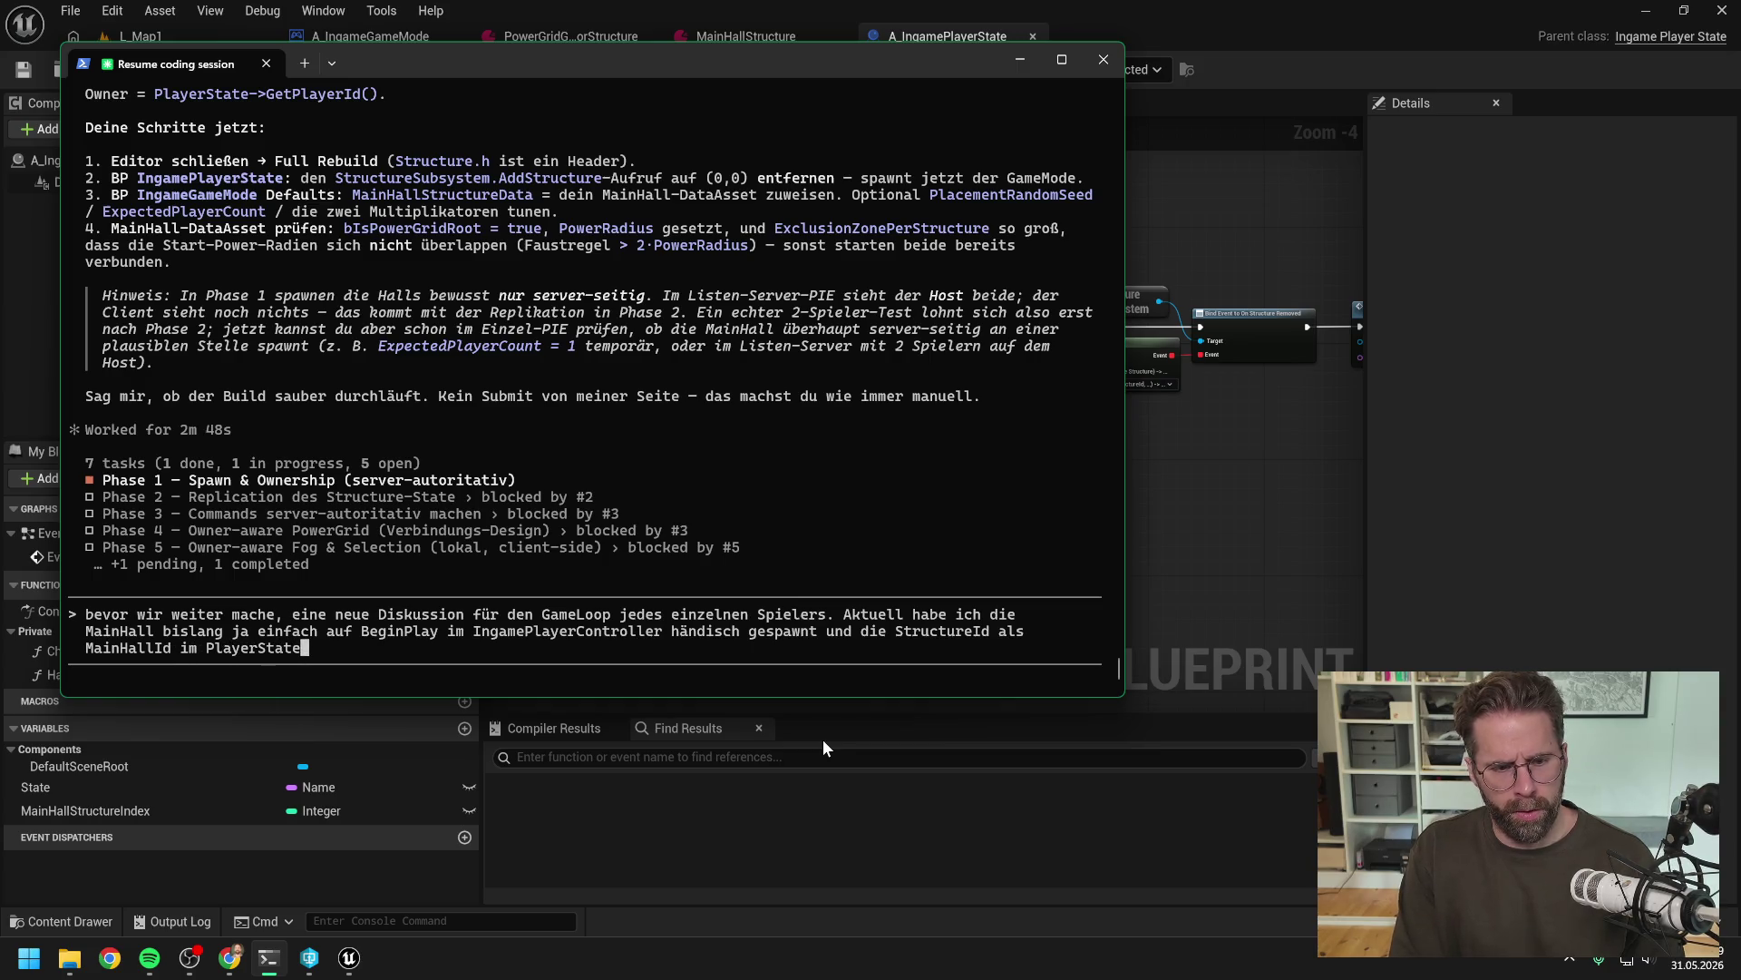
pyautogui.write(' abgespeichert.')
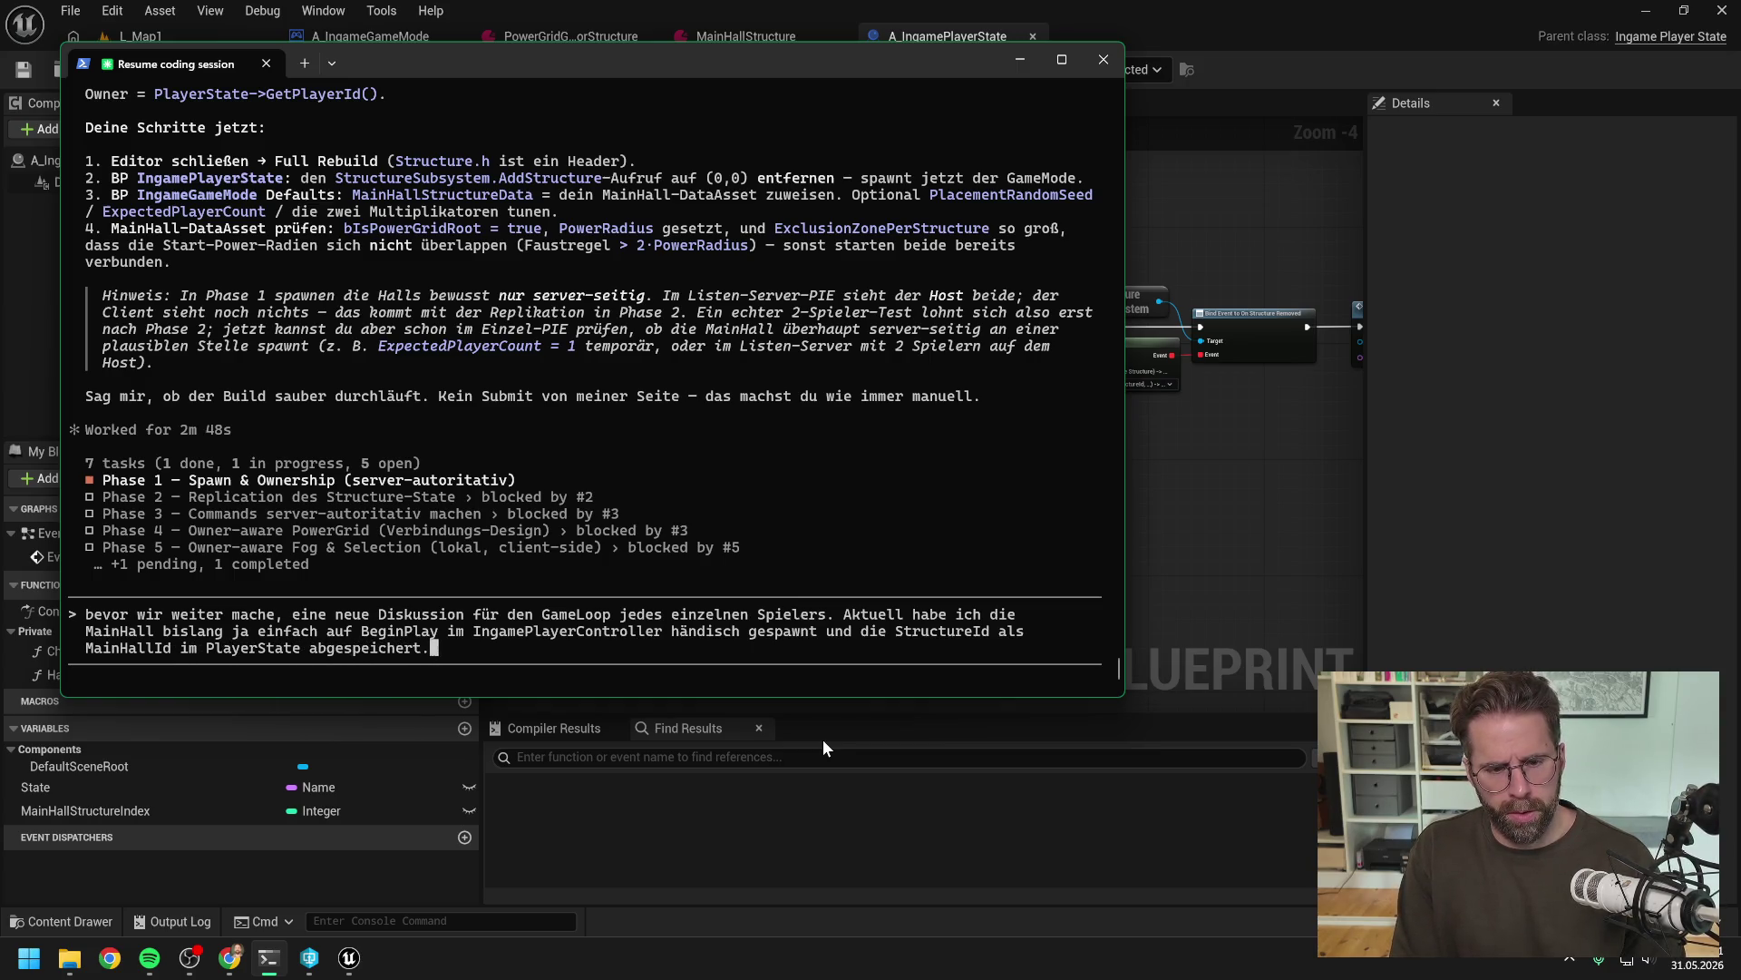
pyautogui.write(' Der Playe')
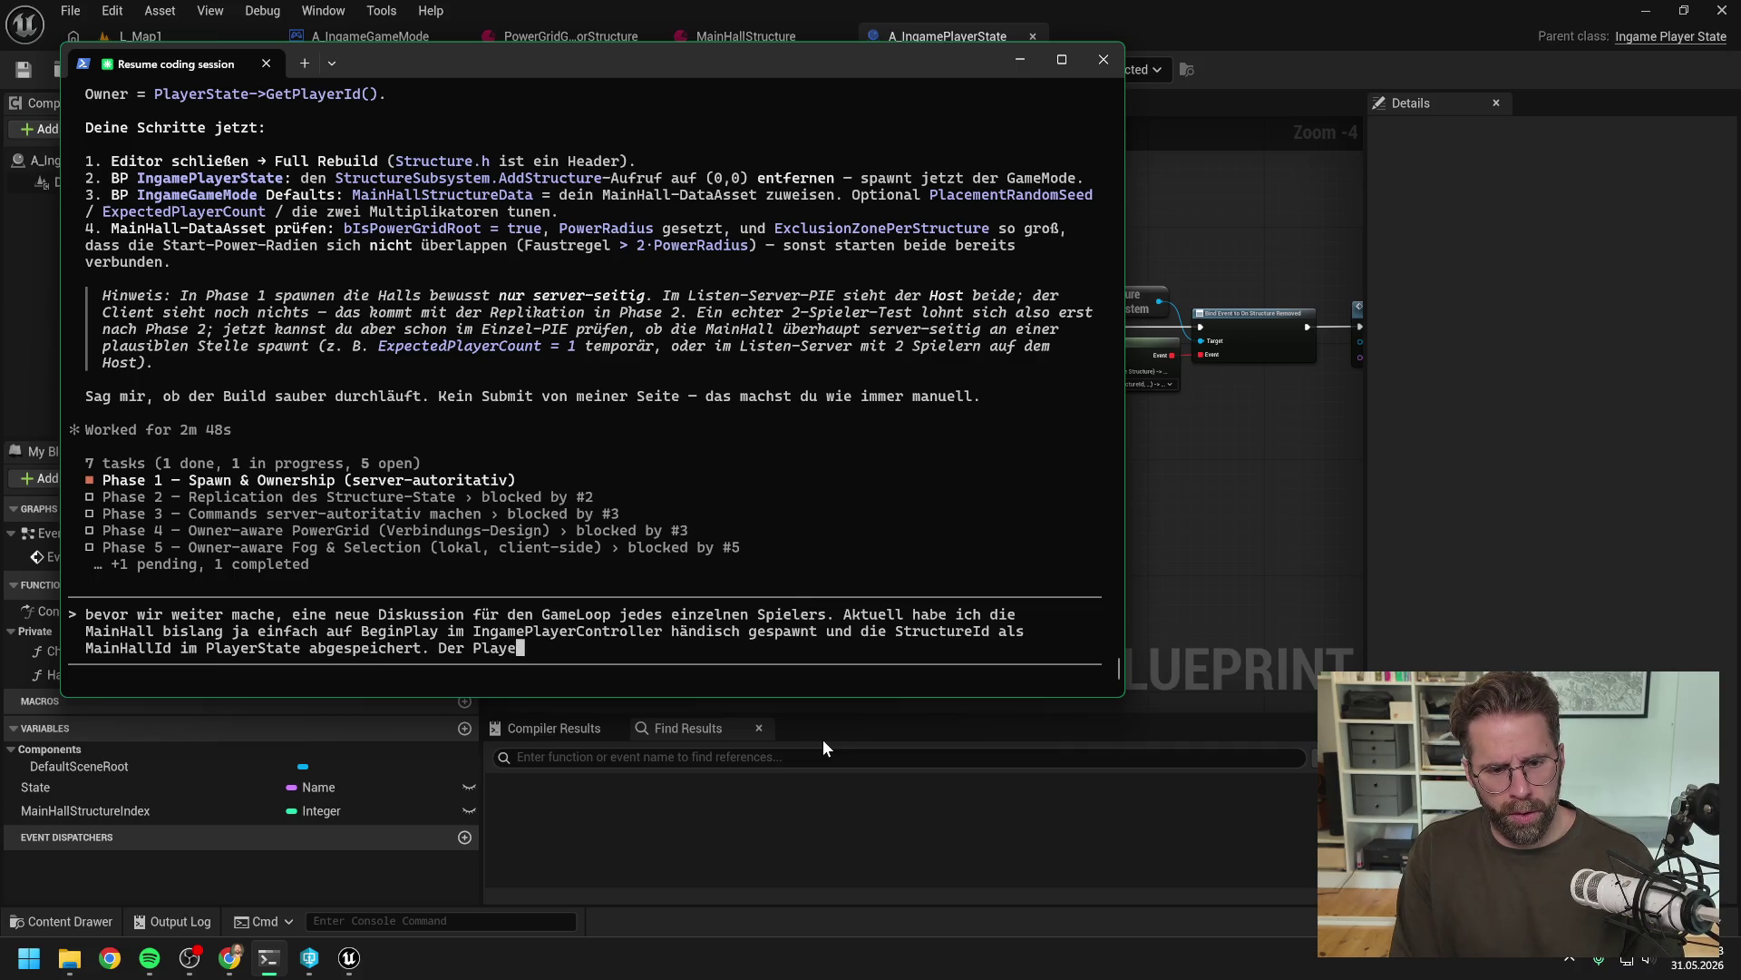
pyautogui.write('rState hat nun auf ')
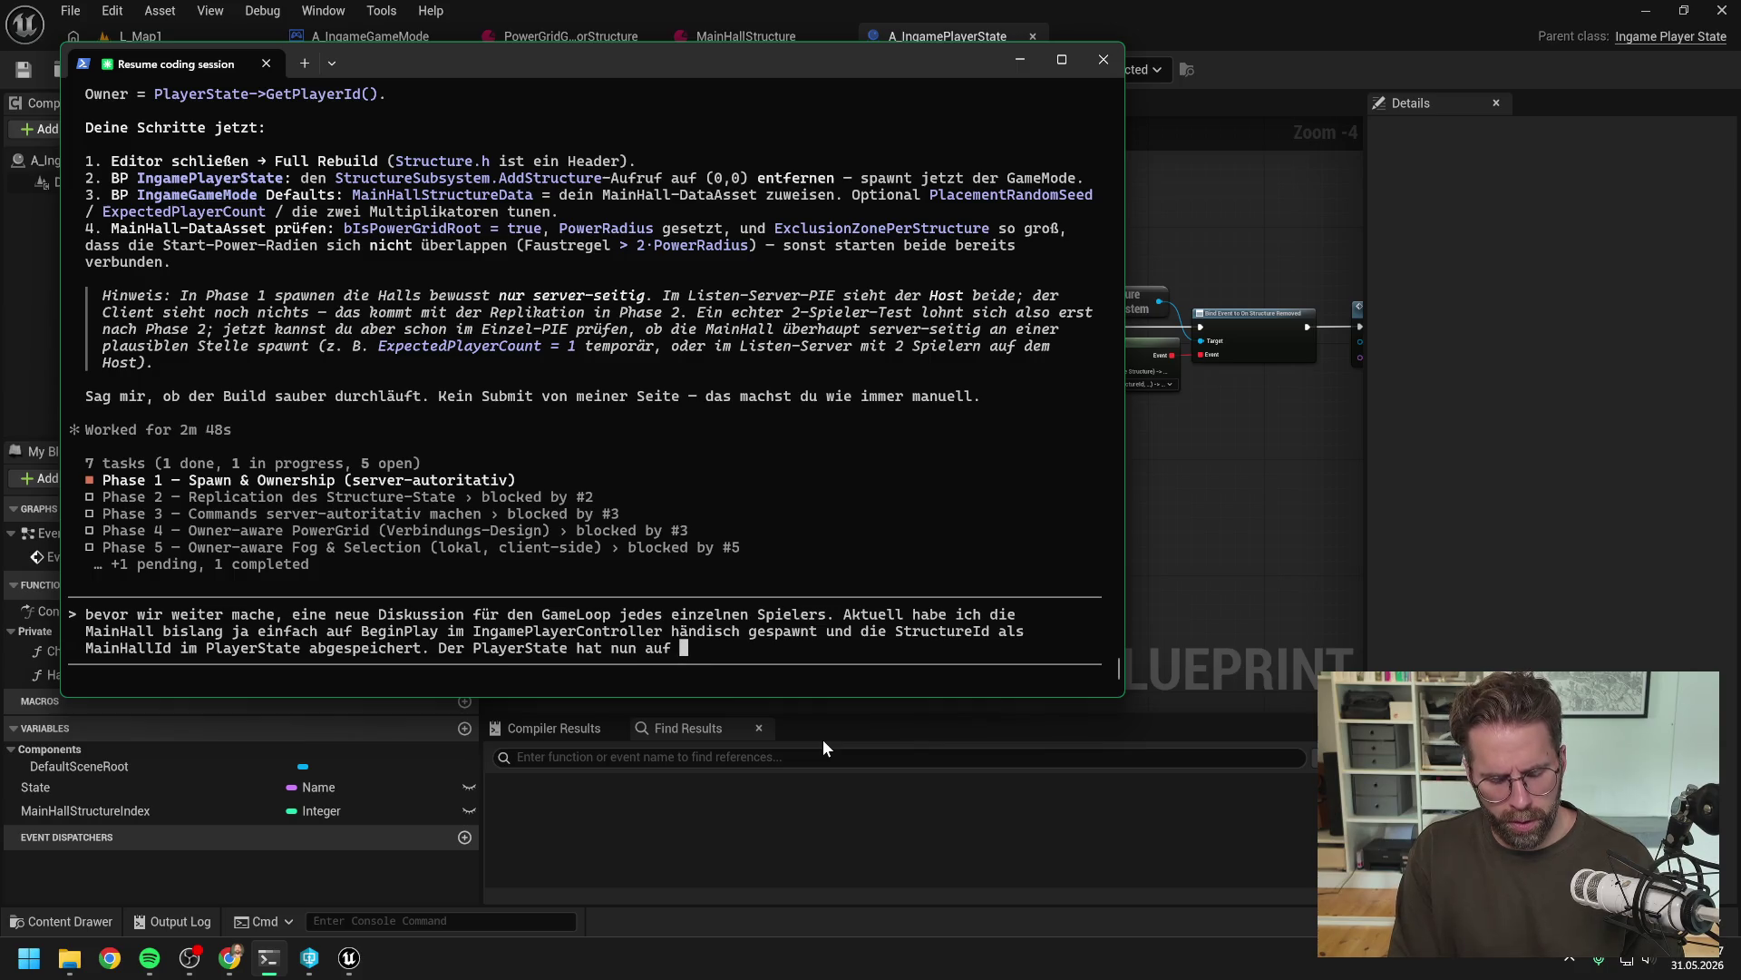
pyautogui.write('Hand')
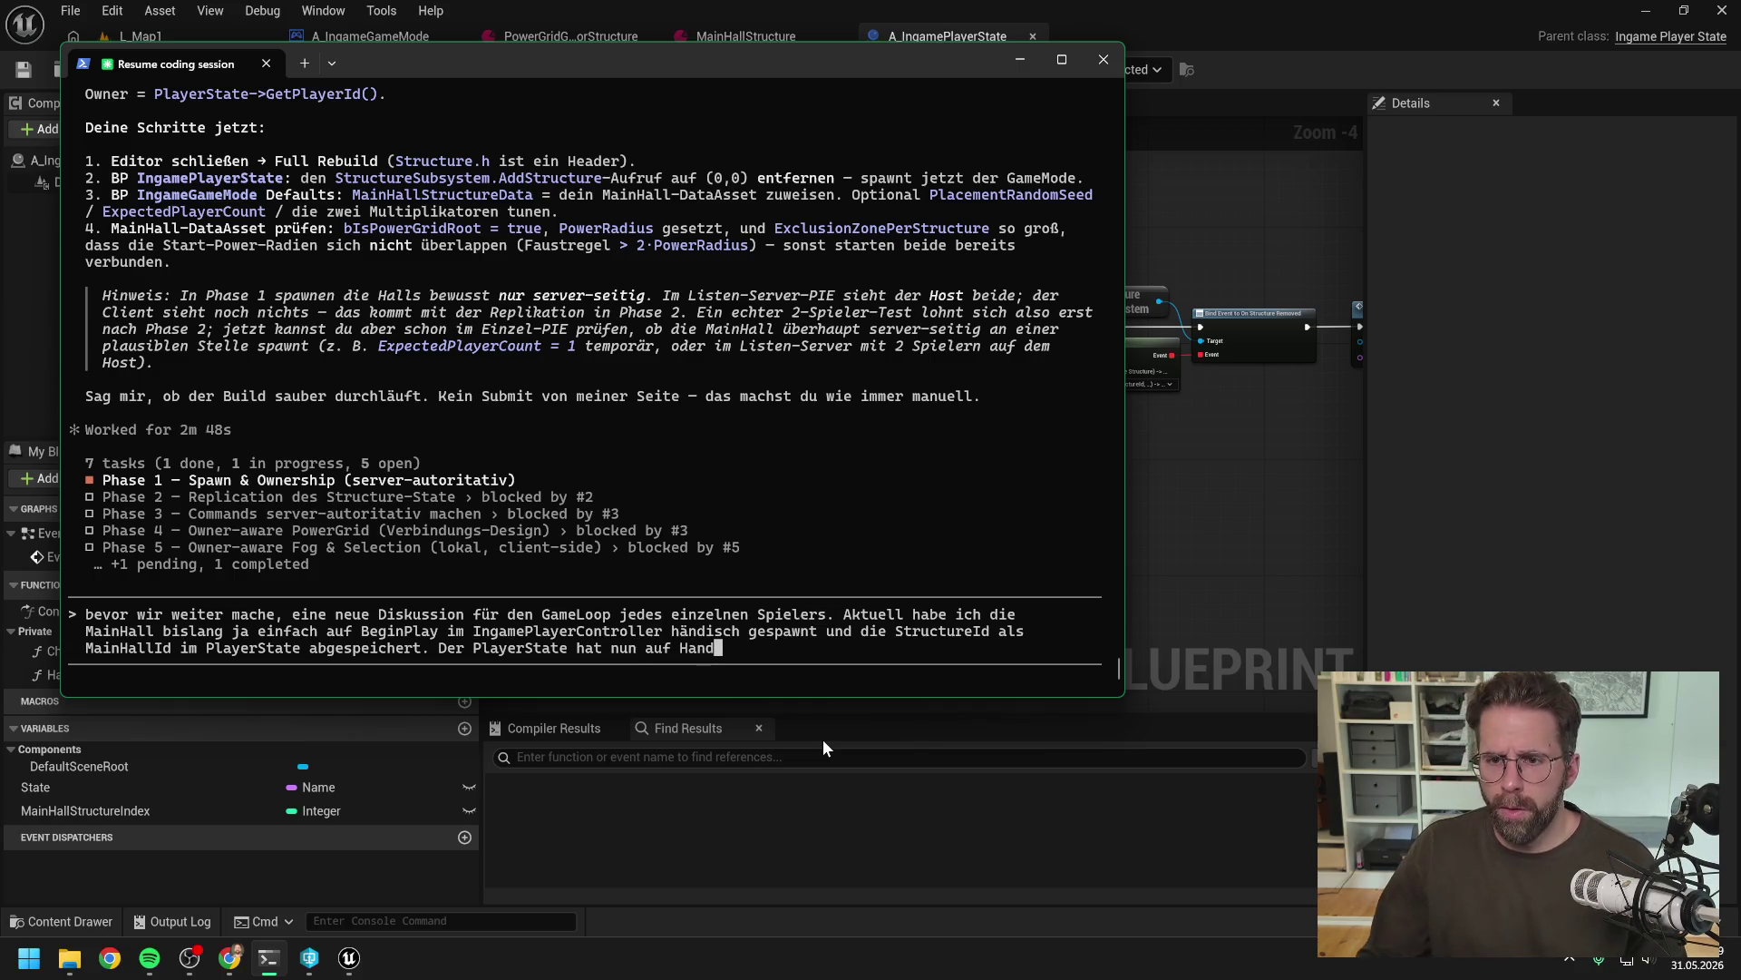
pyautogui.press('BackSpace')
pyautogui.press('BackSpace')
pyautogui.press('BackSpace')
pyautogui.press('BackSpace')
pyautogui.write('On')
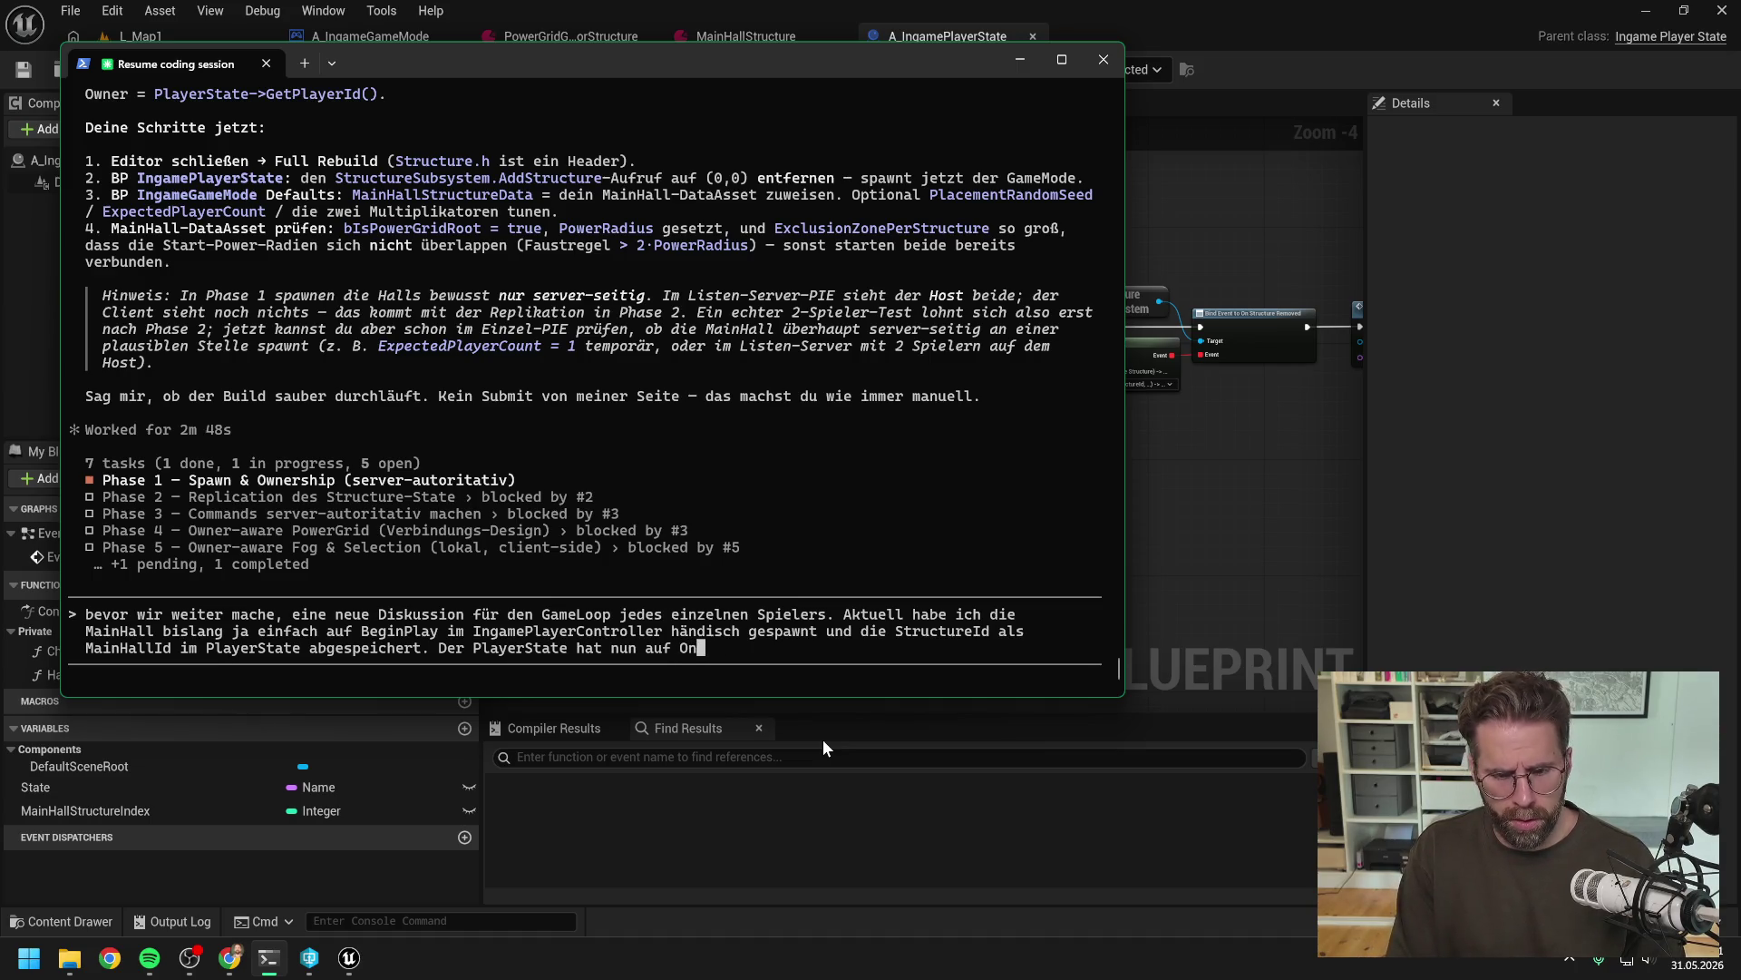
pyautogui.write('StructureRemove')
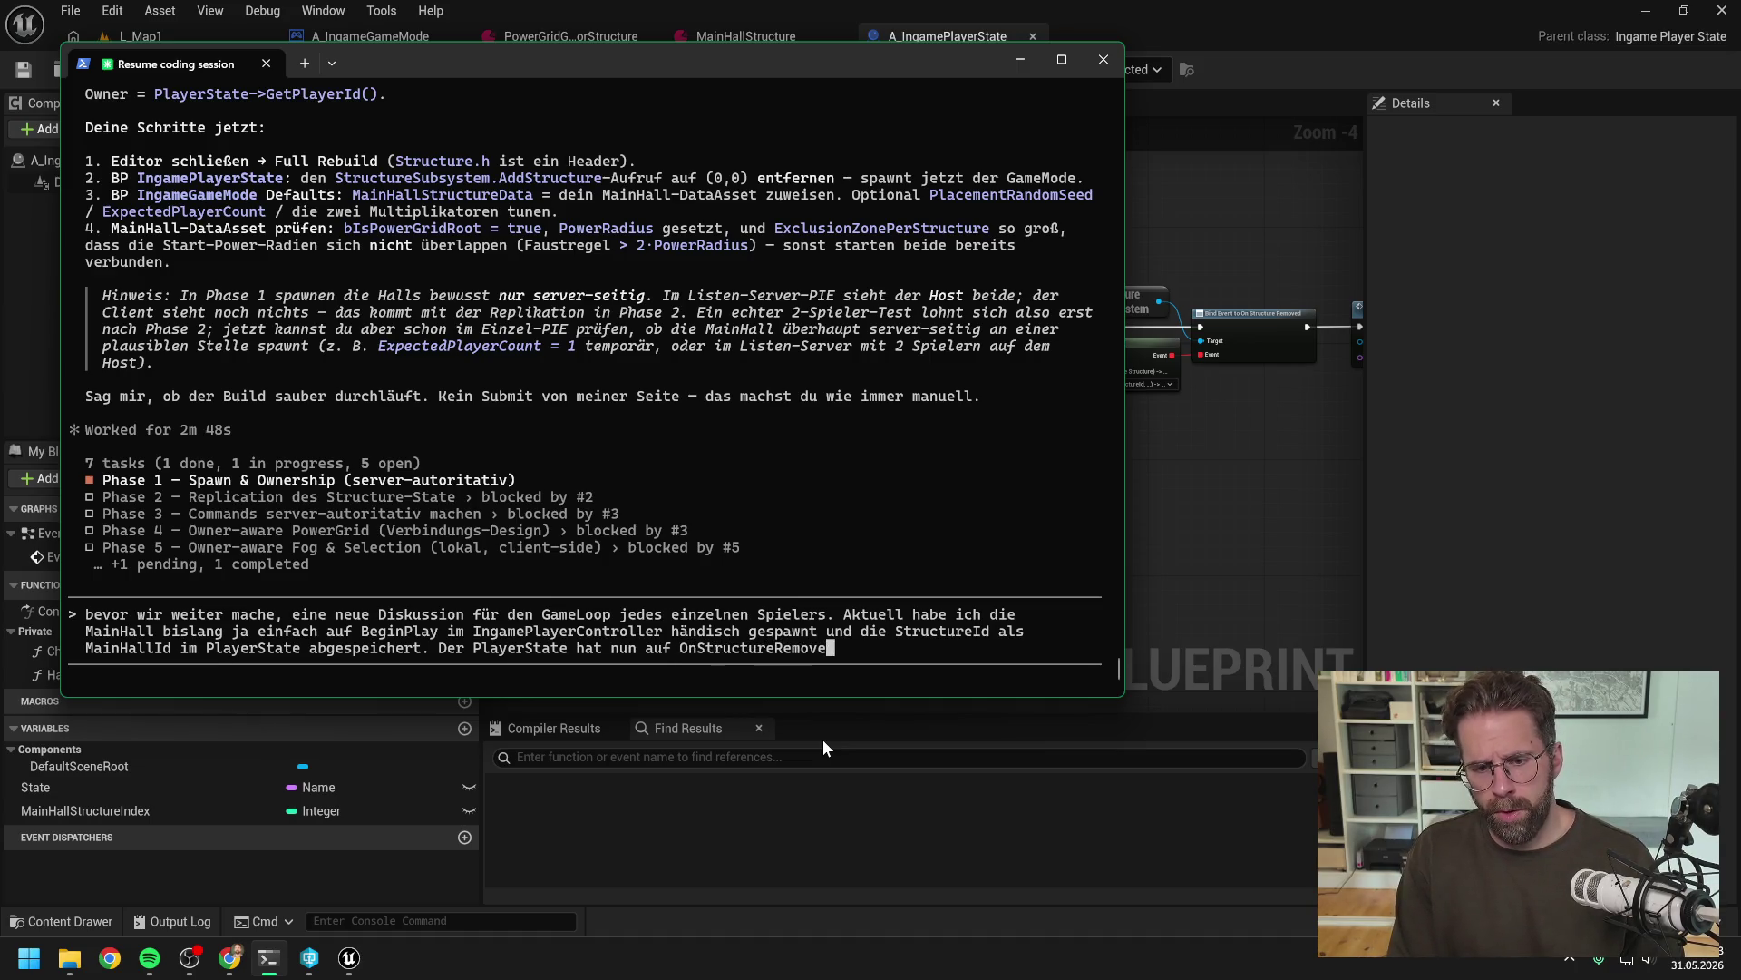
pyautogui.write('d re')
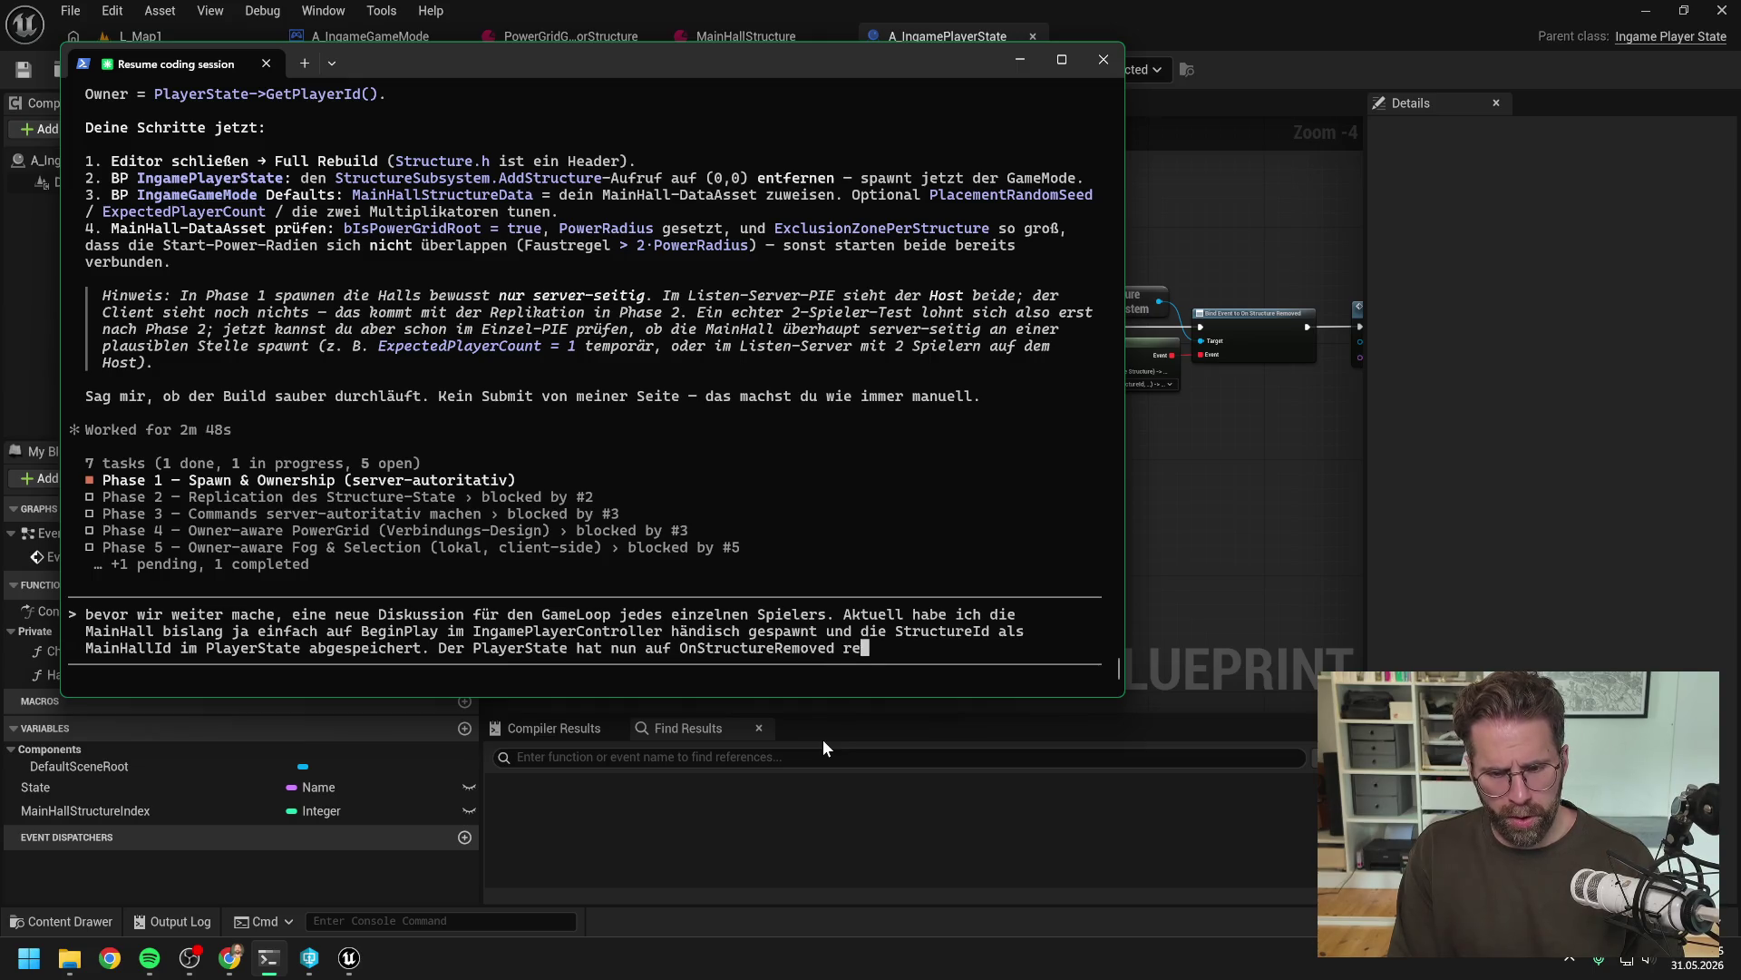
pyautogui.write('agiert und ')
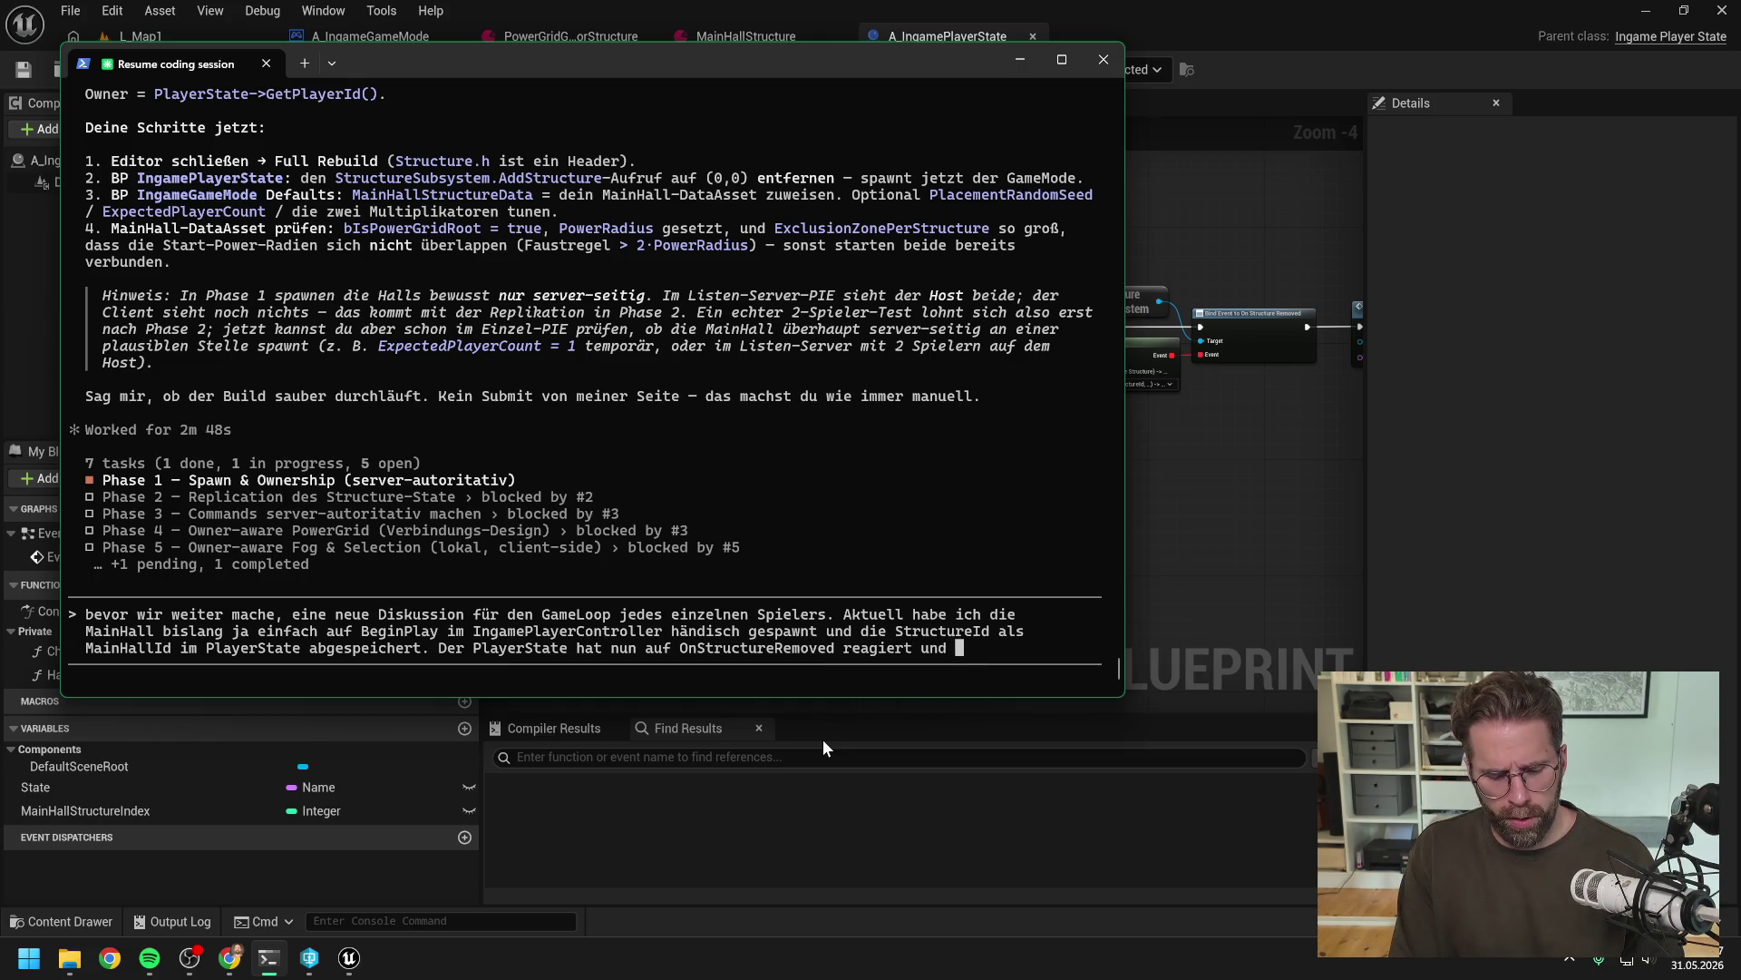
pyautogui.write('geschaut, ob')
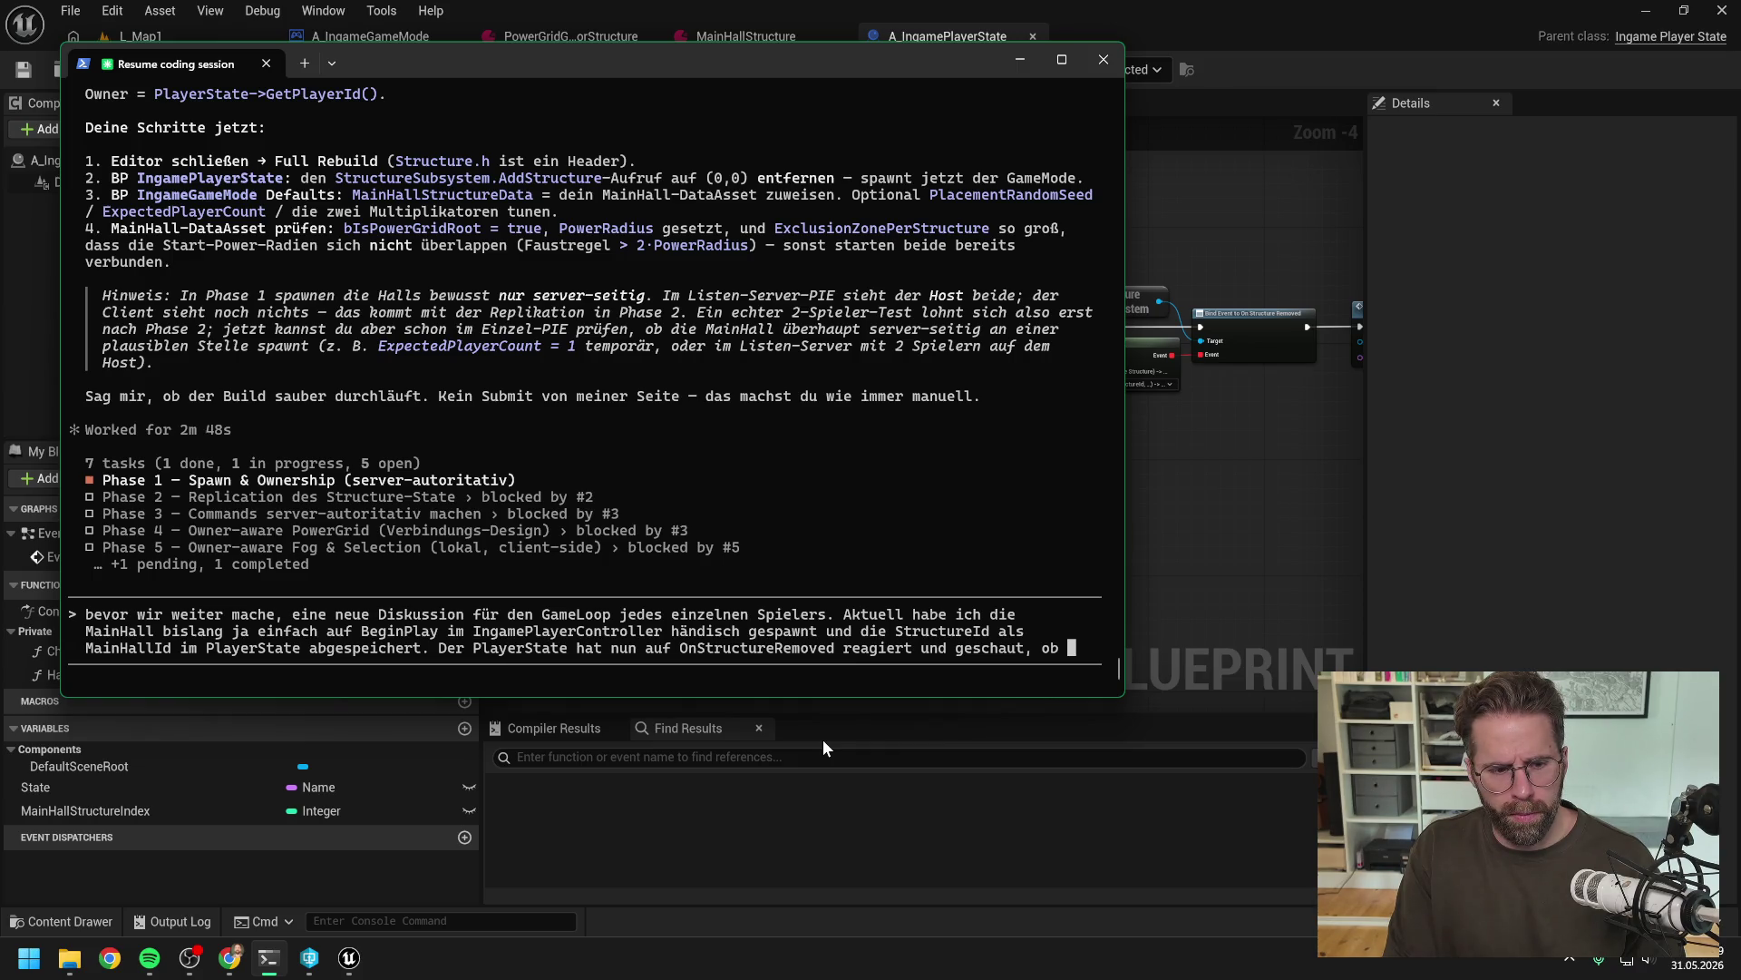
pyautogui.write('MainHallId')
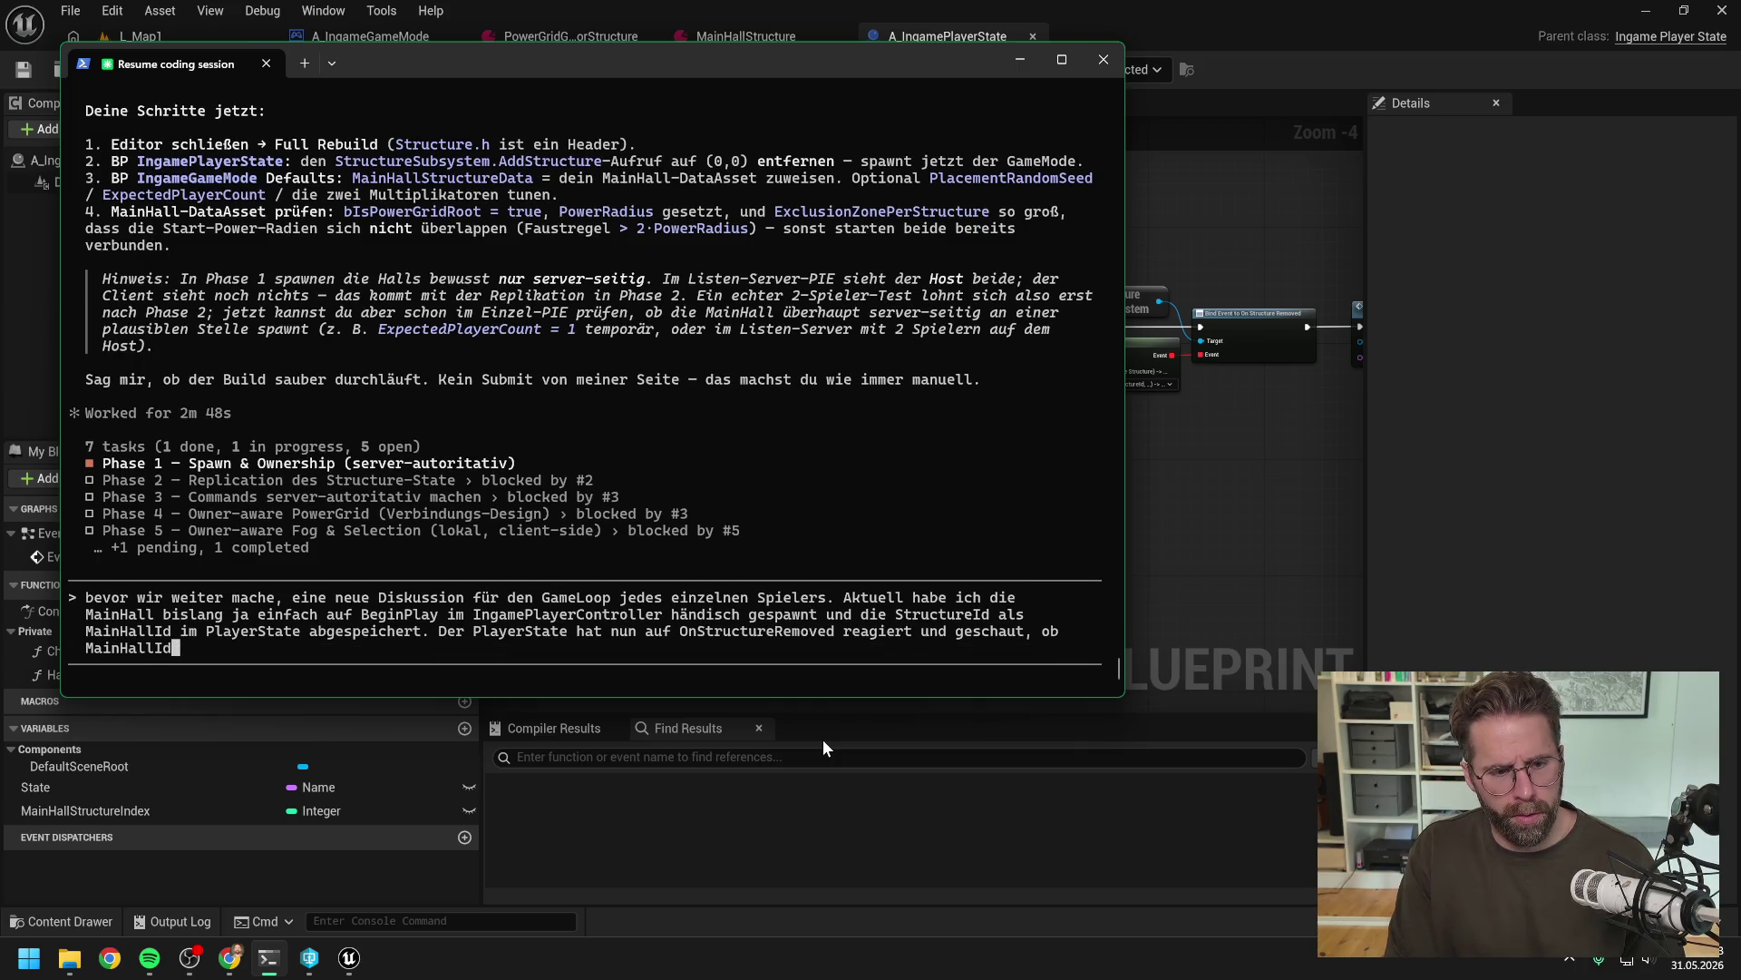
pyautogui.write(' removed wurde. F')
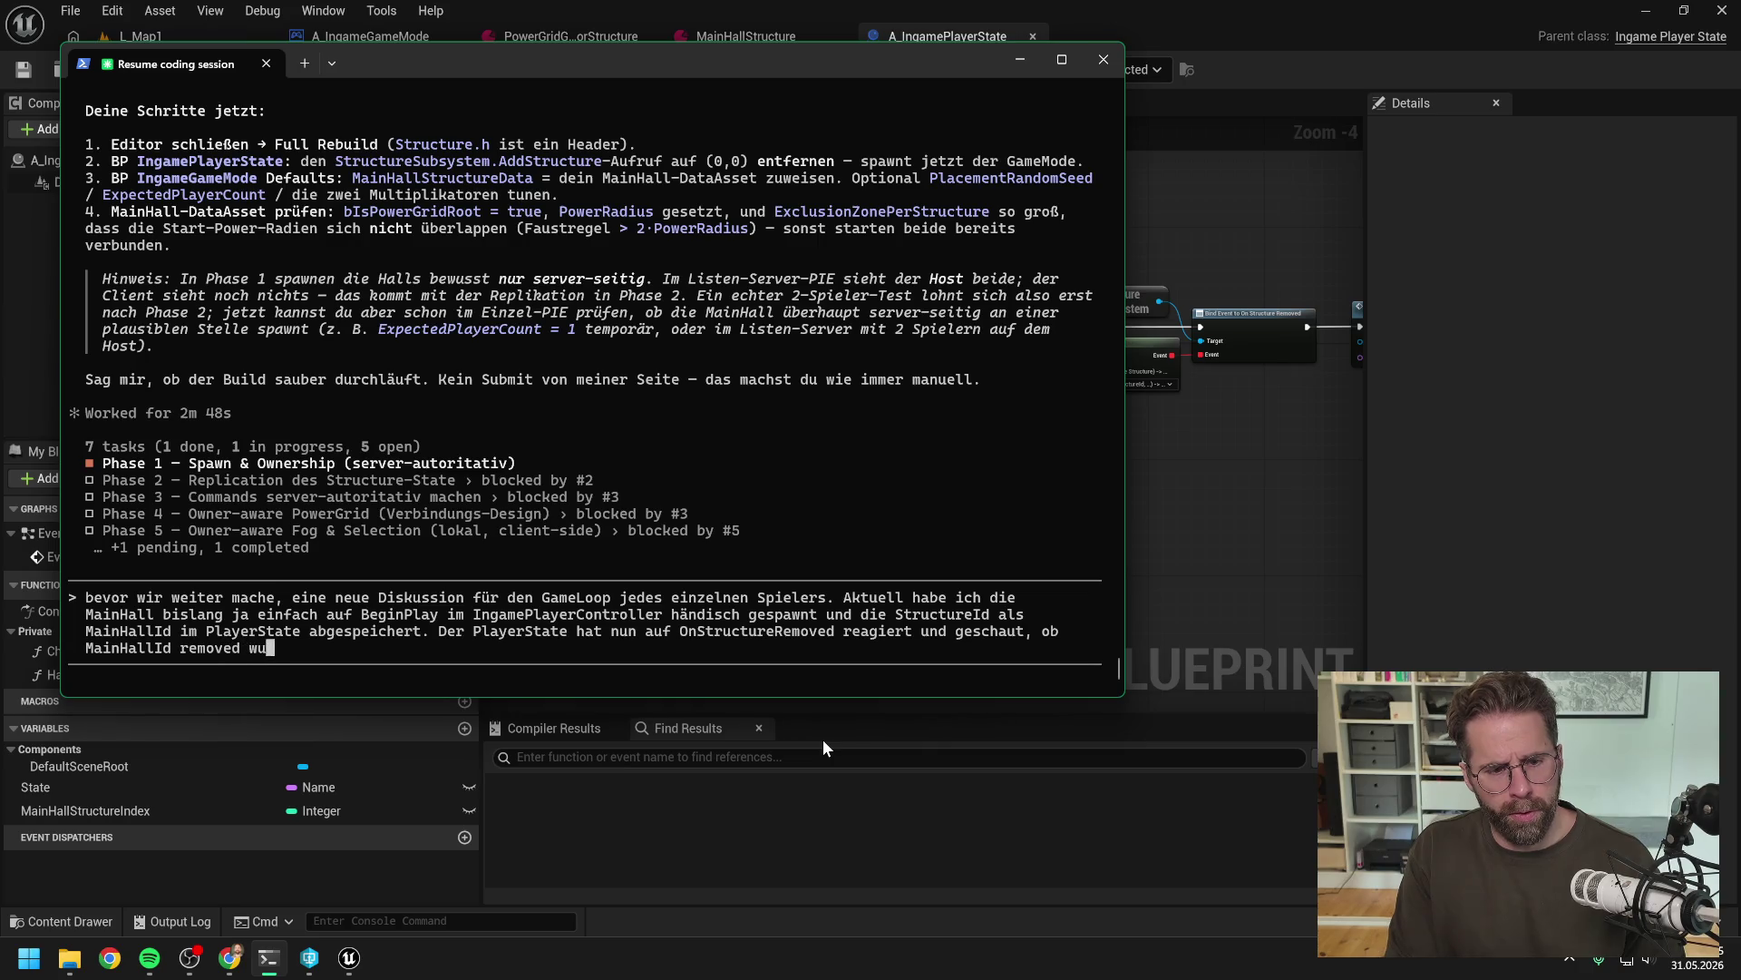
pyautogui.write('alls ja ')
pyautogui.write('hat der ')
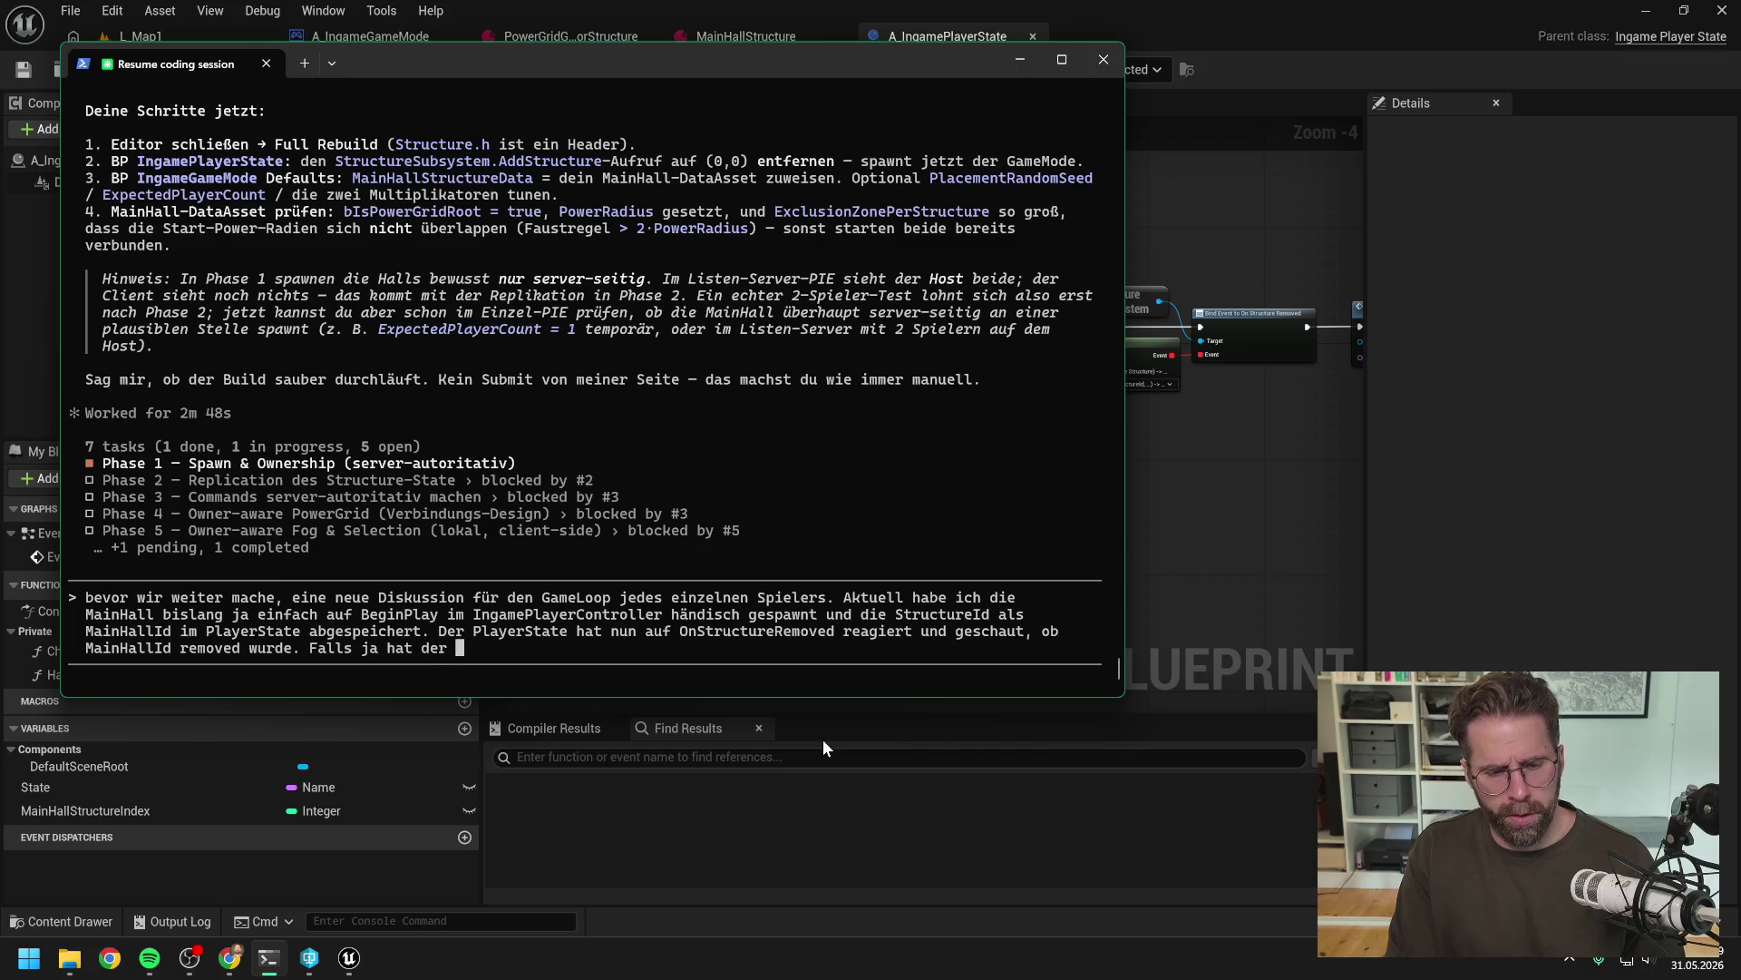
pyautogui.write('PlayerState ')
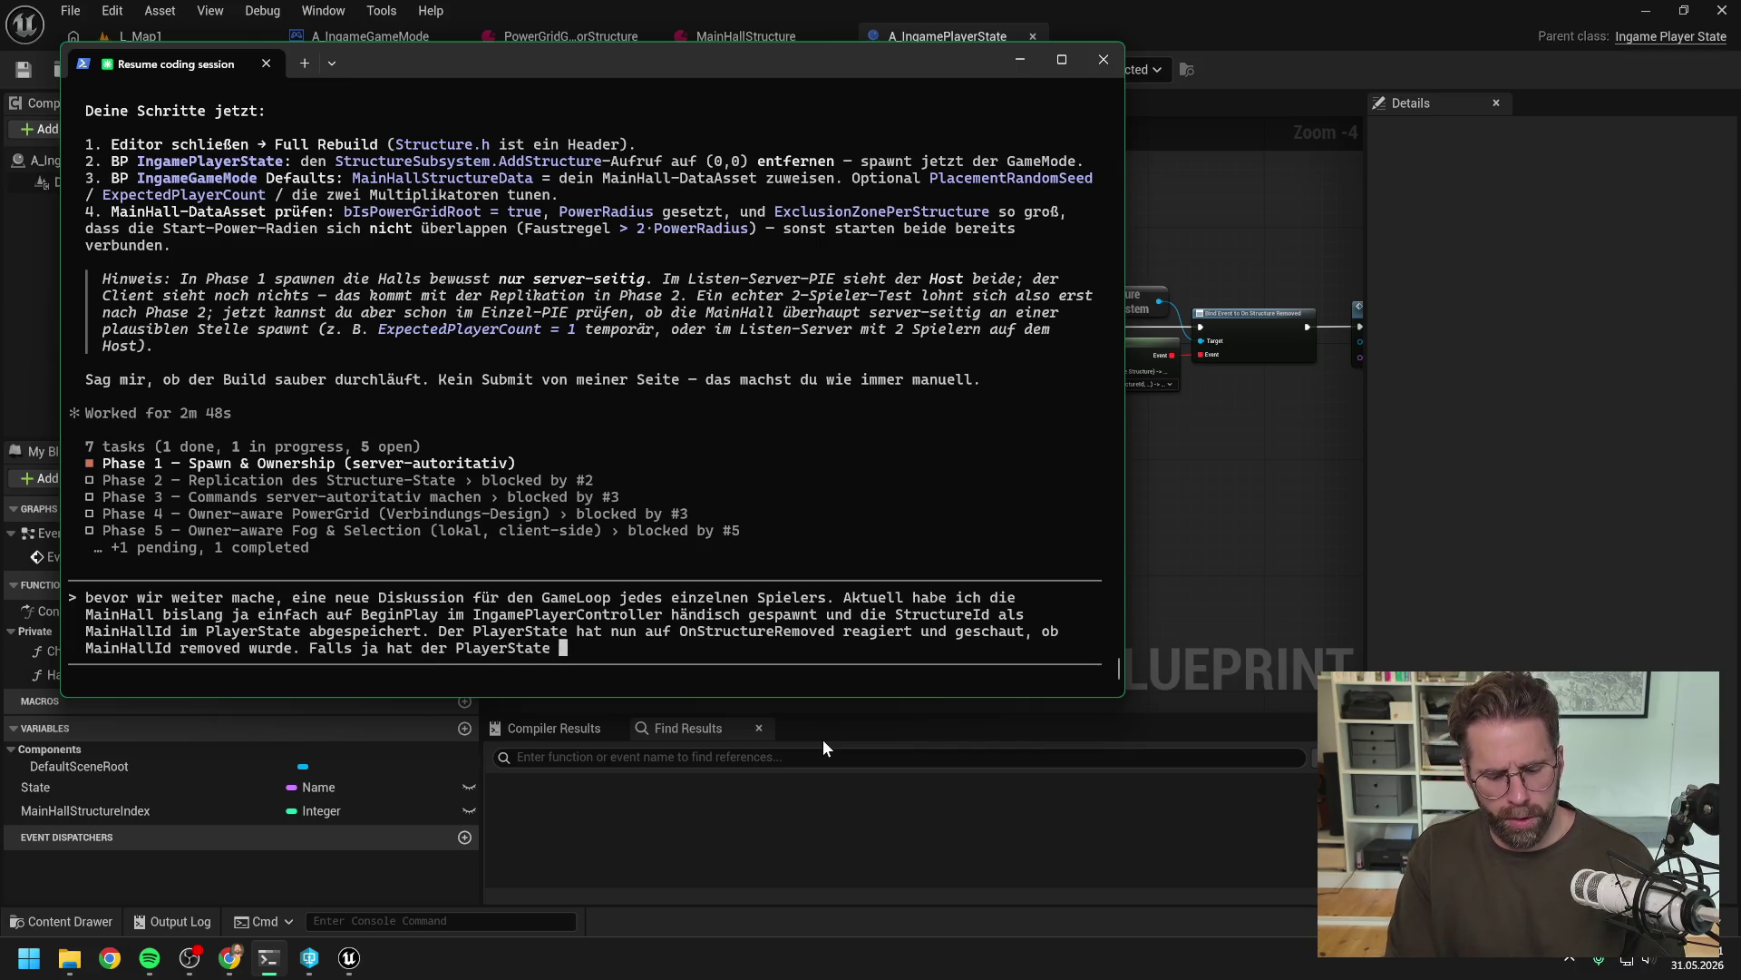
pyautogui.write('einen internen')
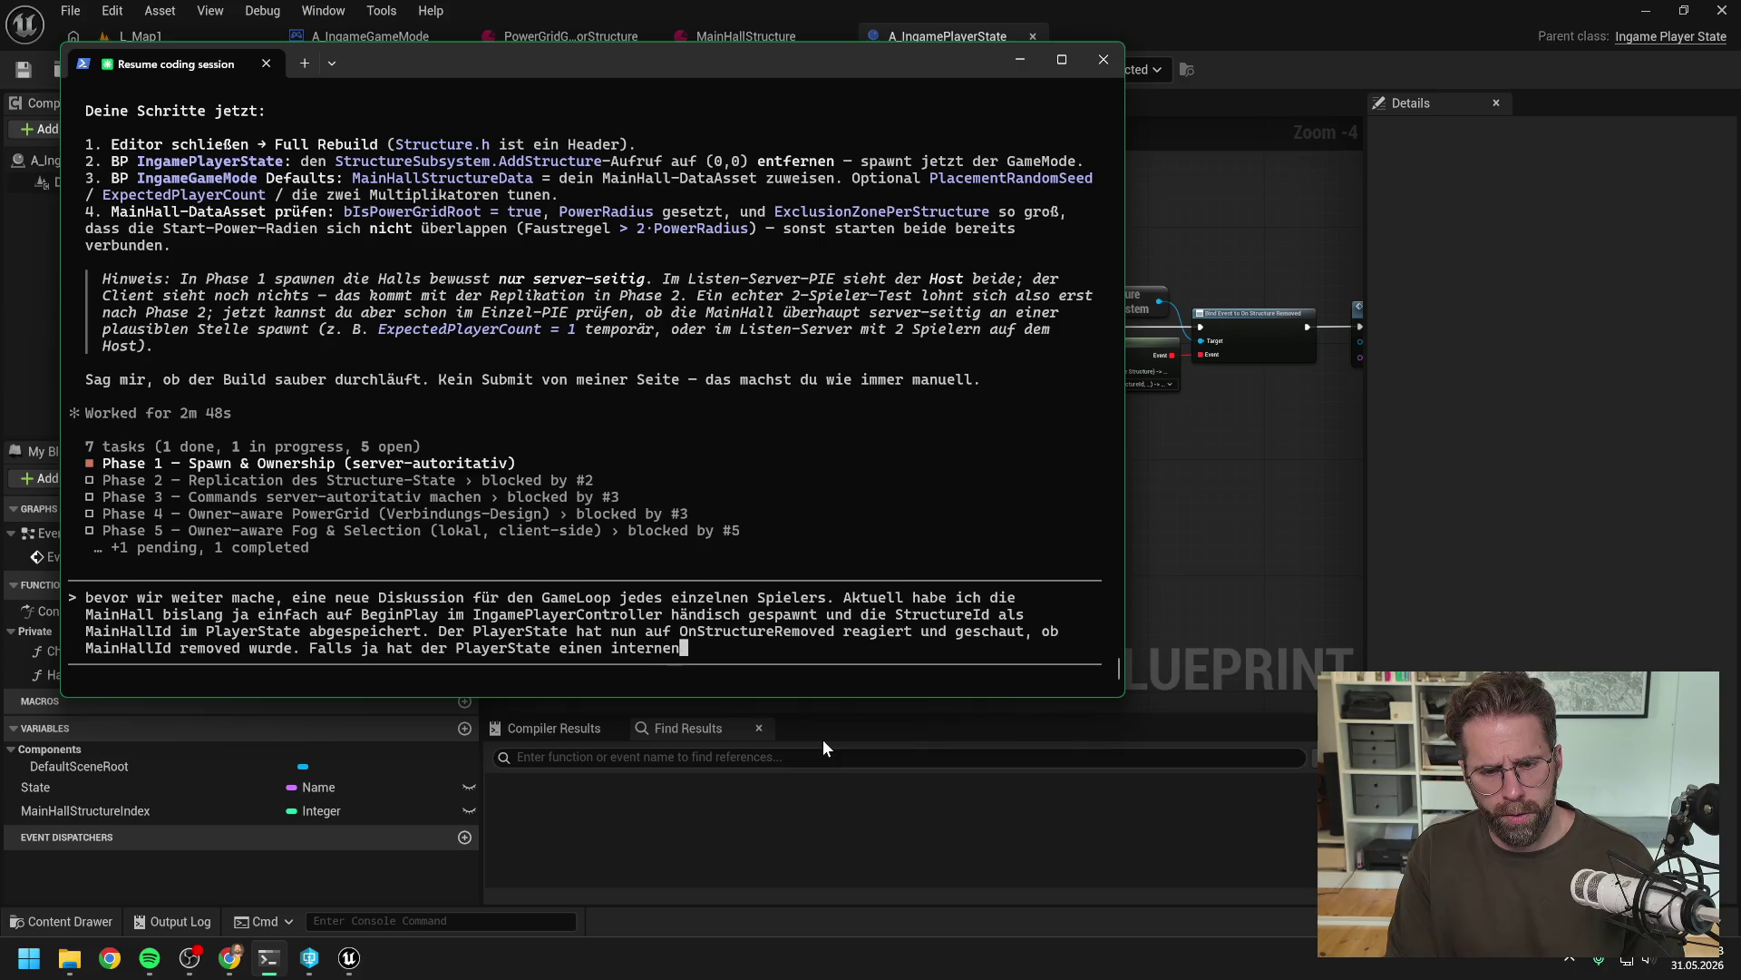
pyautogui.write(' State ge')
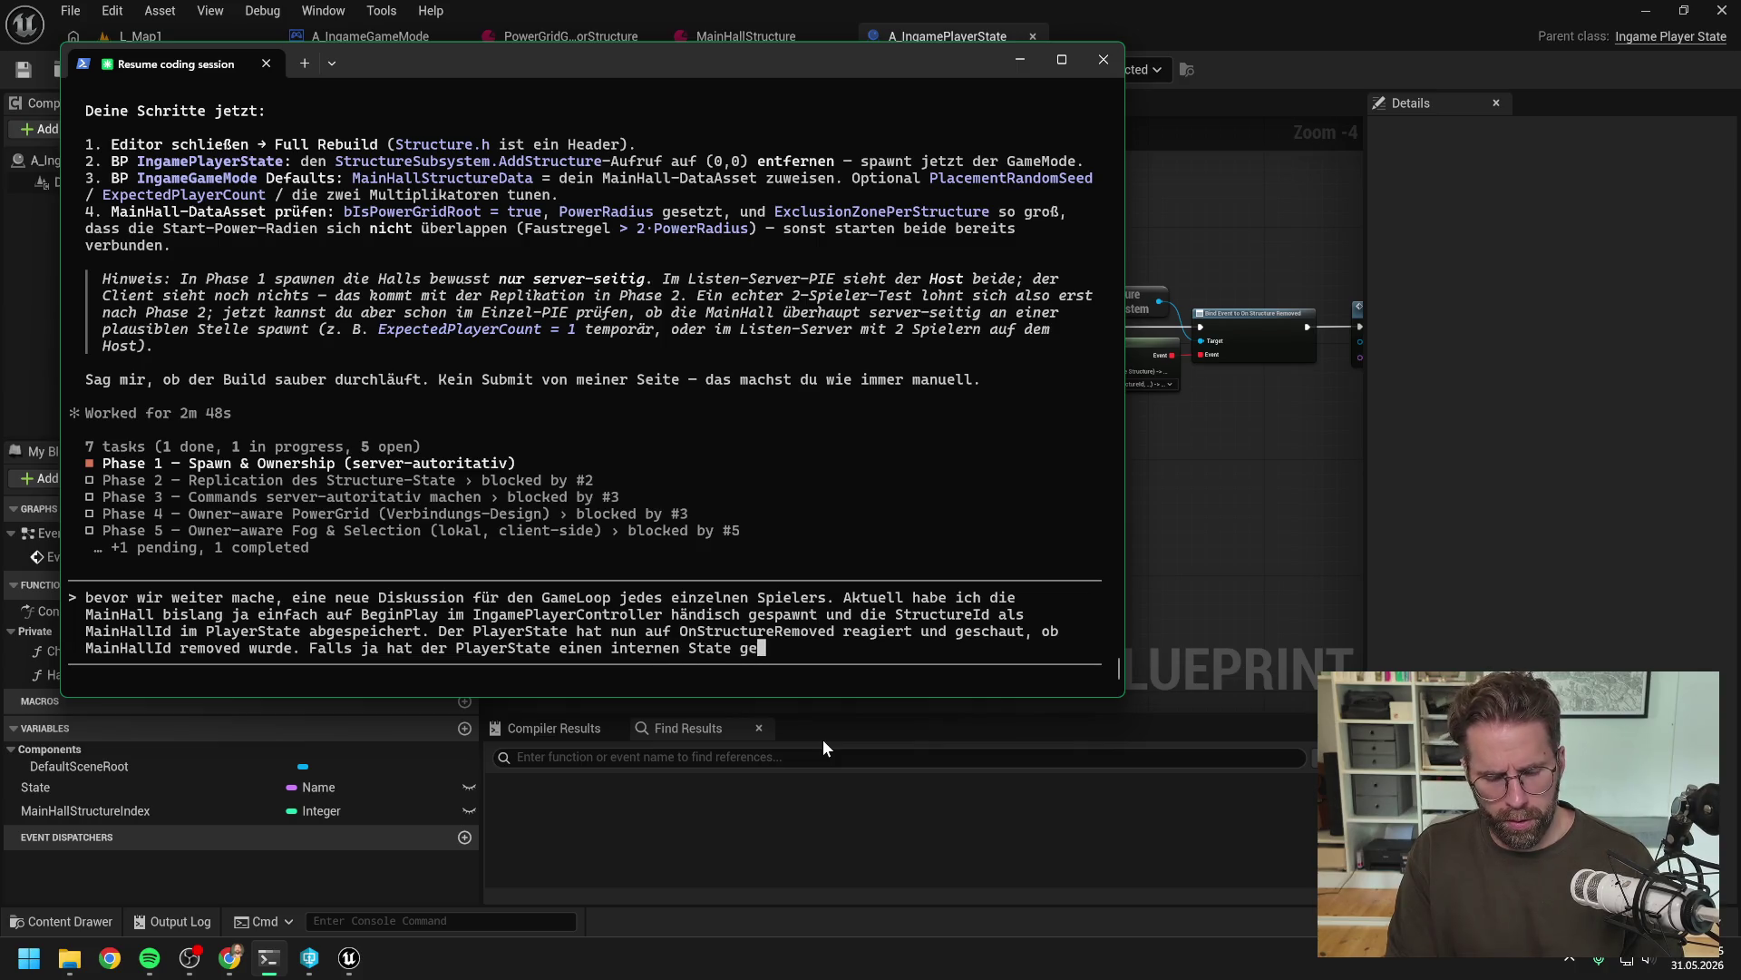
pyautogui.write('pusht,')
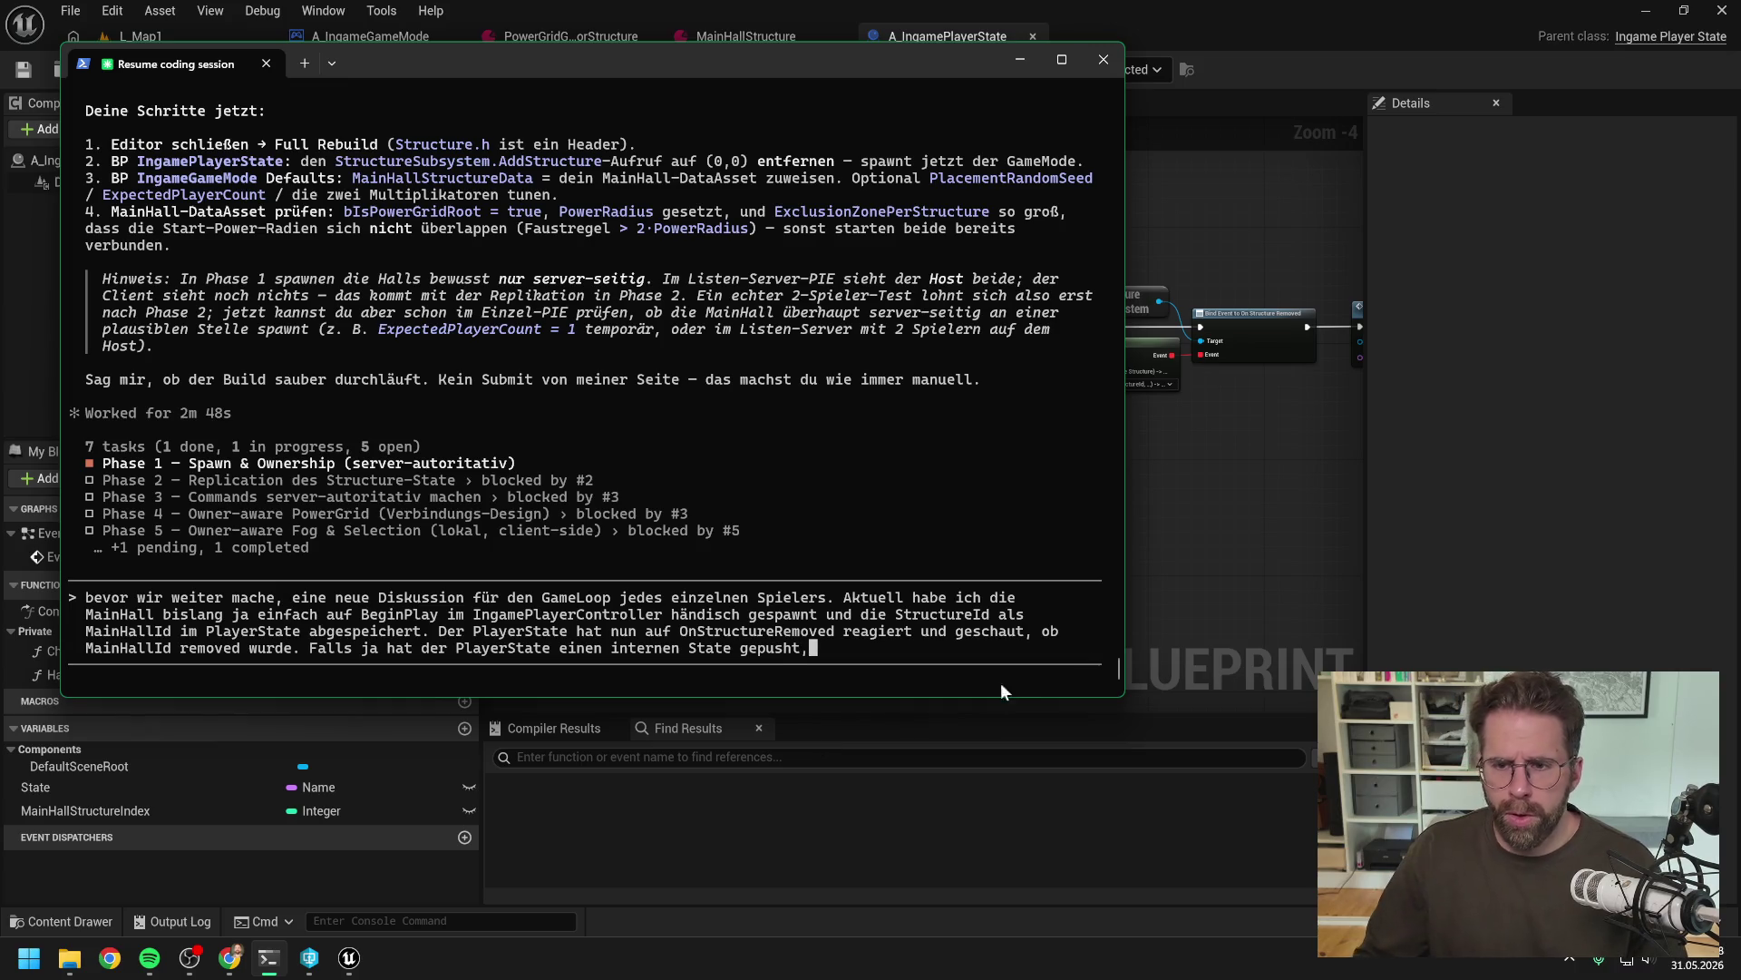
# Open the HandleStructureRemoved function graph in the Unreal Blueprint editor
pyautogui.click(1219, 511)
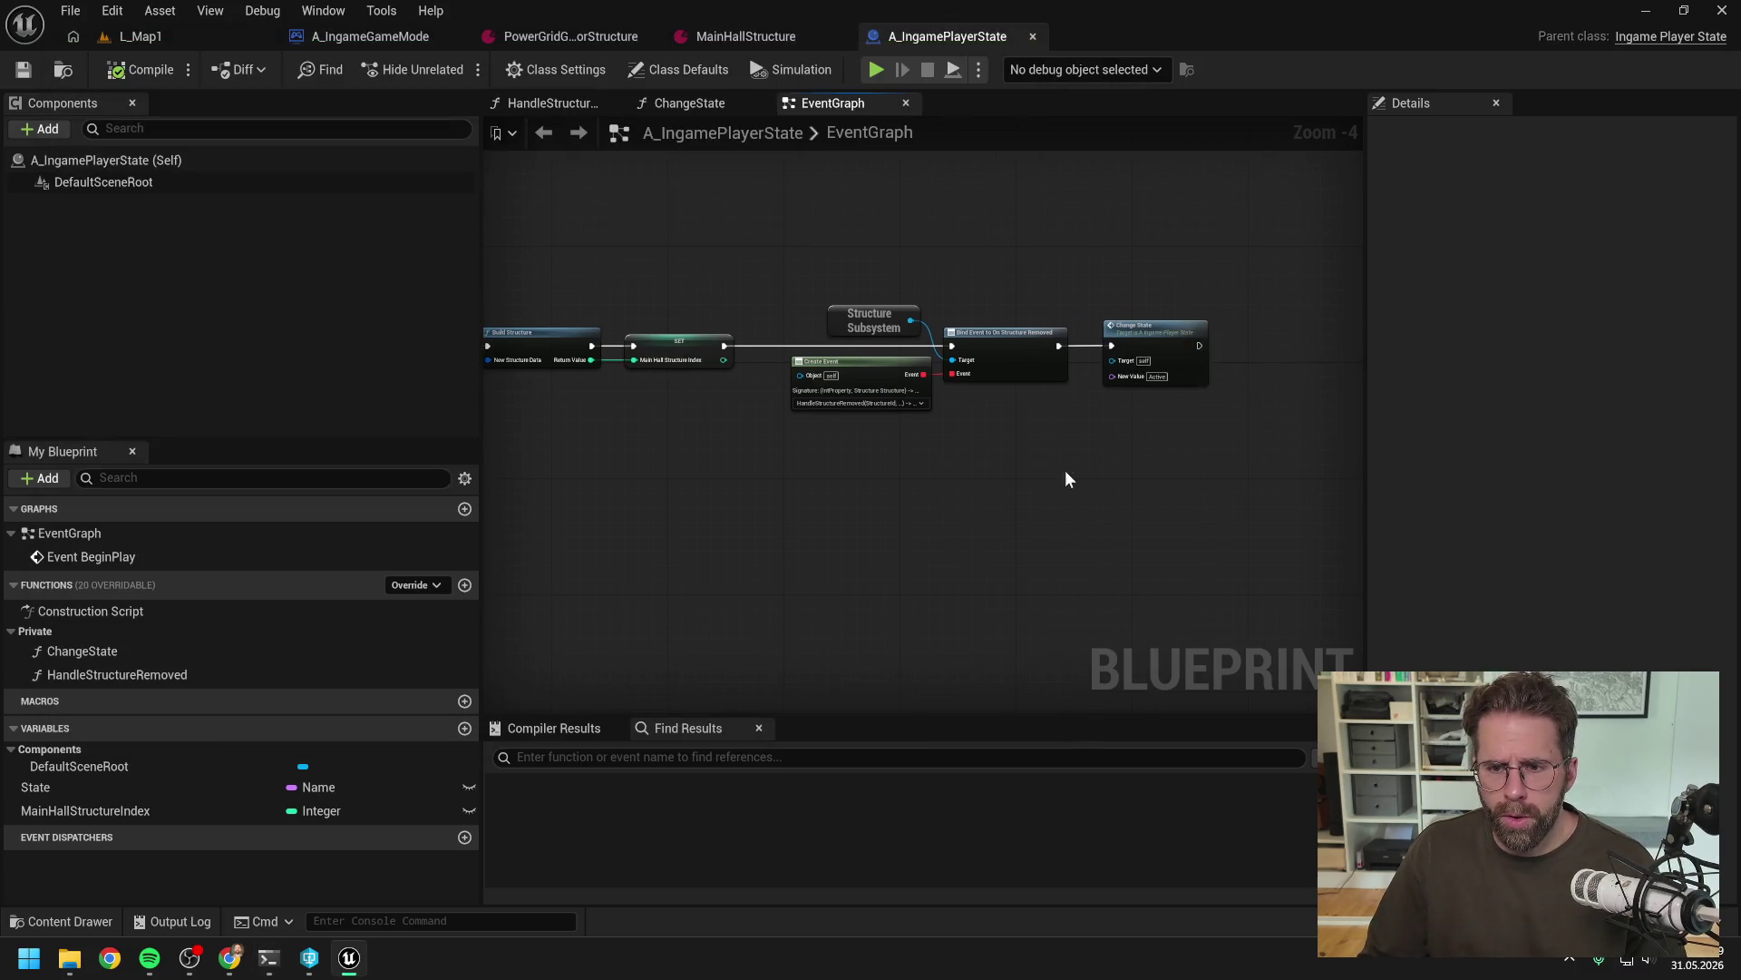
pyautogui.scroll(2, 1067, 475)
pyautogui.doubleClick(117, 674)
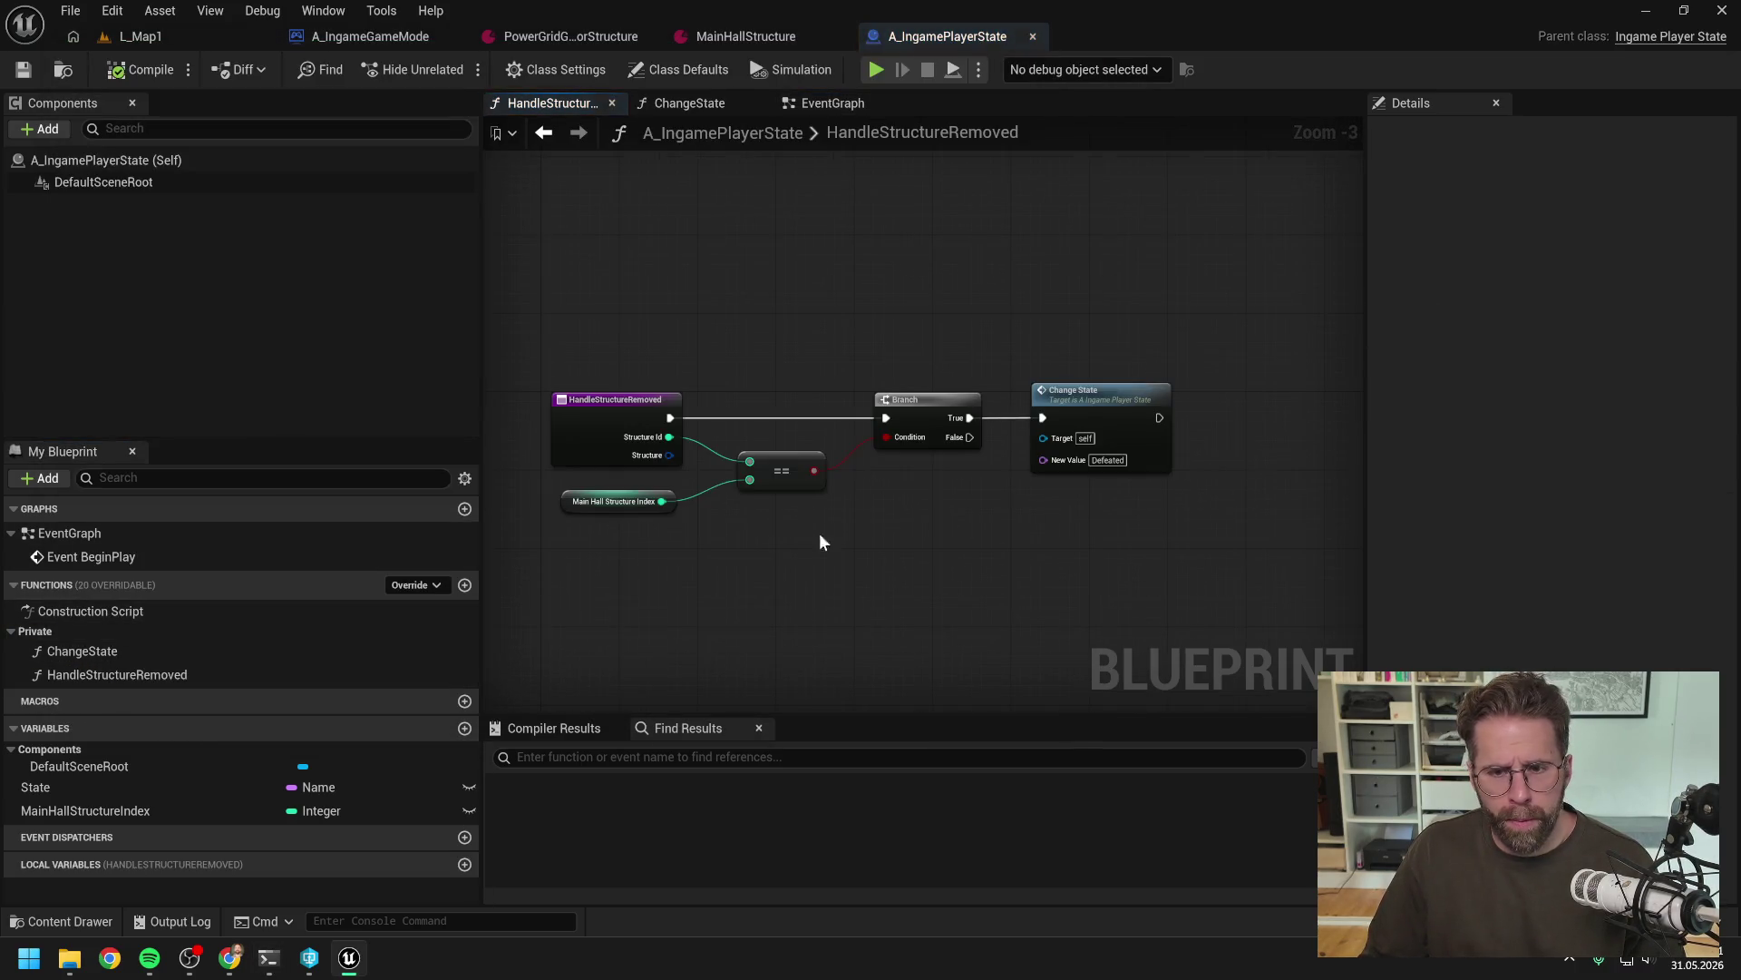
pyautogui.scroll(2, 821, 542)
# Finish the draft sentence with 'auf Defeated.' in Claude Code
pyautogui.click(268, 958)
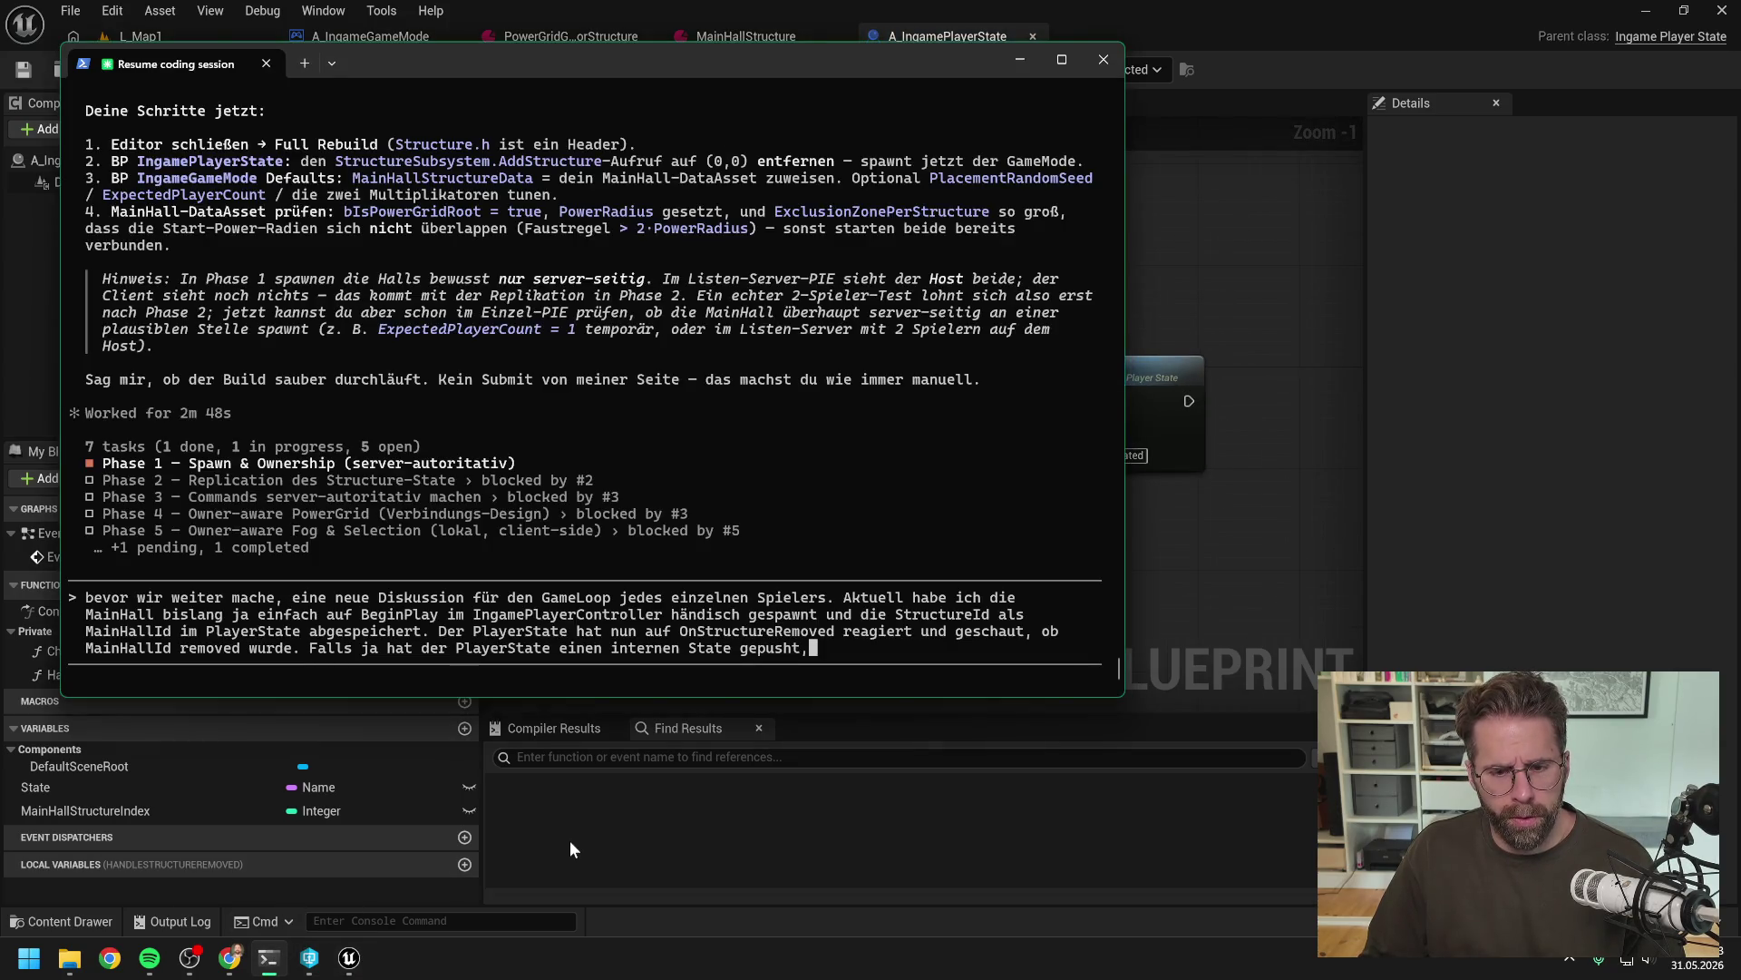
pyautogui.press('BackSpace')
pyautogui.write('auf Def')
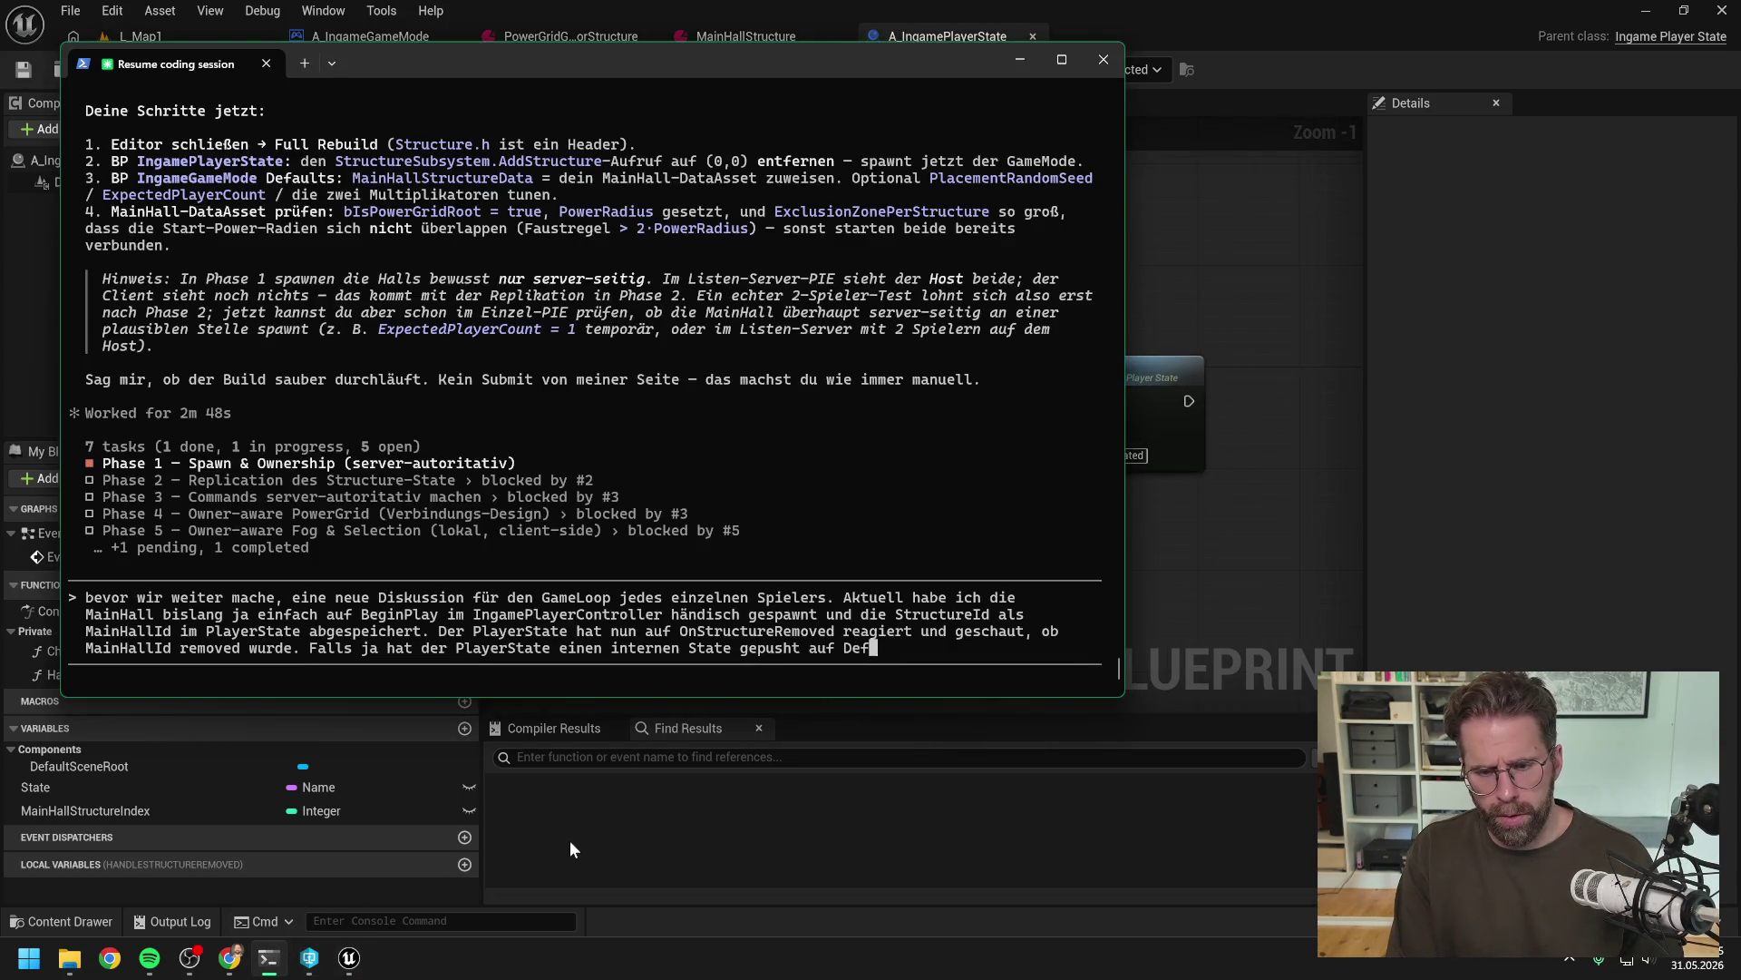
pyautogui.write('eated.')
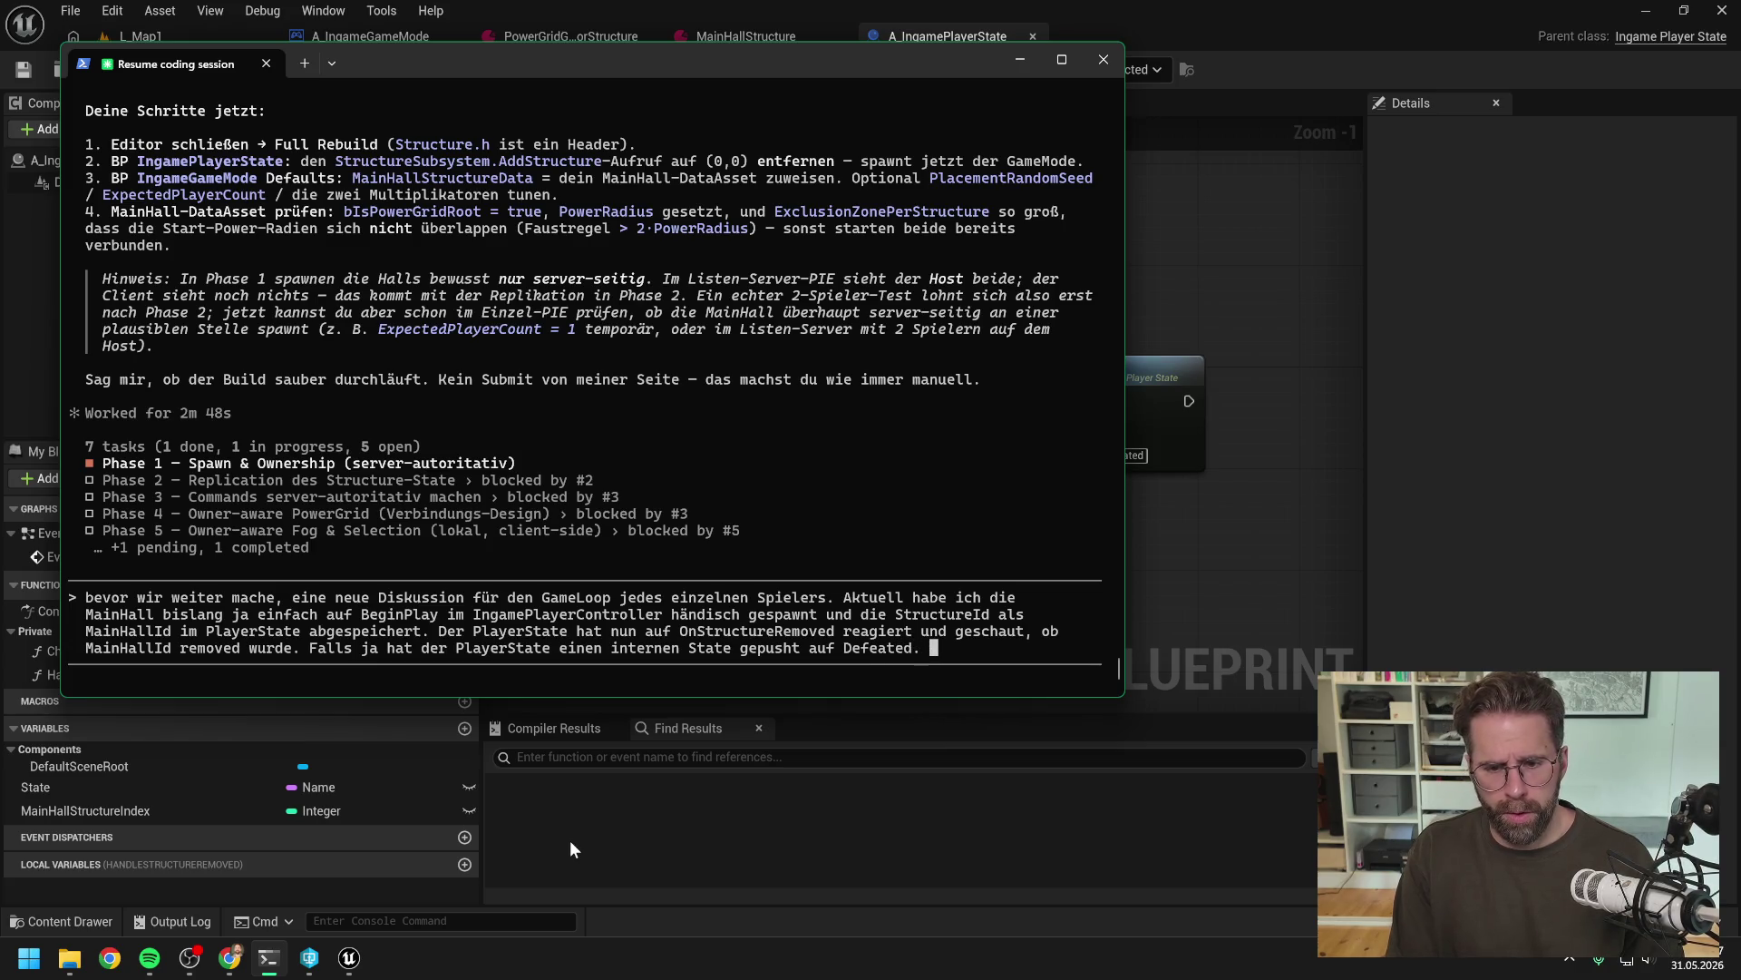
# Review the ChangeState function graph in Unreal, then return to Claude Code
pyautogui.click(1212, 544)
pyautogui.doubleClick(1134, 404)
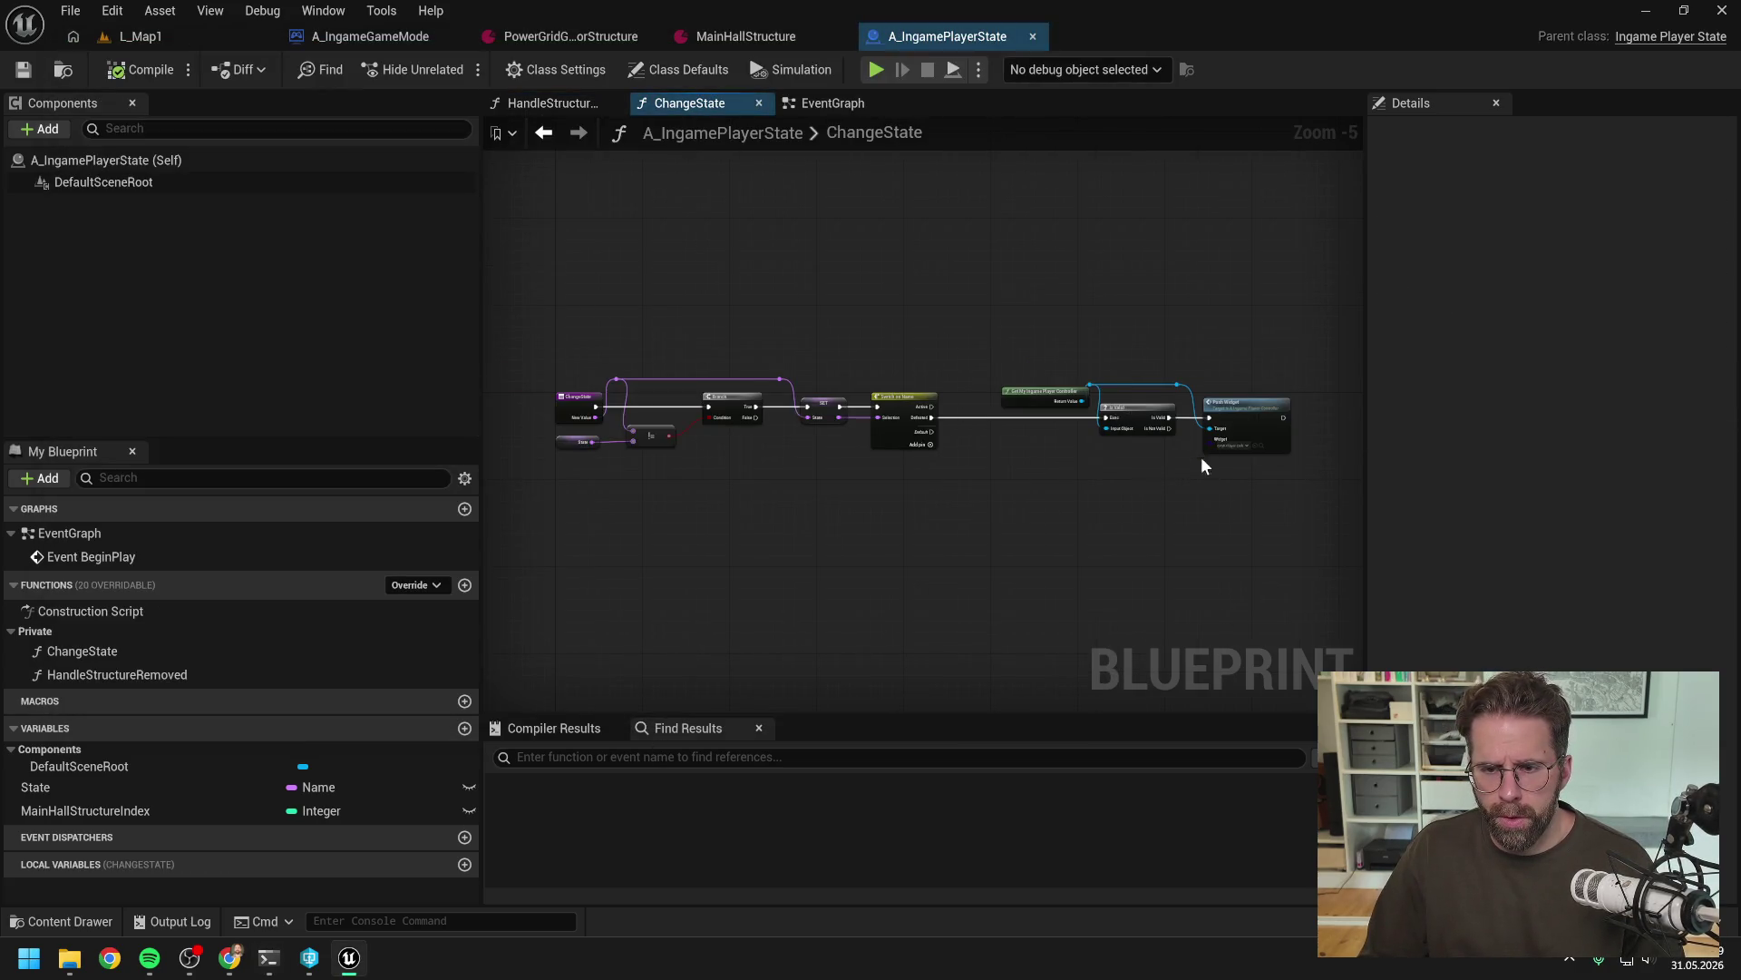
pyautogui.scroll(2, 1201, 465)
pyautogui.scroll(-1, 1068, 488)
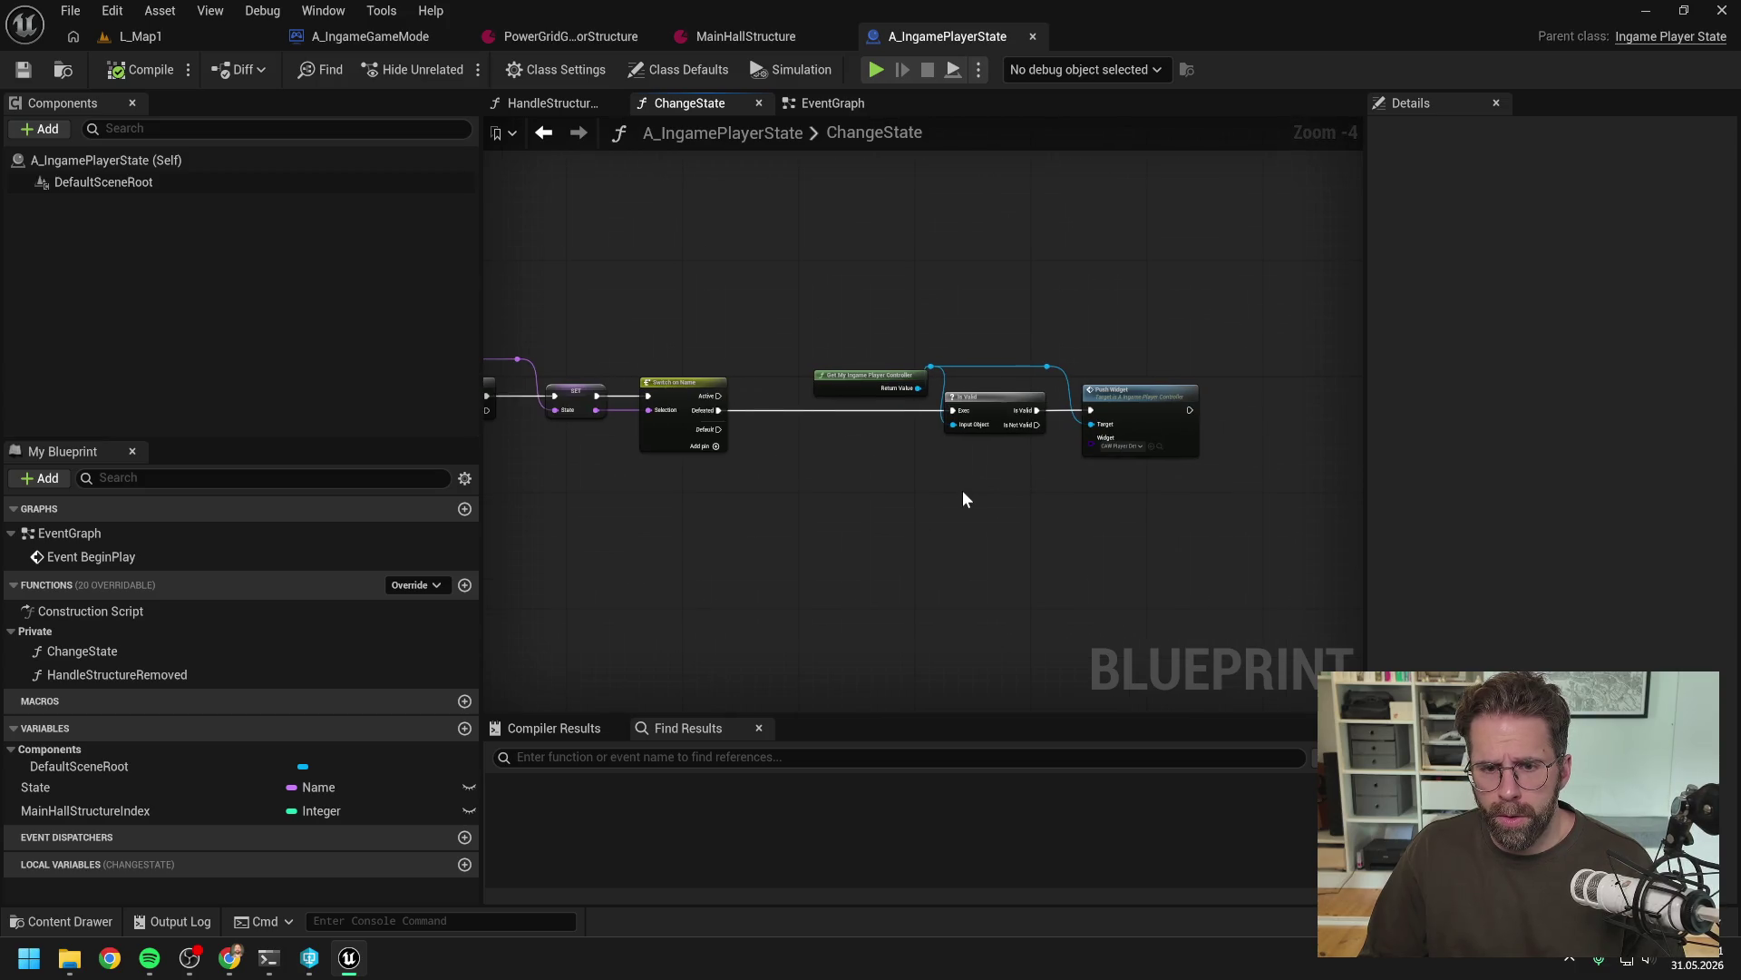
pyautogui.click(268, 958)
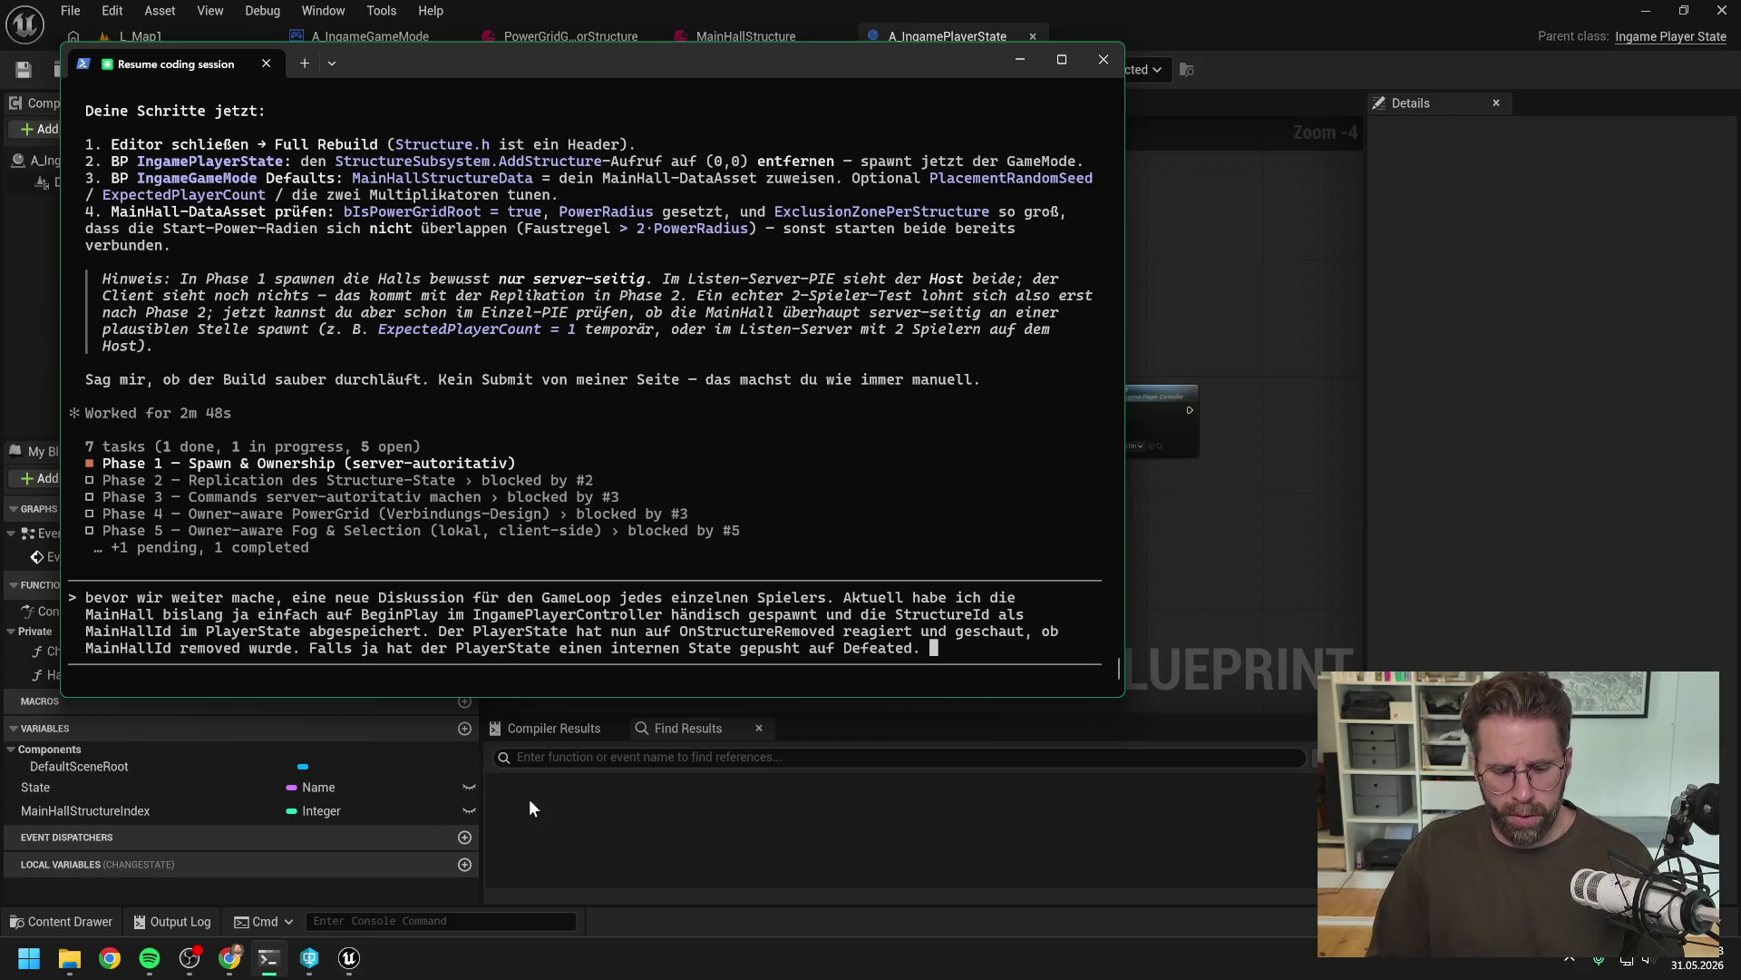
# Explain that Defeated pushed a widget onto the Ui Stack via the PlayerController
pyautogui.write('Defeated')
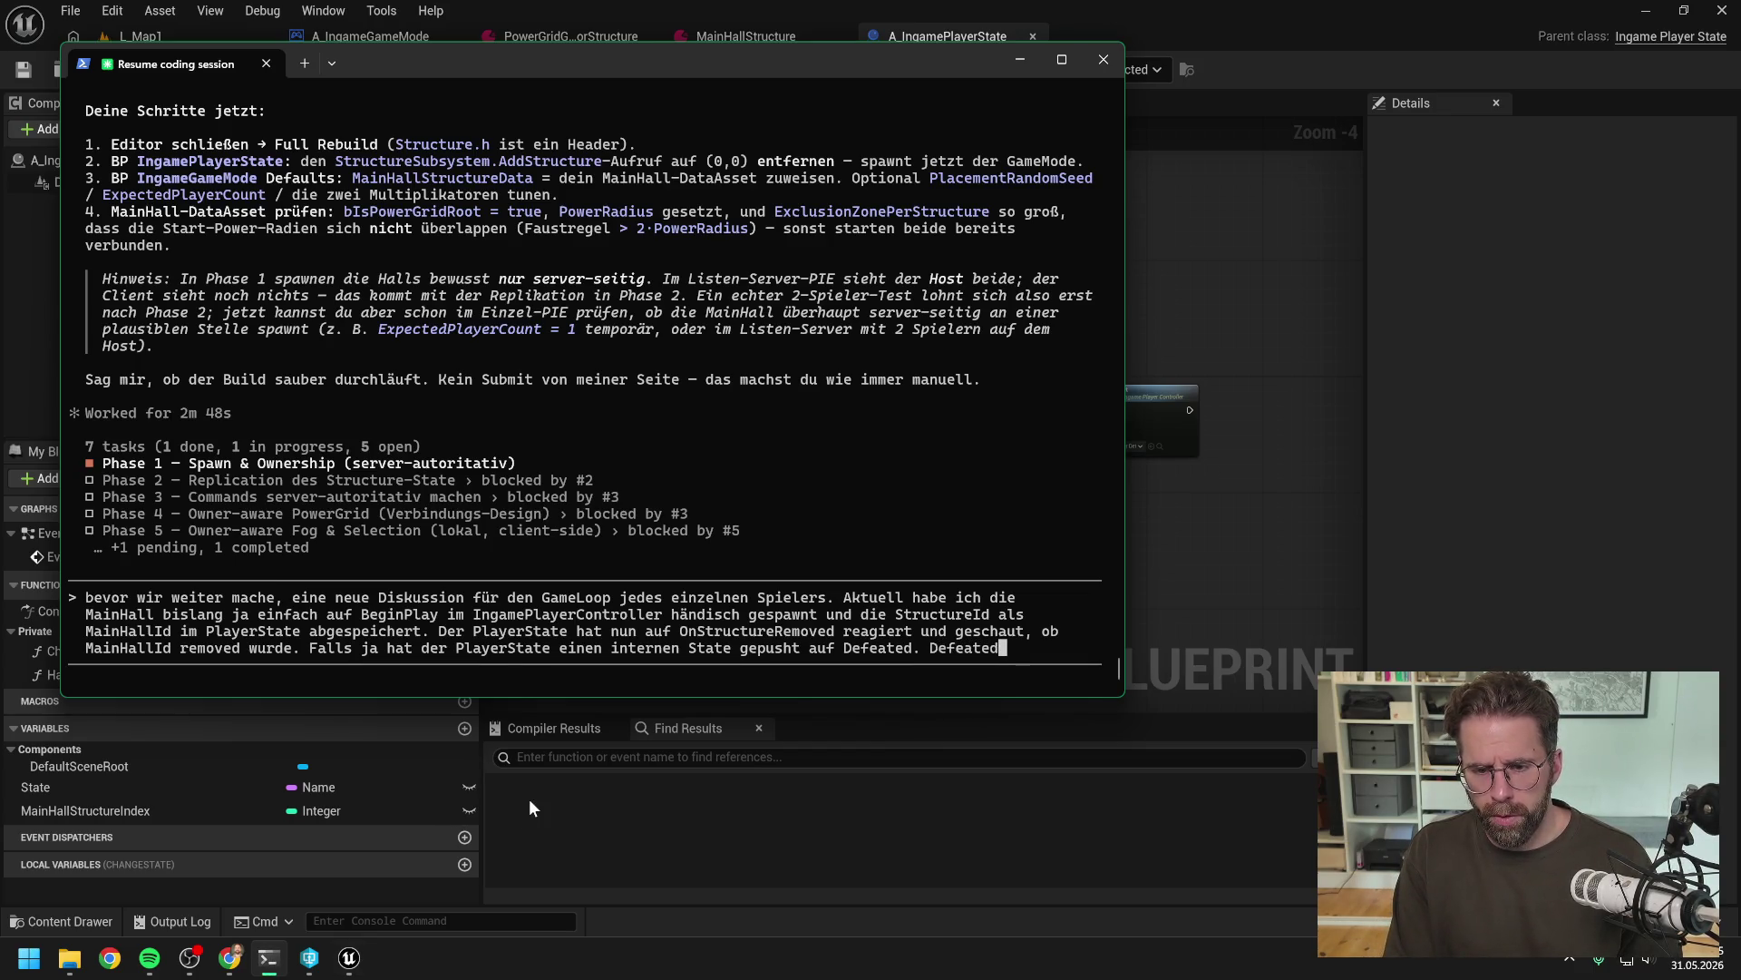
pyautogui.write(' hat bislang ')
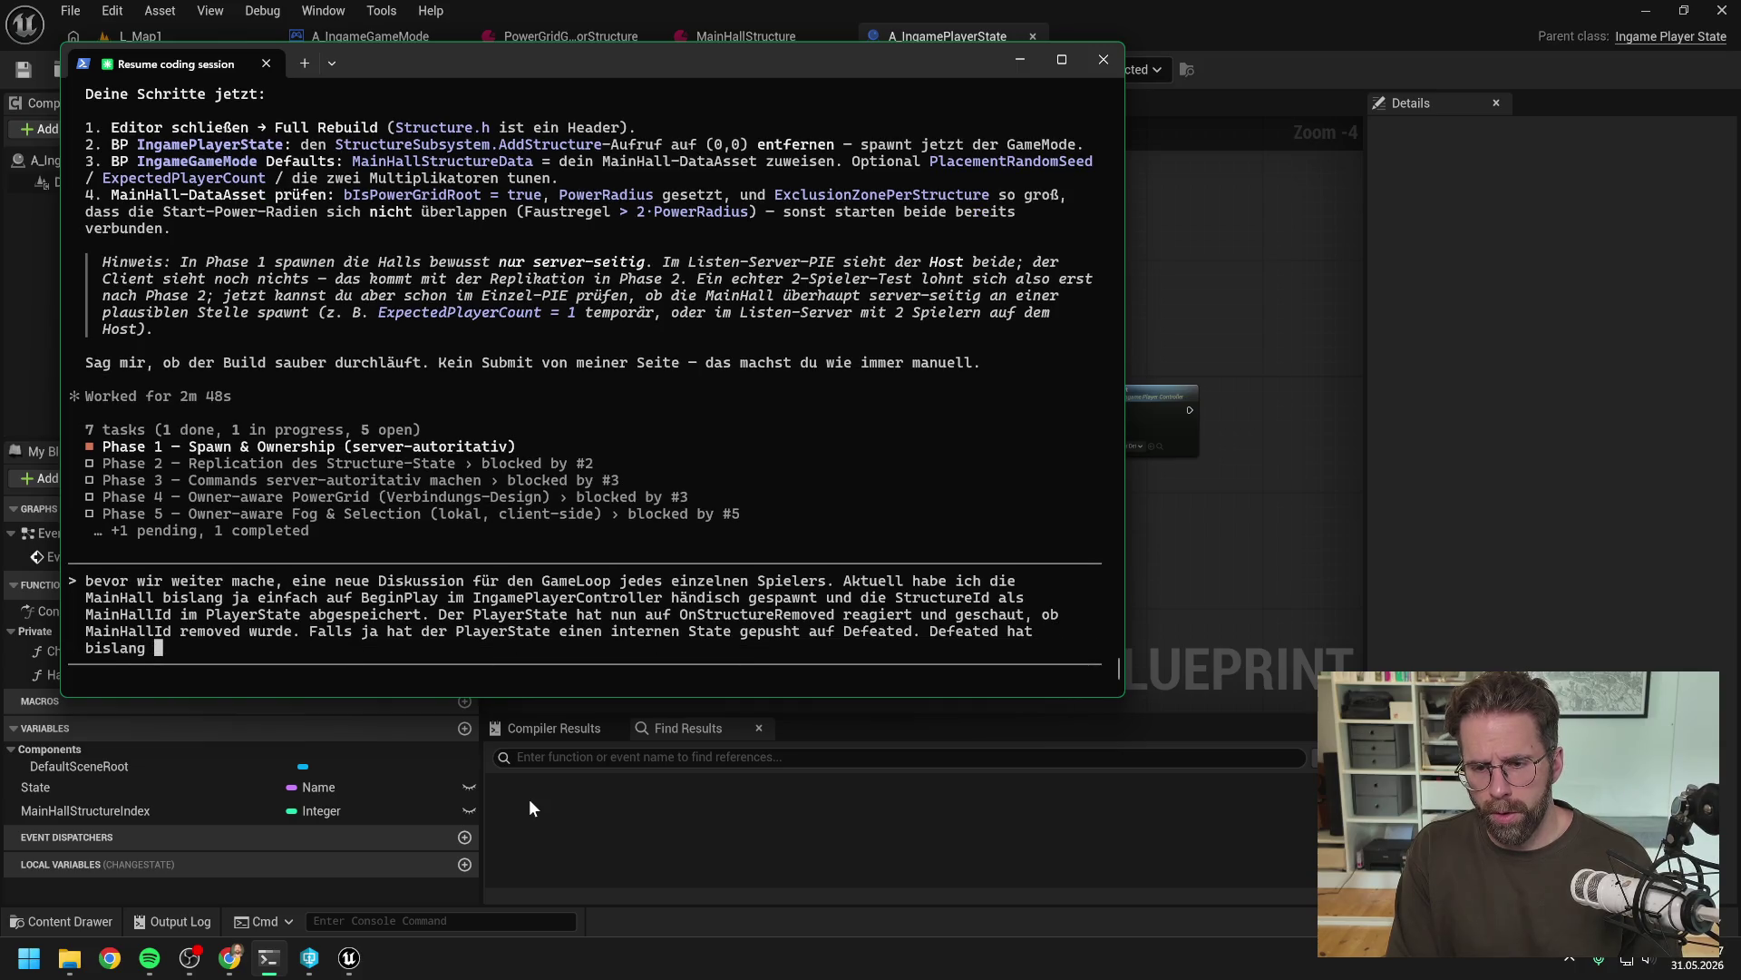
pyautogui.write('einfach ')
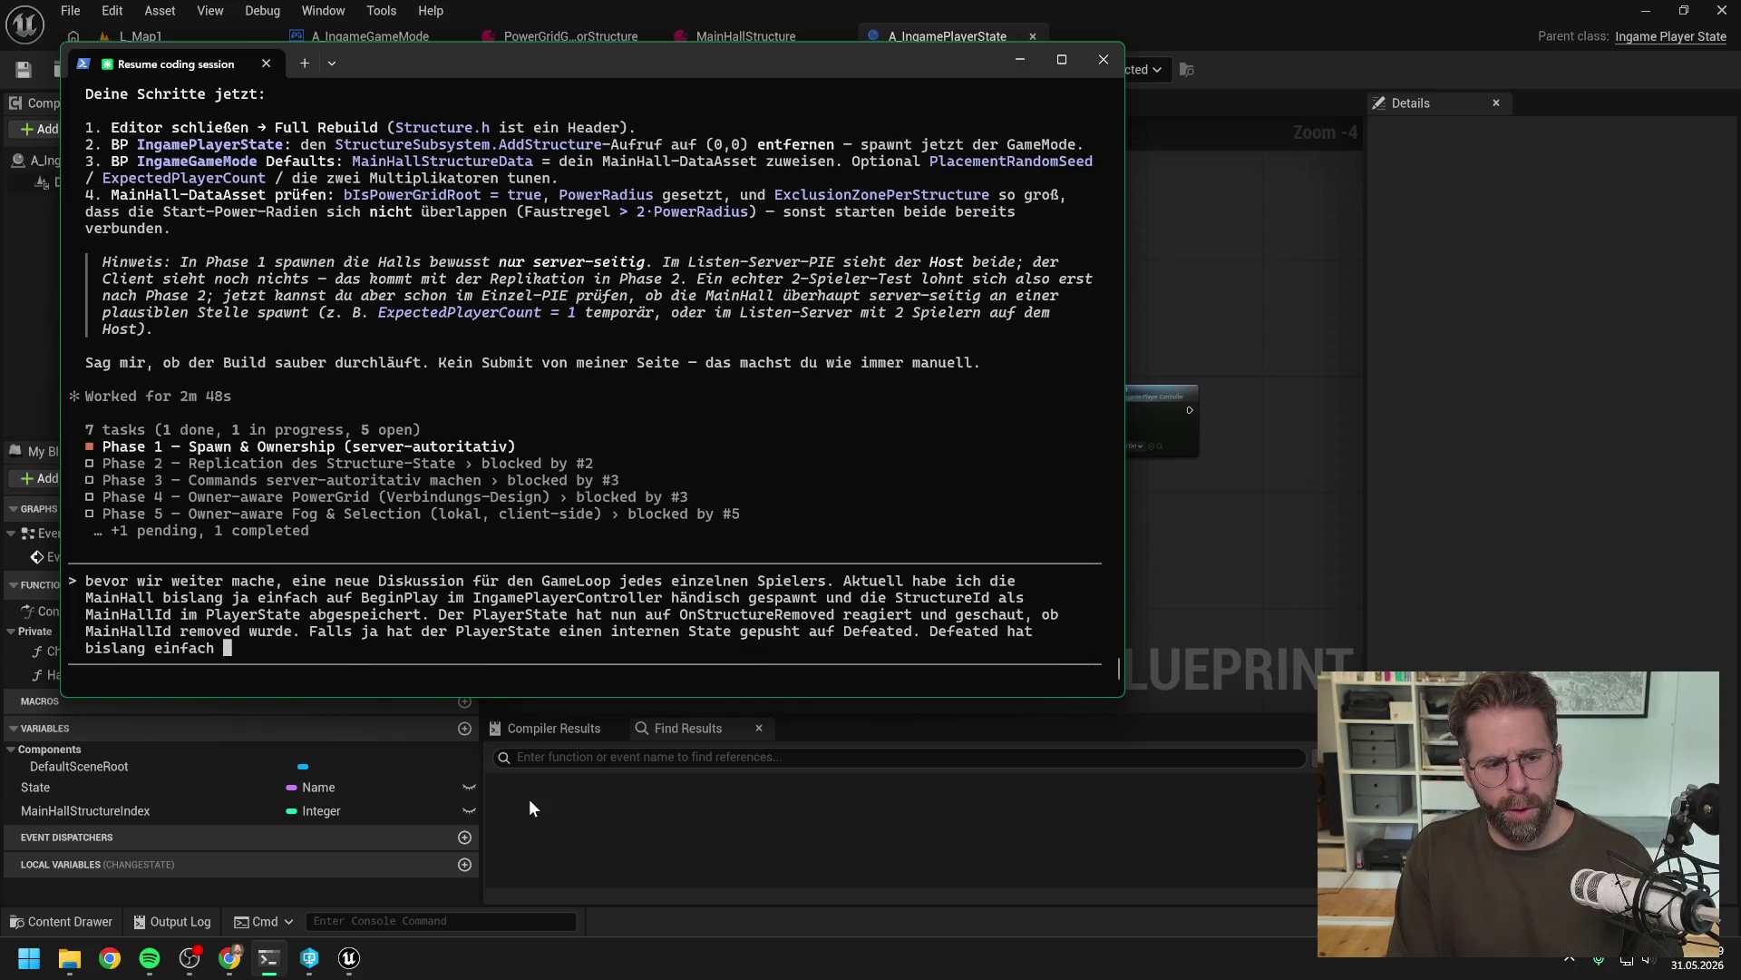
pyautogui.write('ein W')
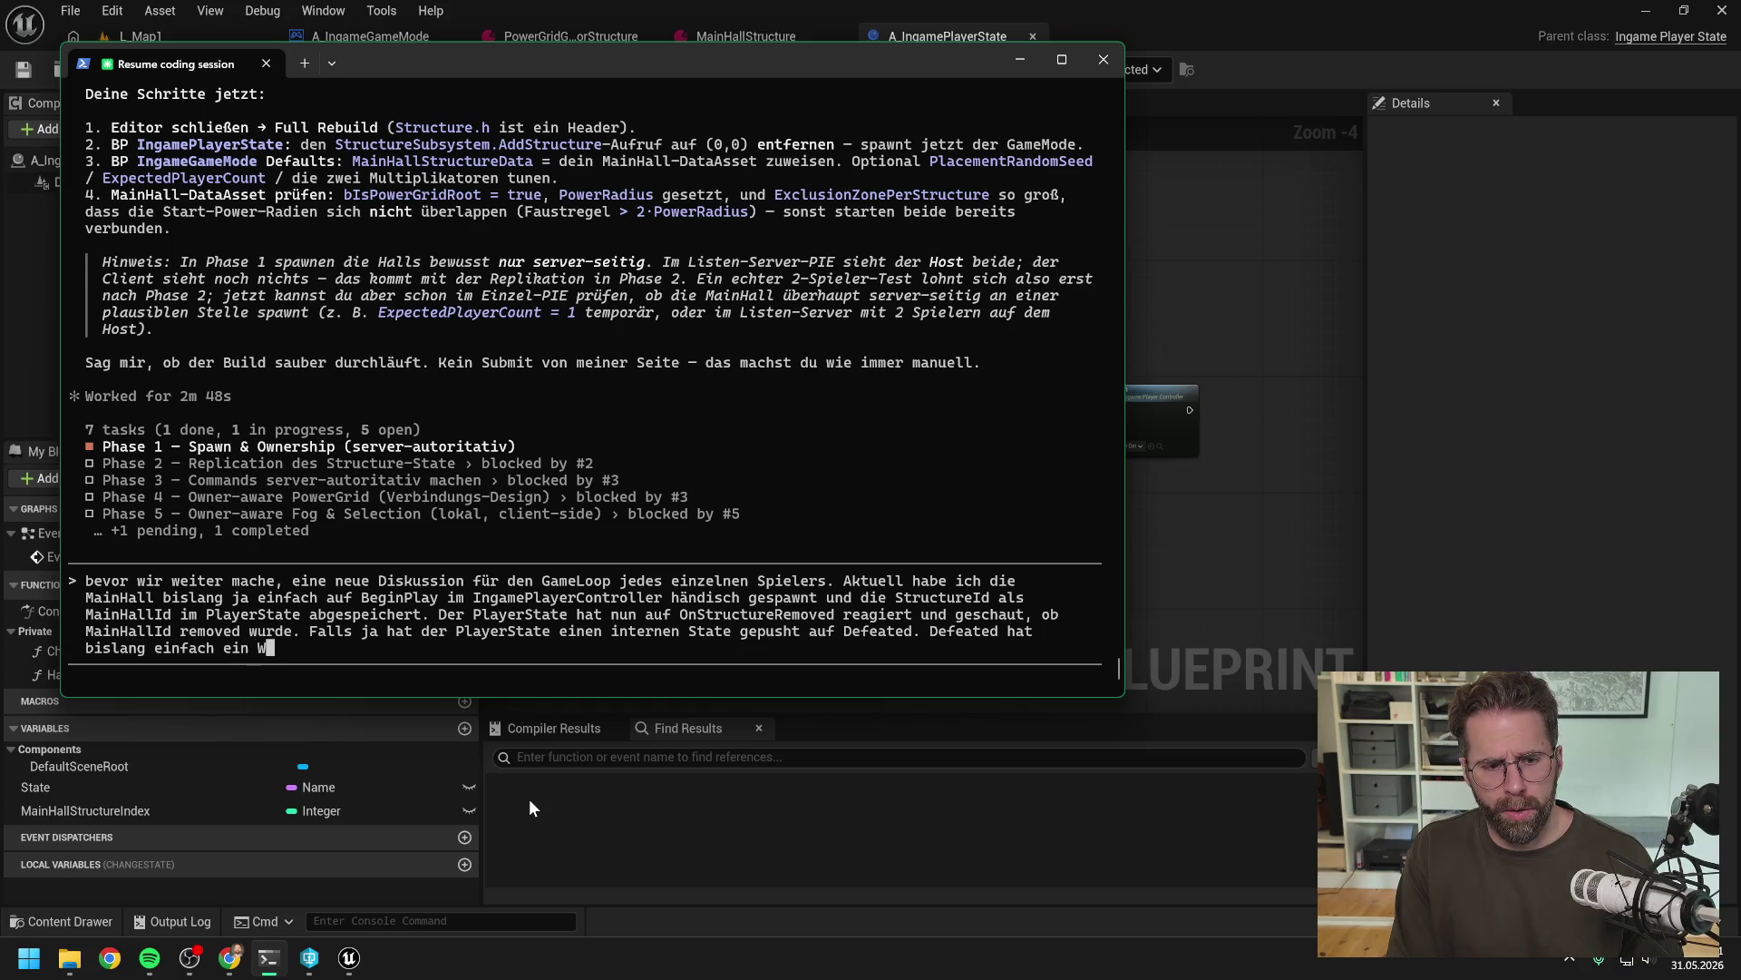
pyautogui.write('idget ')
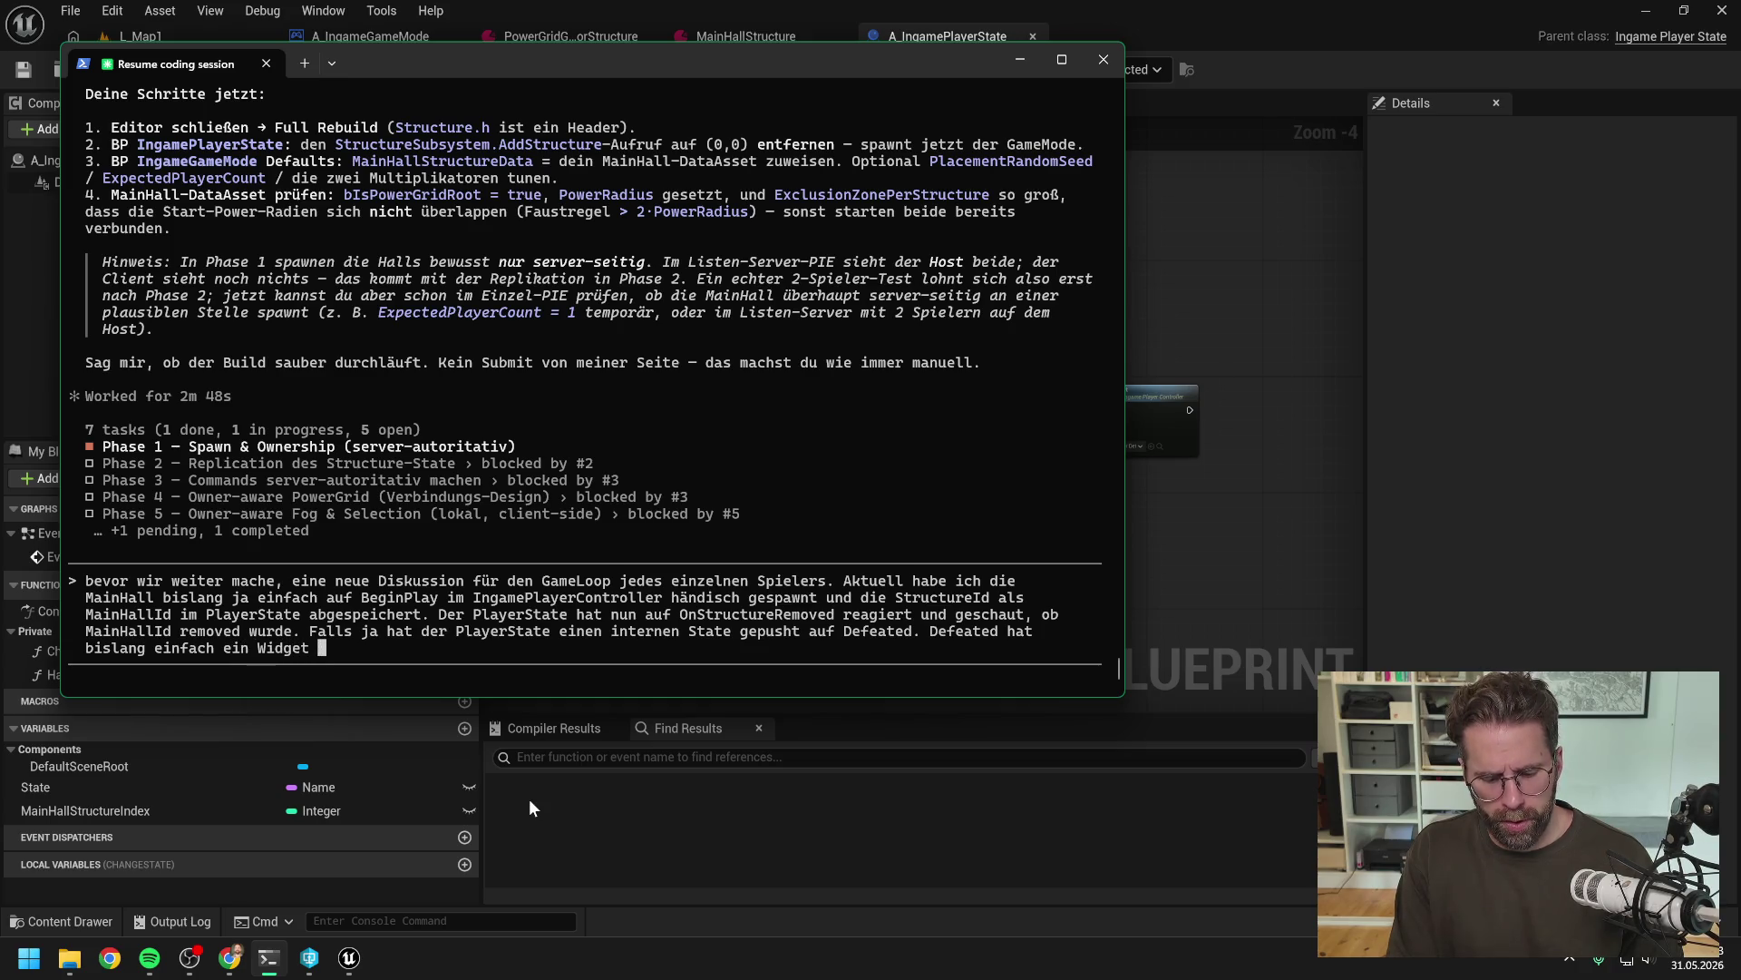
pyautogui.write('auf den Ui ')
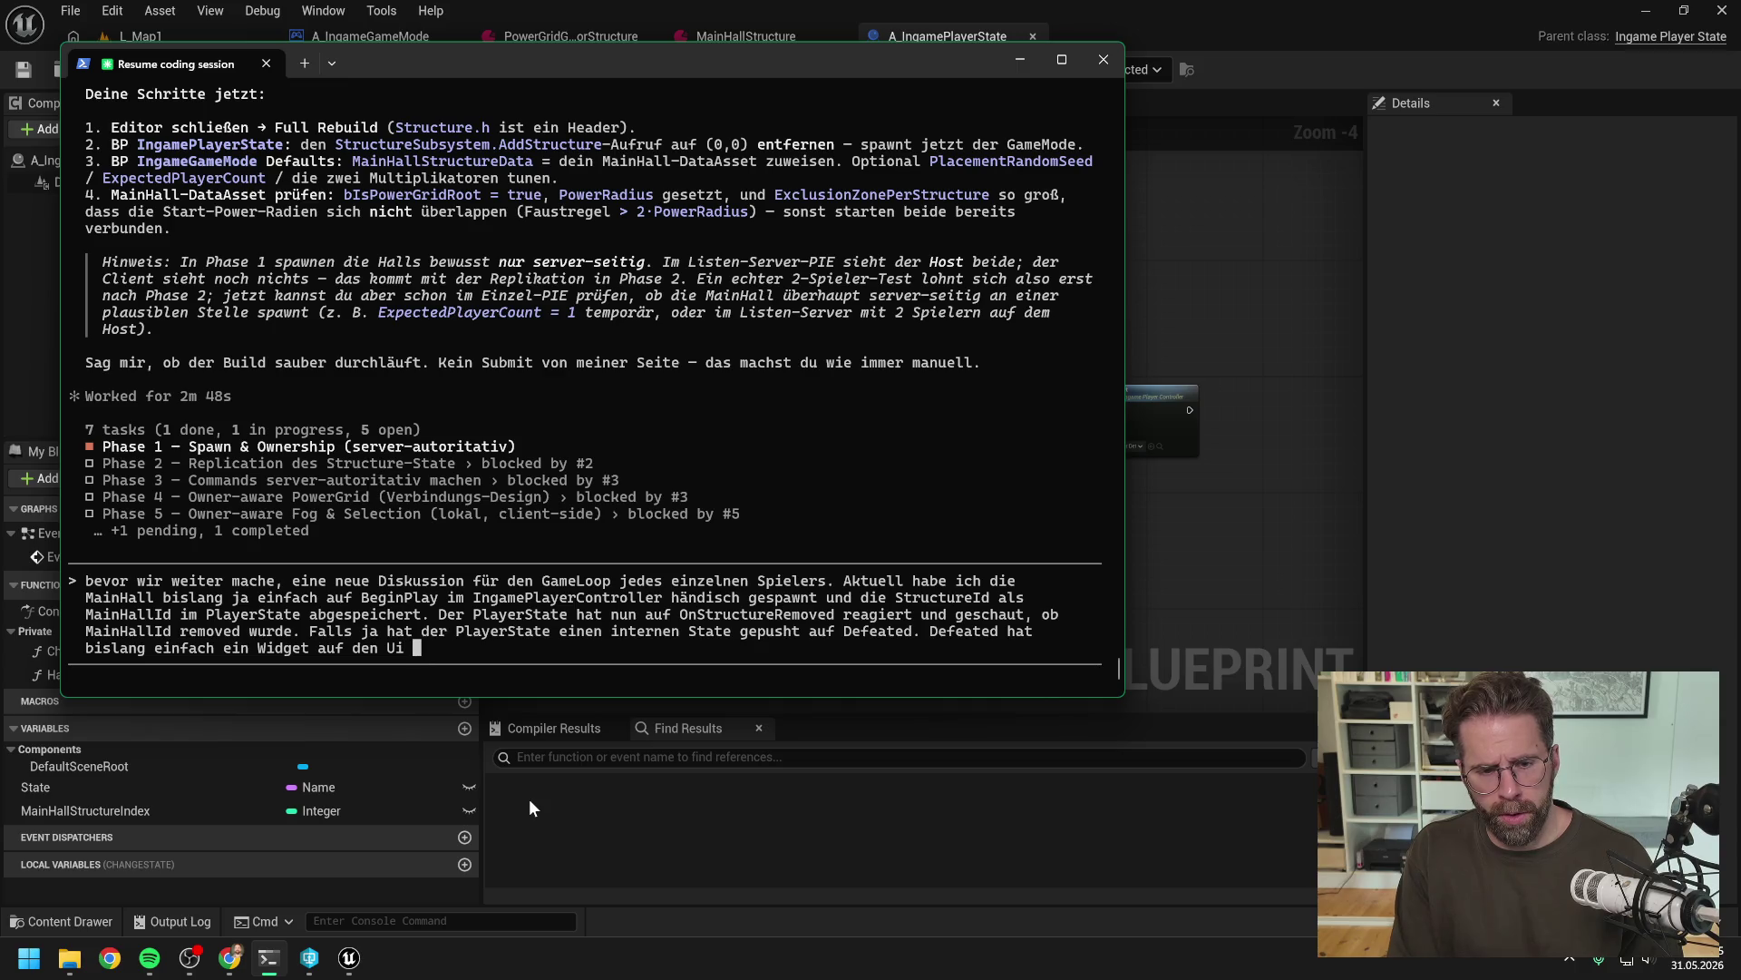
pyautogui.write('Stack gepush')
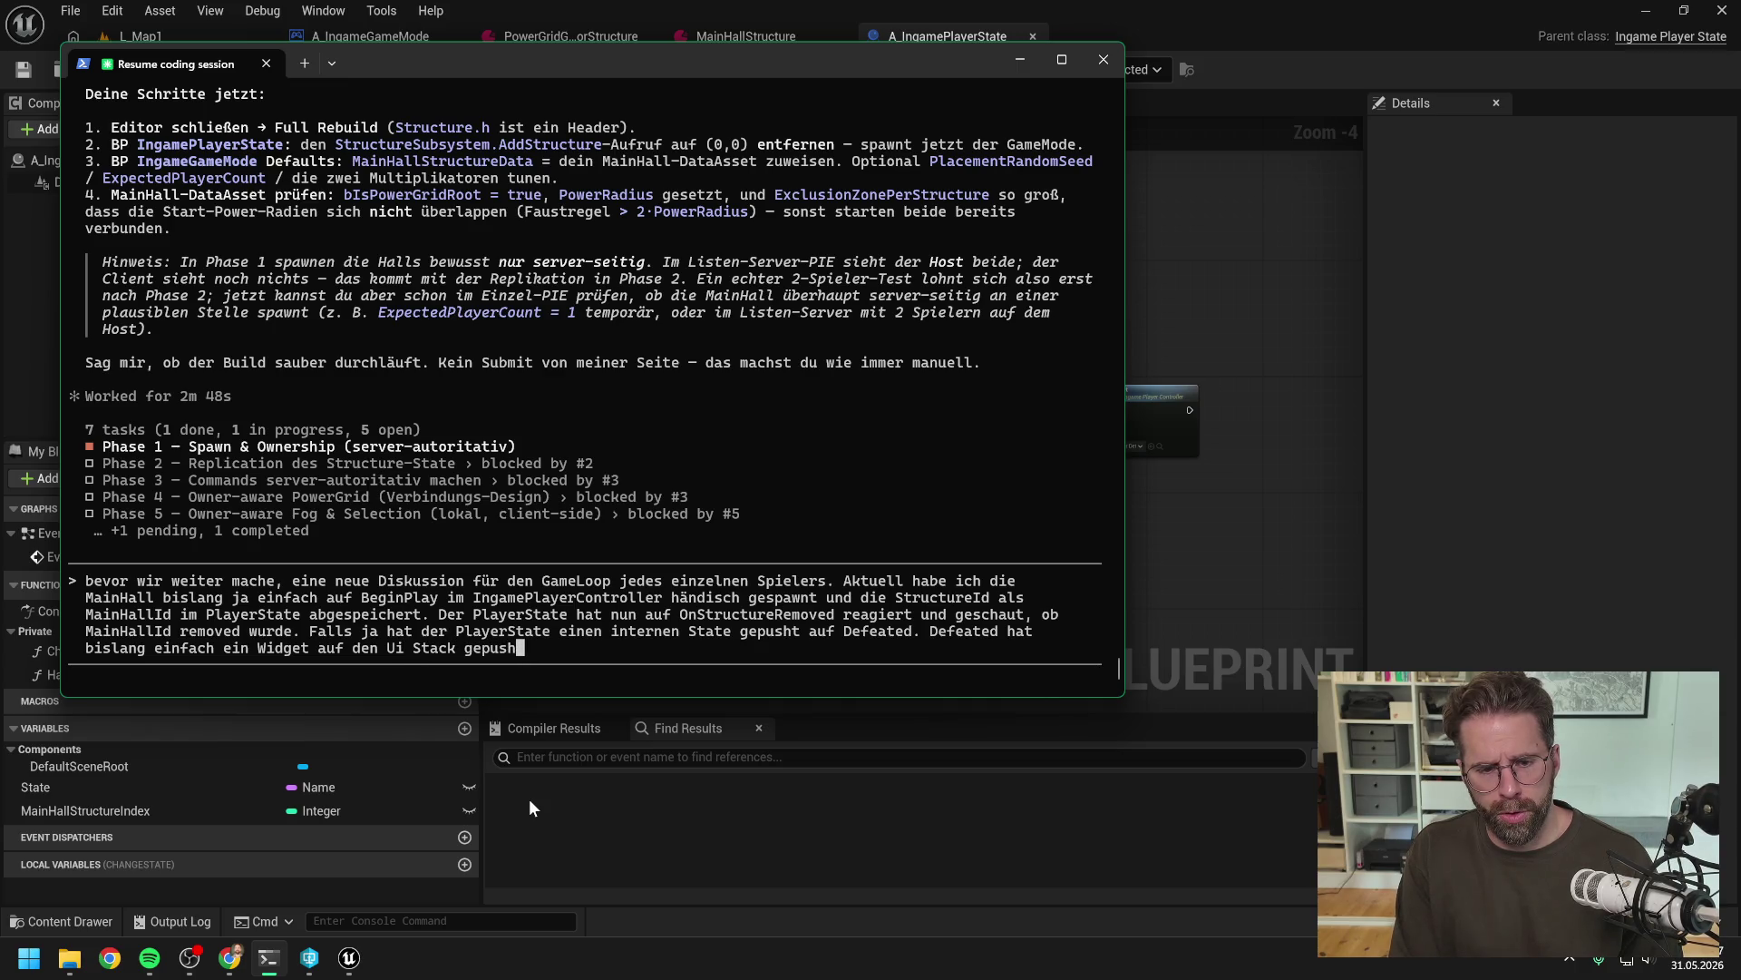
pyautogui.write('t')
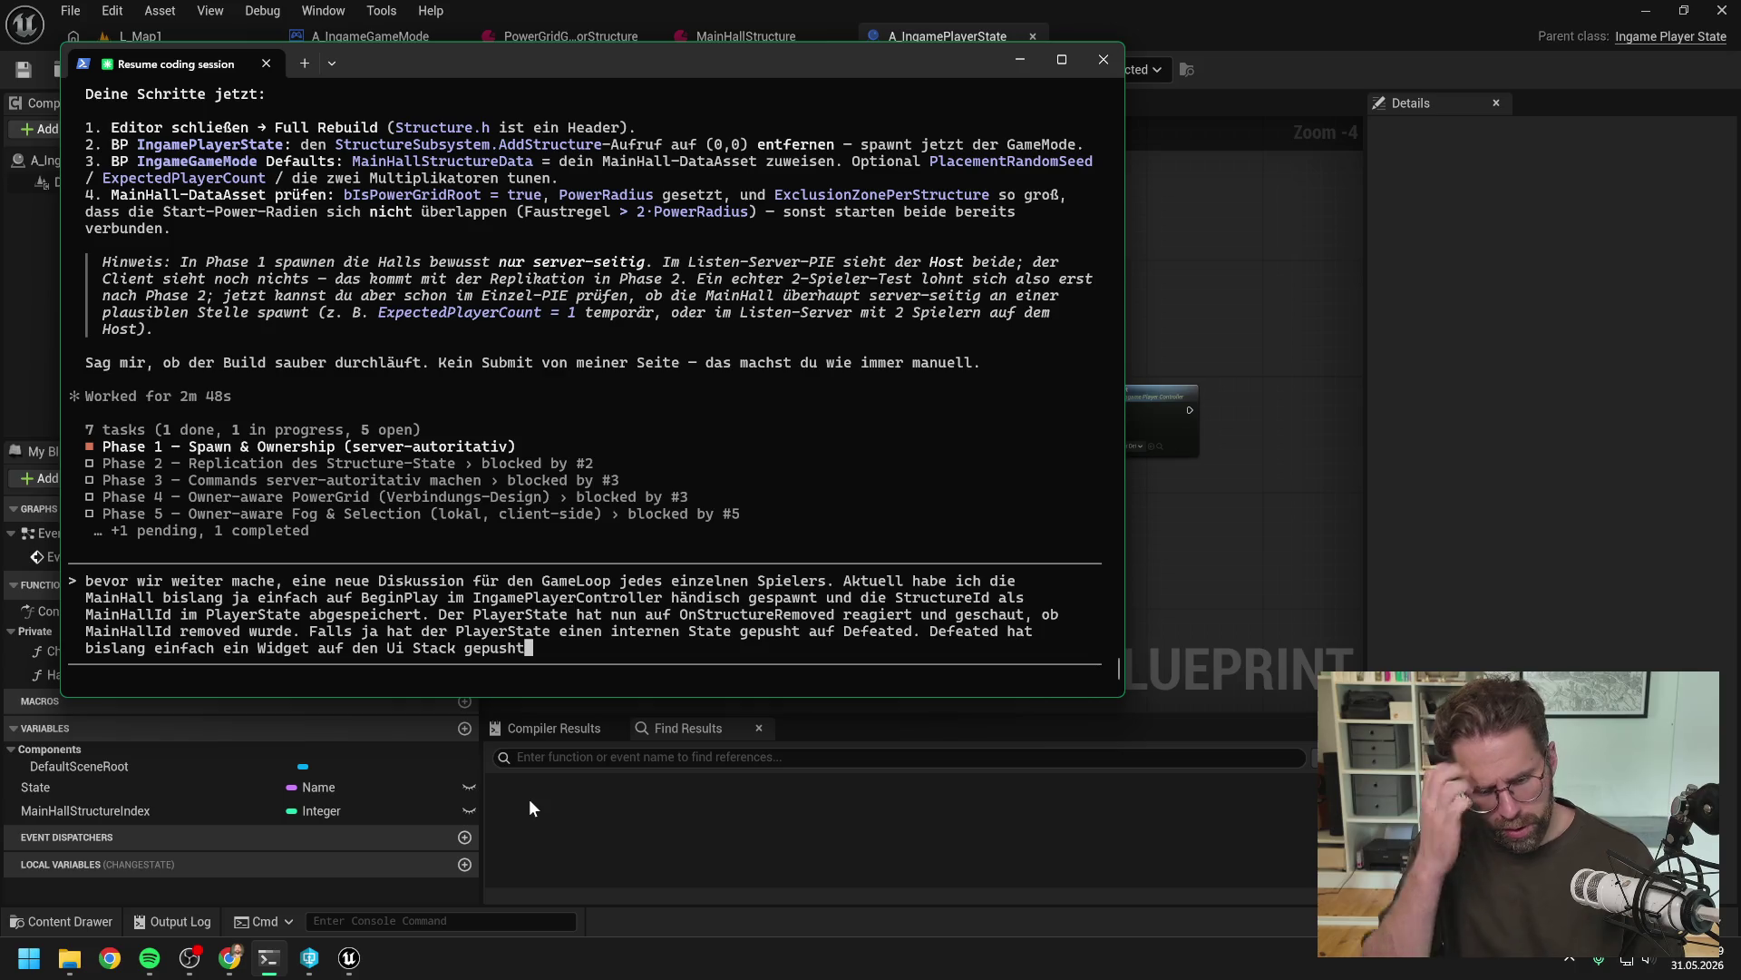
pyautogui.press('BackSpace')
pyautogui.press('BackSpace')
pyautogui.press('BackSpace')
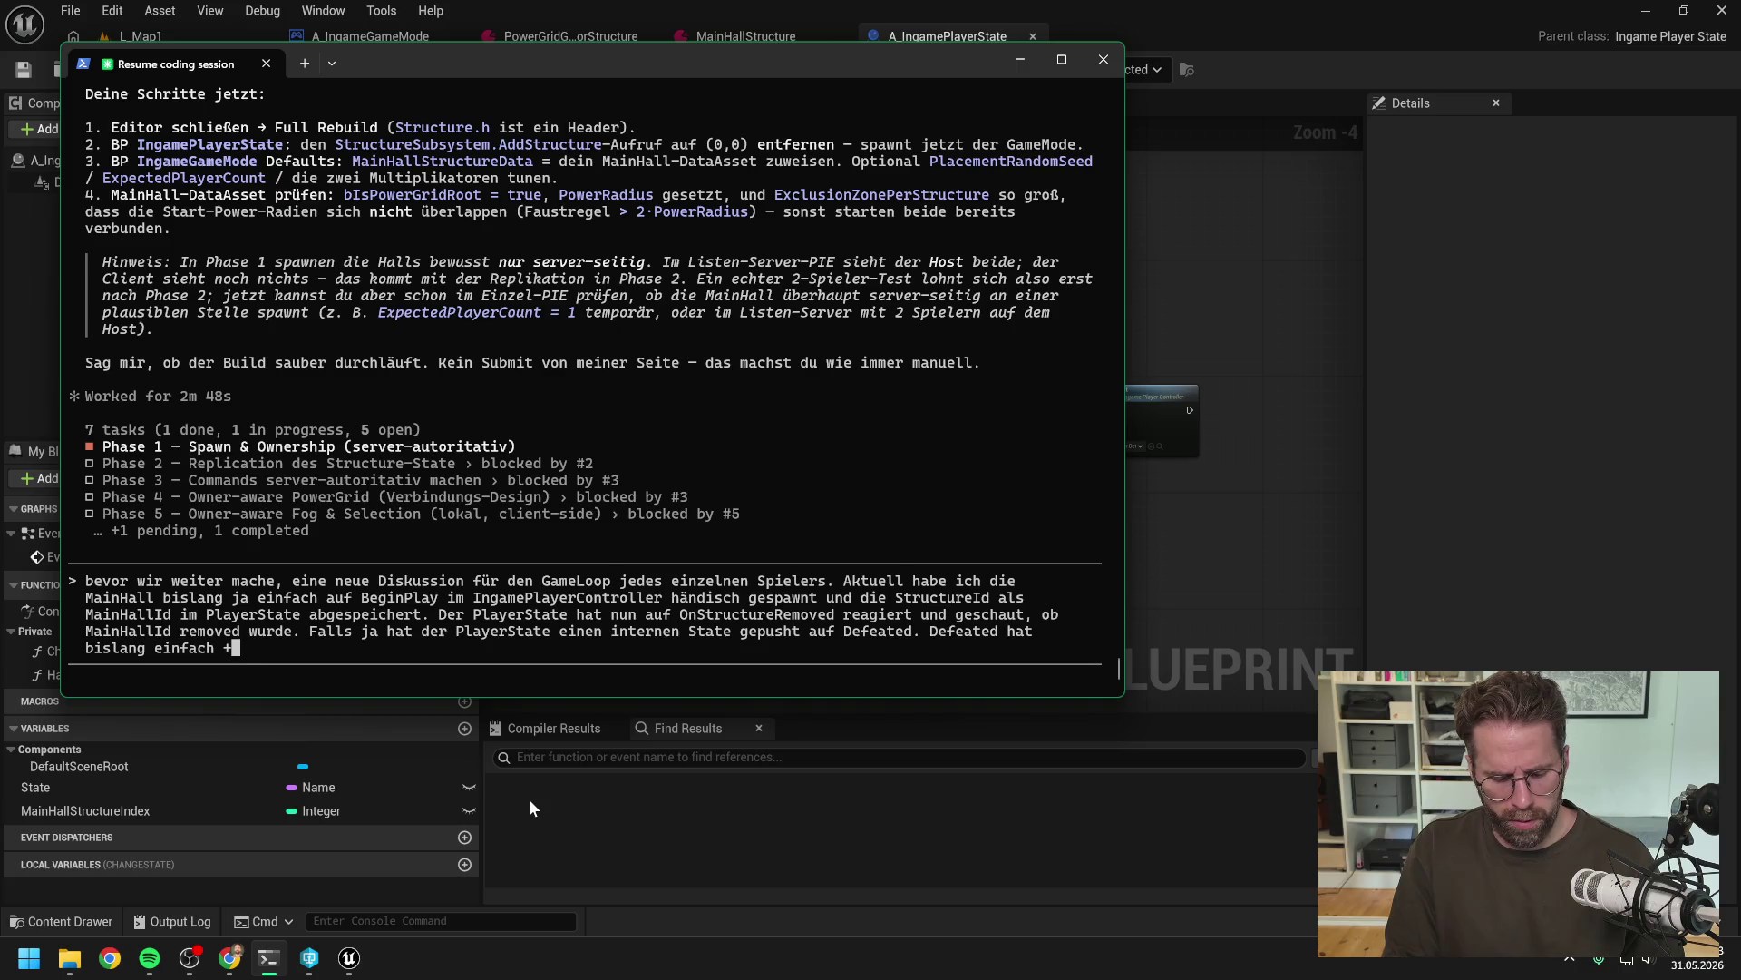
pyautogui.write('über dne Pl')
pyautogui.press('BackSpace')
pyautogui.press('BackSpace')
pyautogui.press('BackSpace')
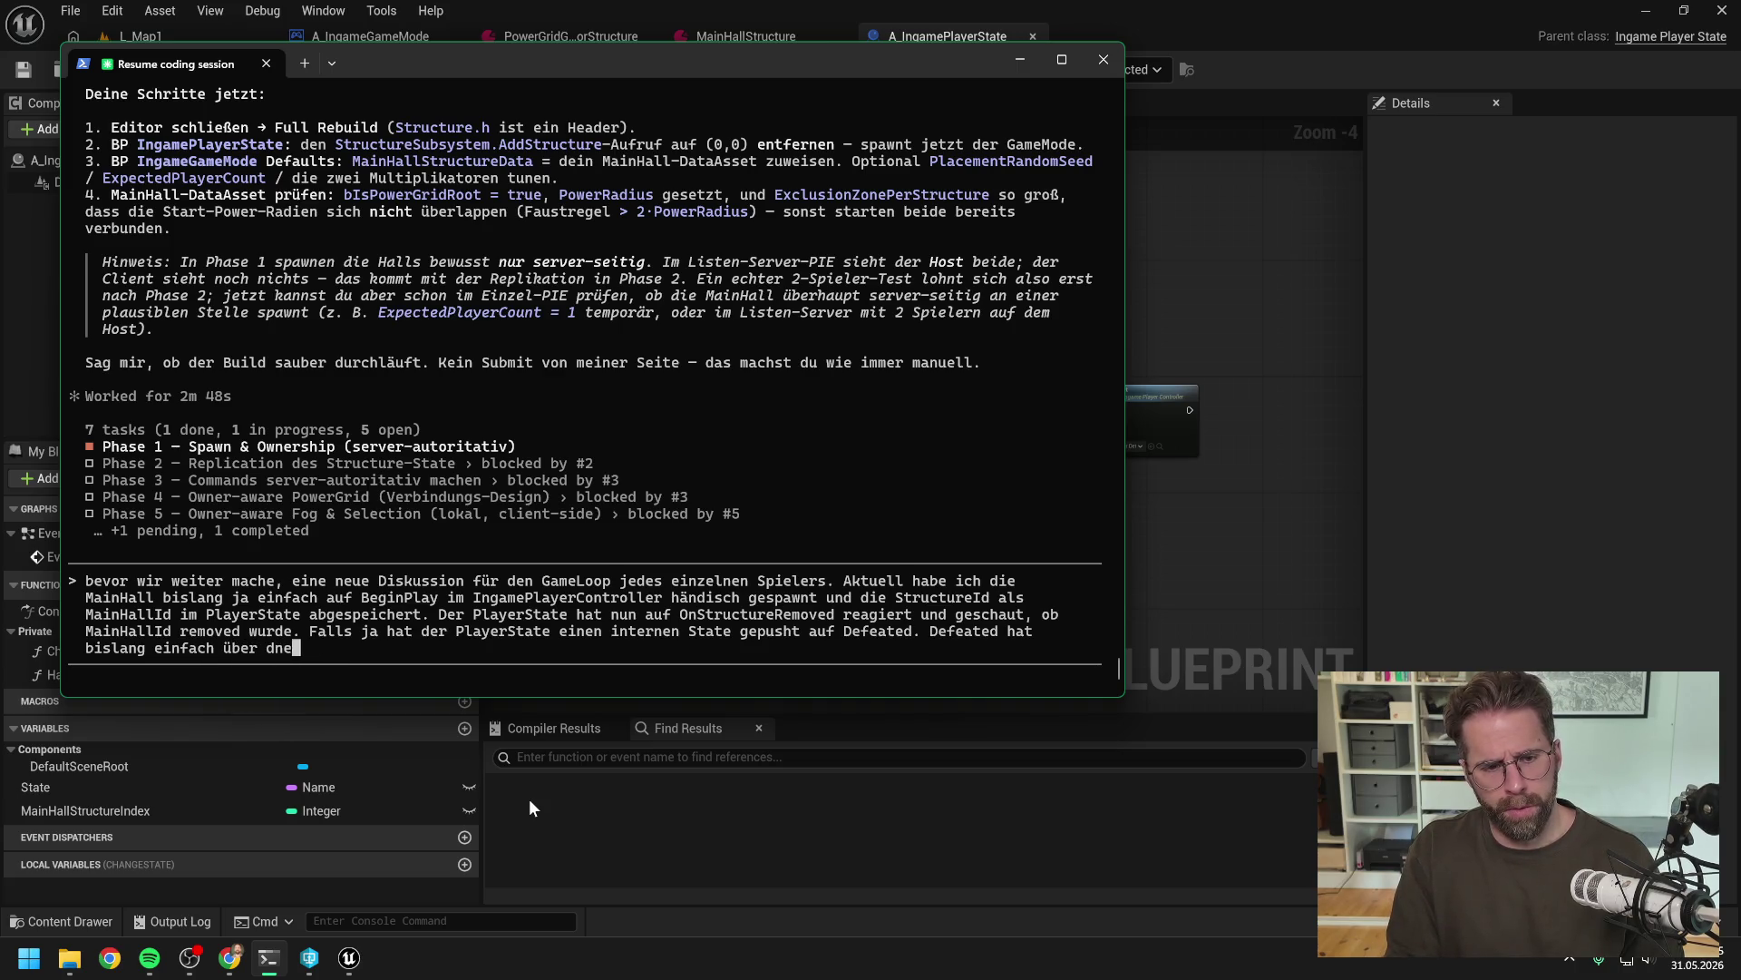
pyautogui.write('en PlayerController ein Wid')
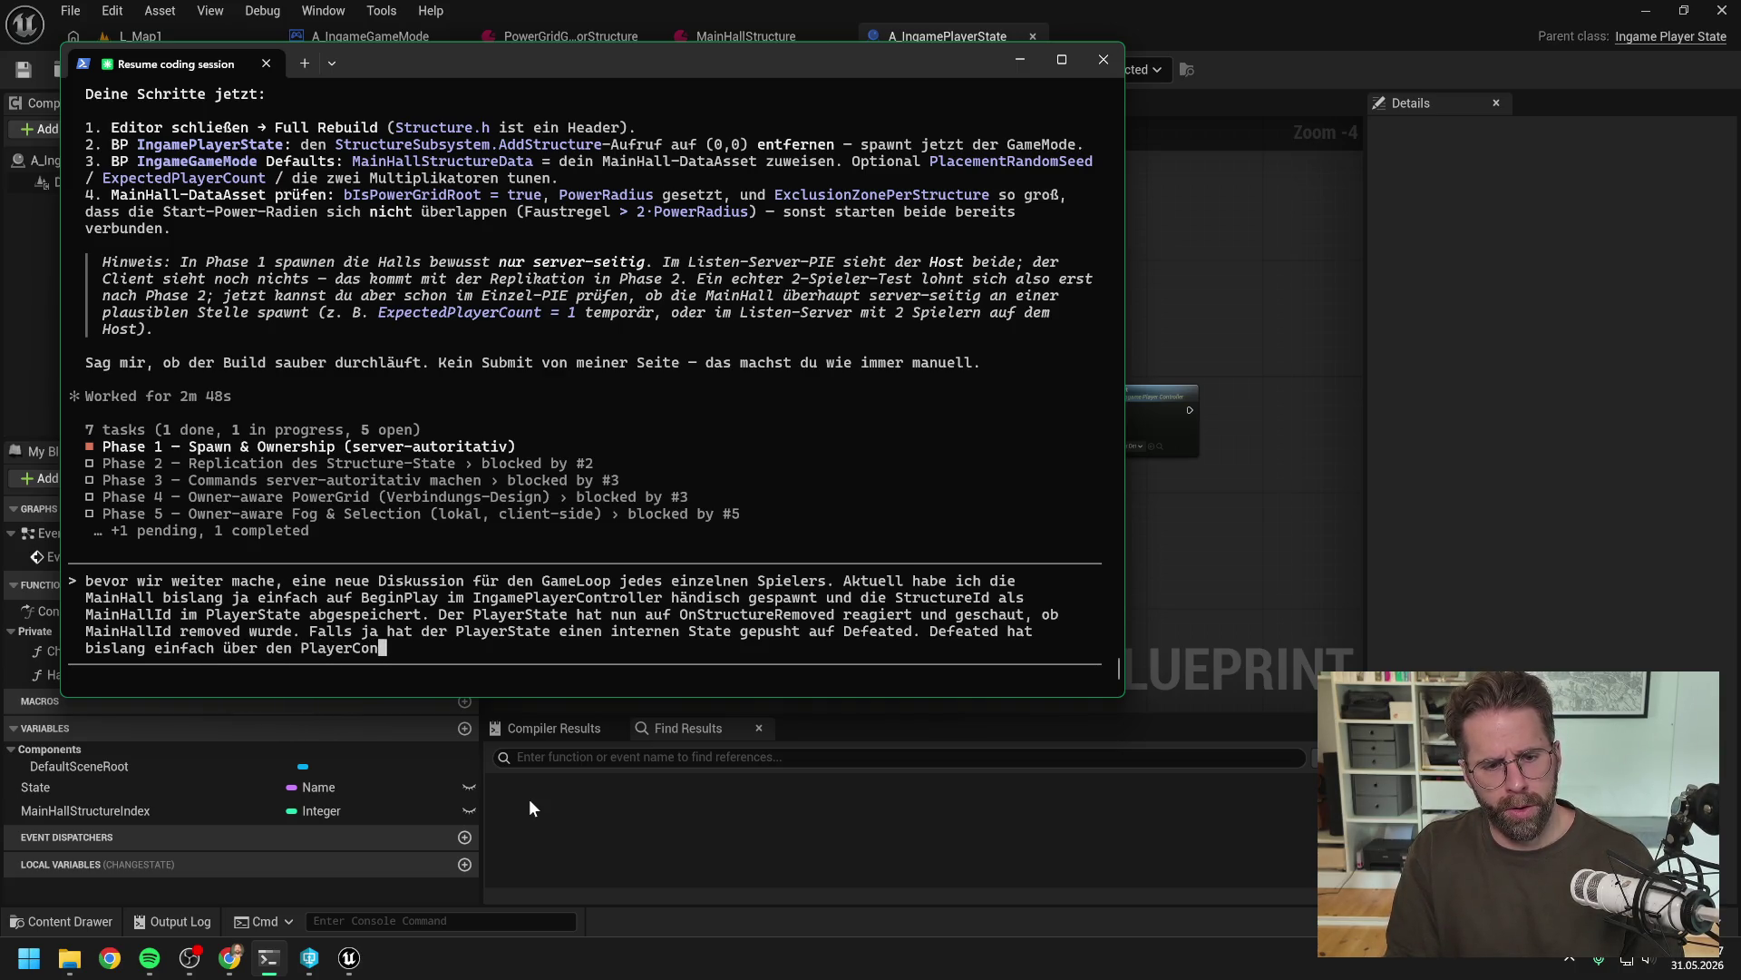
pyautogui.write('get auf den ui S')
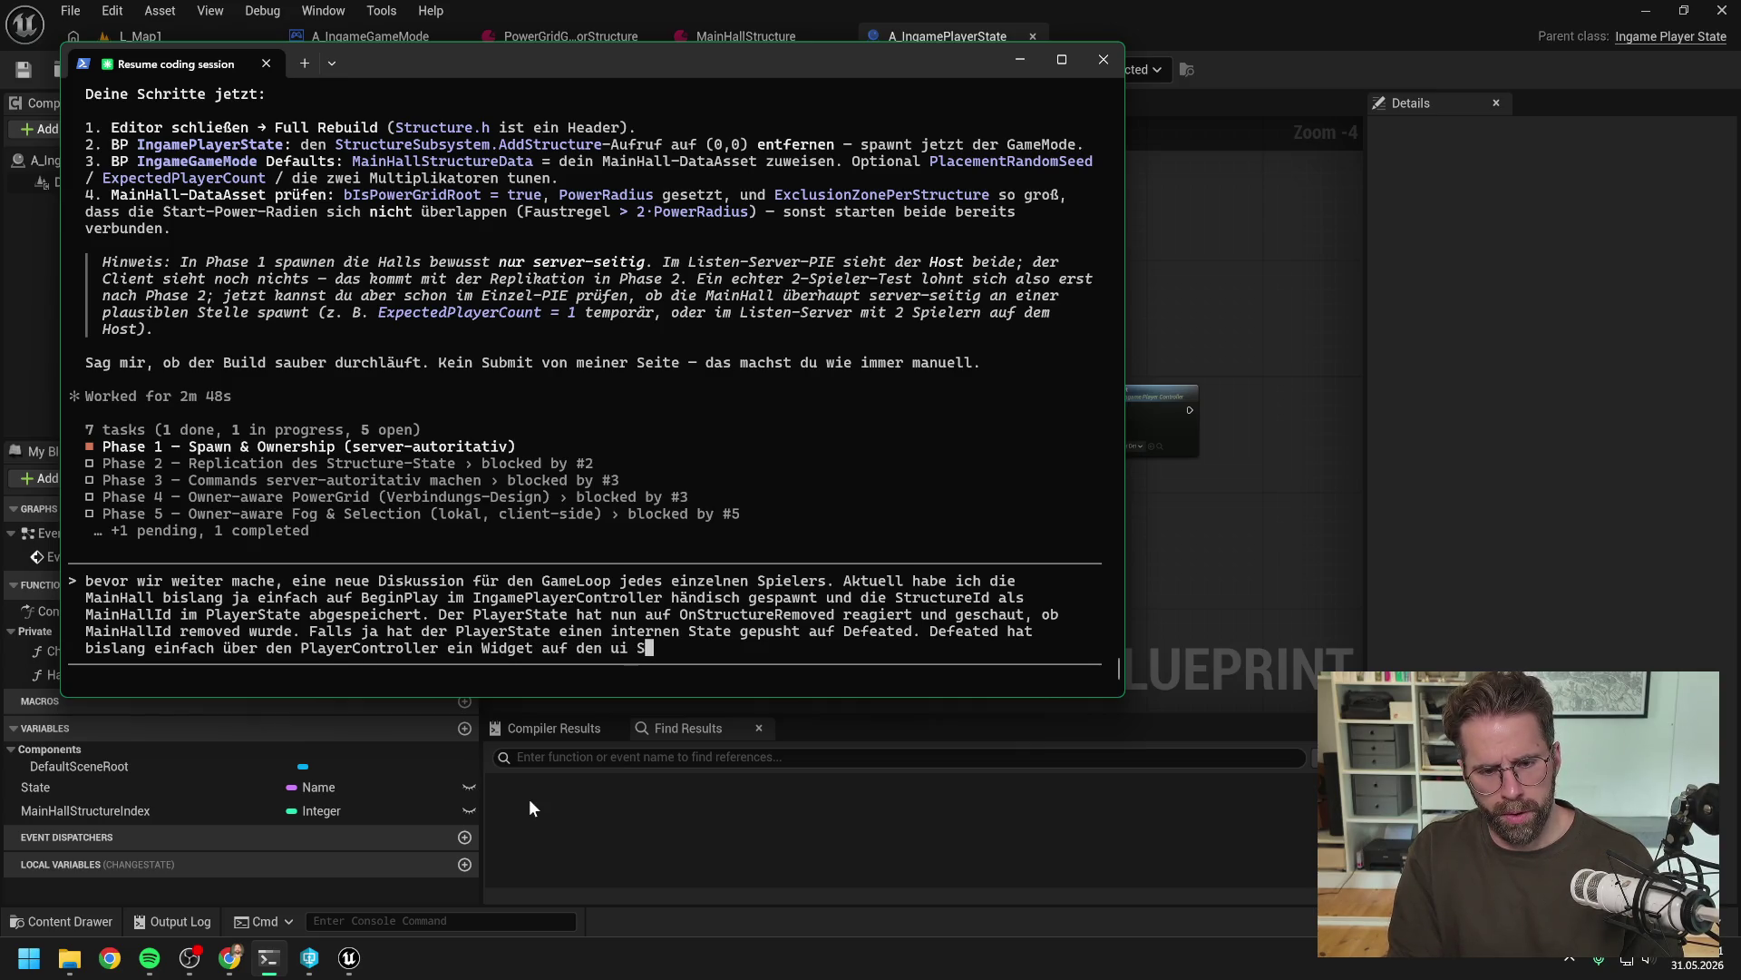
pyautogui.press('BackSpace')
pyautogui.write('Ui ')
pyautogui.write('Stack ')
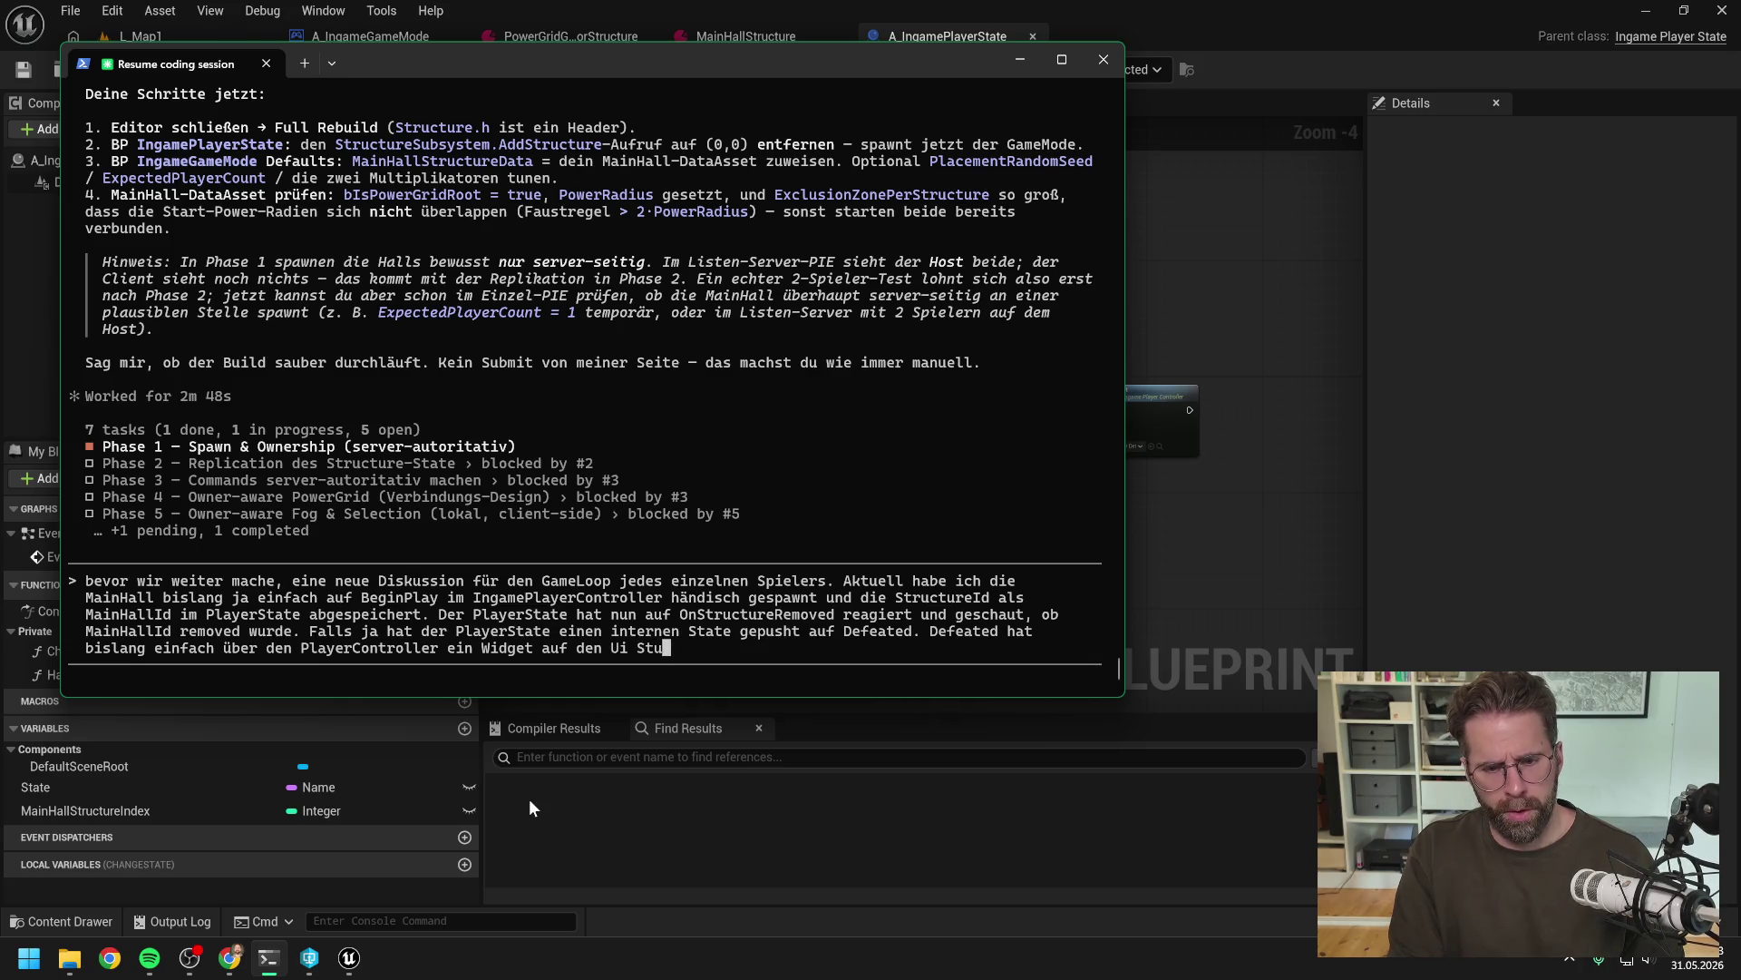
pyautogui.write('gep')
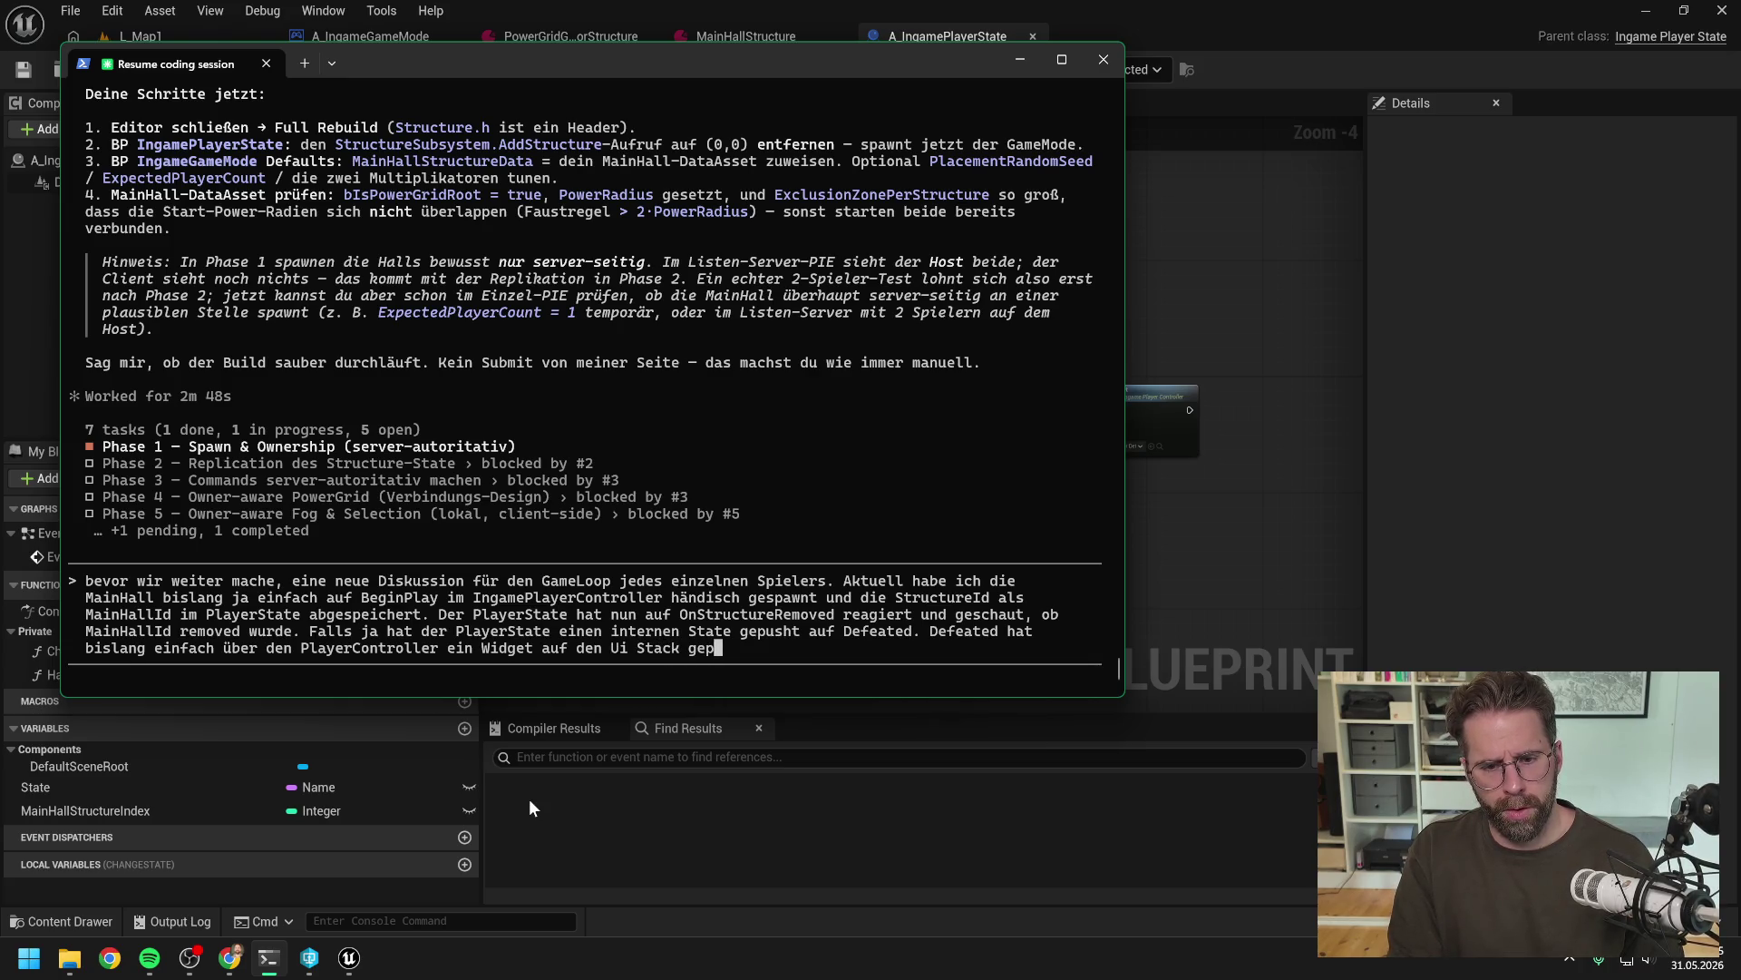
pyautogui.write('usht mit zwei ')
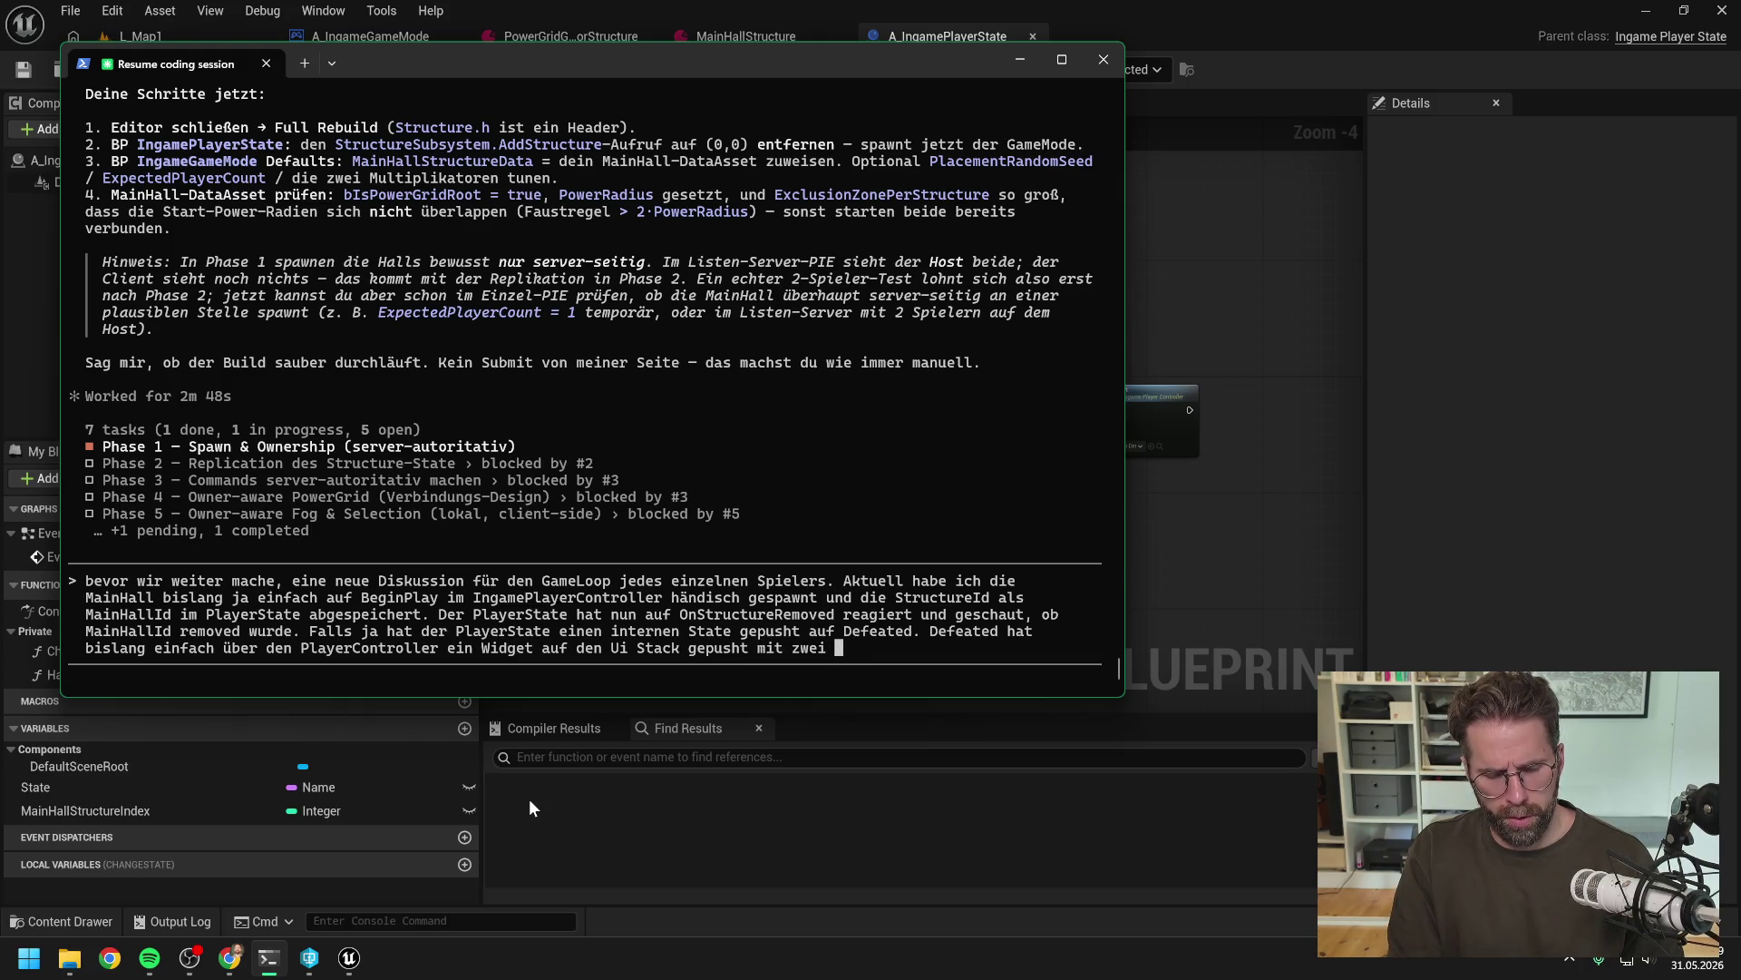
pyautogui.write('Buttons,')
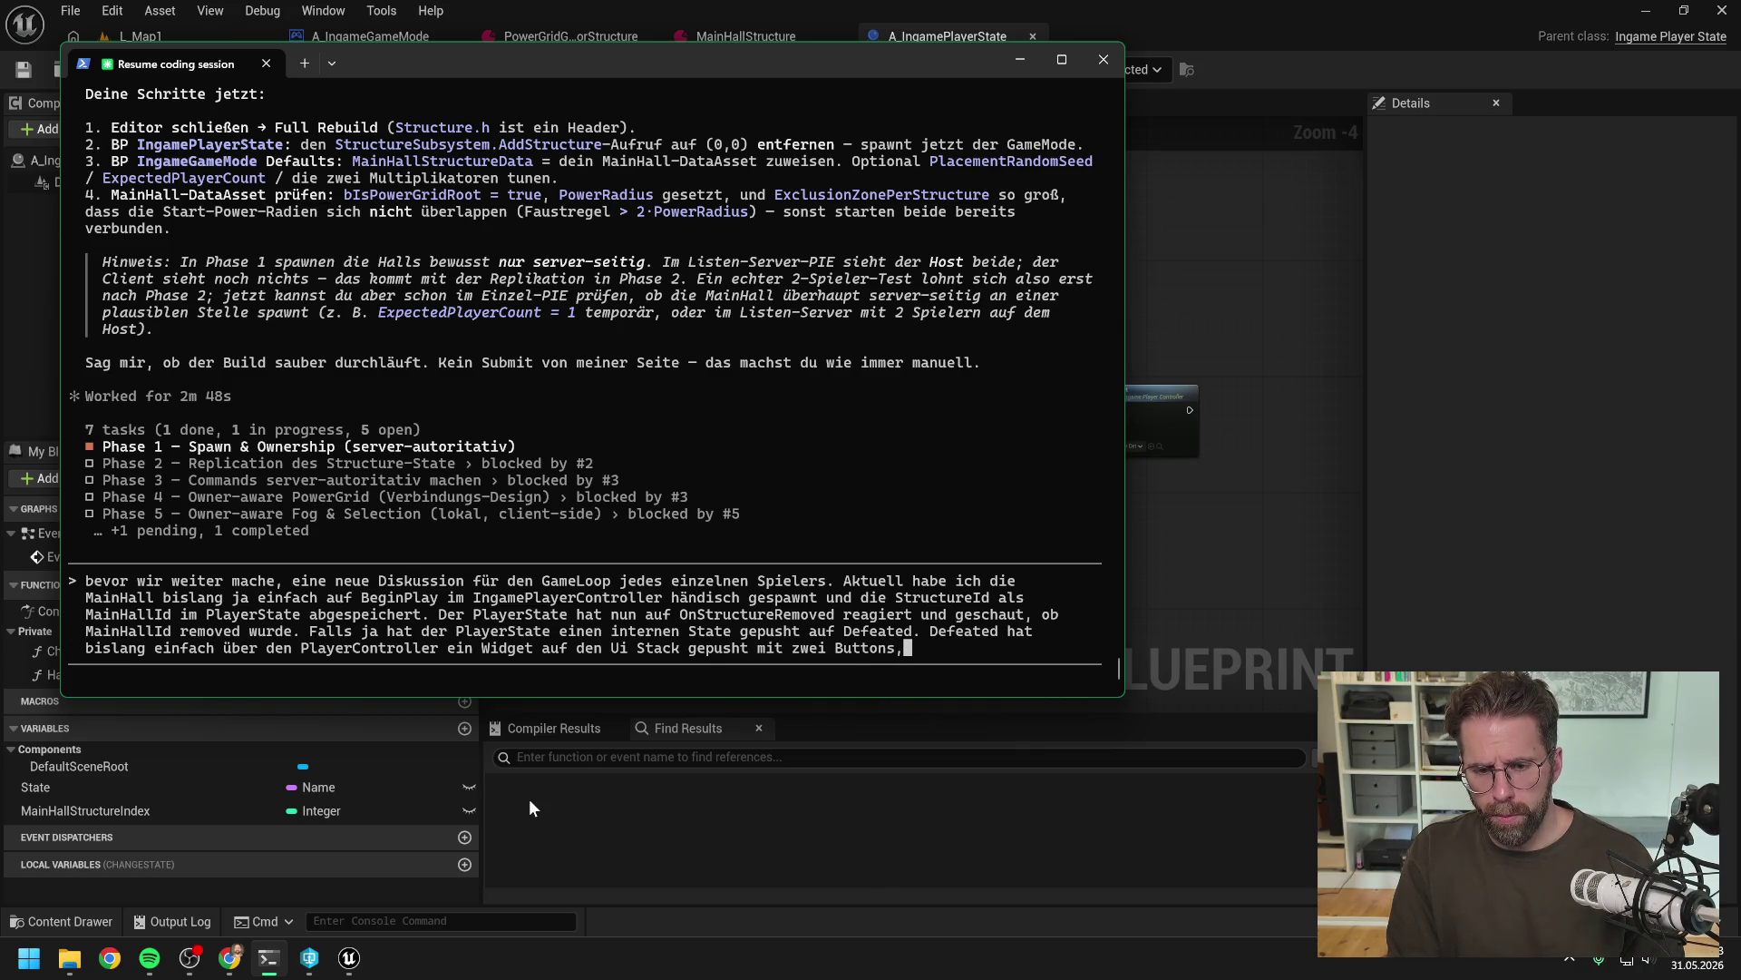
# Add that the widget shows a 'You are Defeated' message and two buttons
pyautogui.press('BackSpace')
pyautogui.press('BackSpace')
pyautogui.press('BackSpace')
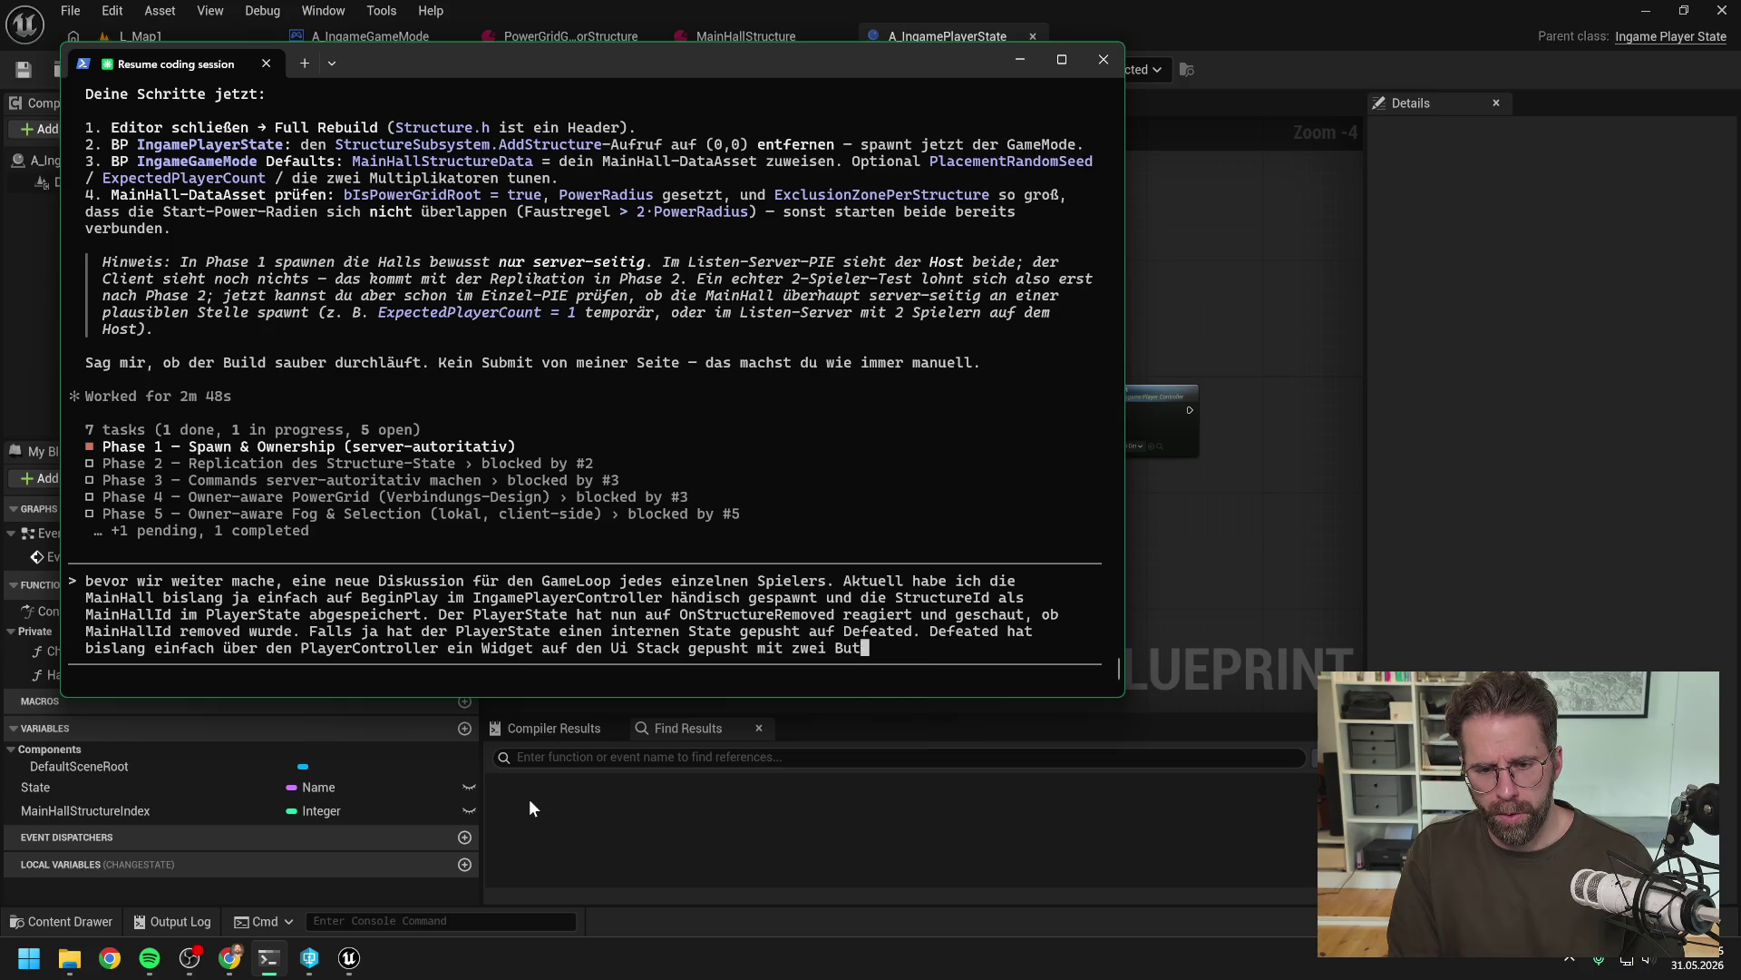
pyautogui.write('You are d')
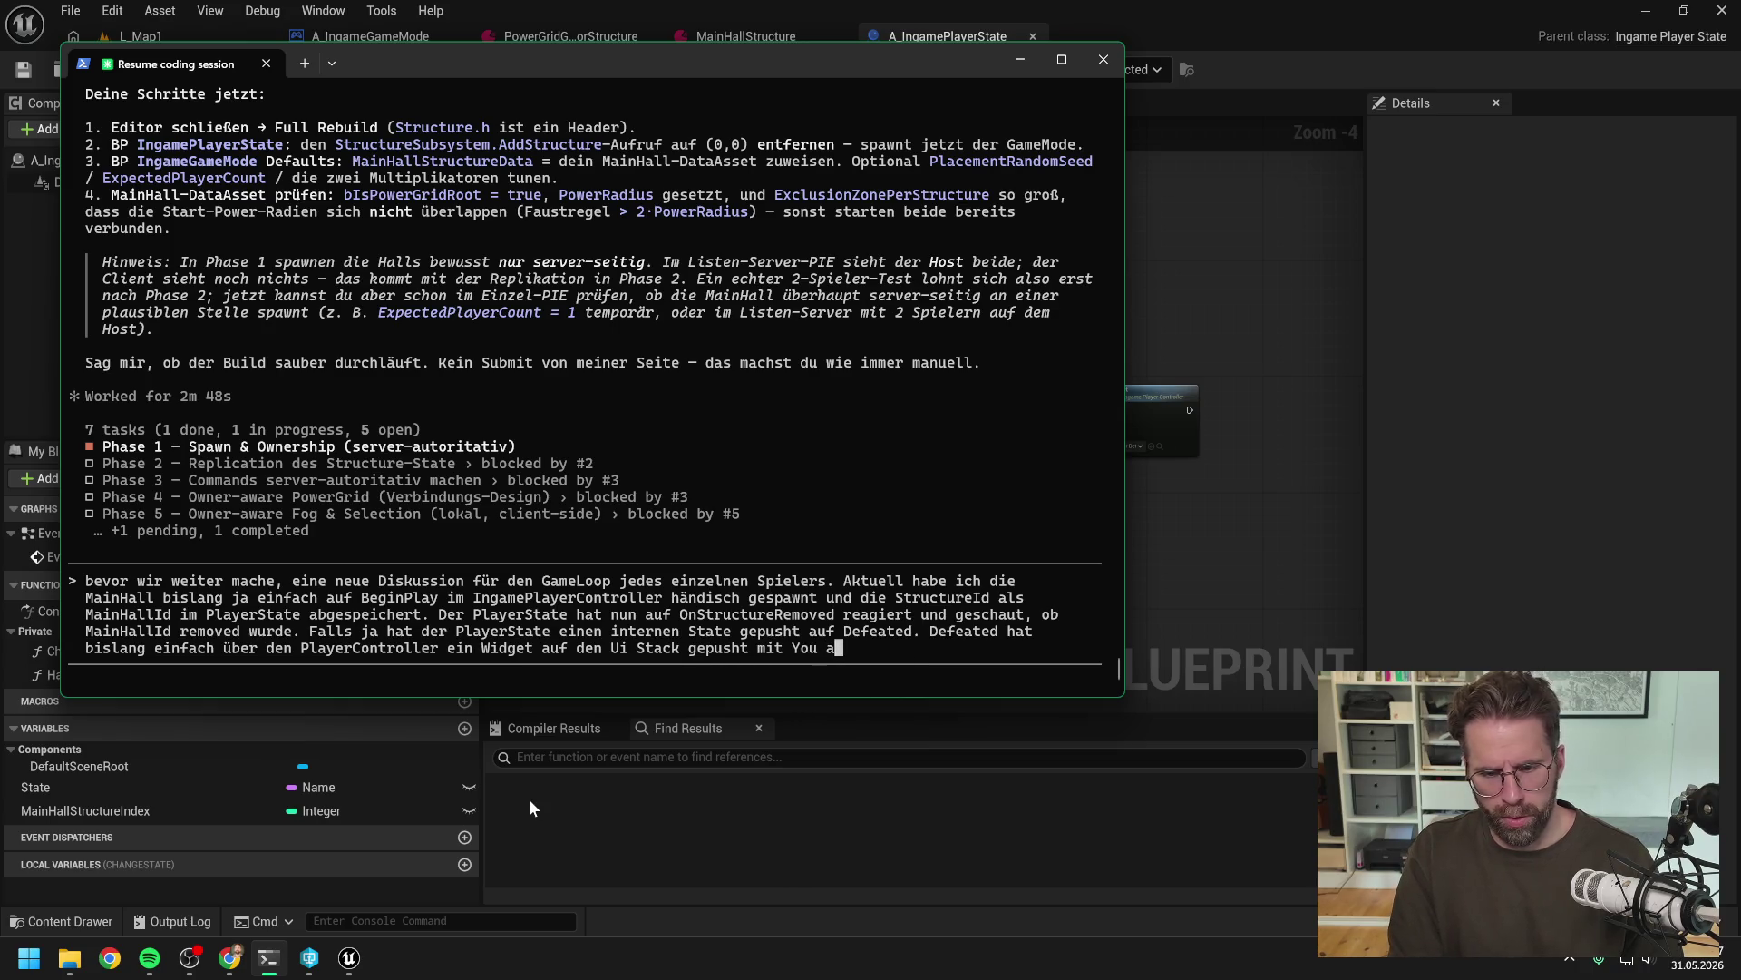
pyautogui.press('BackSpace')
pyautogui.write('Defea')
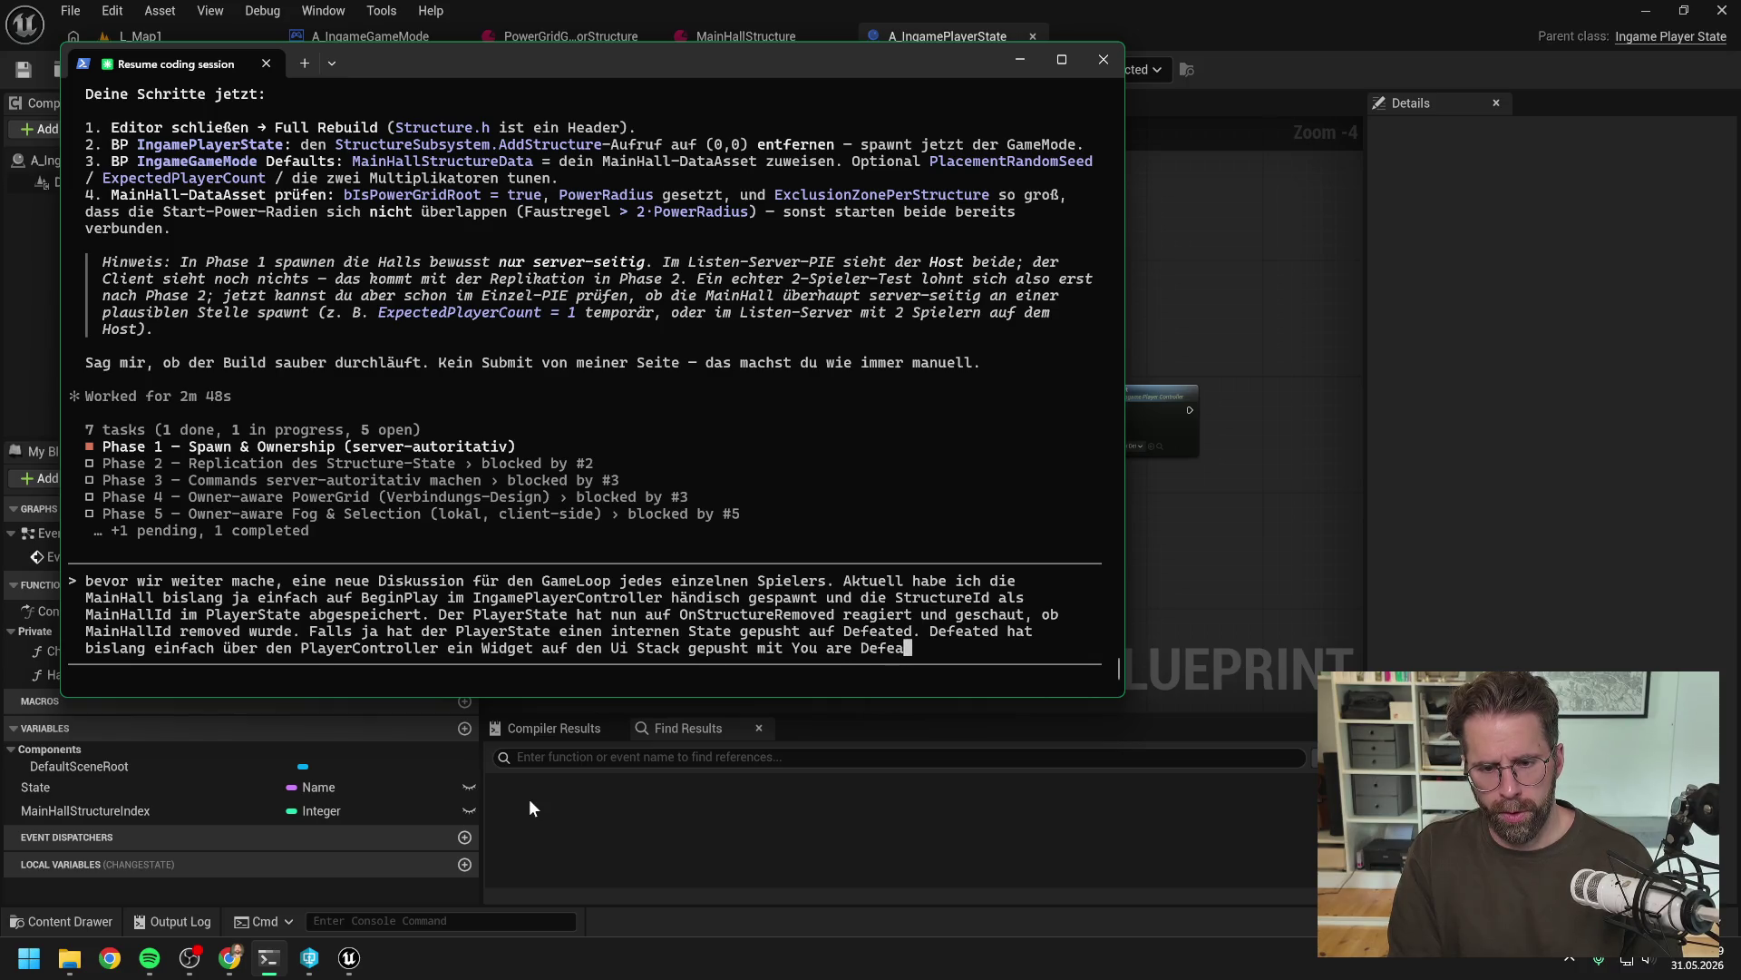
pyautogui.write('ted Meldung')
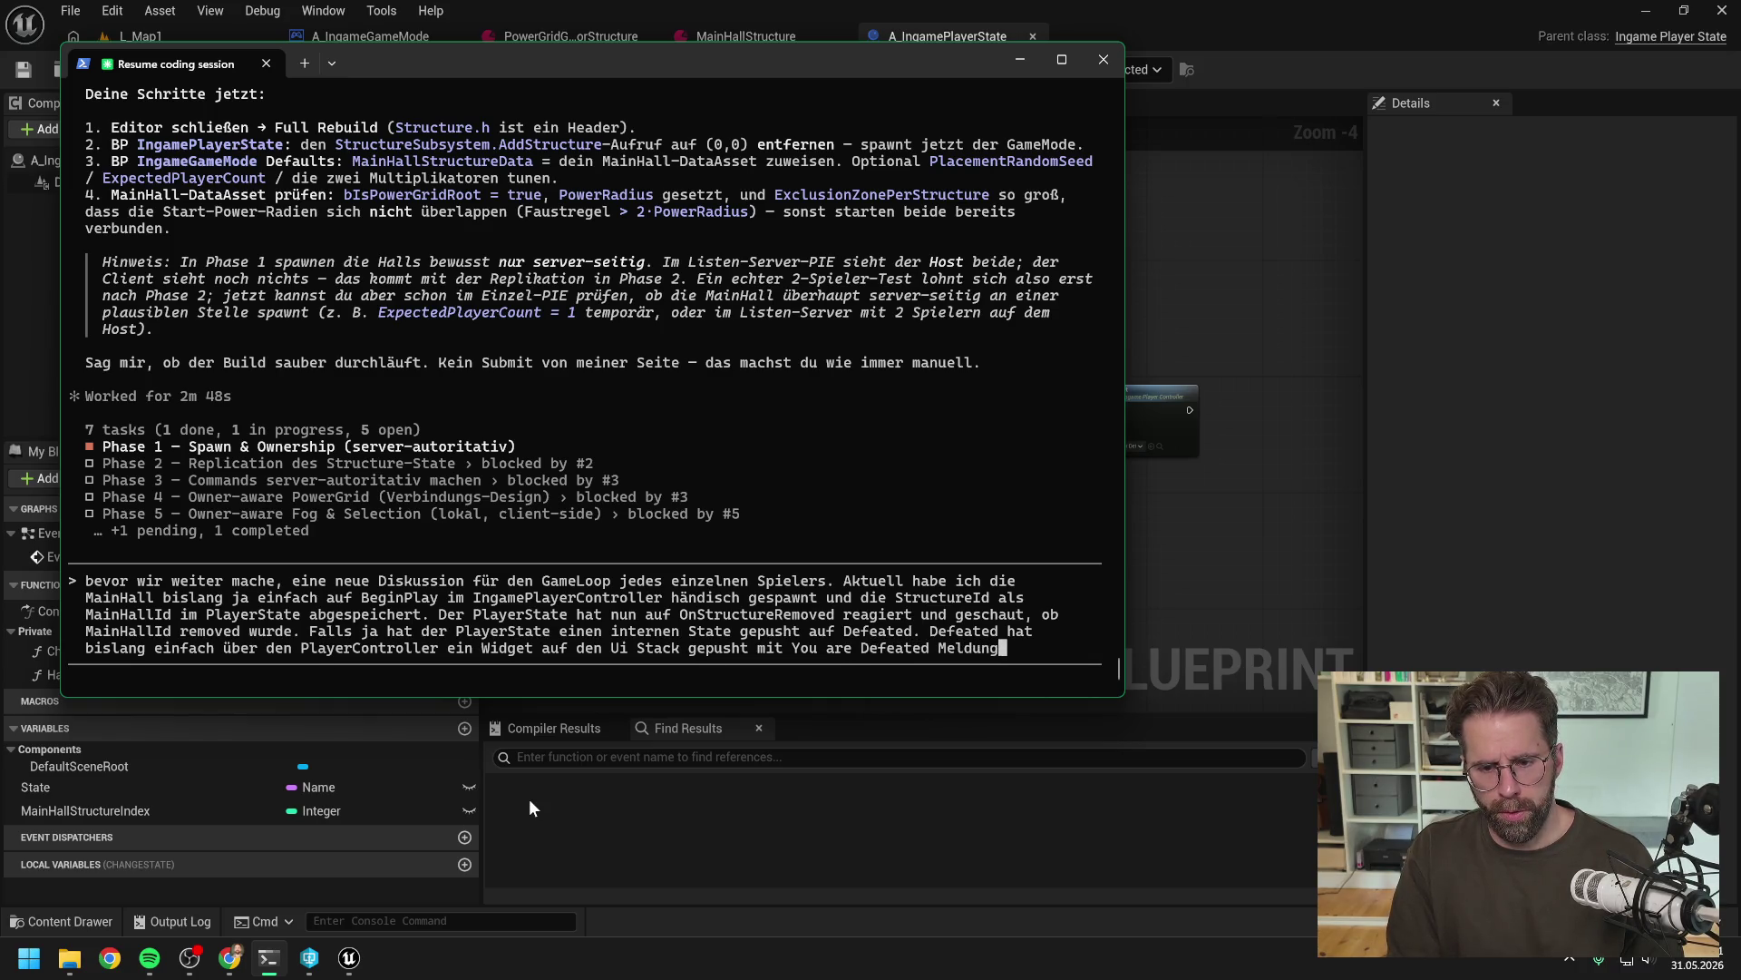
pyautogui.write(' und zwei Buttons')
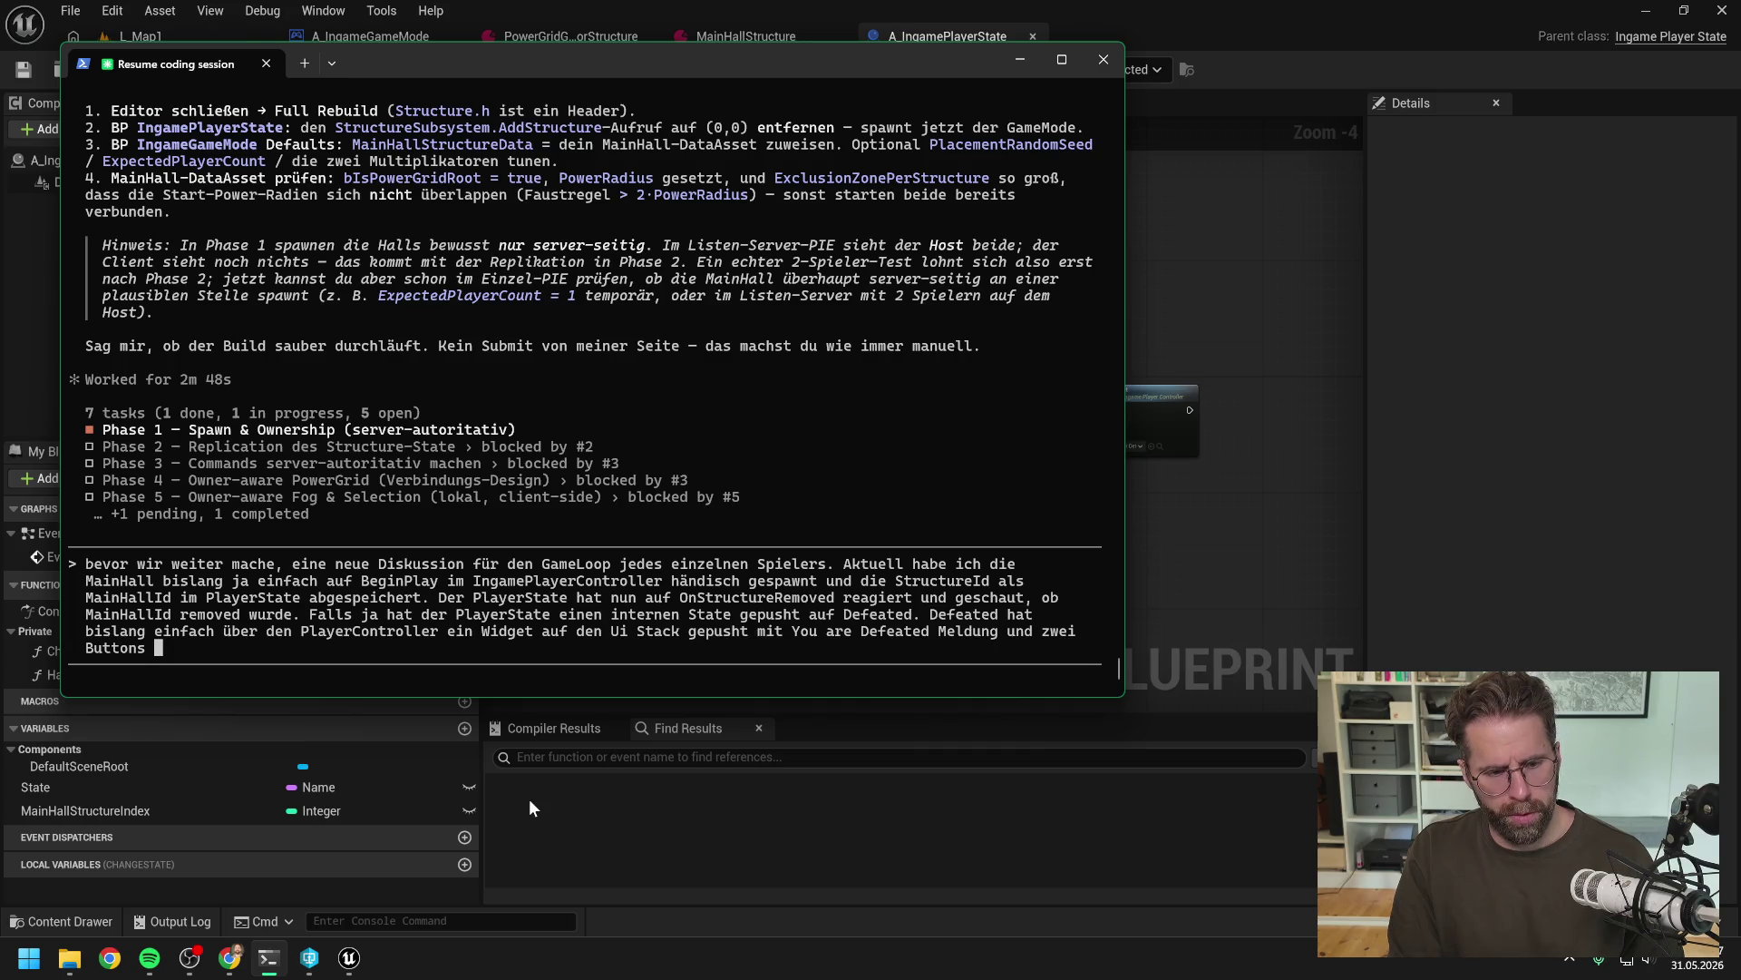
# Open the CAW_PlayerDefeated widget via a 'def' search, then add 'Restart und Quit.' to the draft
pyautogui.click(1255, 632)
pyautogui.hotkey('ctrl', 'space')
pyautogui.write('de')
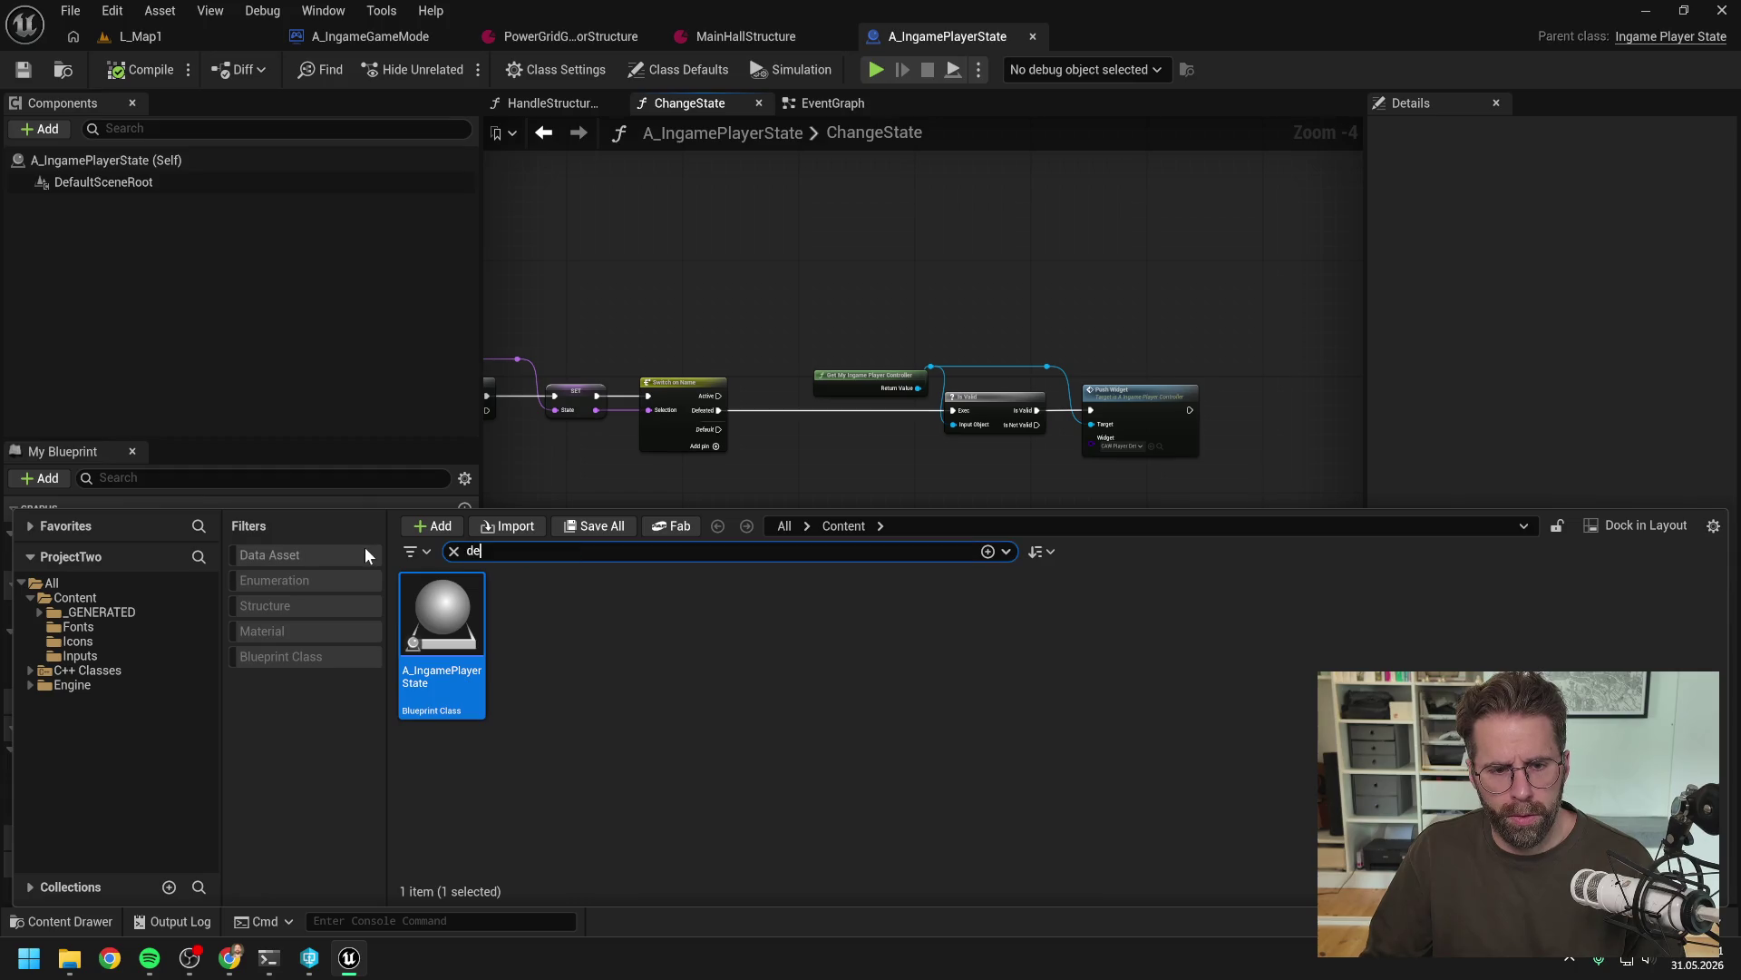
pyautogui.write('f')
pyautogui.click(436, 679)
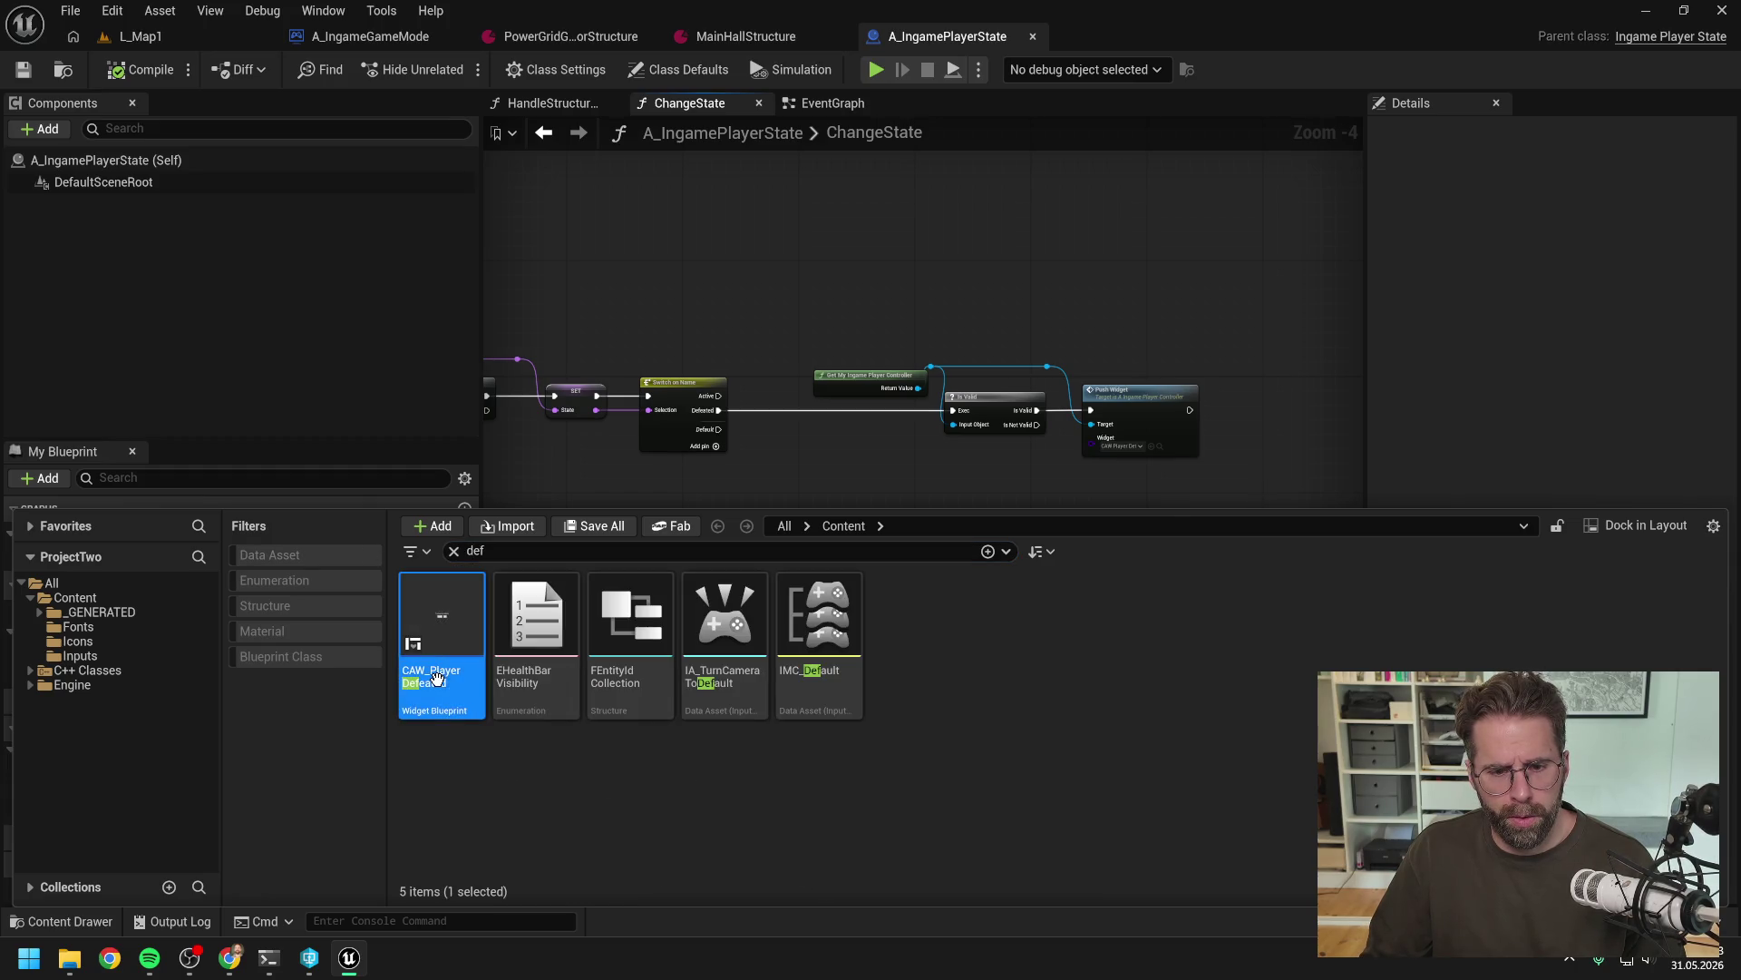
pyautogui.doubleClick(437, 678)
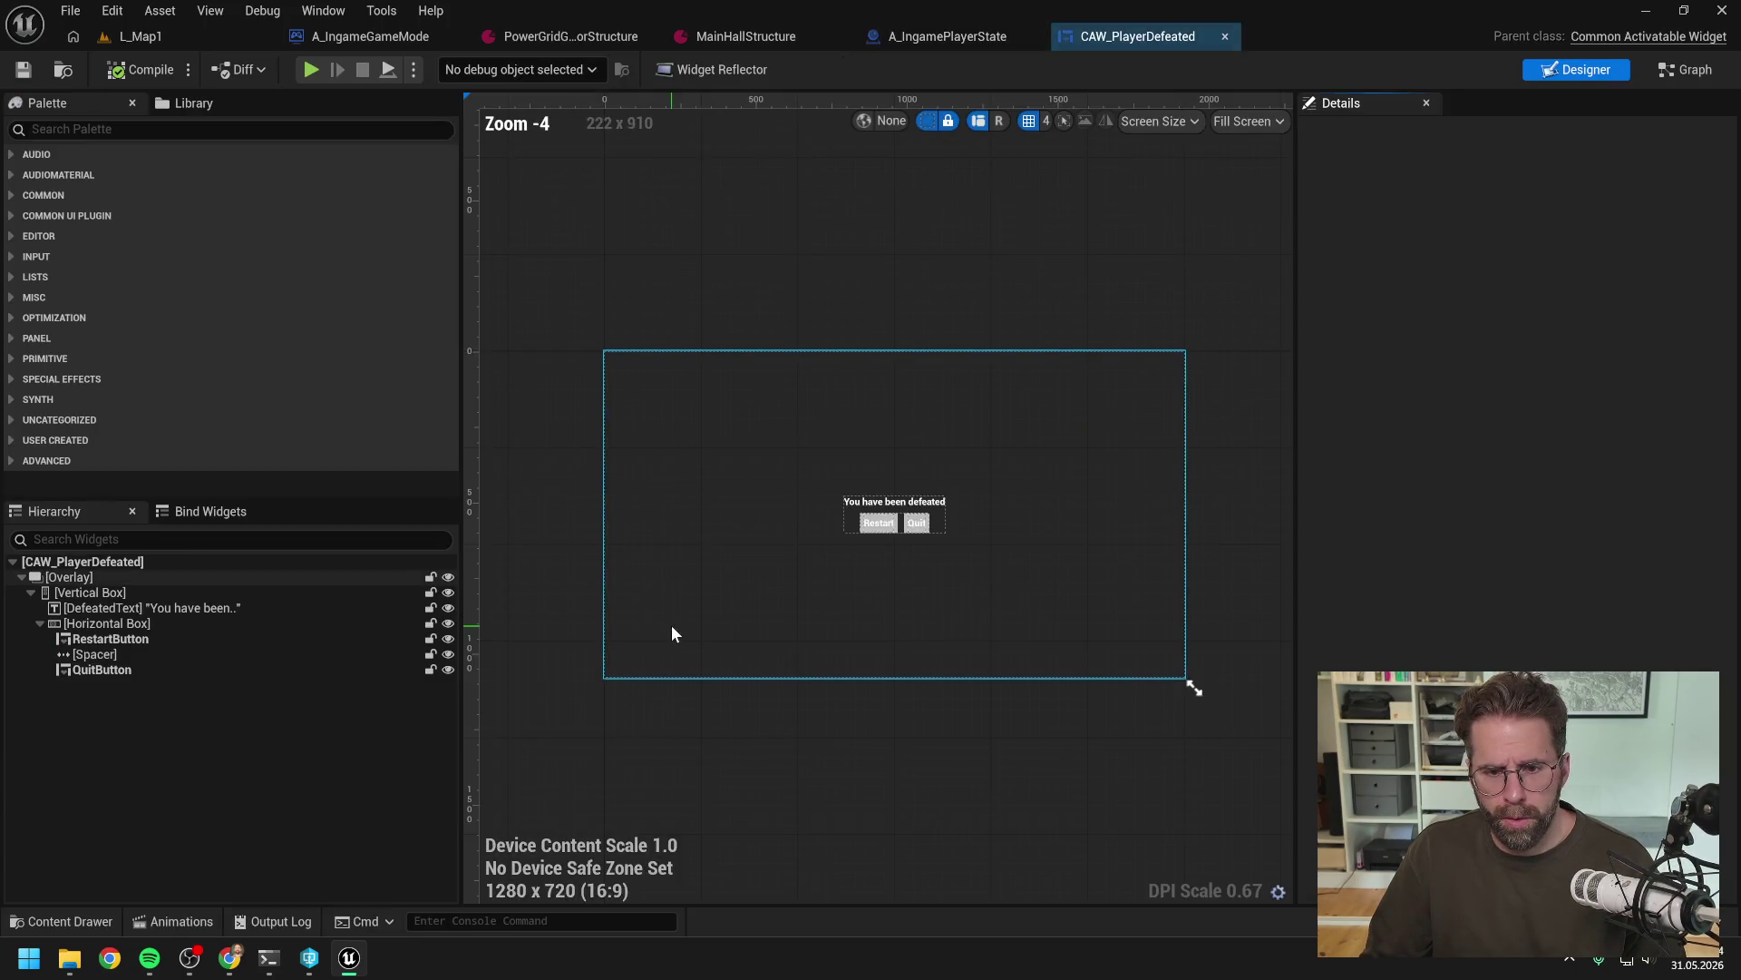
pyautogui.click(269, 958)
pyautogui.write('Restart ')
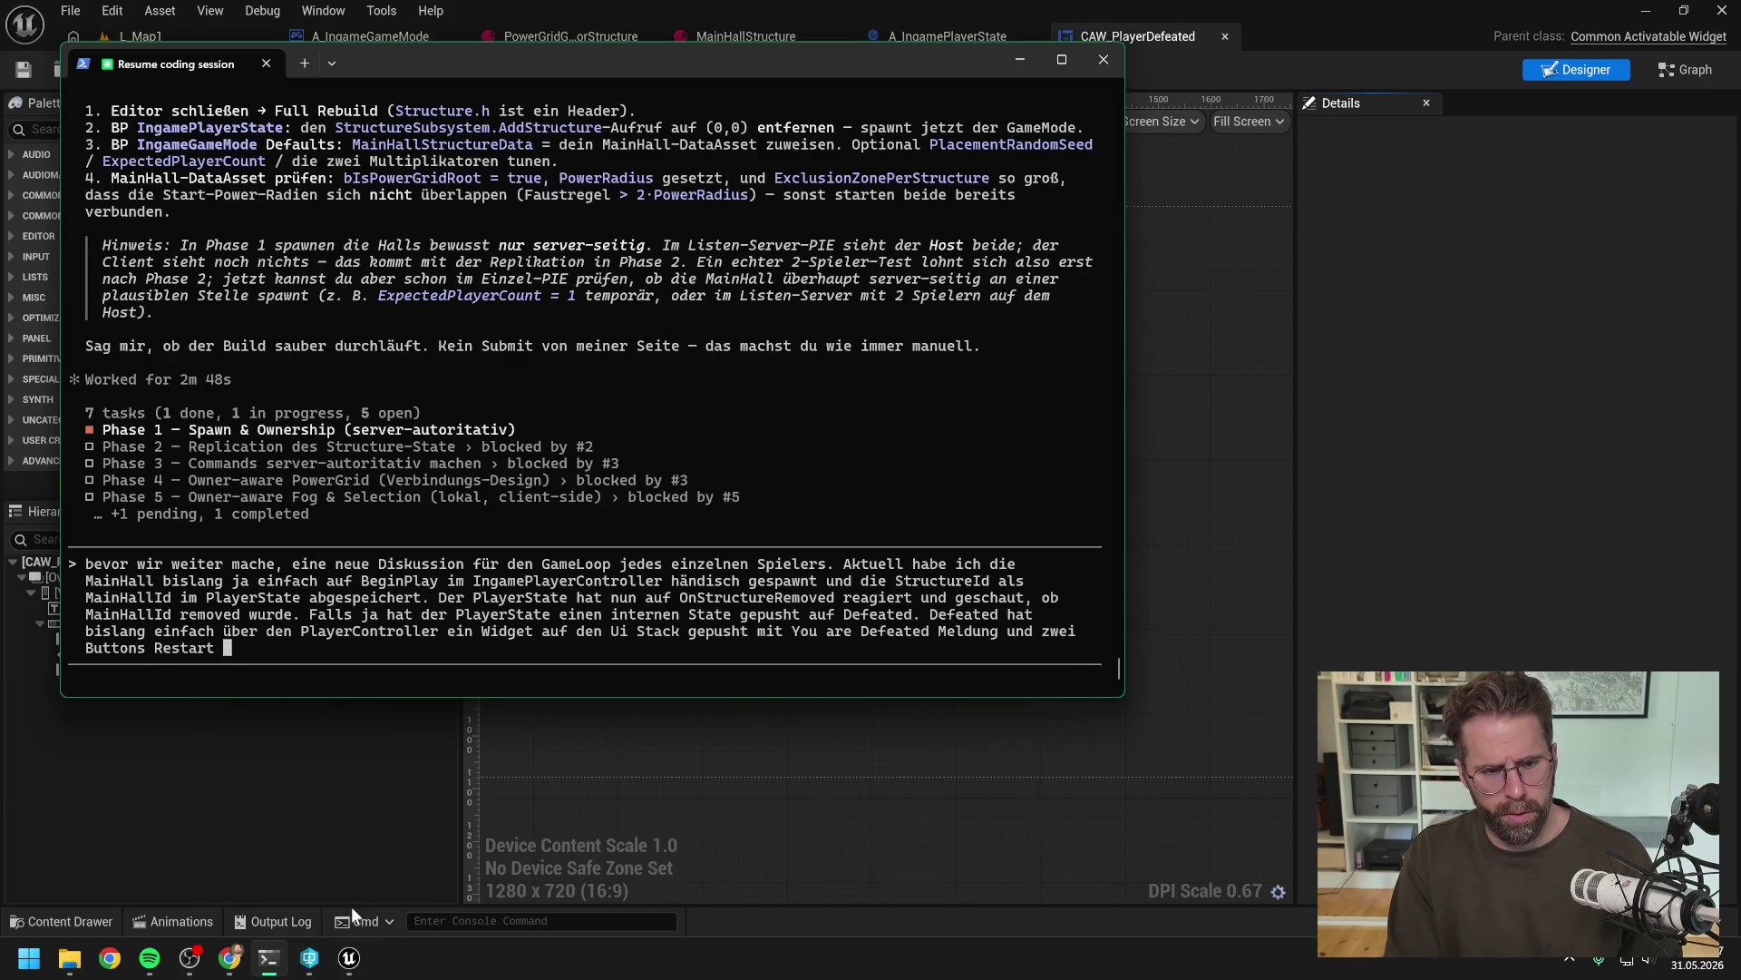
pyautogui.write('und Quit.')
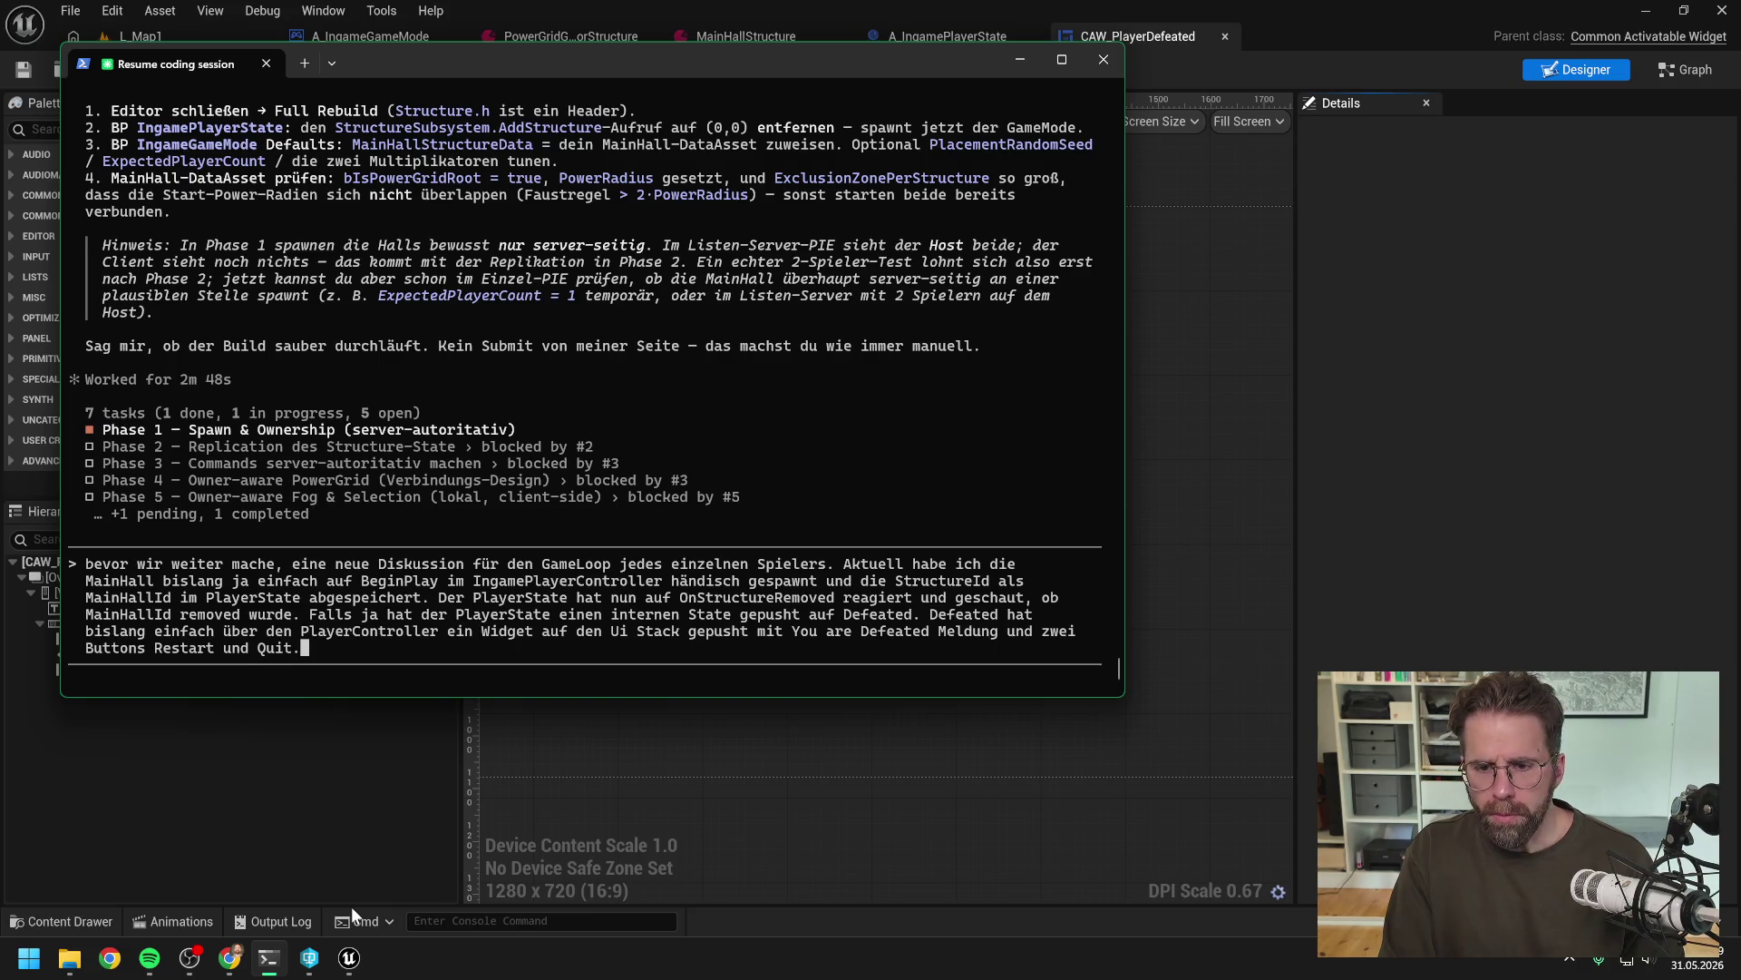
# Ask whether the flow still suits the new version or should be handled differently, and send it
pyautogui.write(' Ist Der')
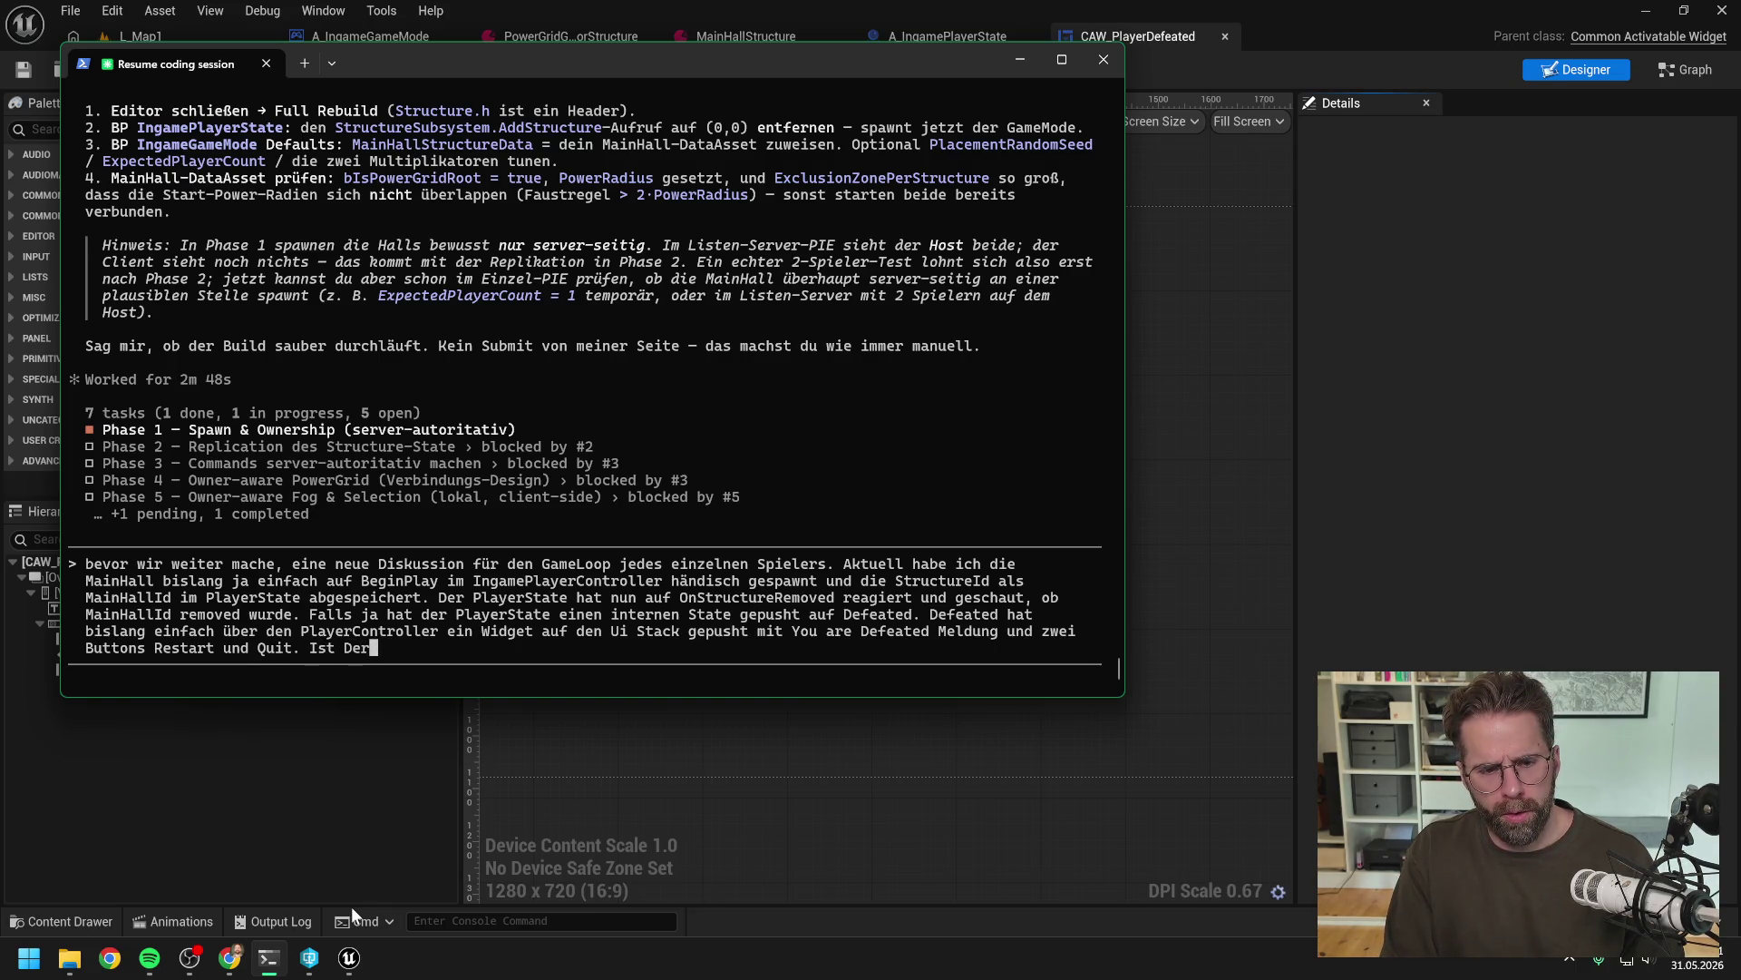
pyautogui.press('BackSpace')
pyautogui.press('BackSpace')
pyautogui.press('BackSpace')
pyautogui.write('der Flow ')
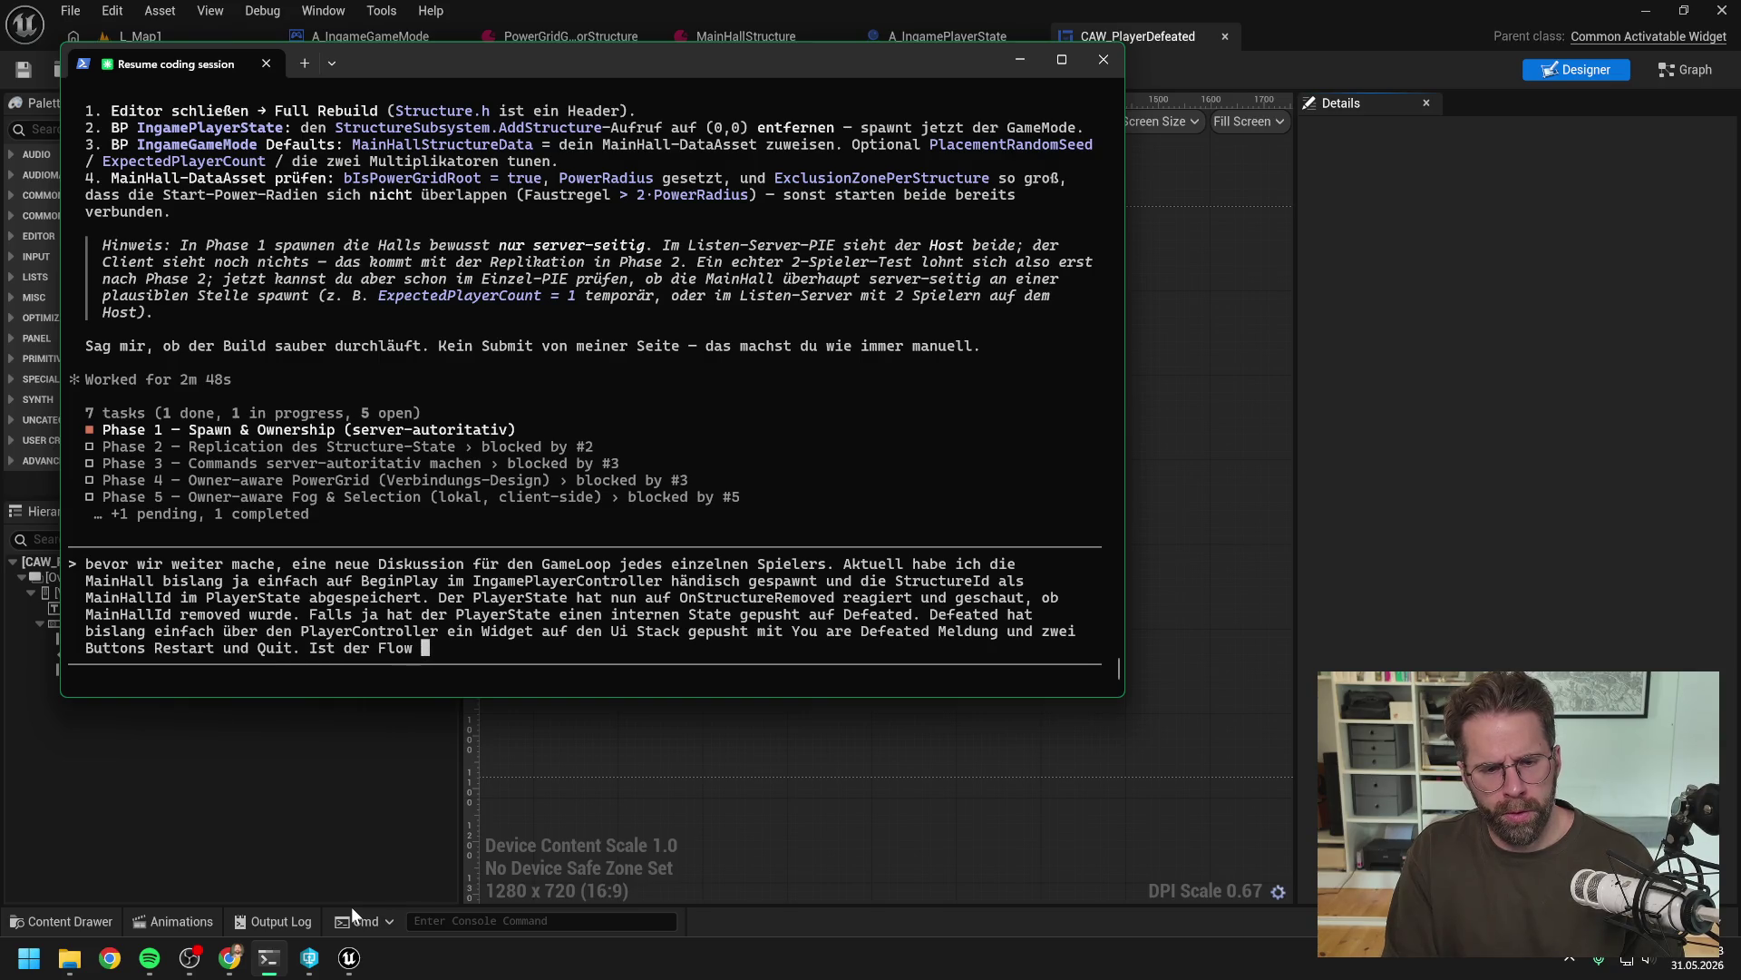
pyautogui.write('für die neue ')
pyautogui.write('Version so noch ok')
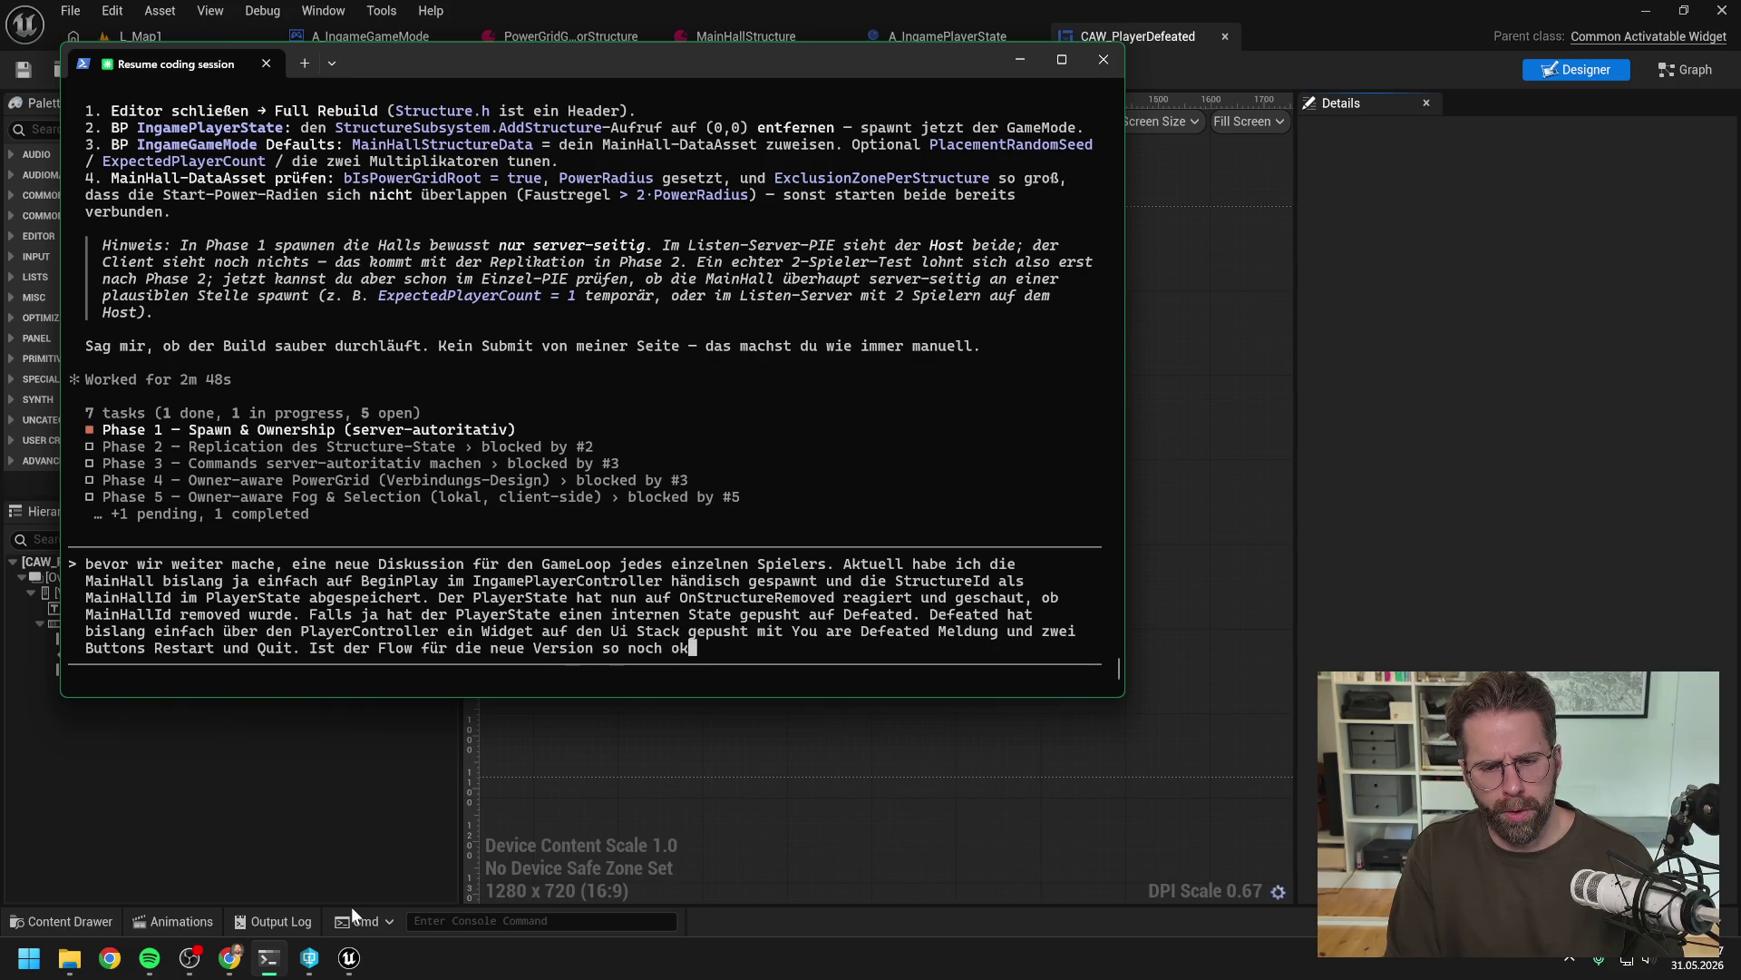
pyautogui.write(', oder wür')
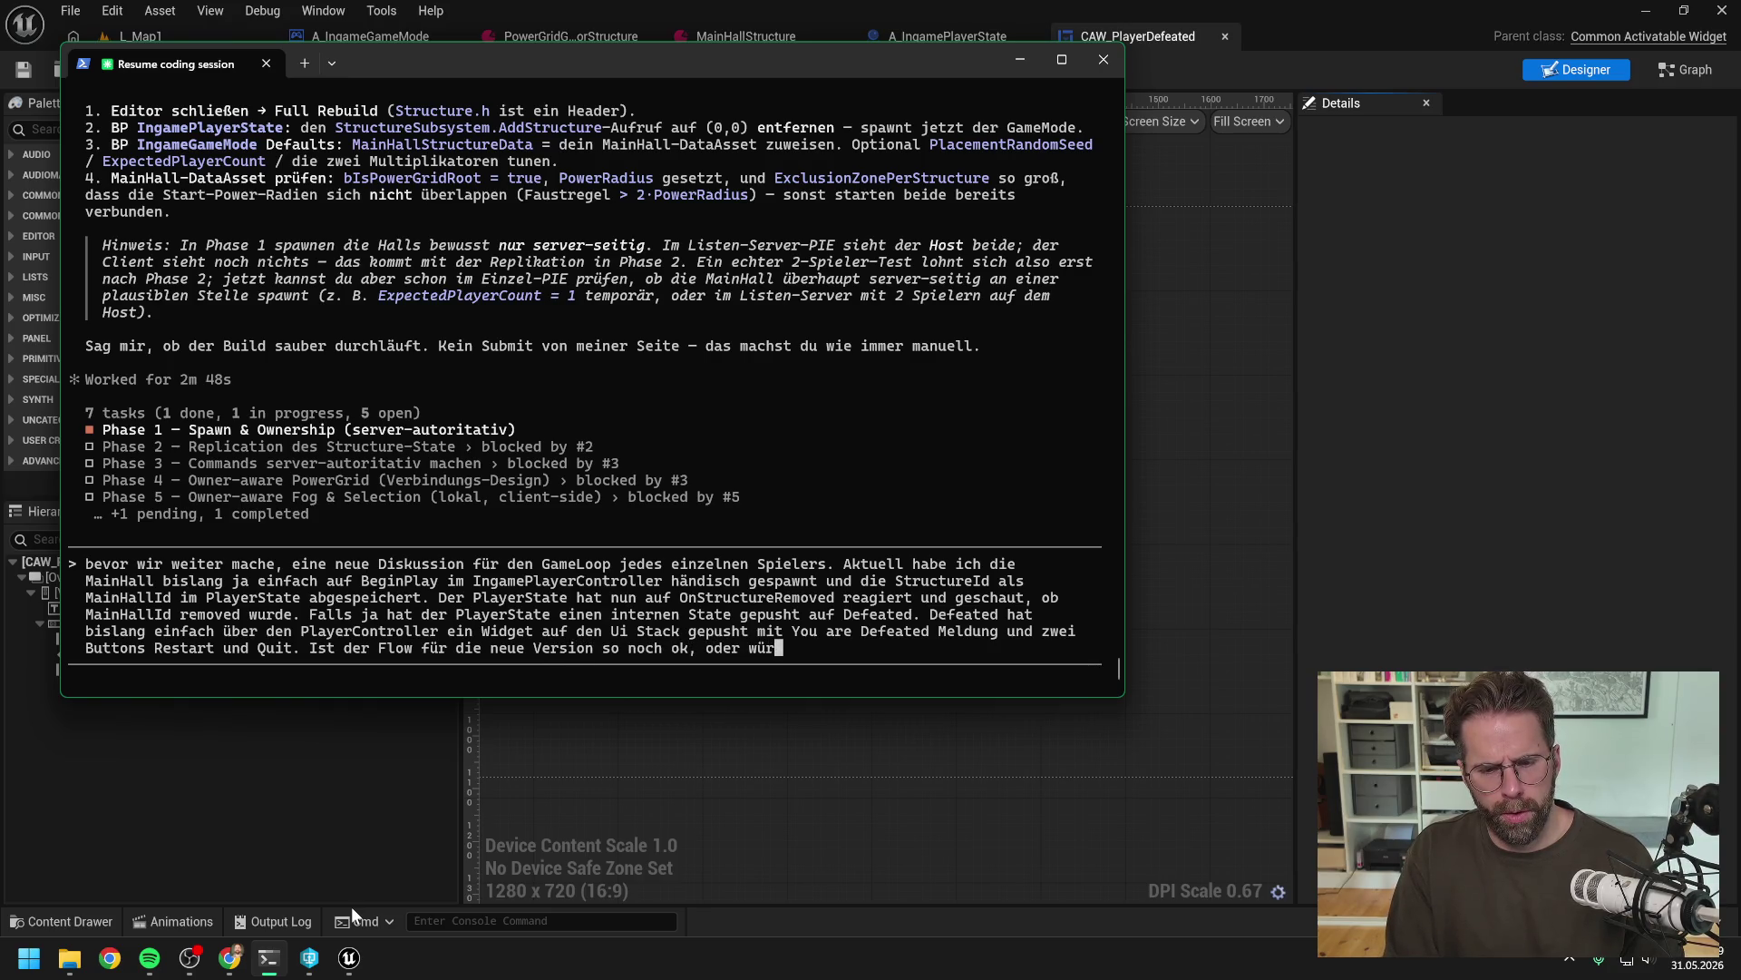
pyautogui.write('den wir es ander')
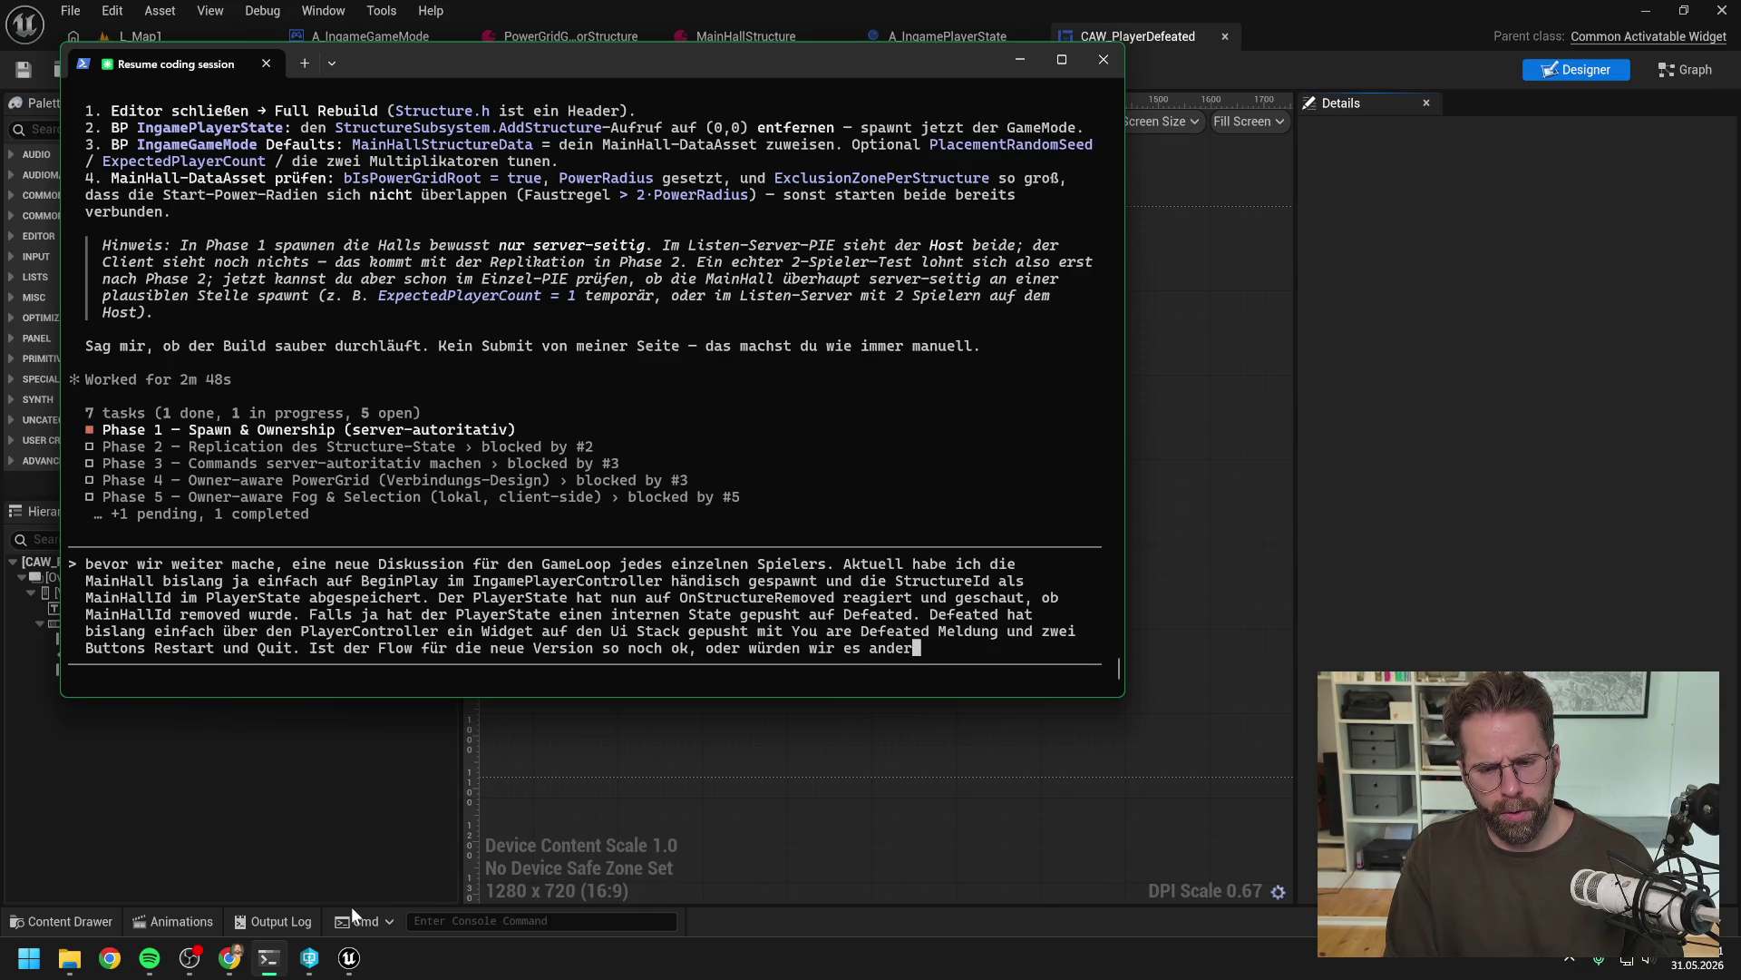
pyautogui.write('s regeln?')
pyautogui.press('Return')
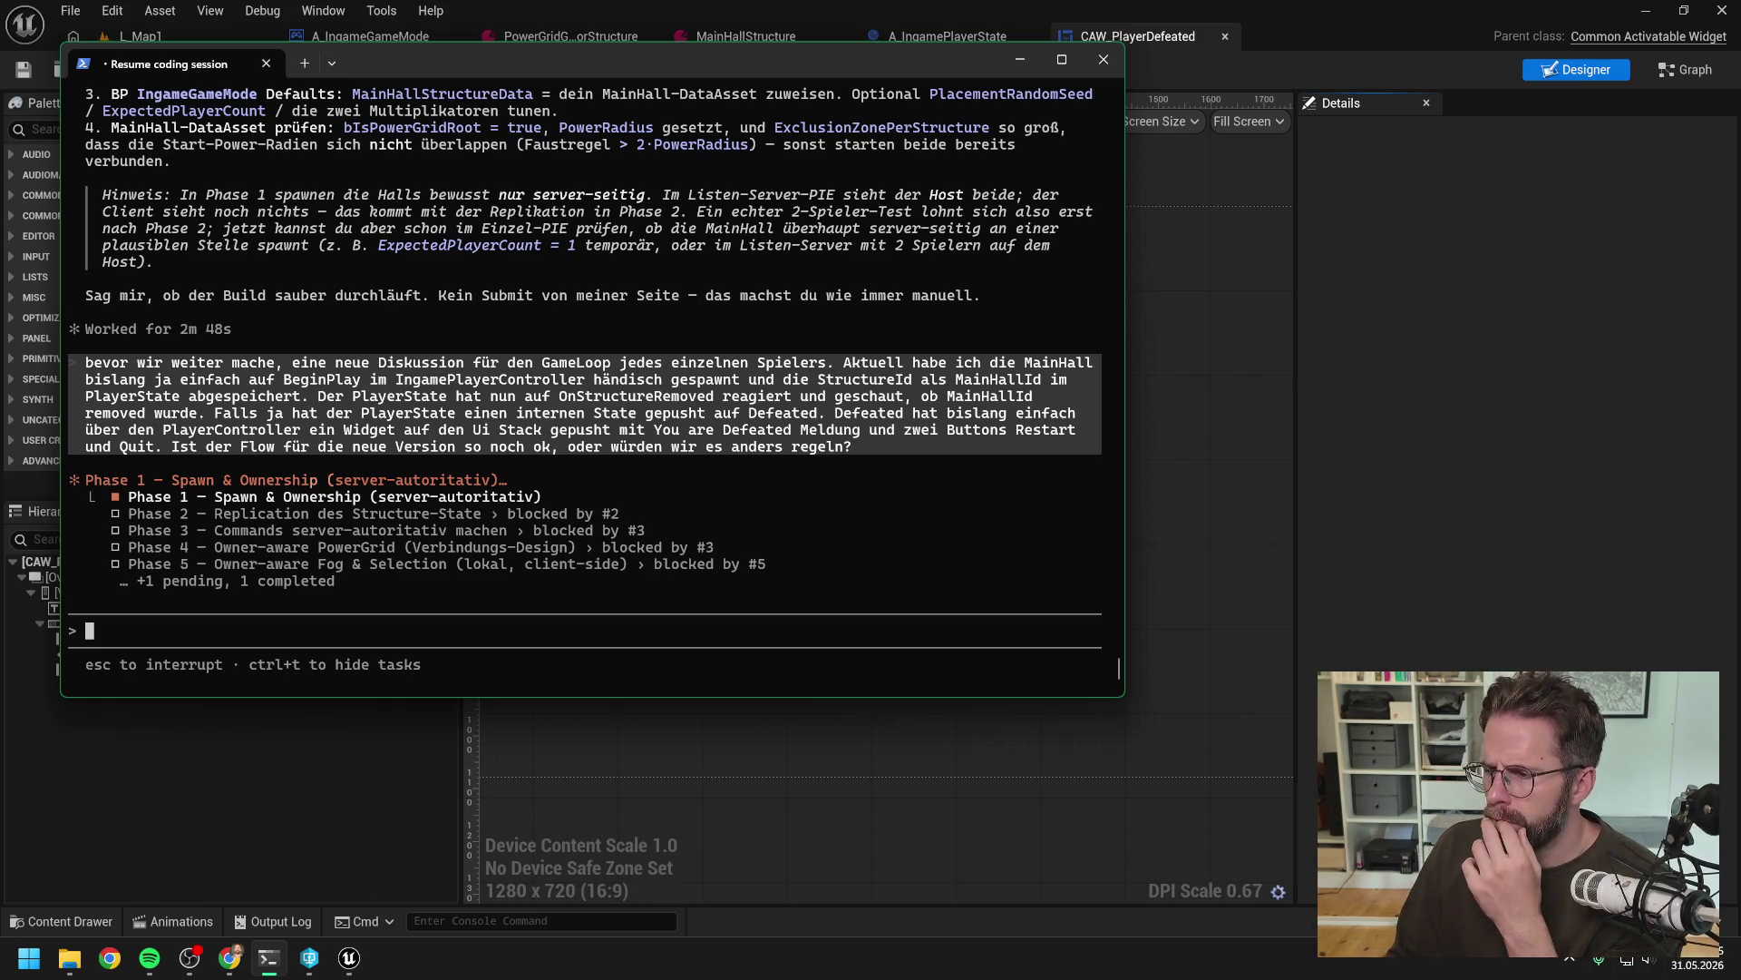
# Switch to the browser with Alt+Tab while Claude generates its answer
pyautogui.hotkey('alt', 'Tab')
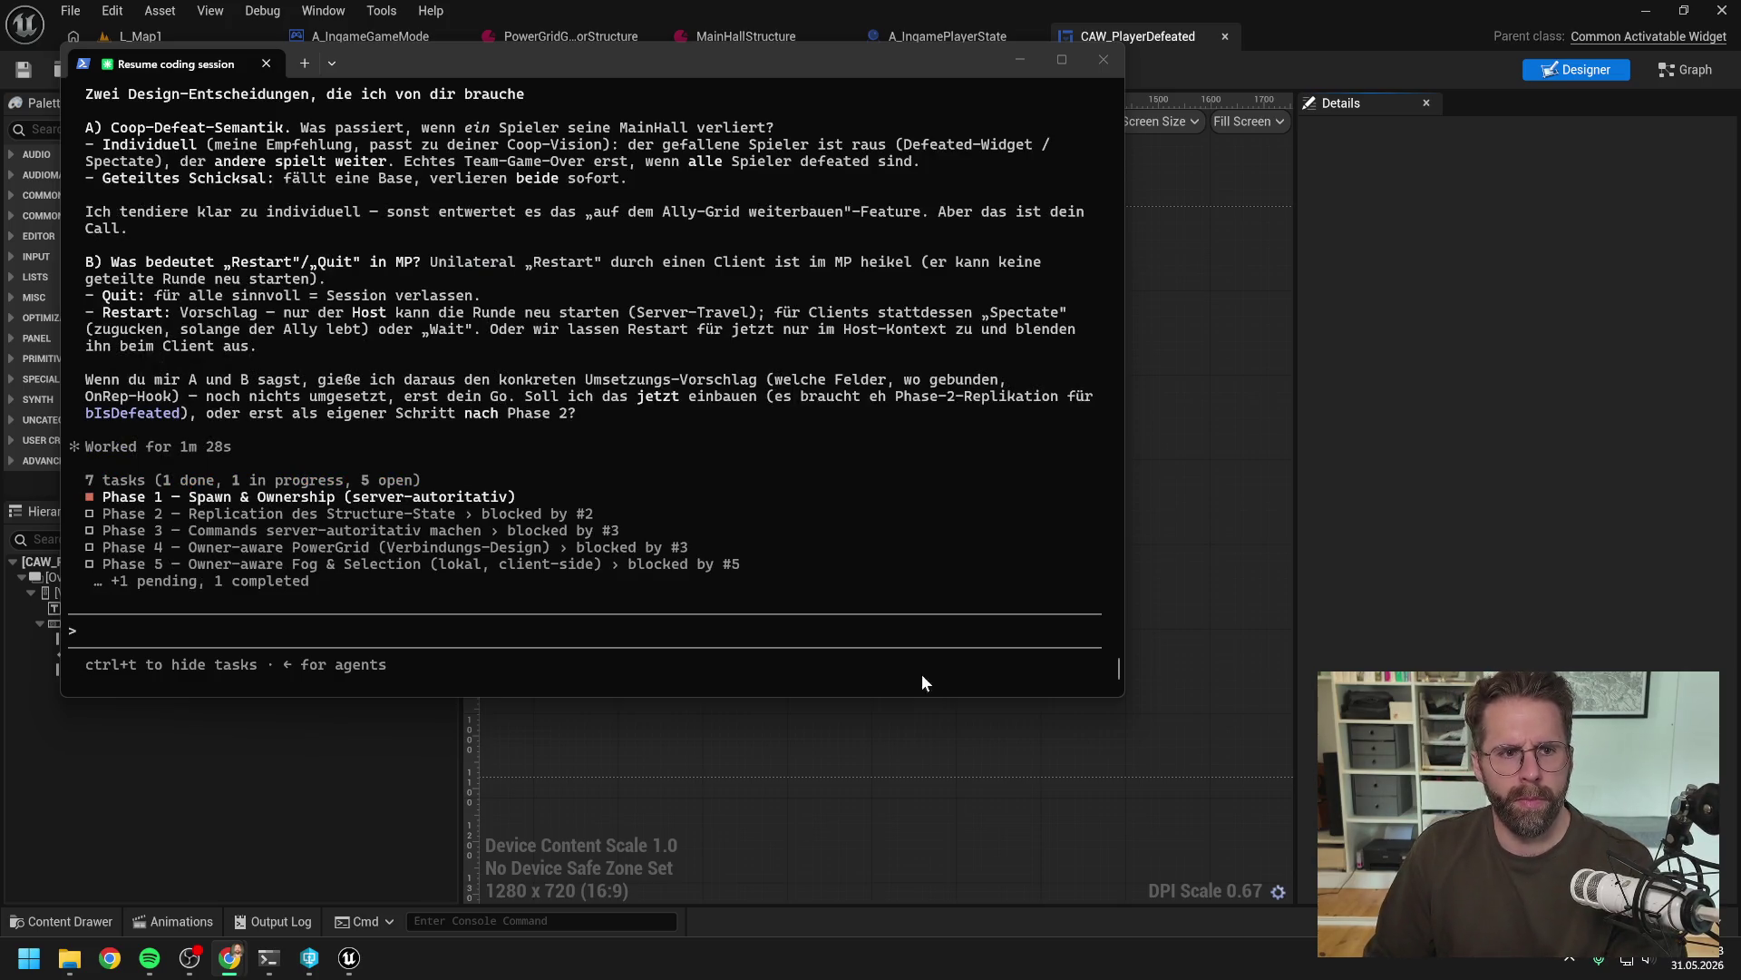
pyautogui.scroll(5, 716, 487)
pyautogui.scroll(5, 690, 470)
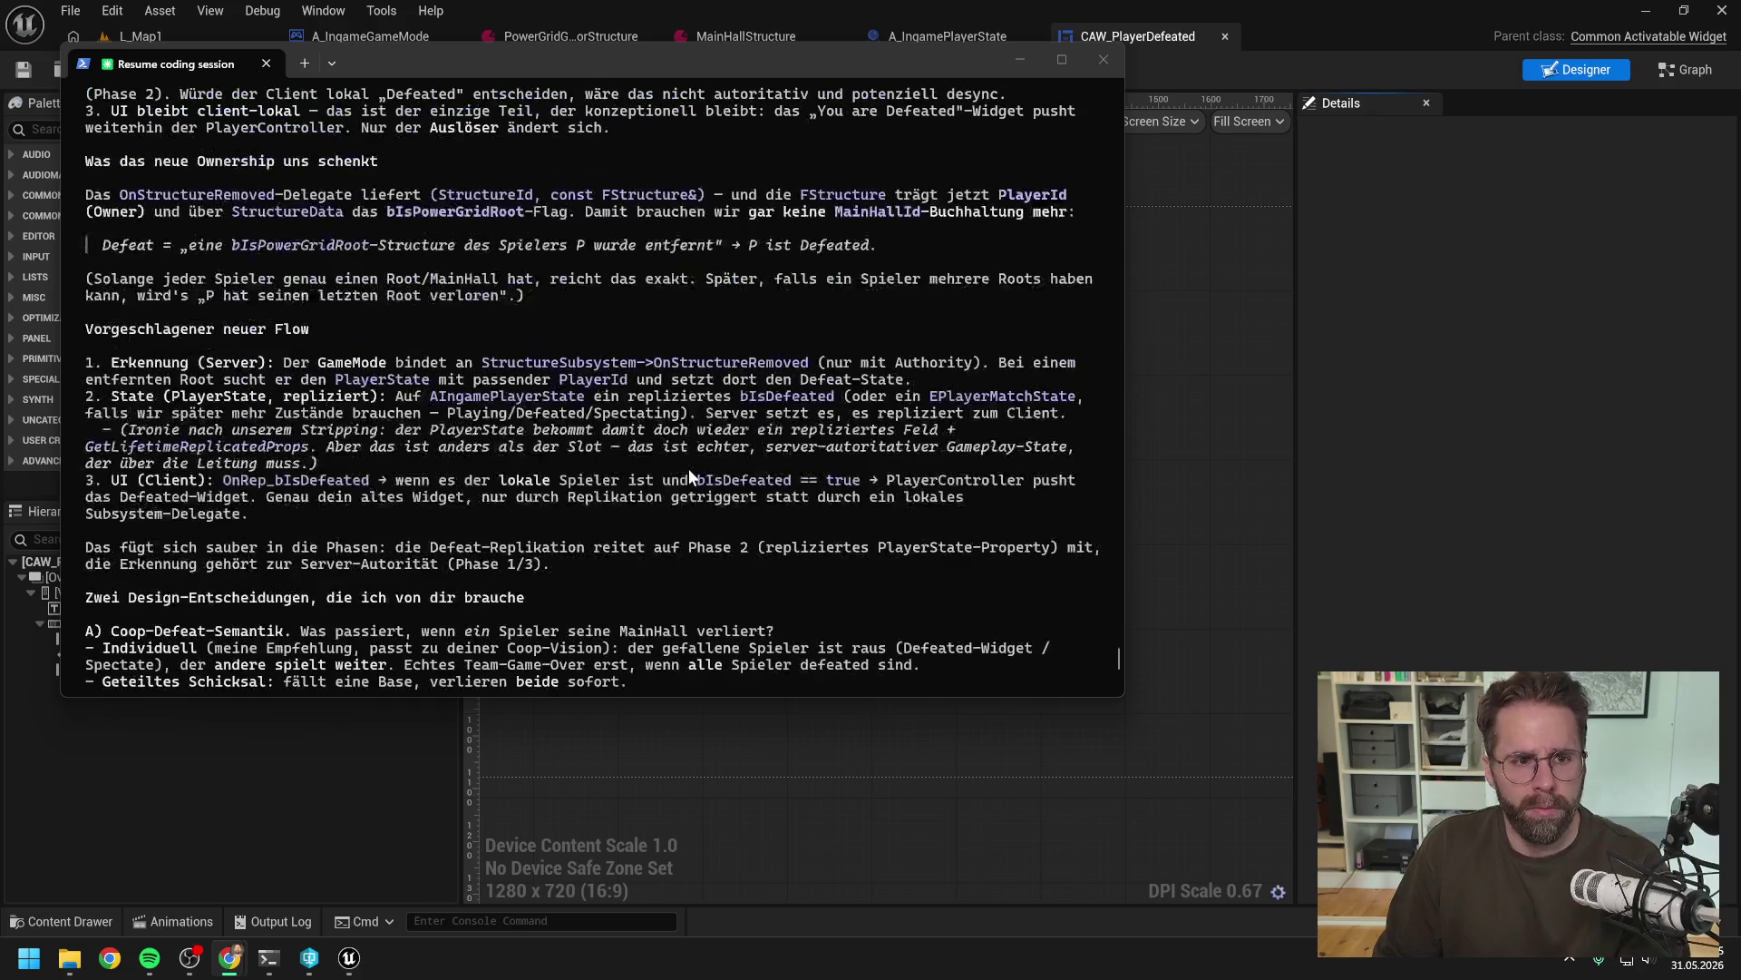
pyautogui.scroll(3, 653, 444)
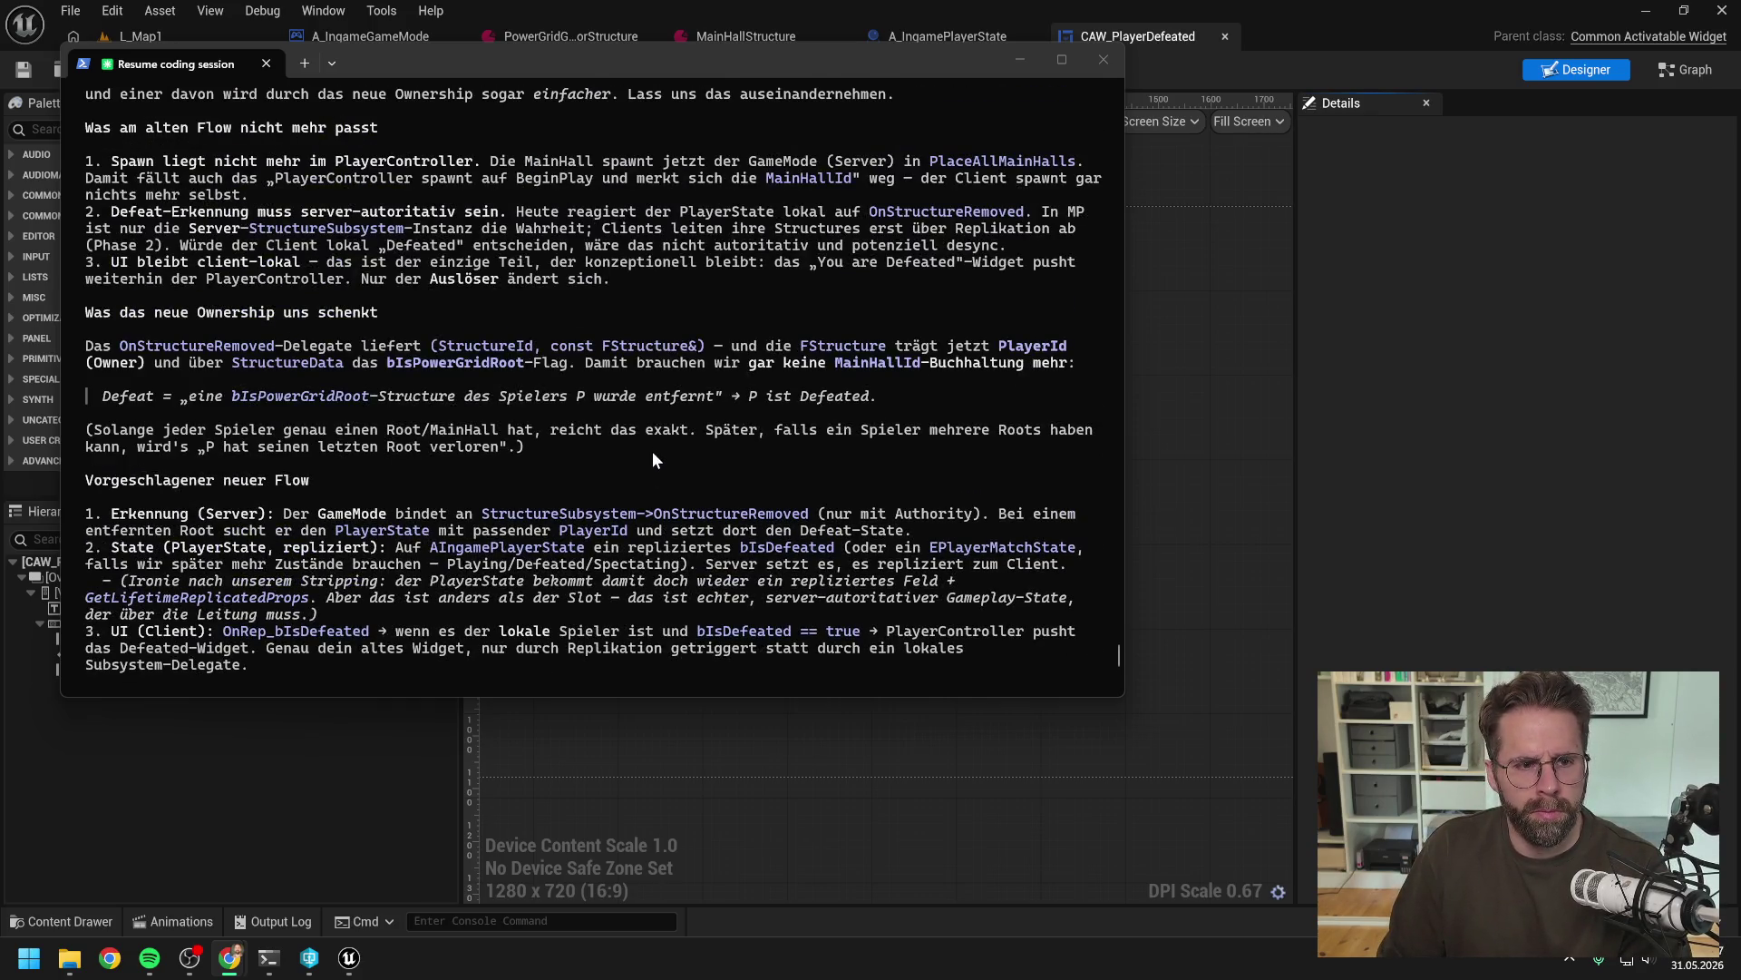
pyautogui.scroll(4, 651, 450)
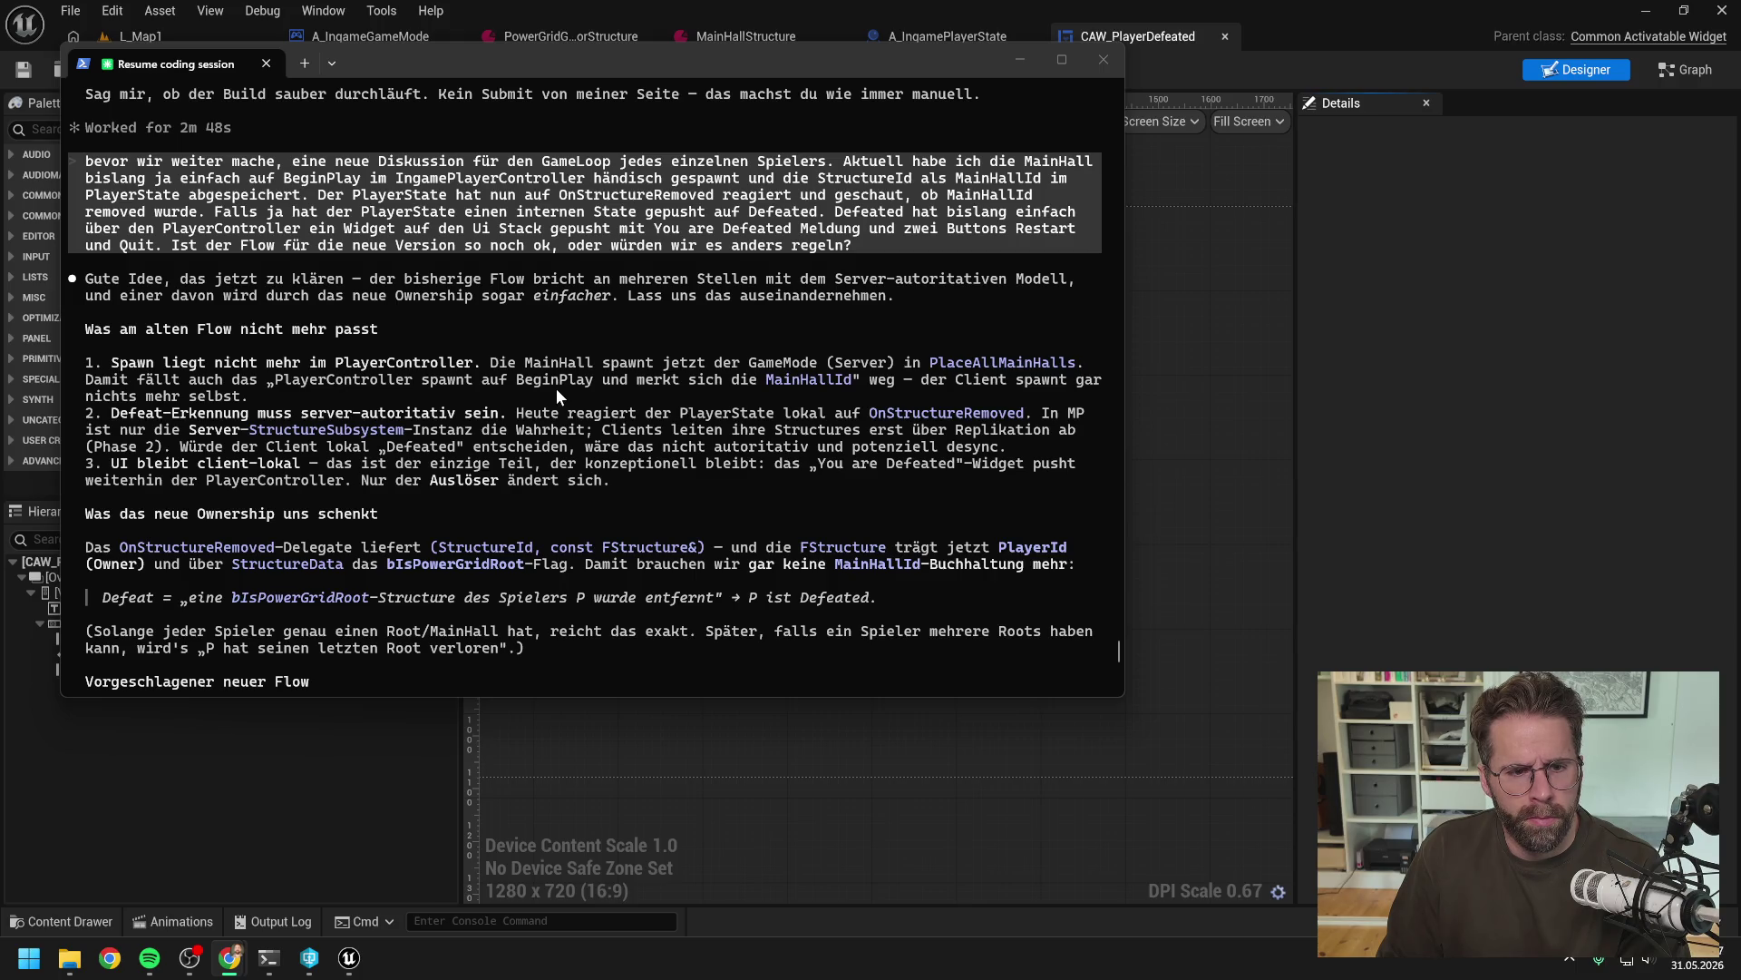
pyautogui.scroll(3, 556, 388)
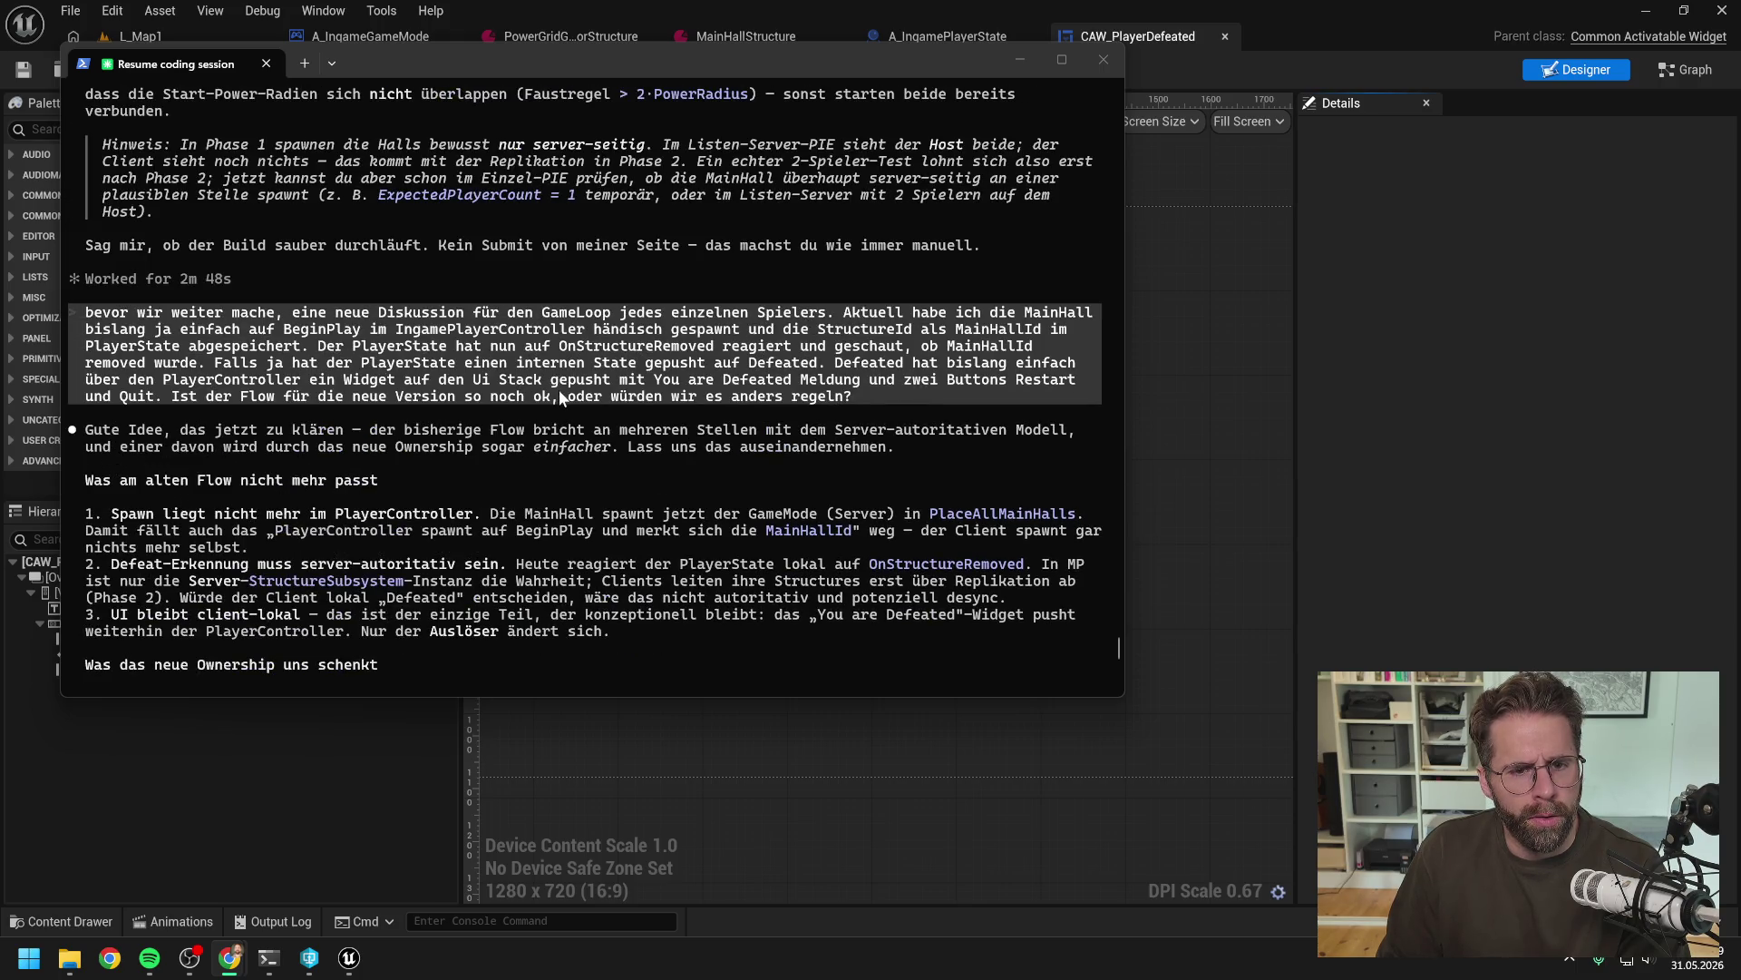
pyautogui.scroll(-2, 558, 390)
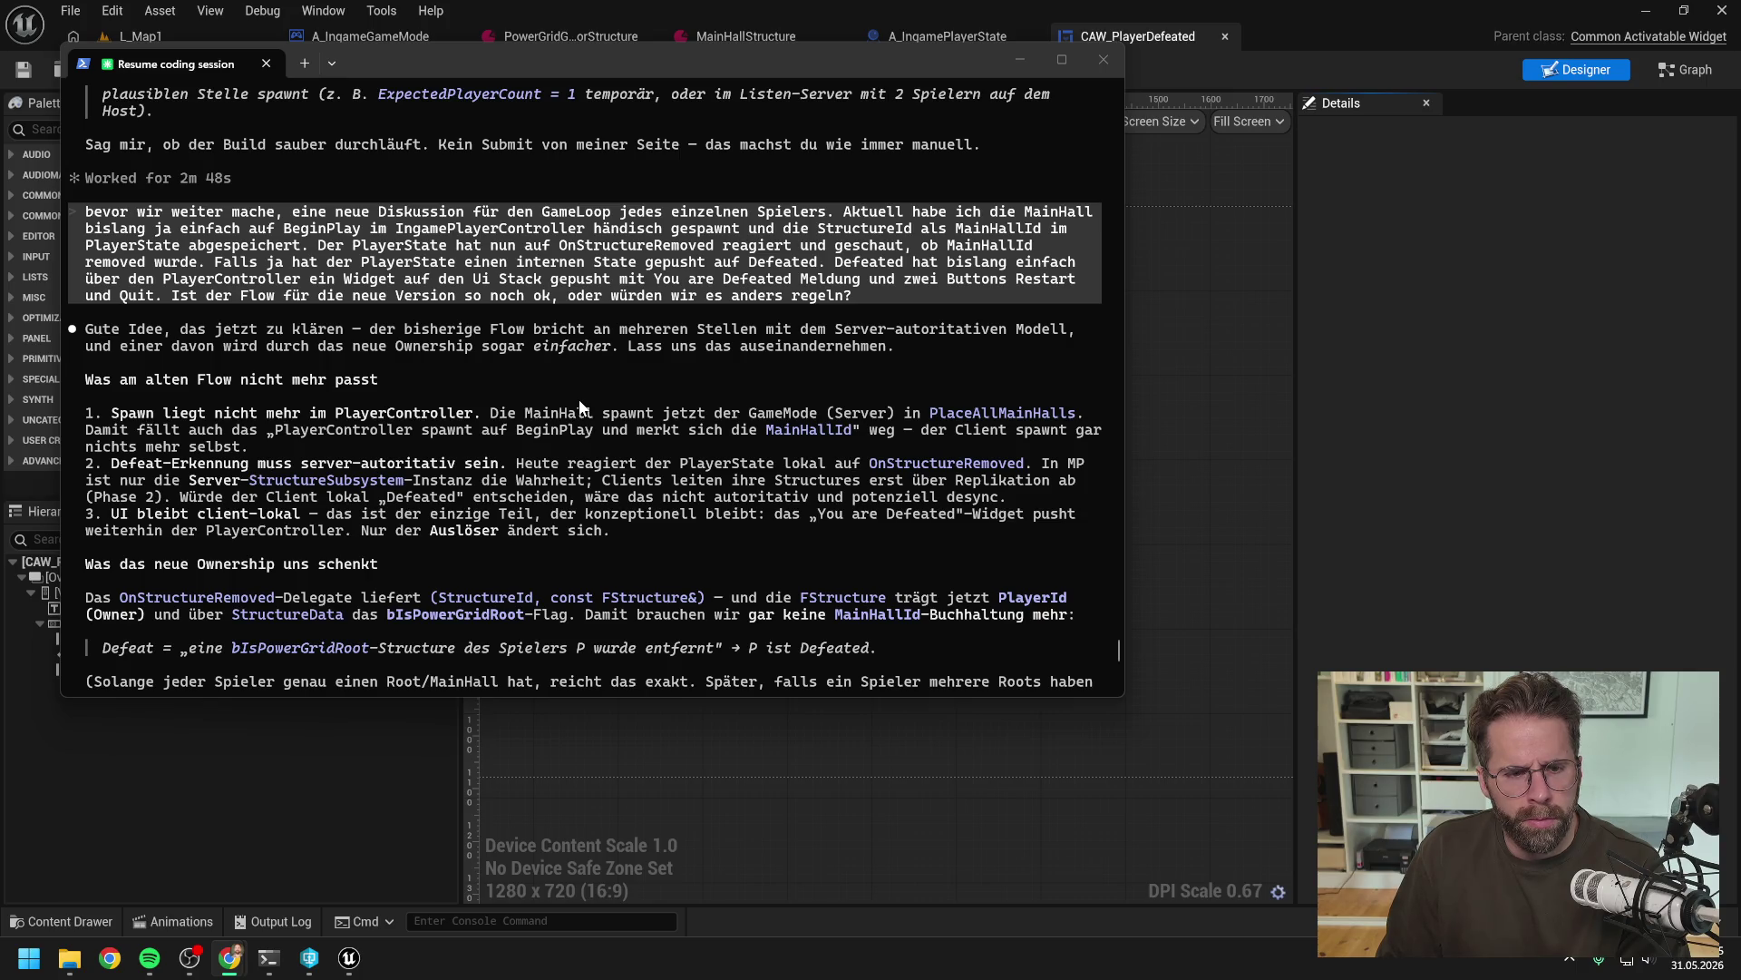
pyautogui.scroll(-1, 579, 405)
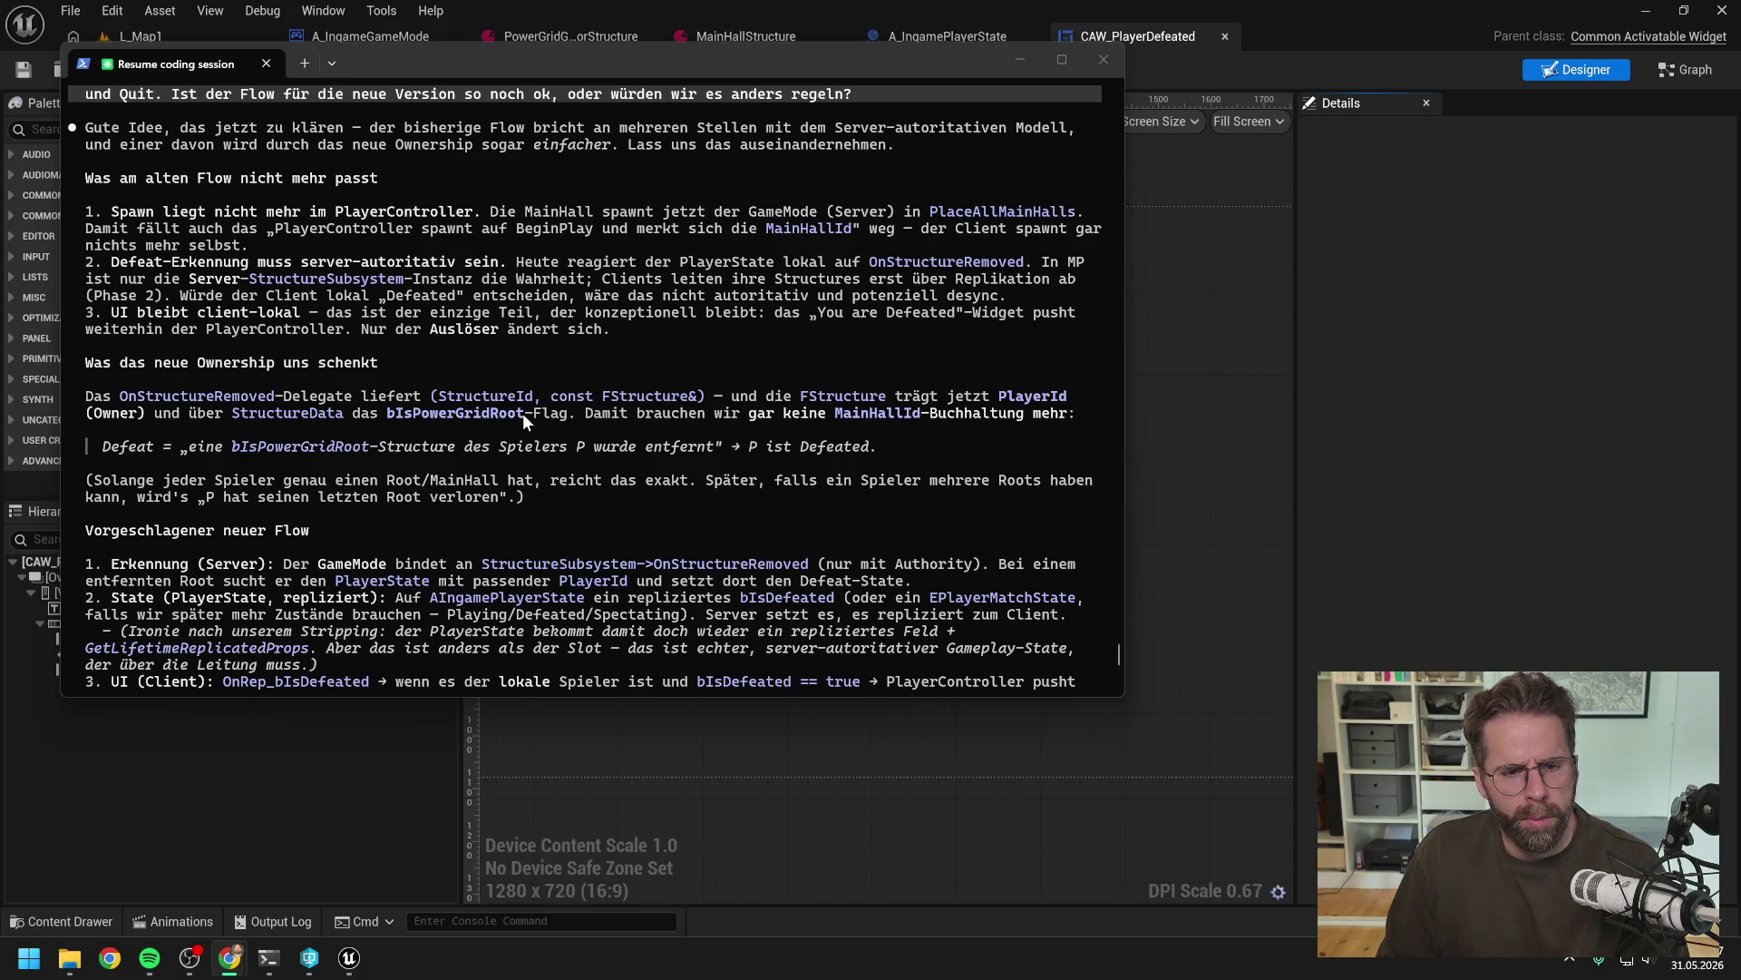
# Copy the bIsPowerGridRoot flag name from Claude's answer and review the phrase about losing the last root
pyautogui.moveTo(525, 413); pyautogui.dragTo(492, 416)
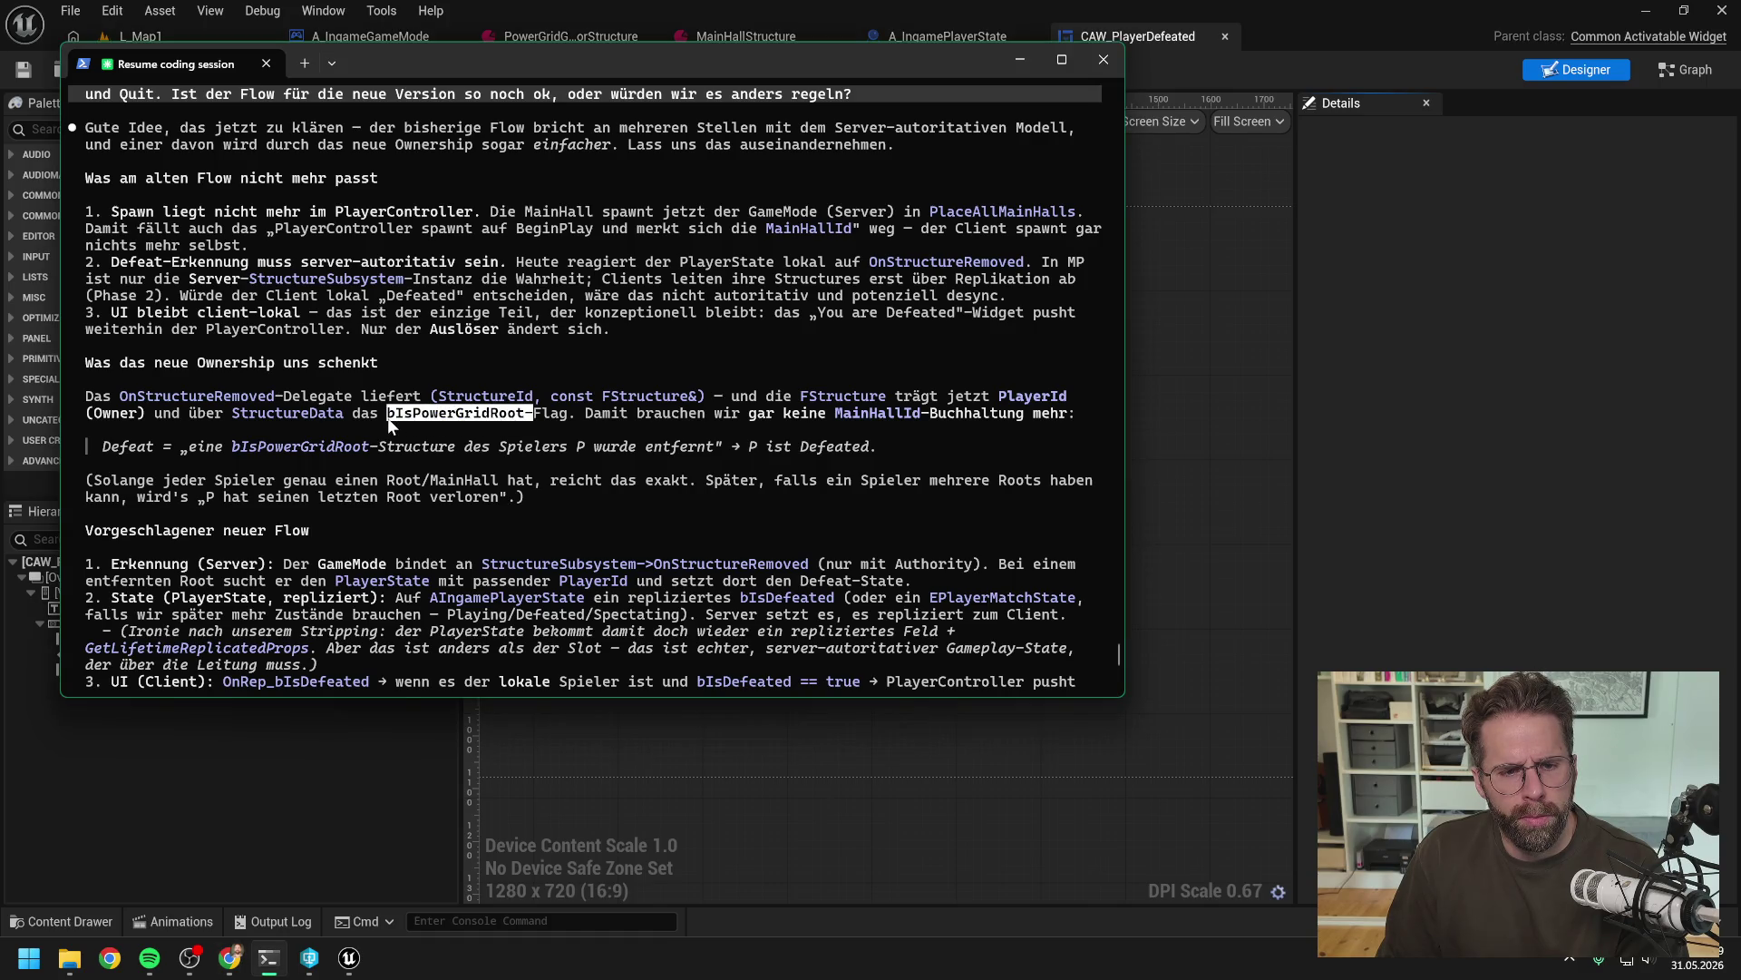
pyautogui.hotkey('ctrl', 'c')
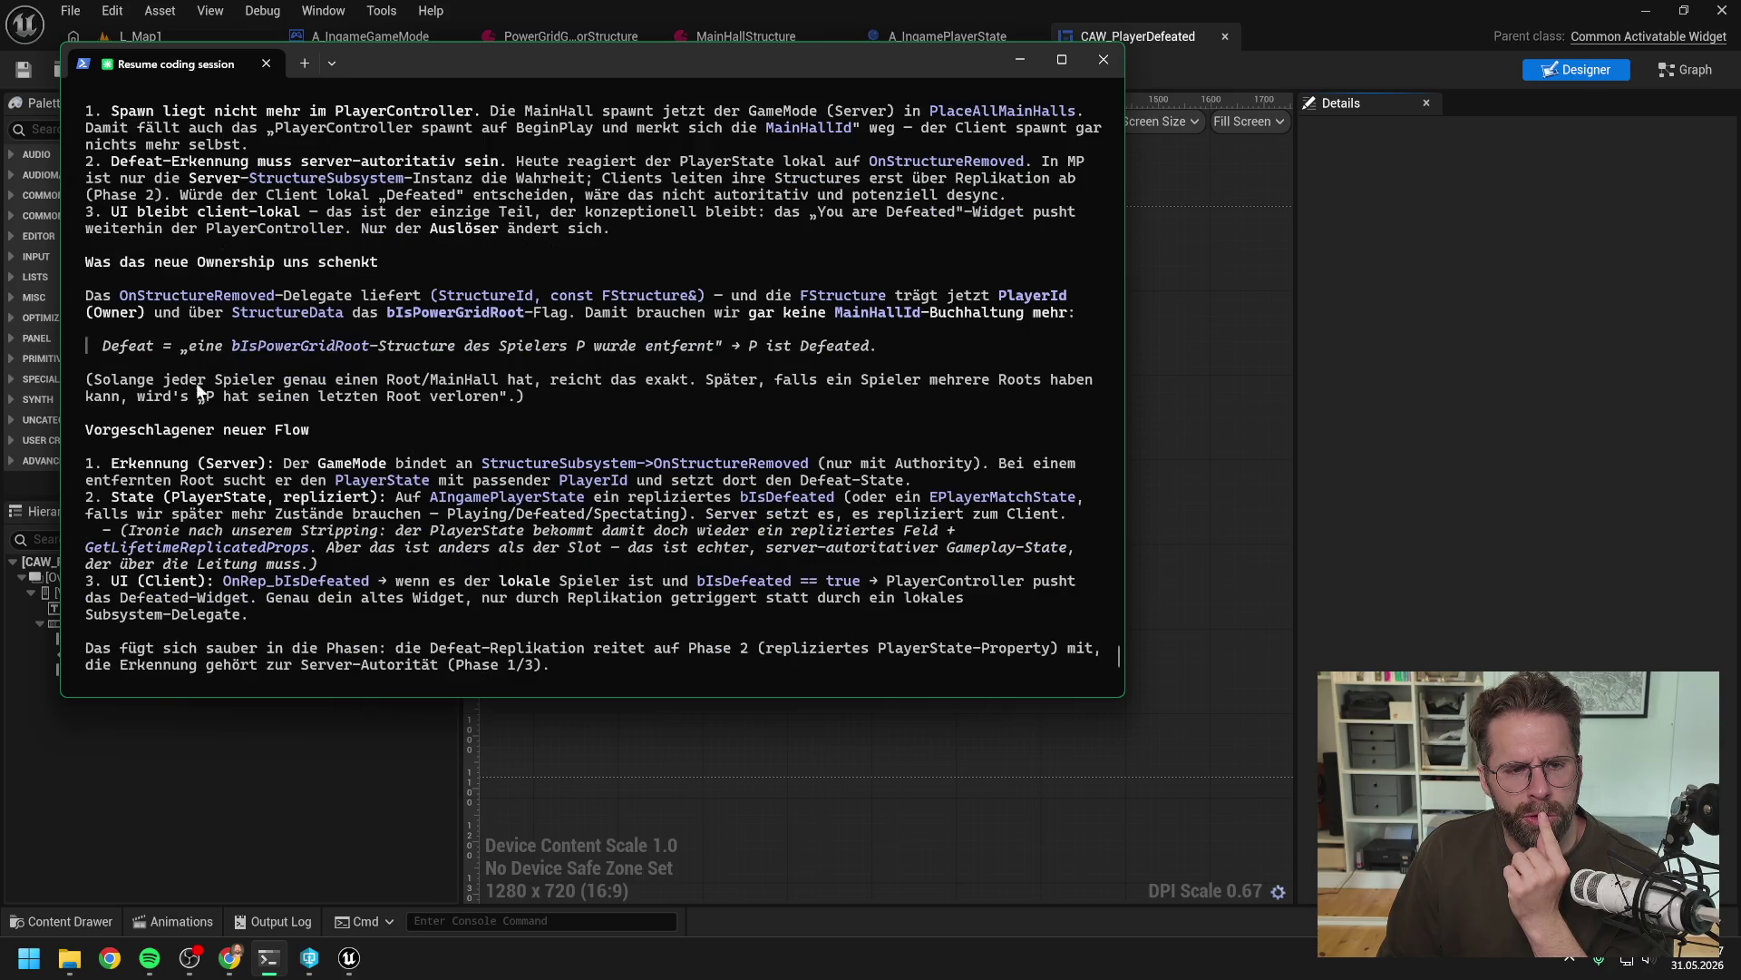
pyautogui.moveTo(507, 396); pyautogui.dragTo(199, 398)
pyautogui.click(384, 410)
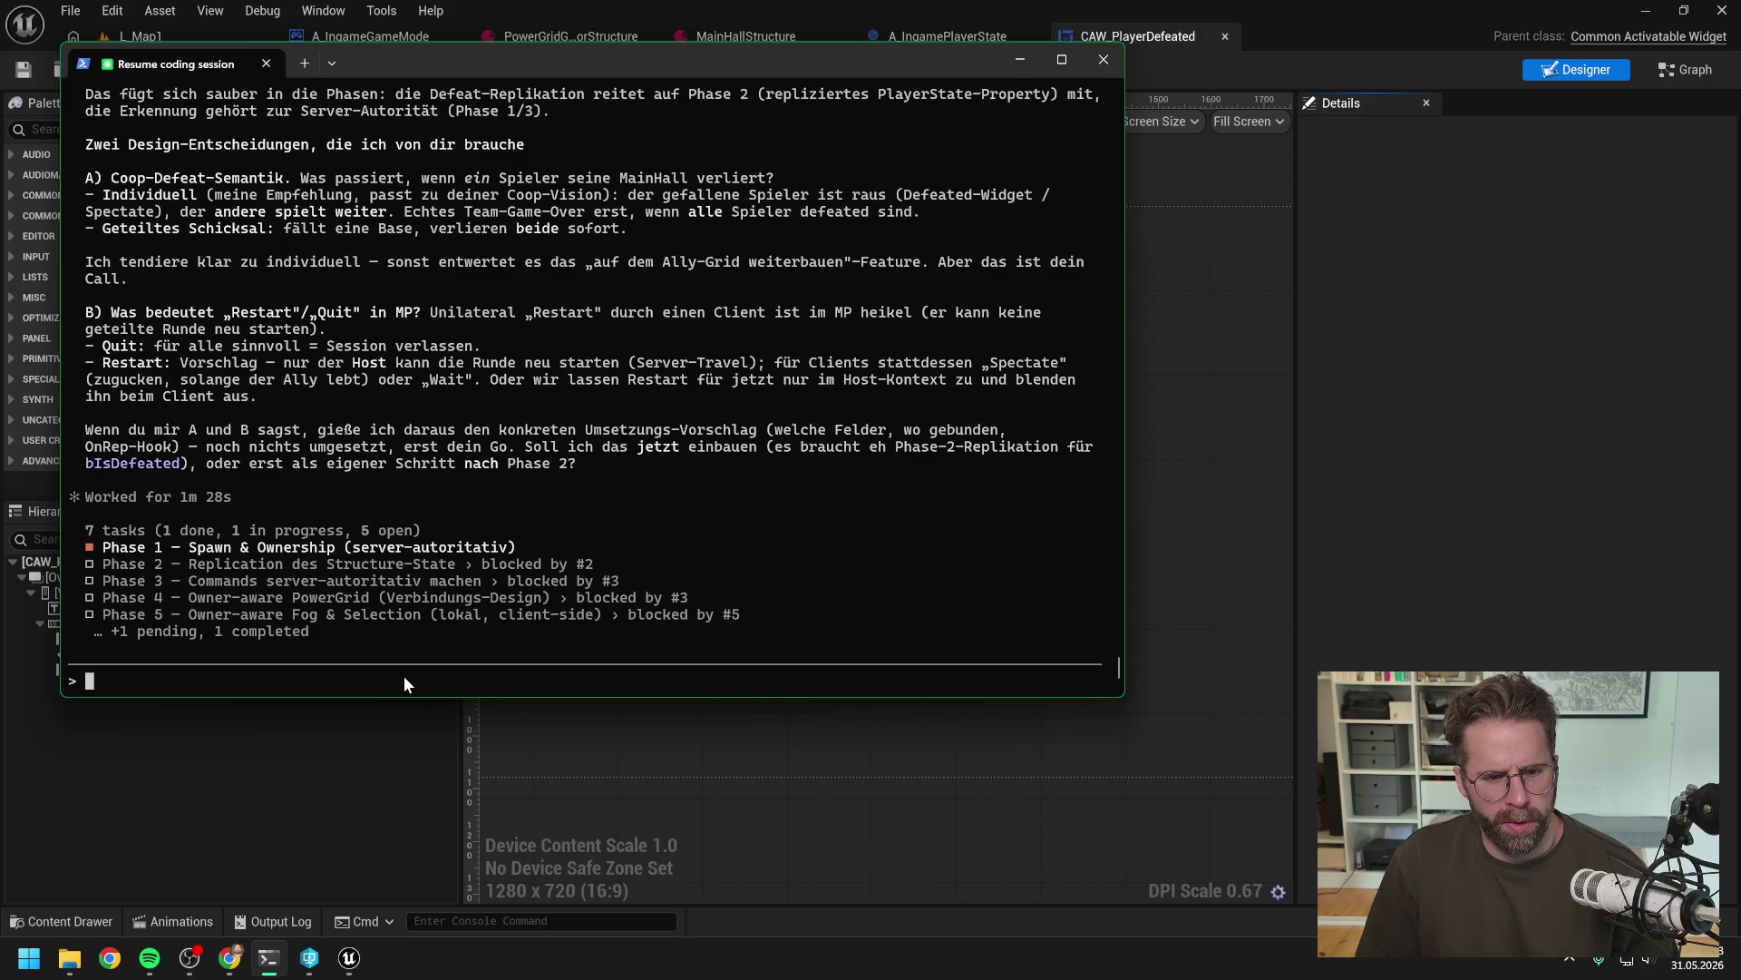
# Reply that by default only the fallen player is defeated and gets a Spectate or Quit menu
pyautogui.write('ich würde d')
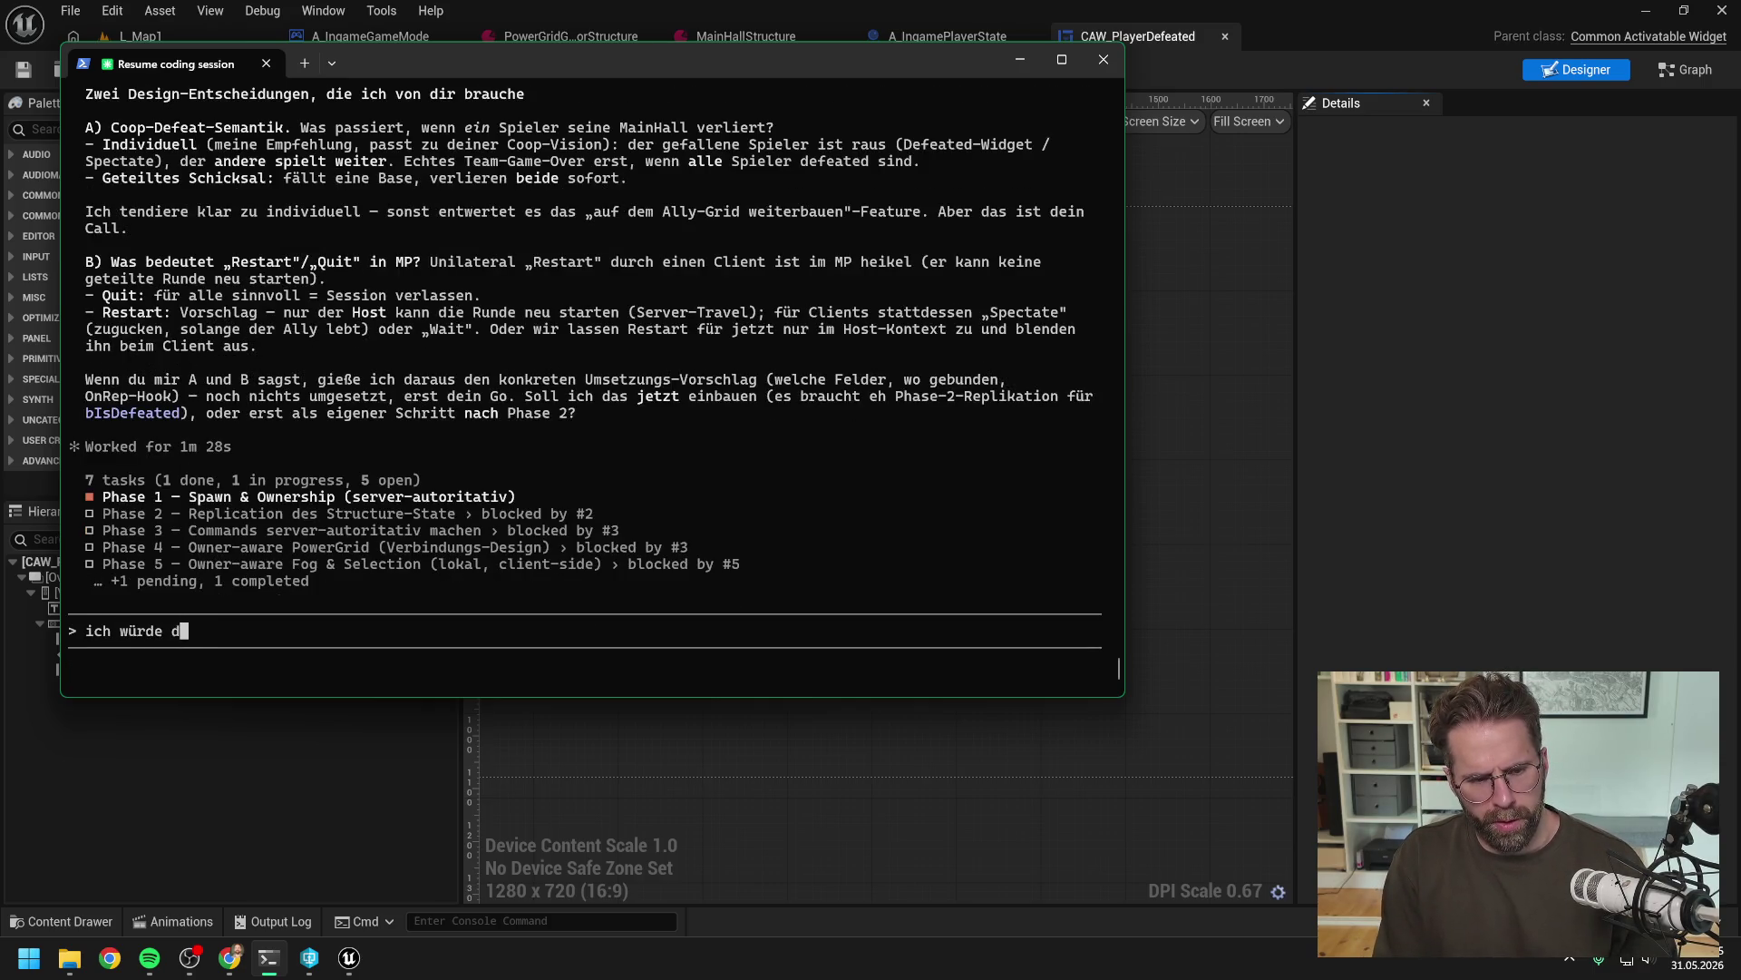
pyautogui.write('en Default ')
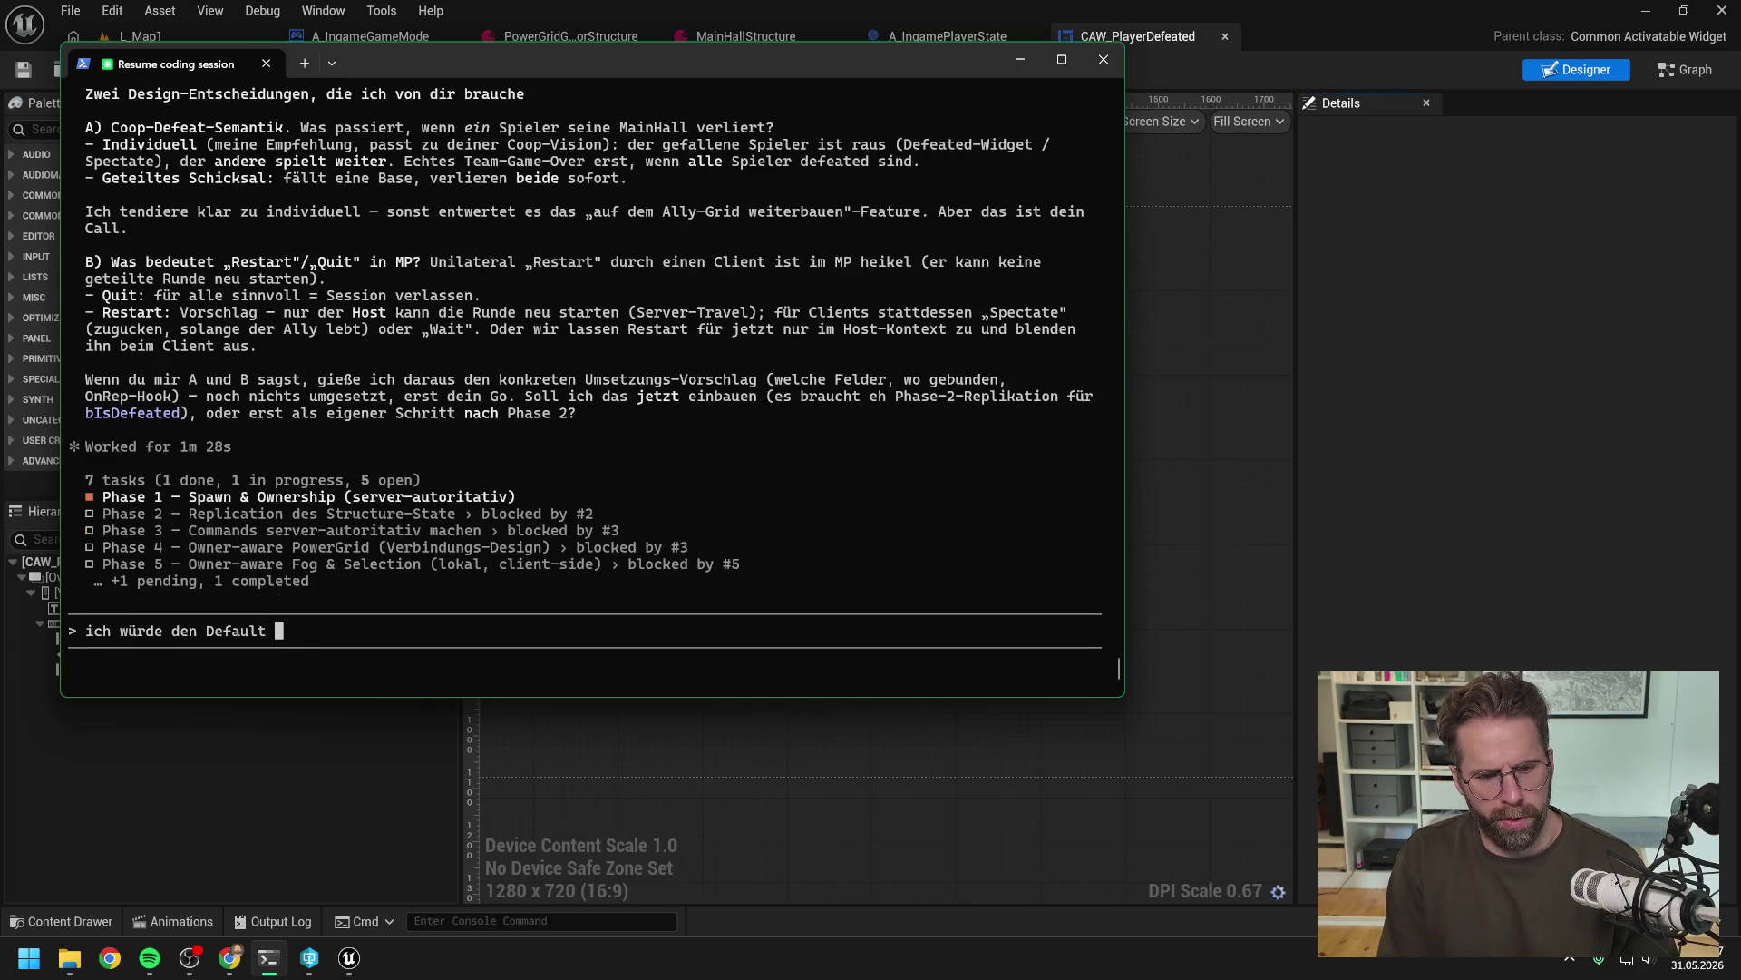
pyautogui.write('erstmal ')
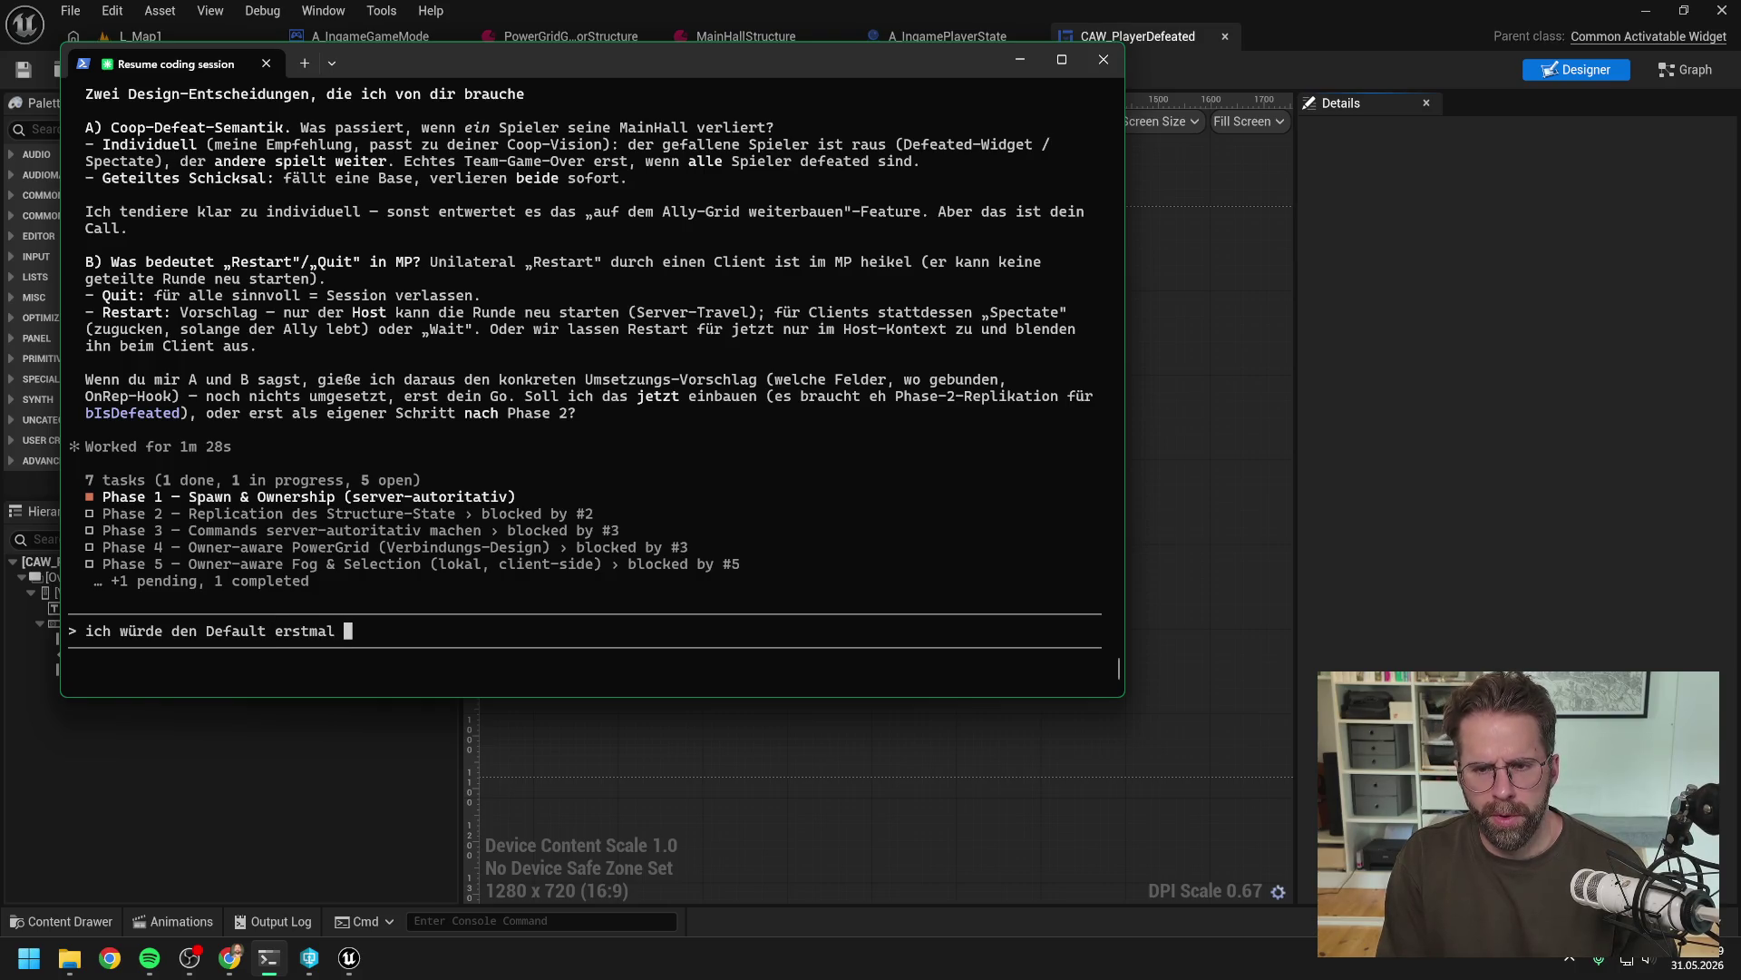
pyautogui.write('so machen, das')
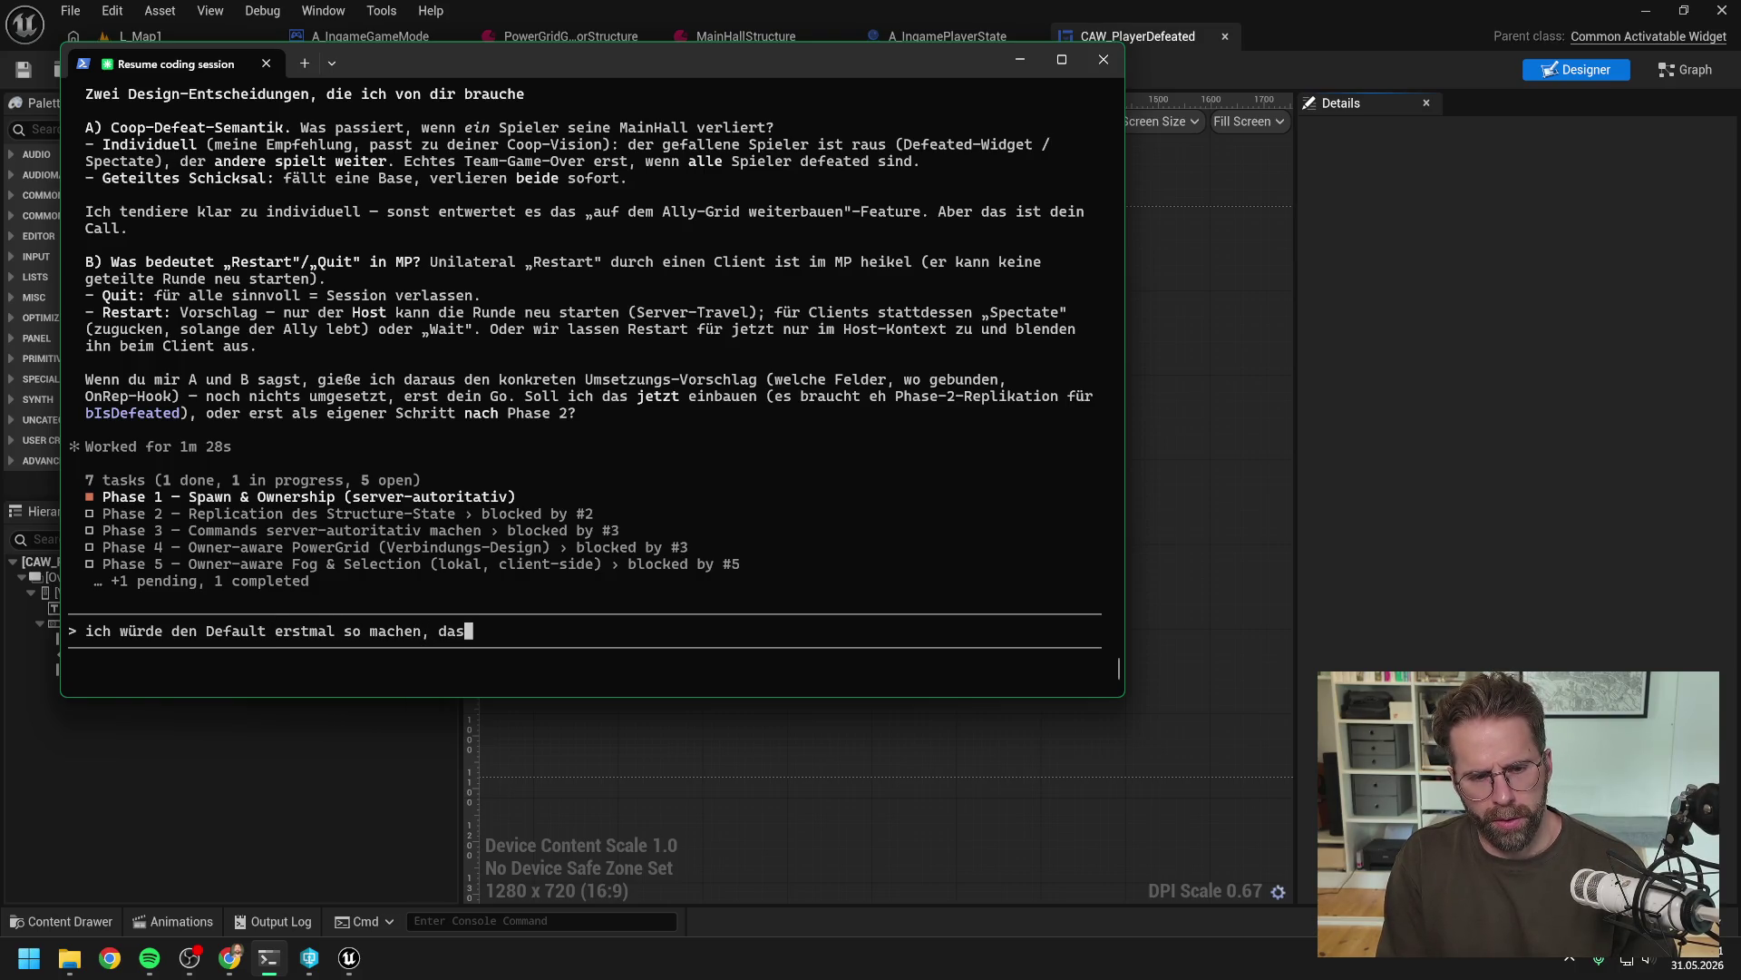
pyautogui.write('s nur der g')
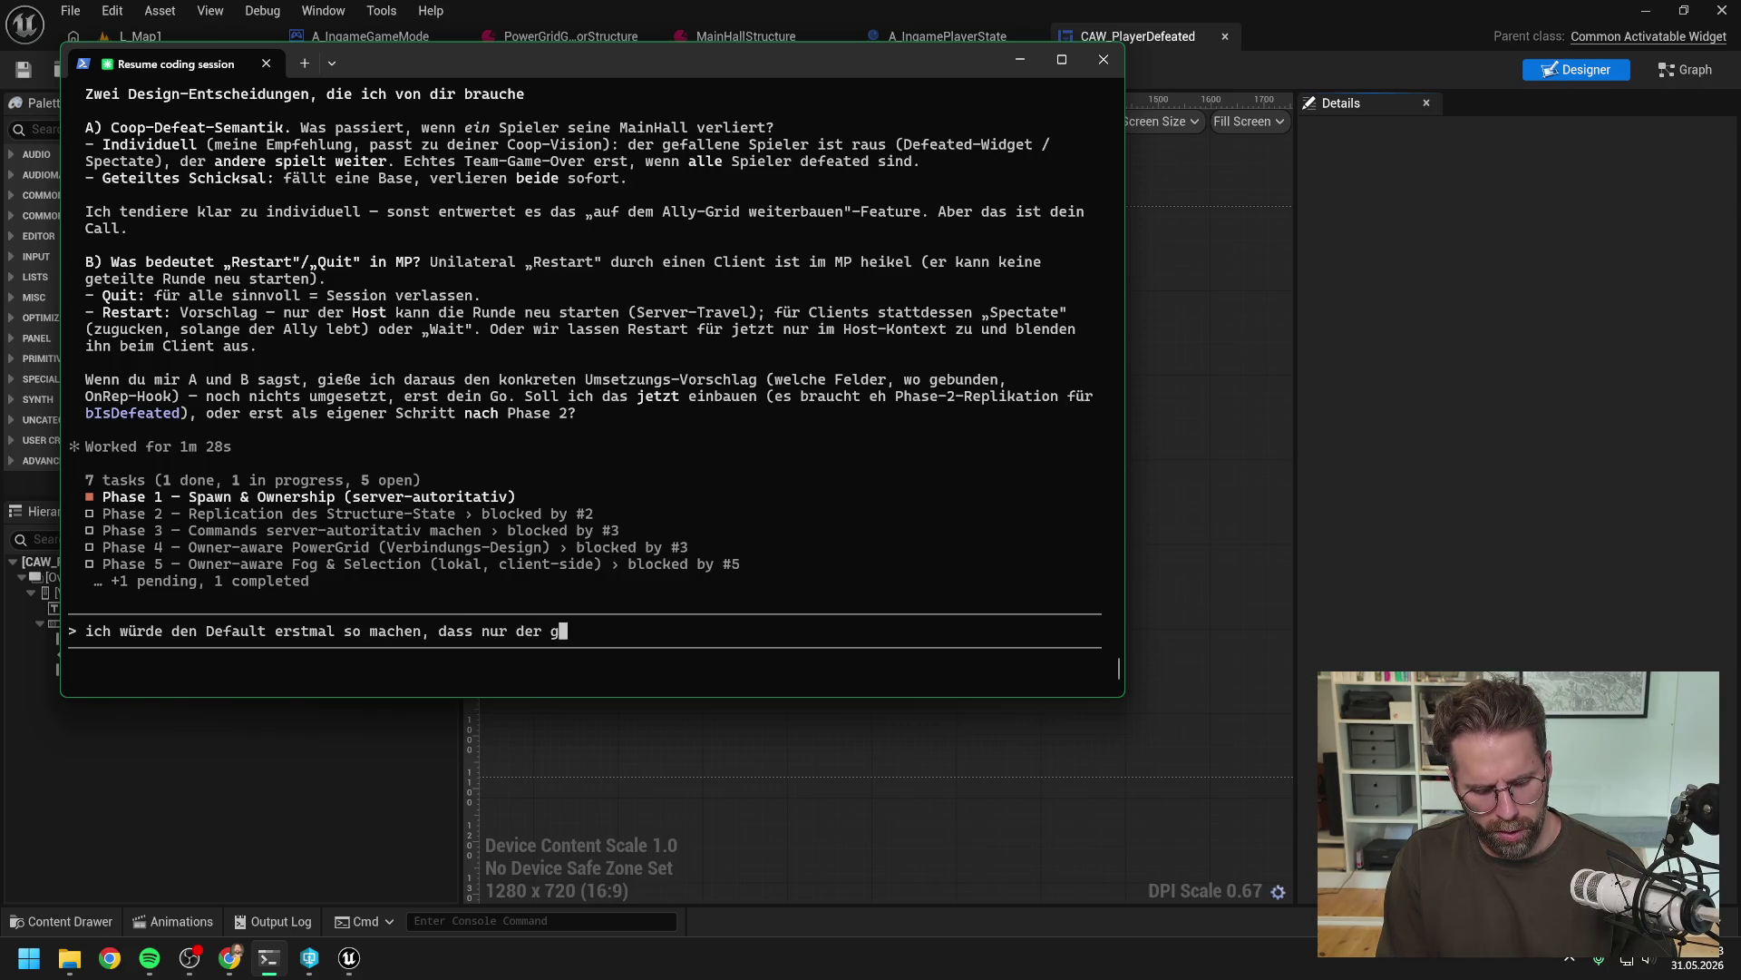
pyautogui.write('estorbene ')
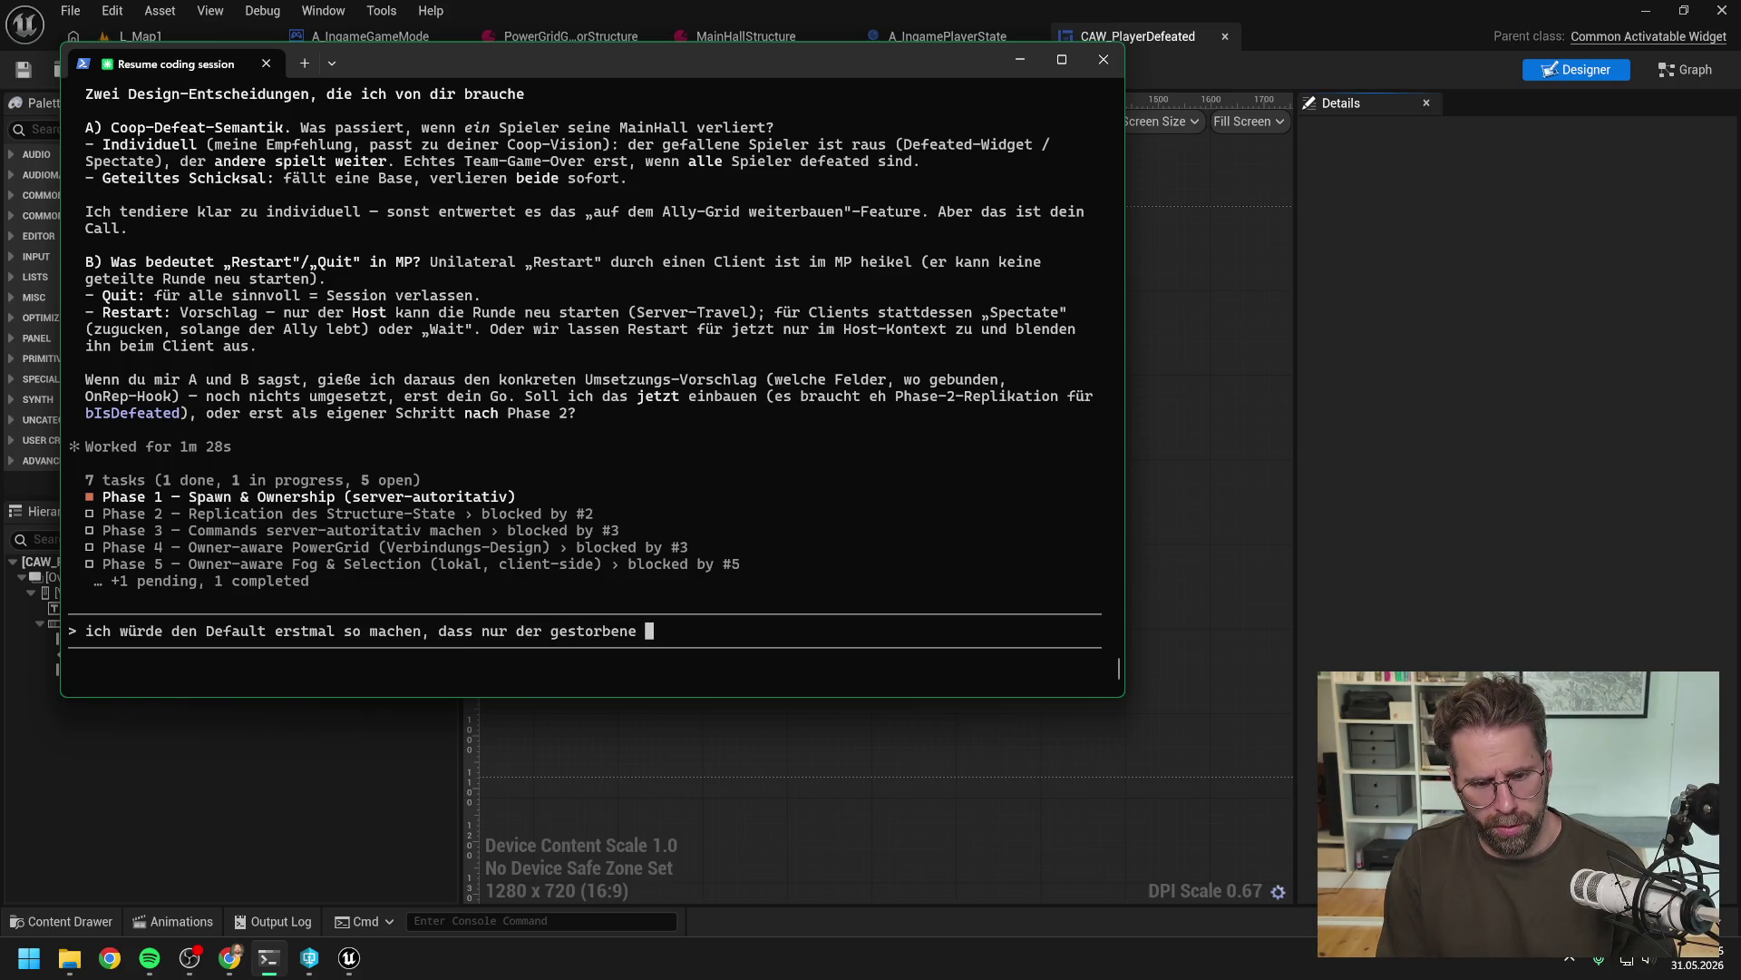
pyautogui.write('Spieler')
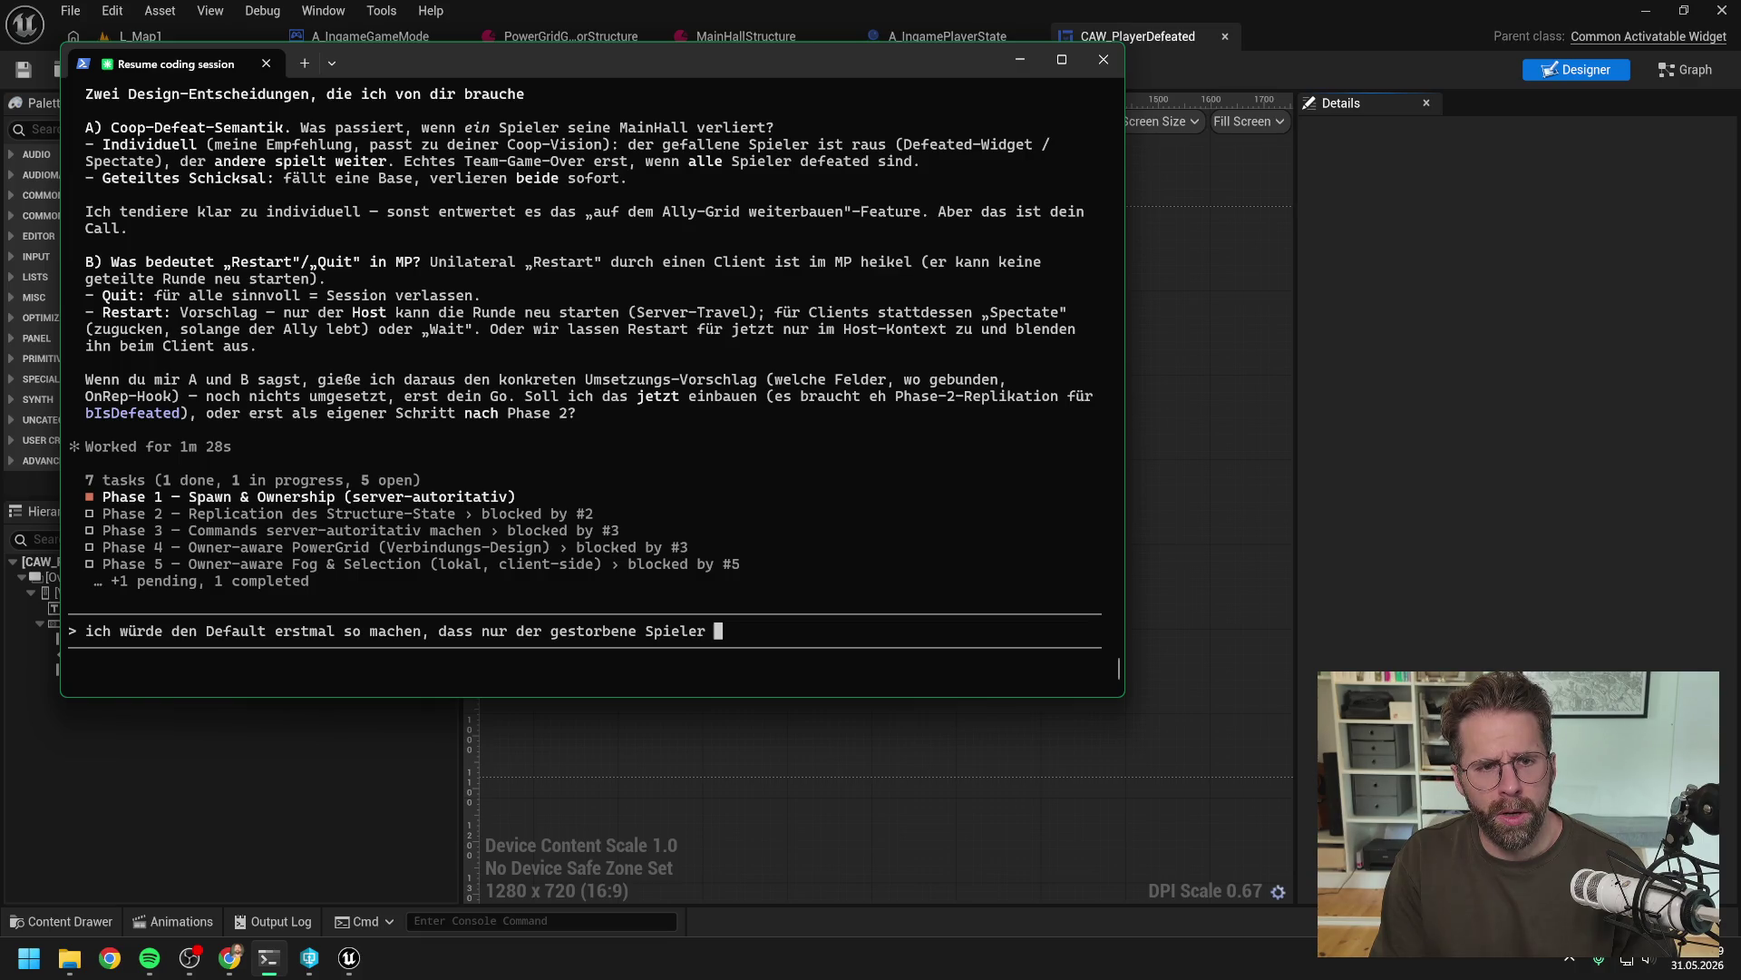
pyautogui.write('defe')
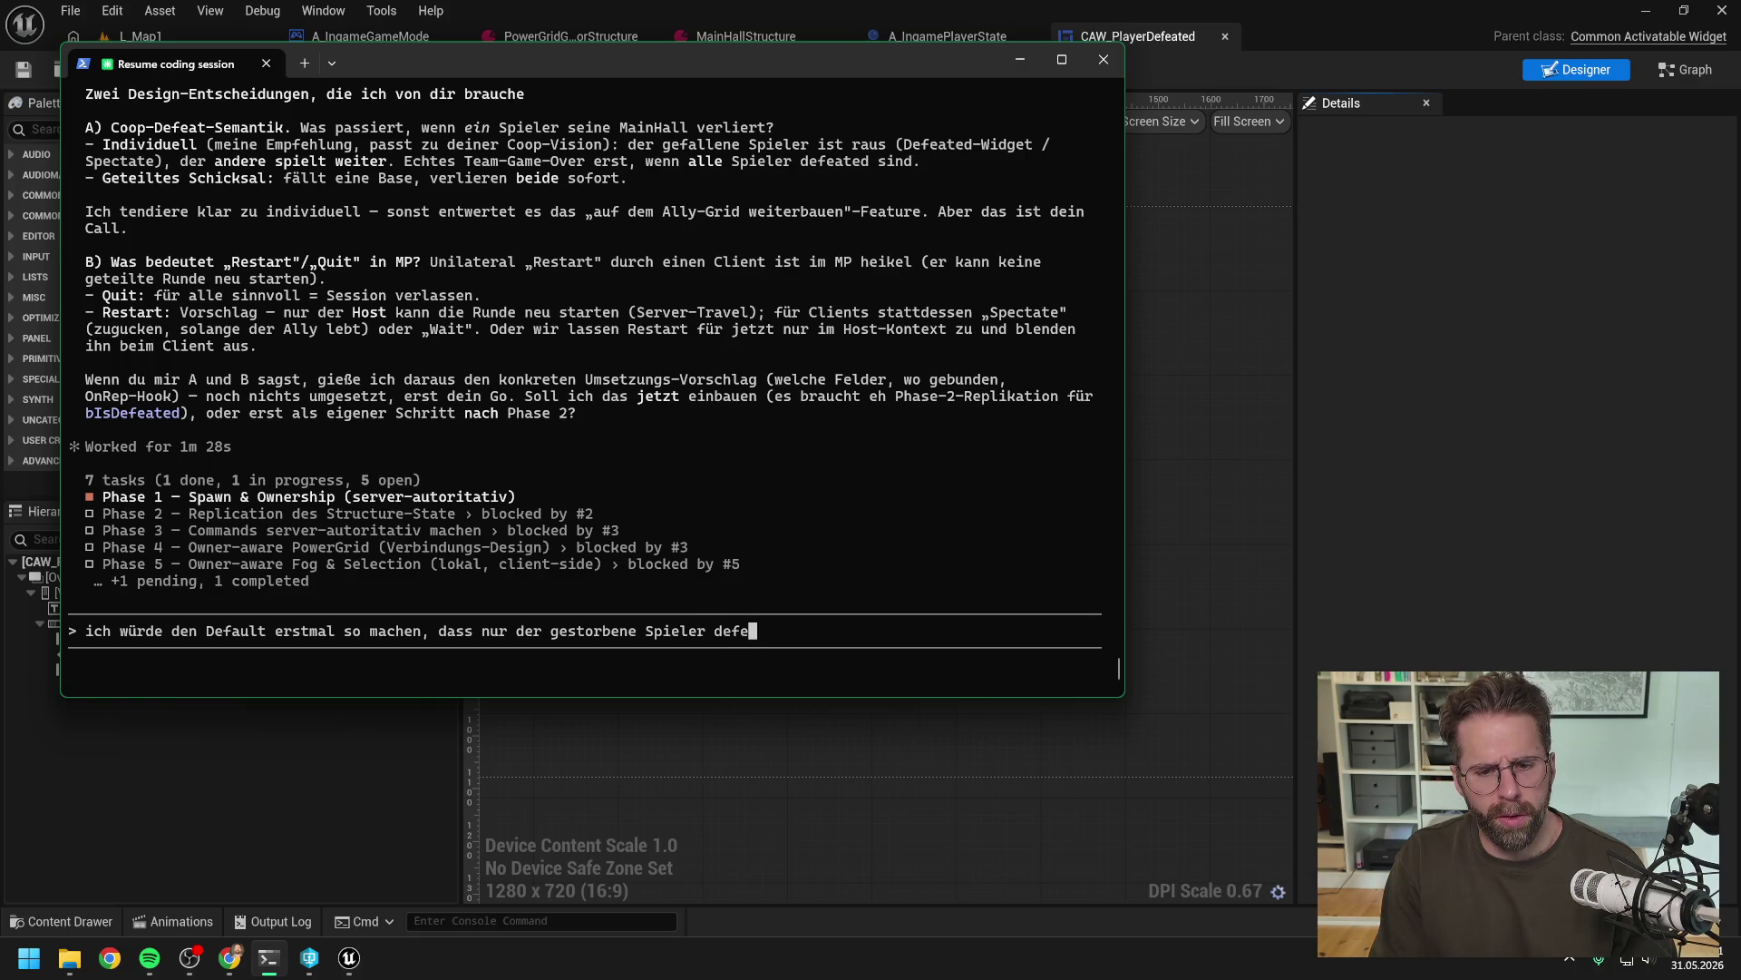
pyautogui.write('ated is')
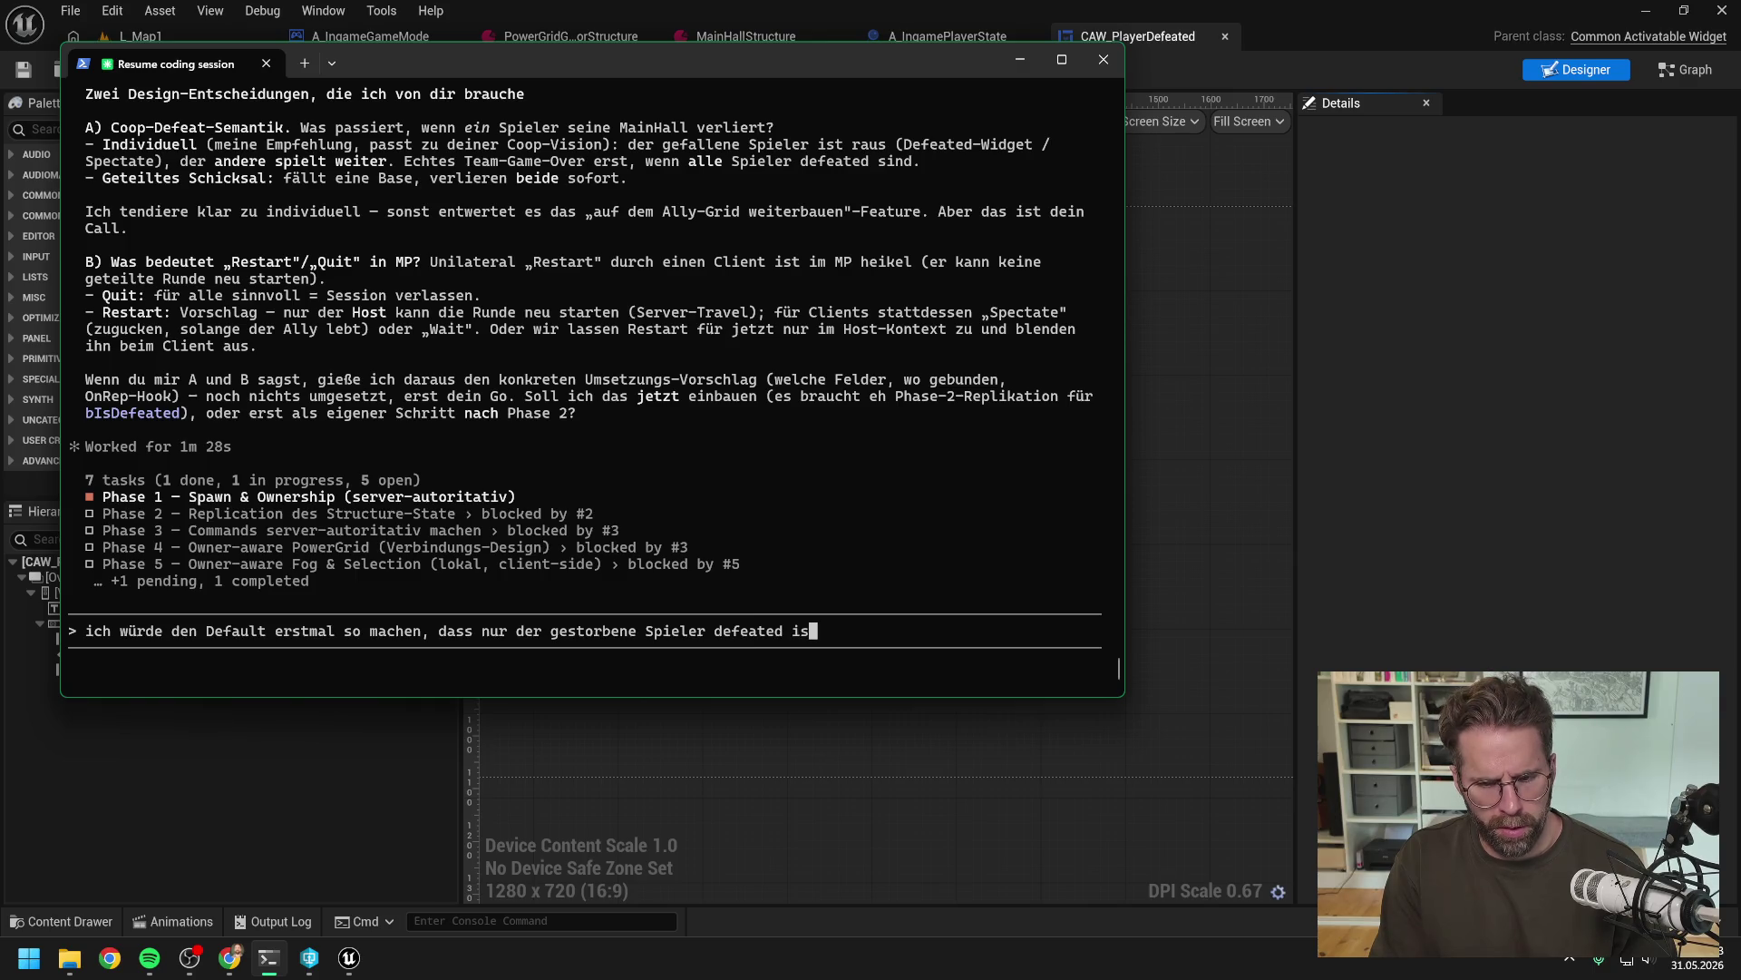
pyautogui.write('t. ')
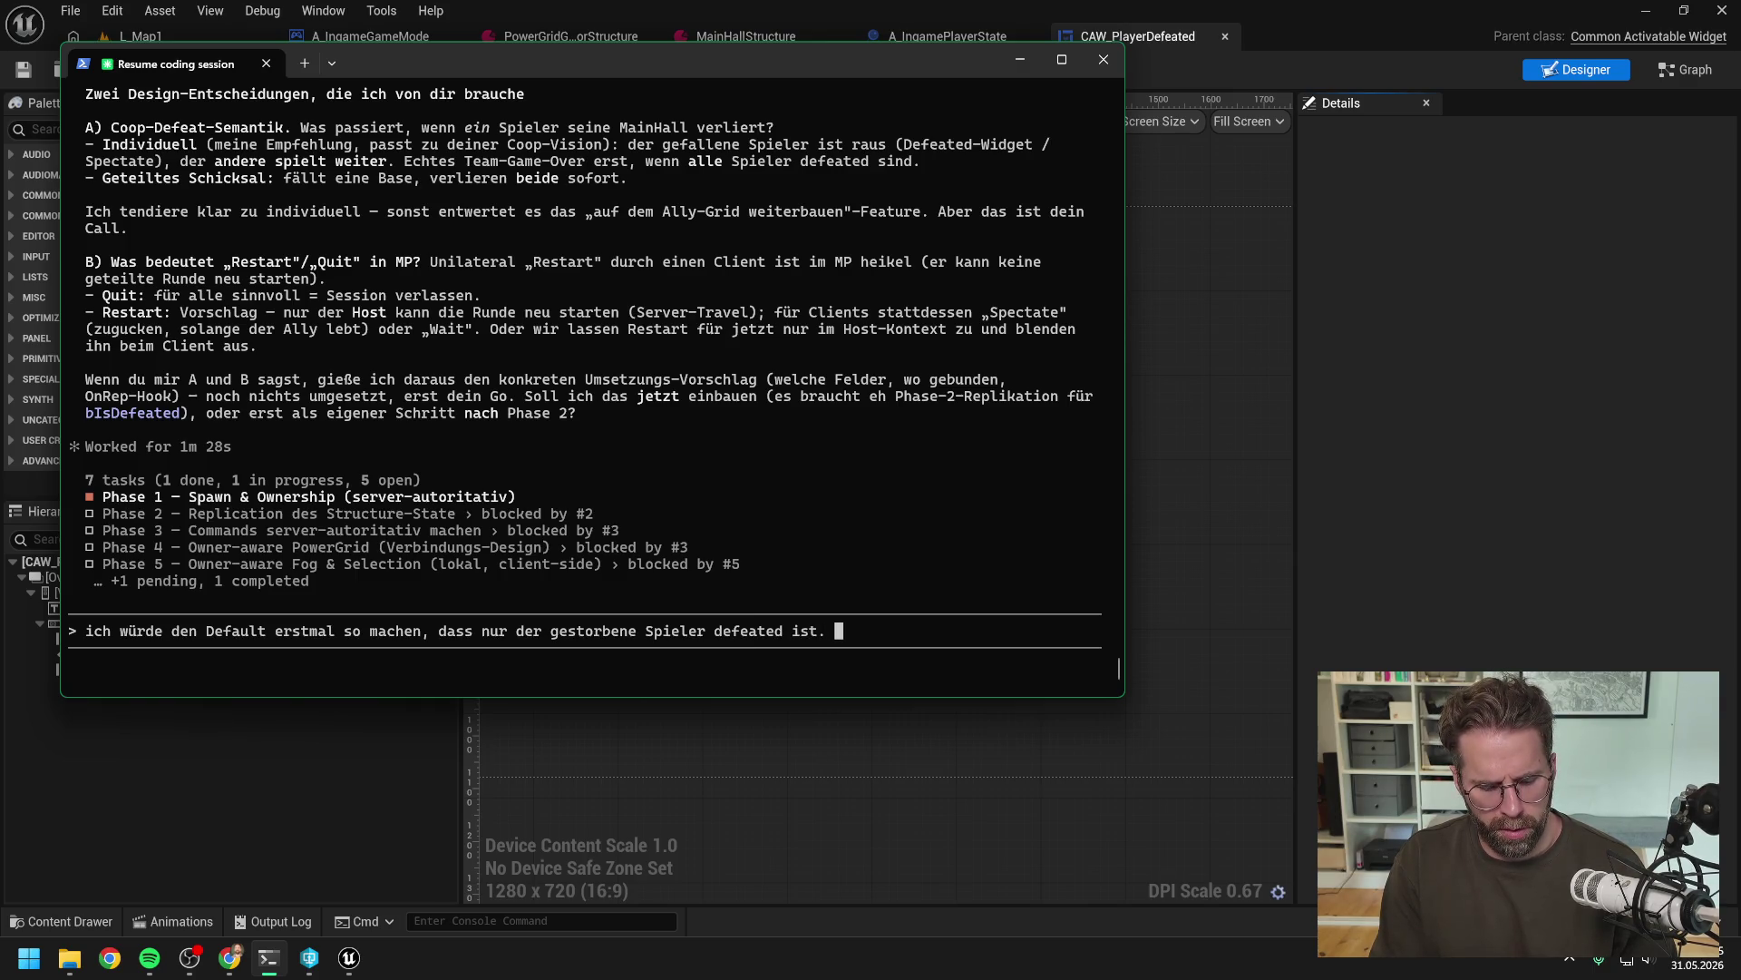
pyautogui.write('Er erhäk')
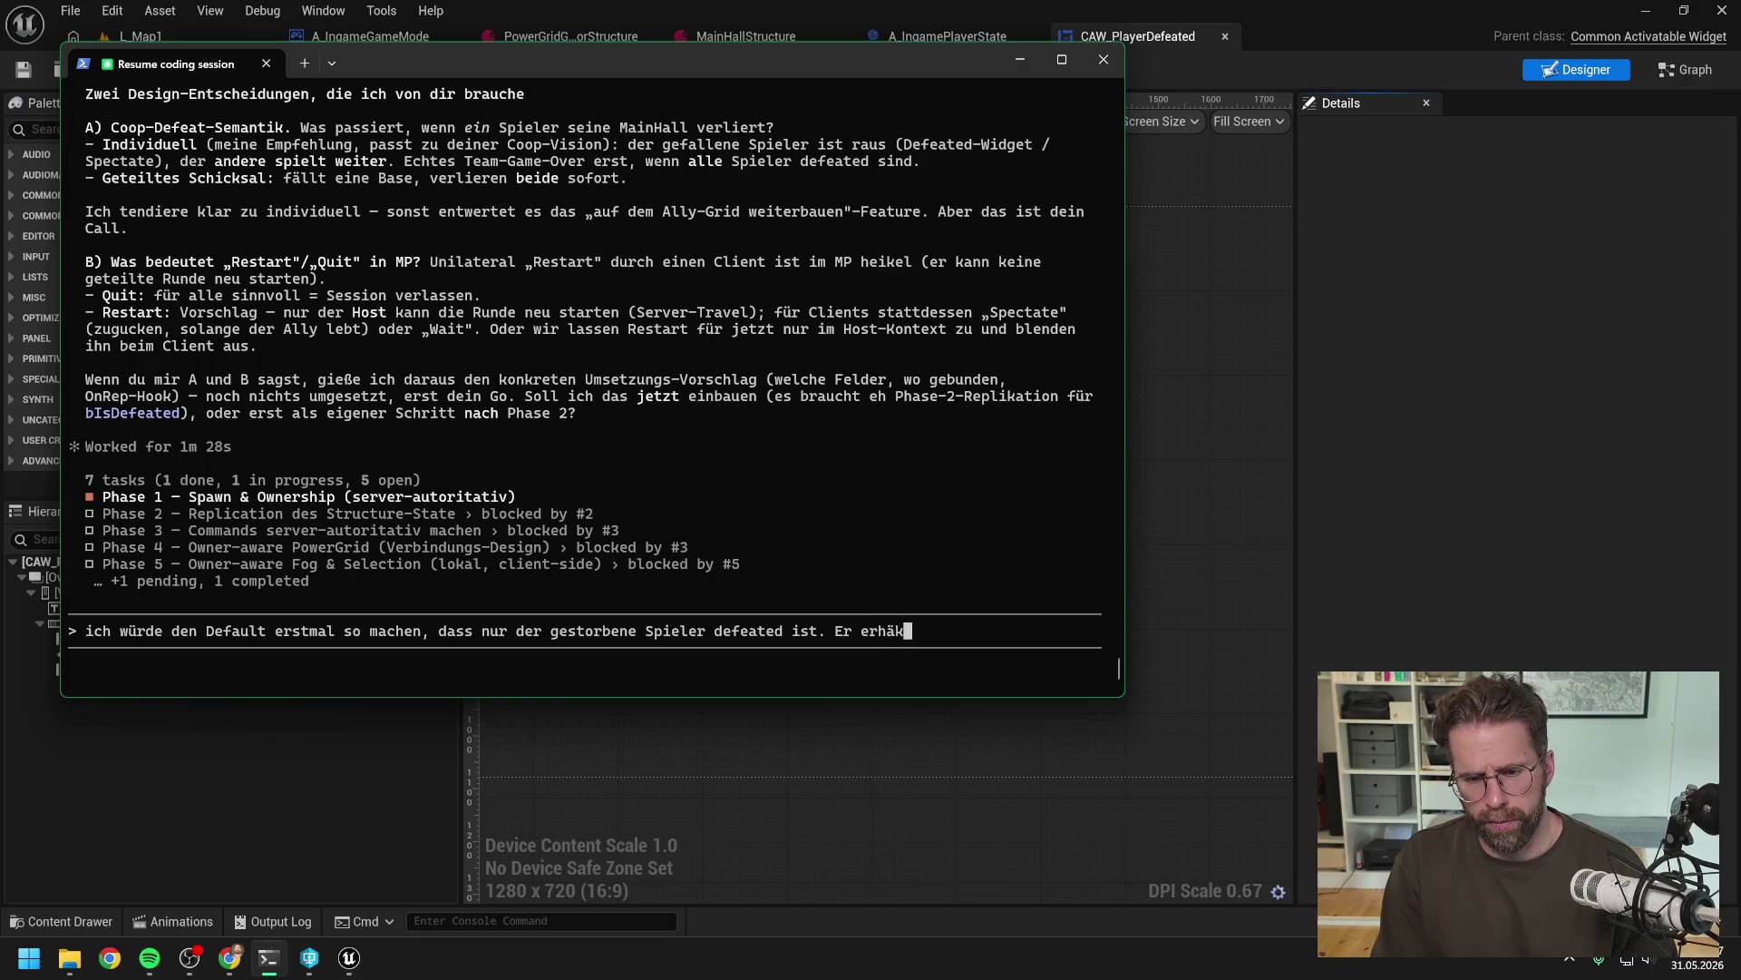
pyautogui.press('BackSpace')
pyautogui.write('lt als ')
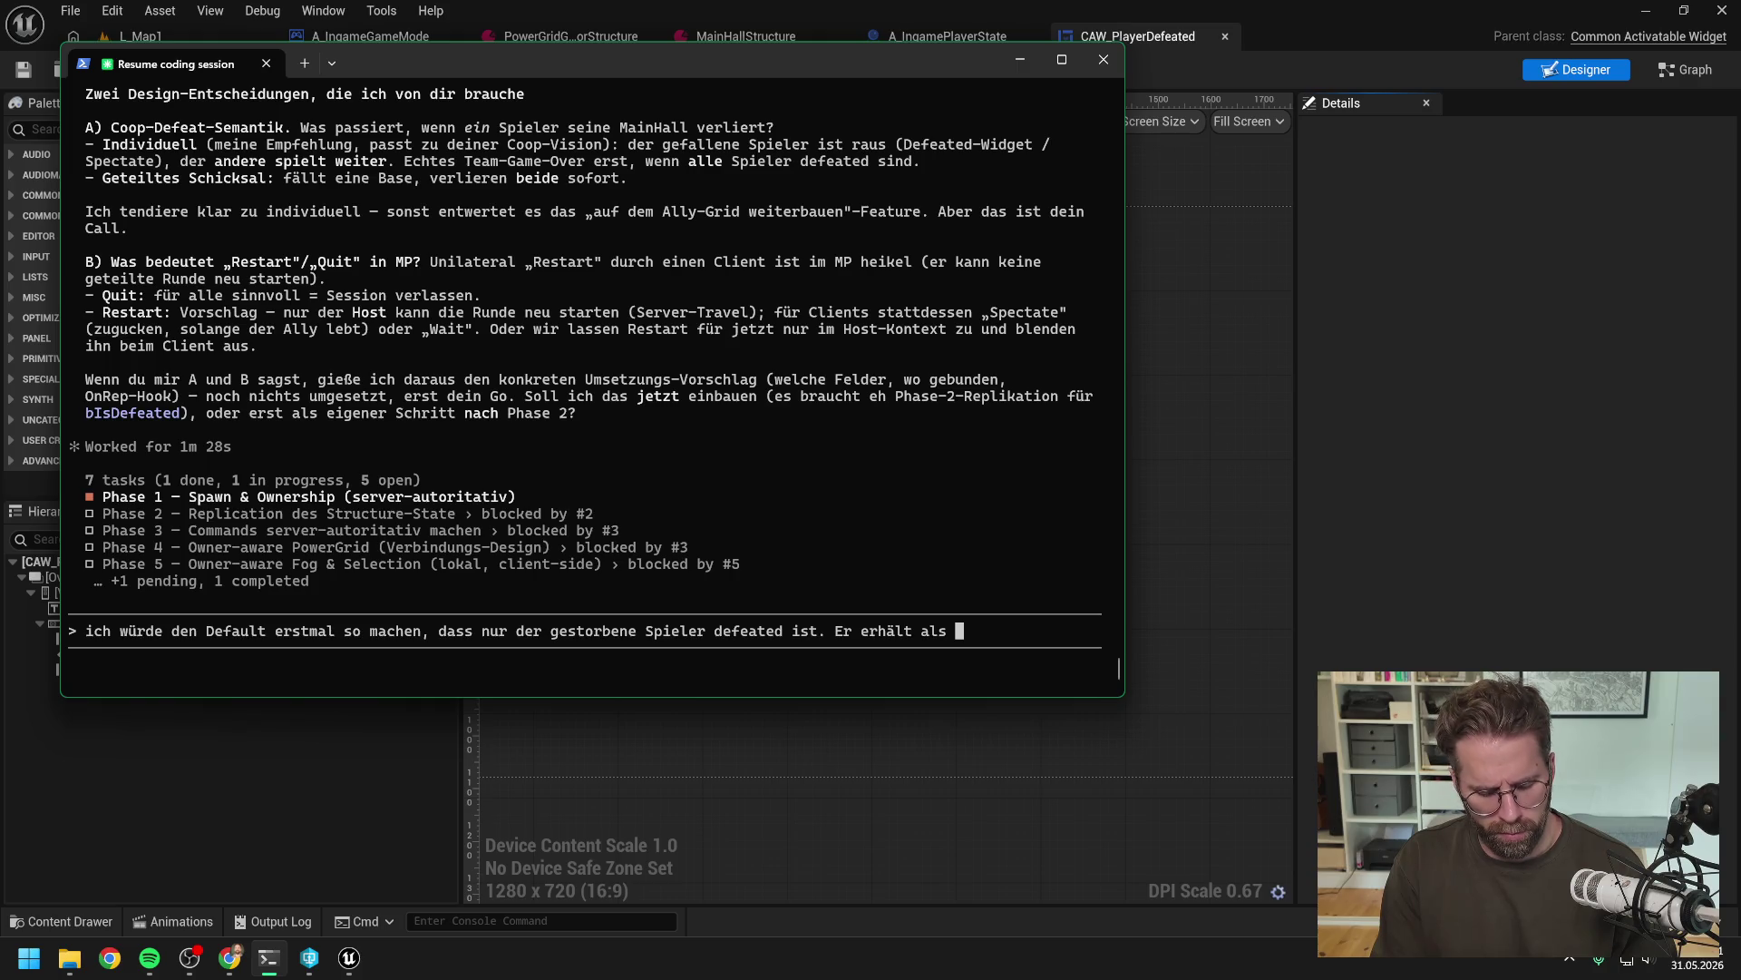
pyautogui.write('MenüA')
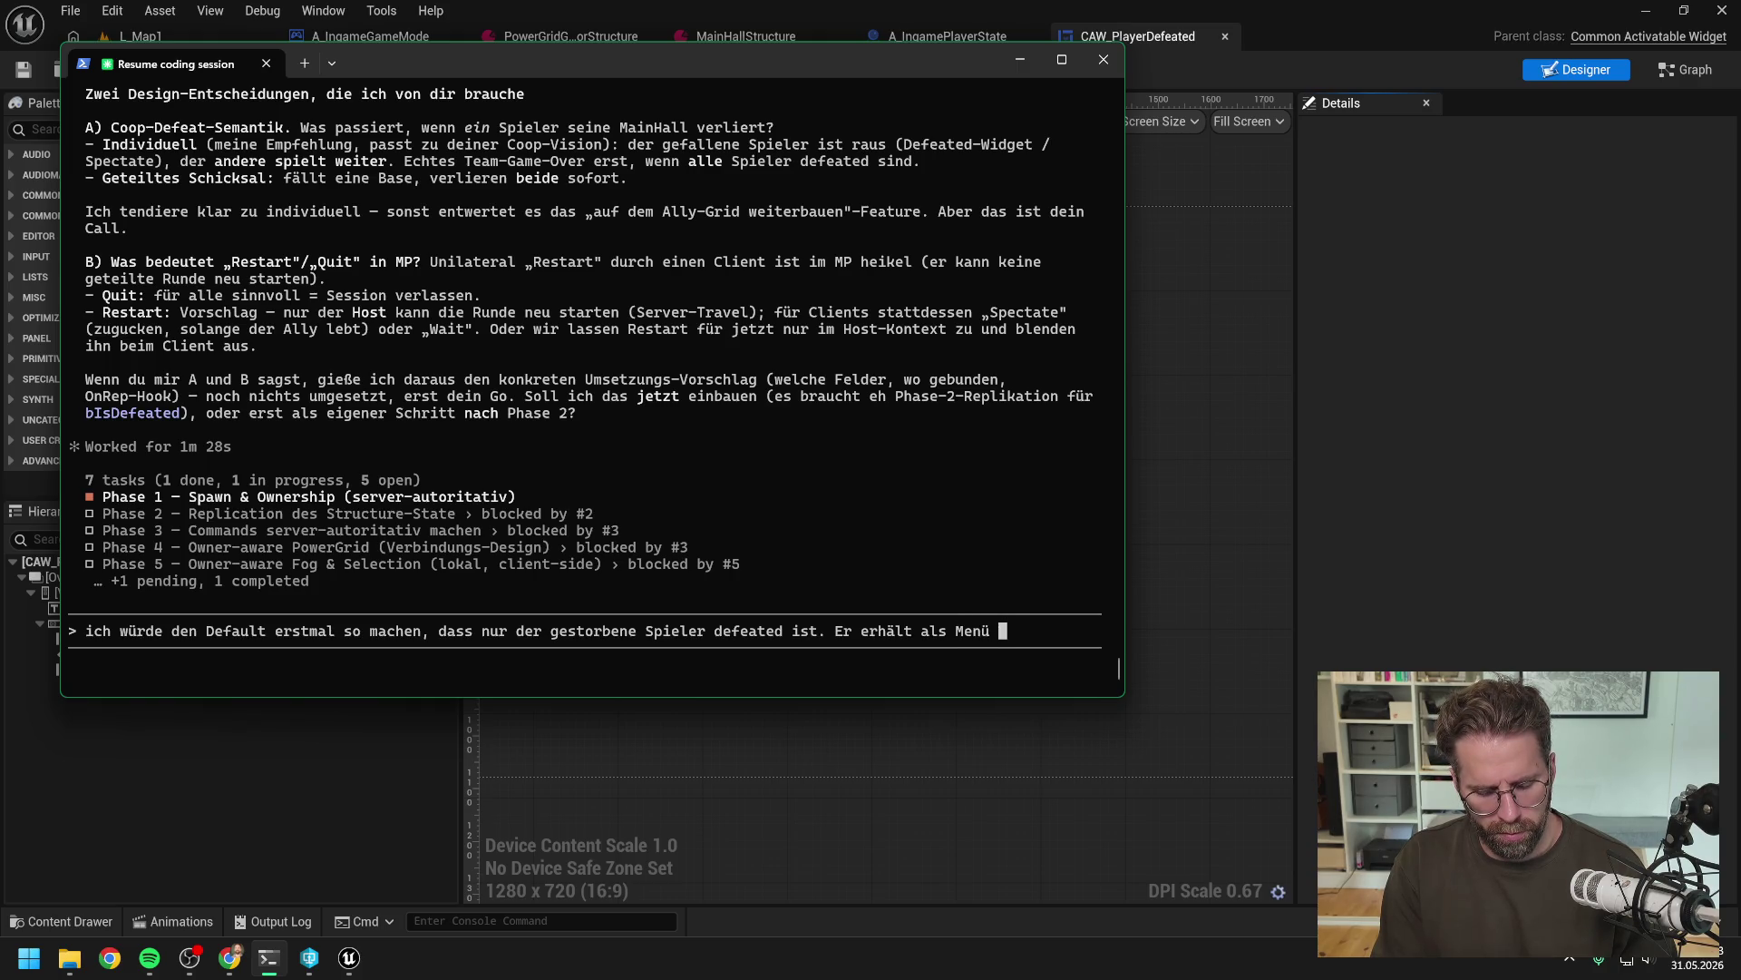
pyautogui.press('BackSpace')
pyautogui.write('Aus')
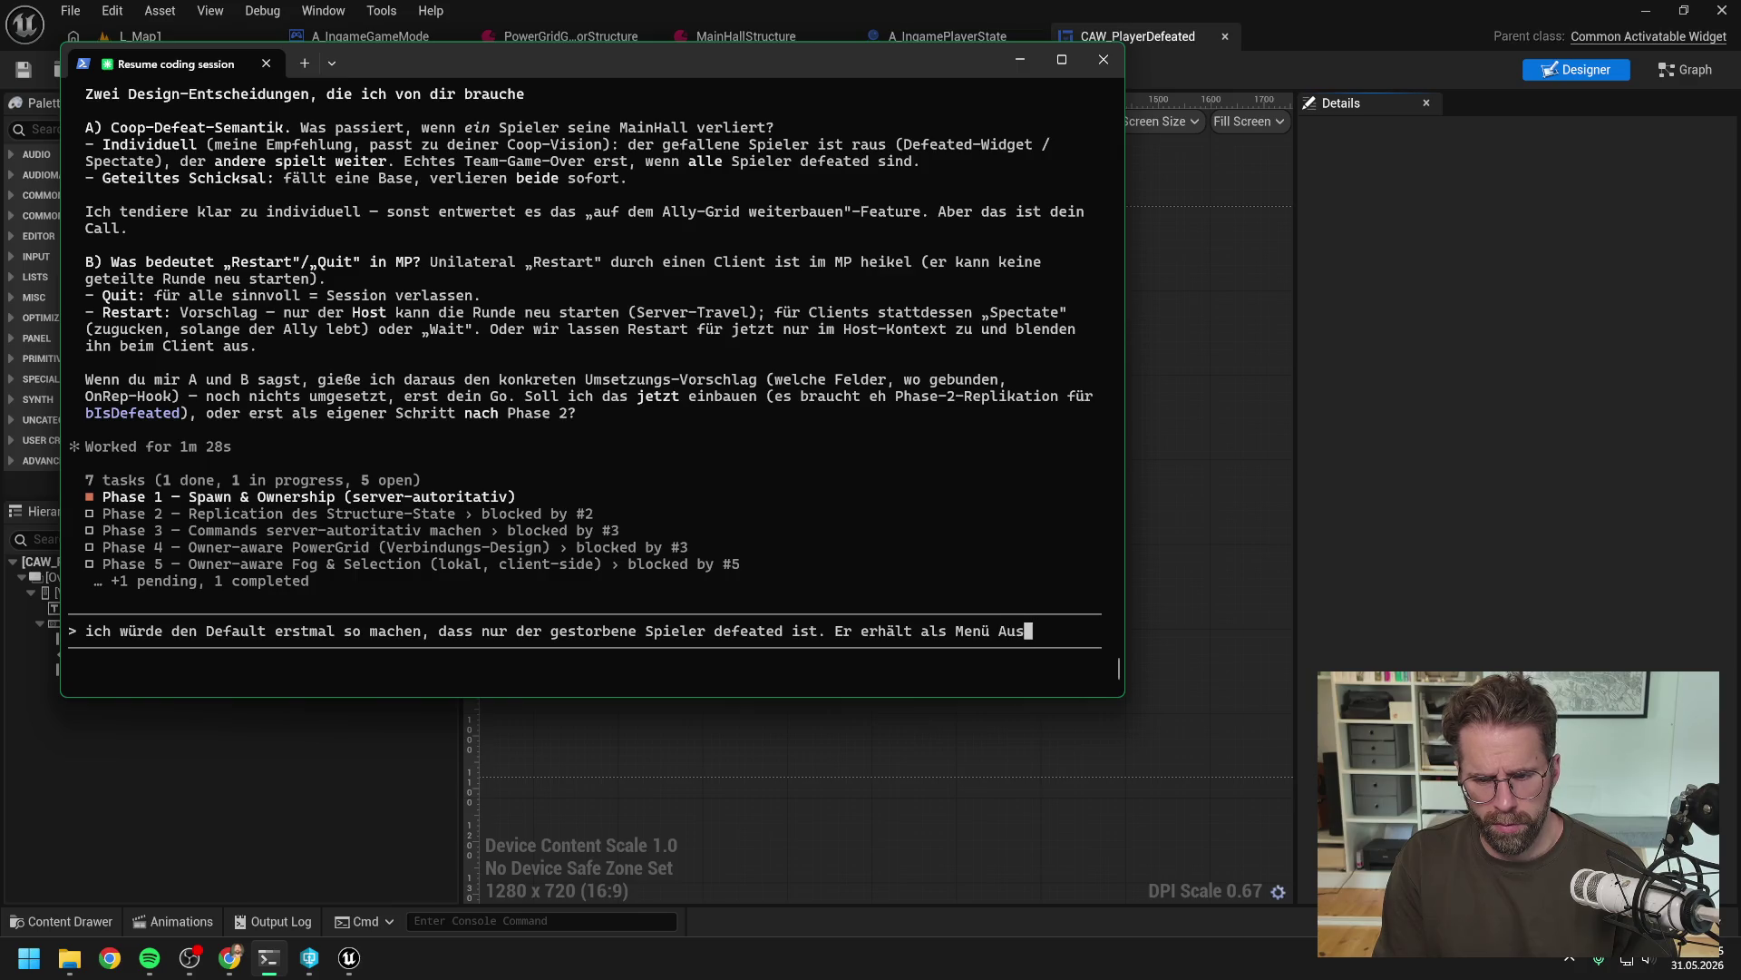
pyautogui.write('wahl Spe')
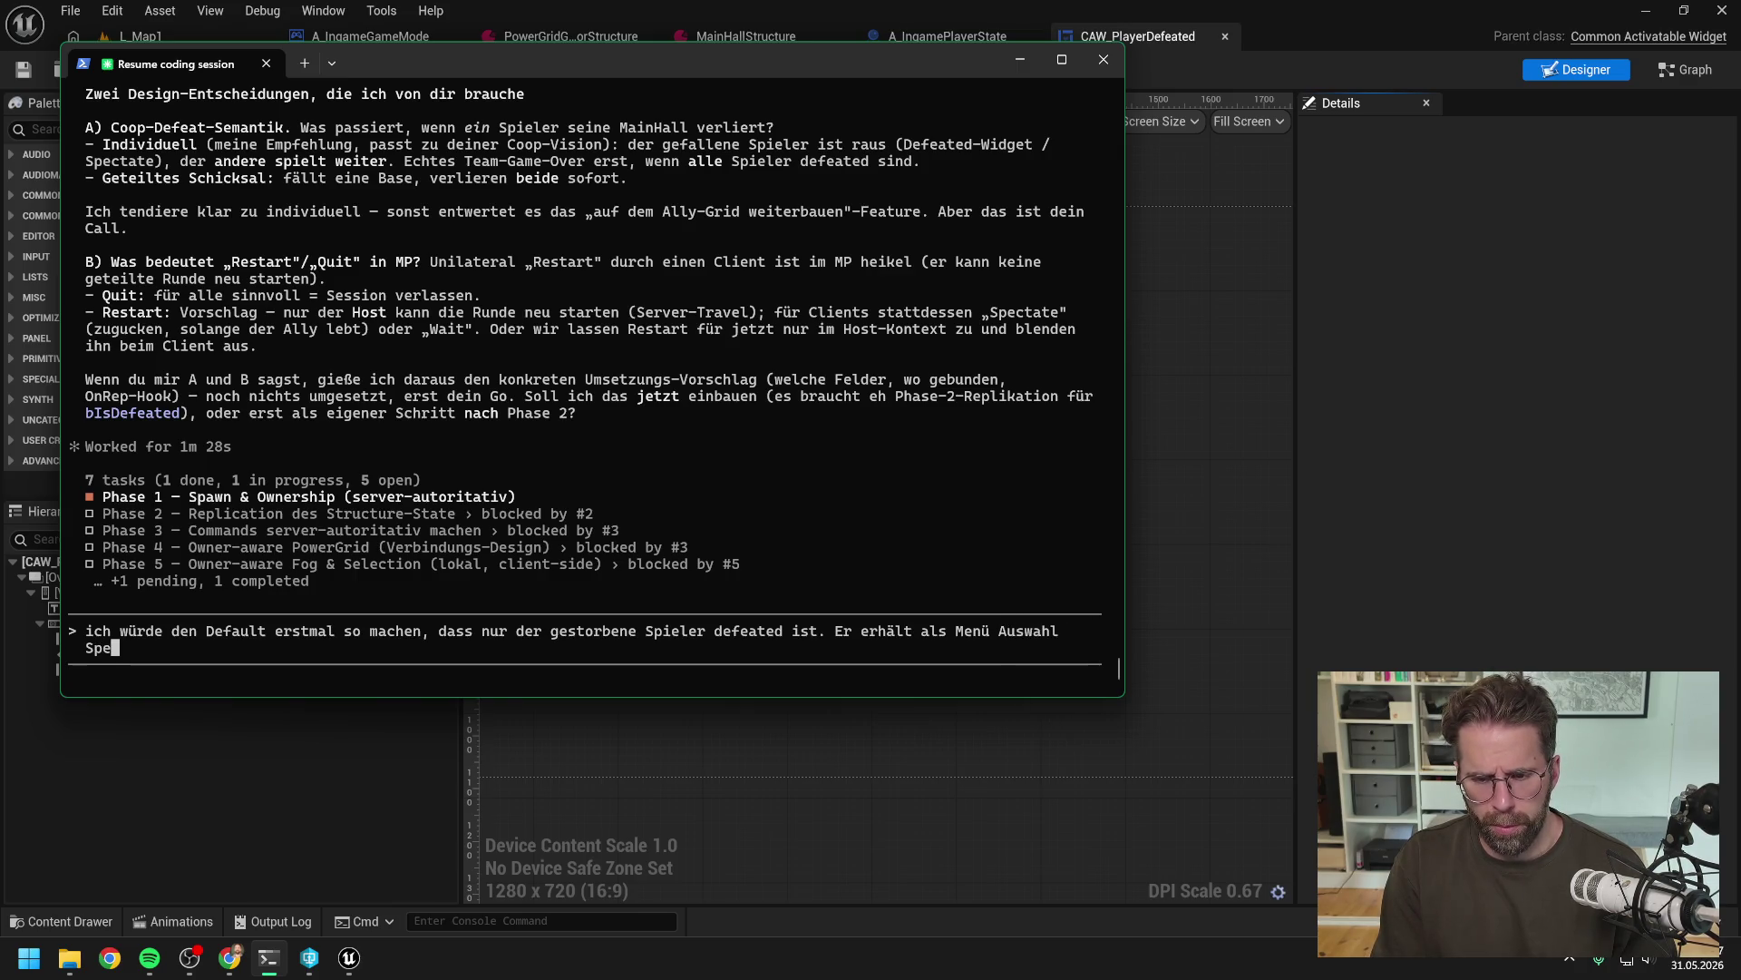
pyautogui.write('ctate oder Quit.')
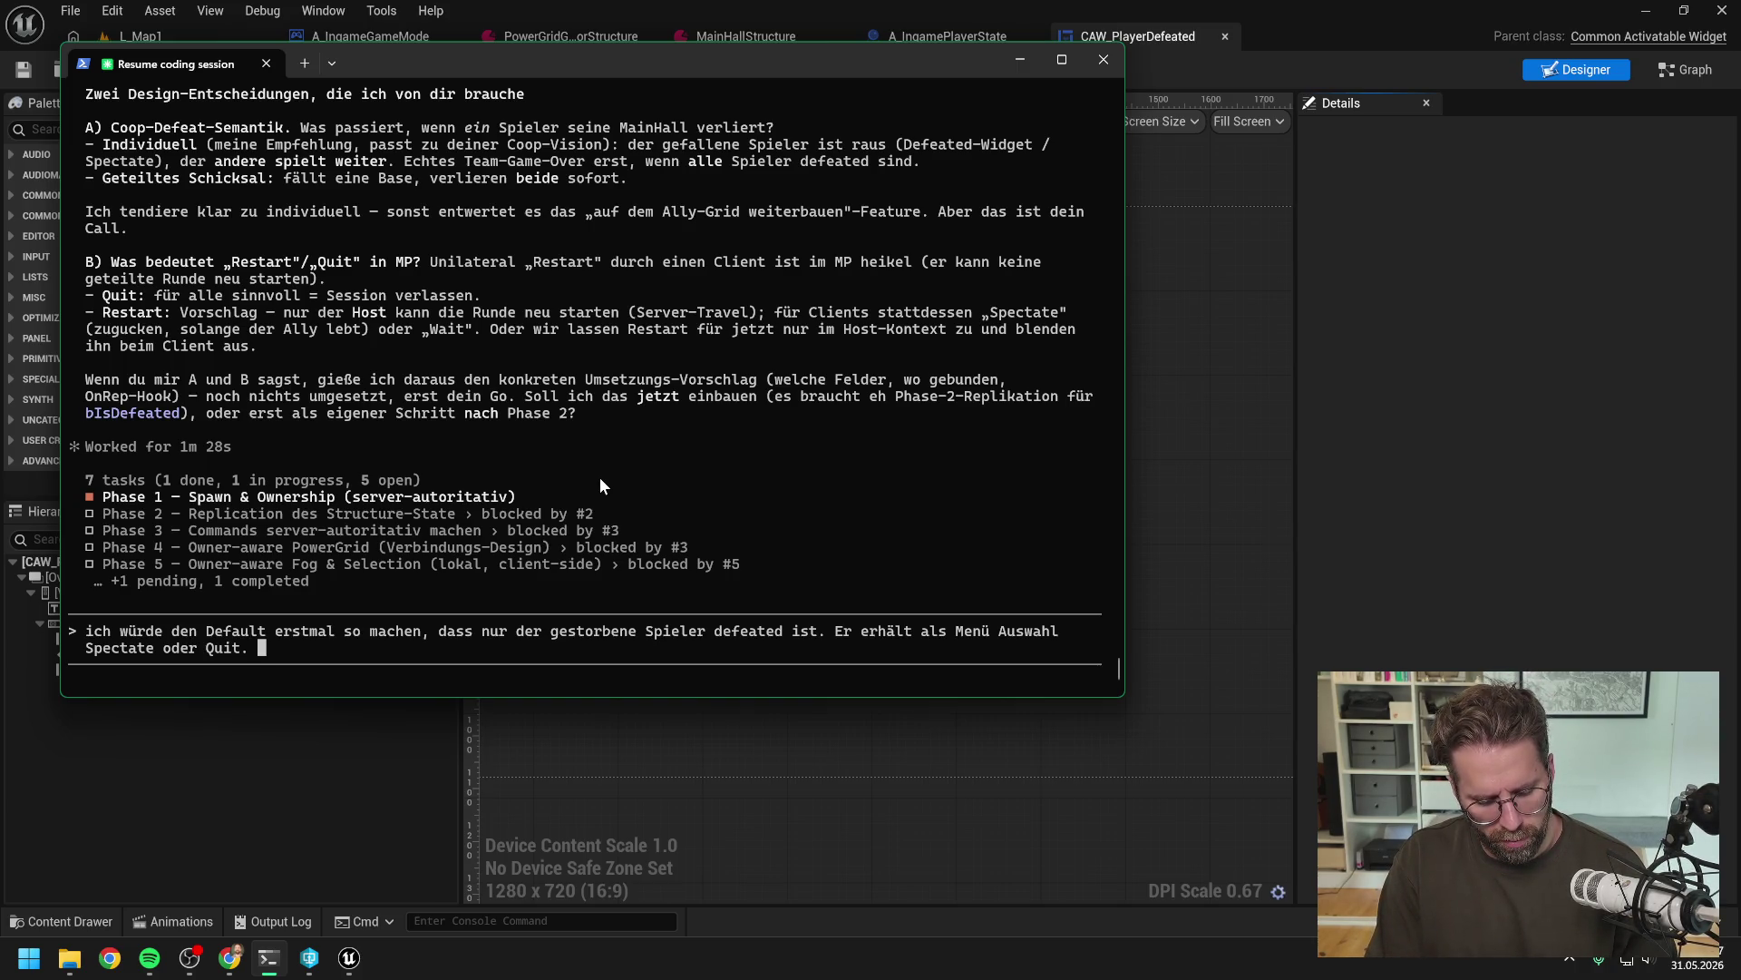
# Ask what happens to the defeated player's Structures and Units
pyautogui.write('Ble')
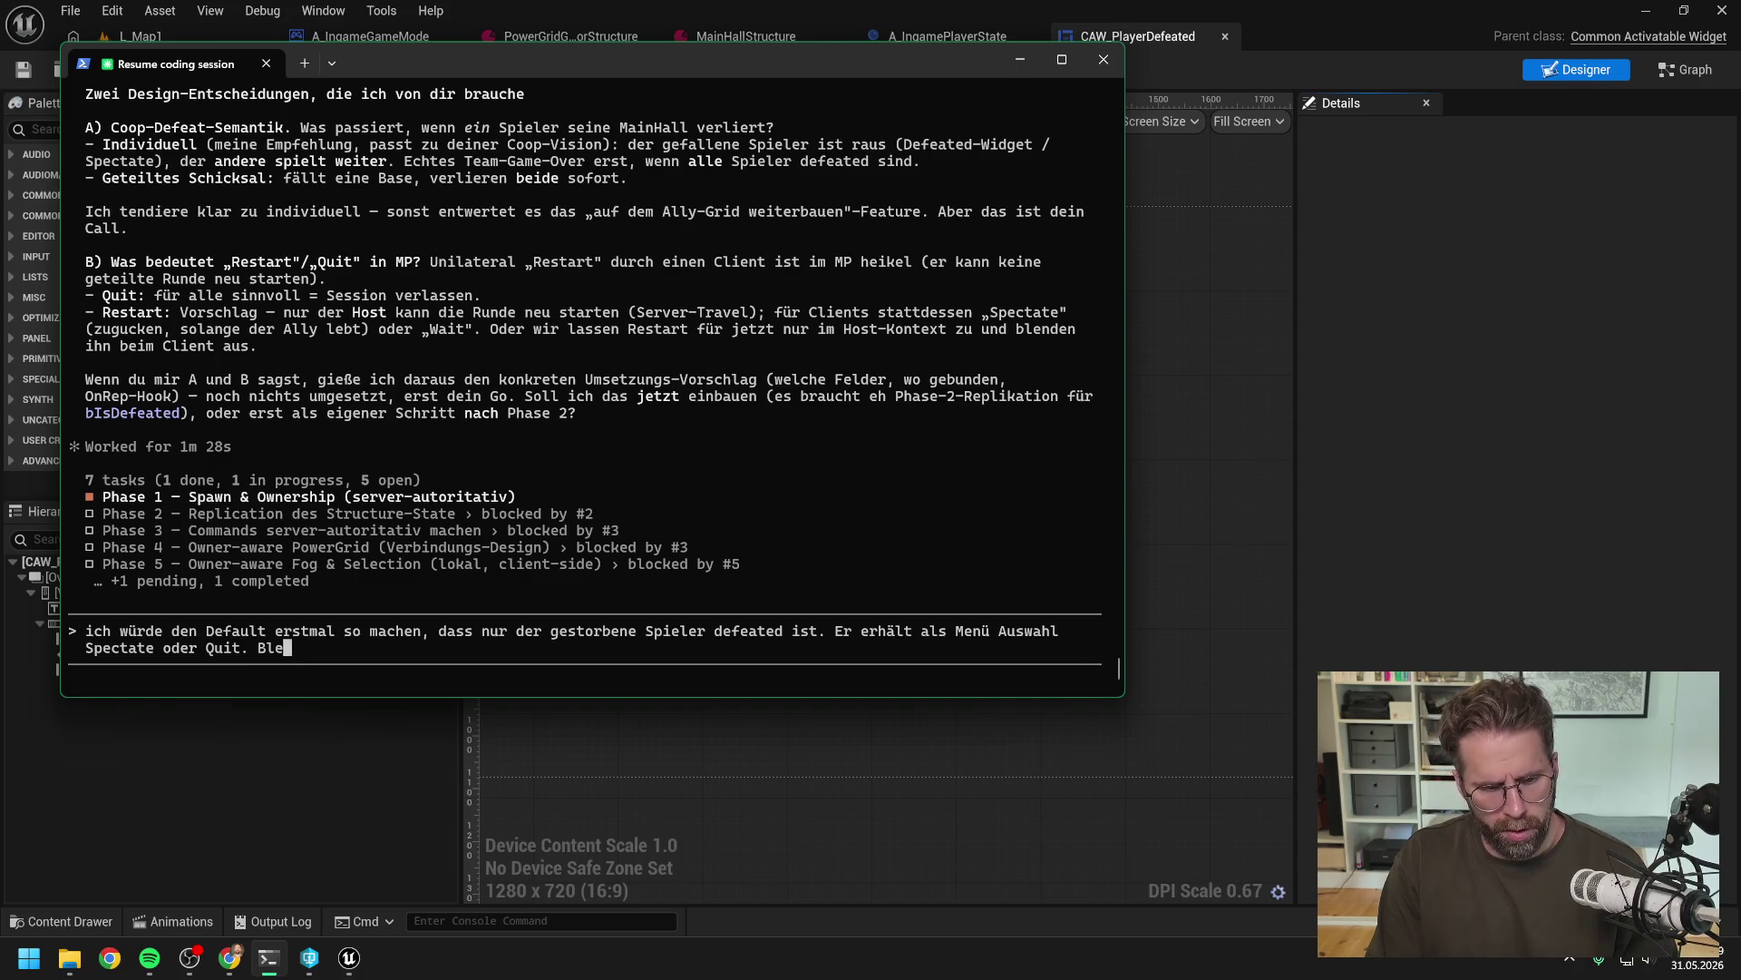
pyautogui.write('ibt dann die')
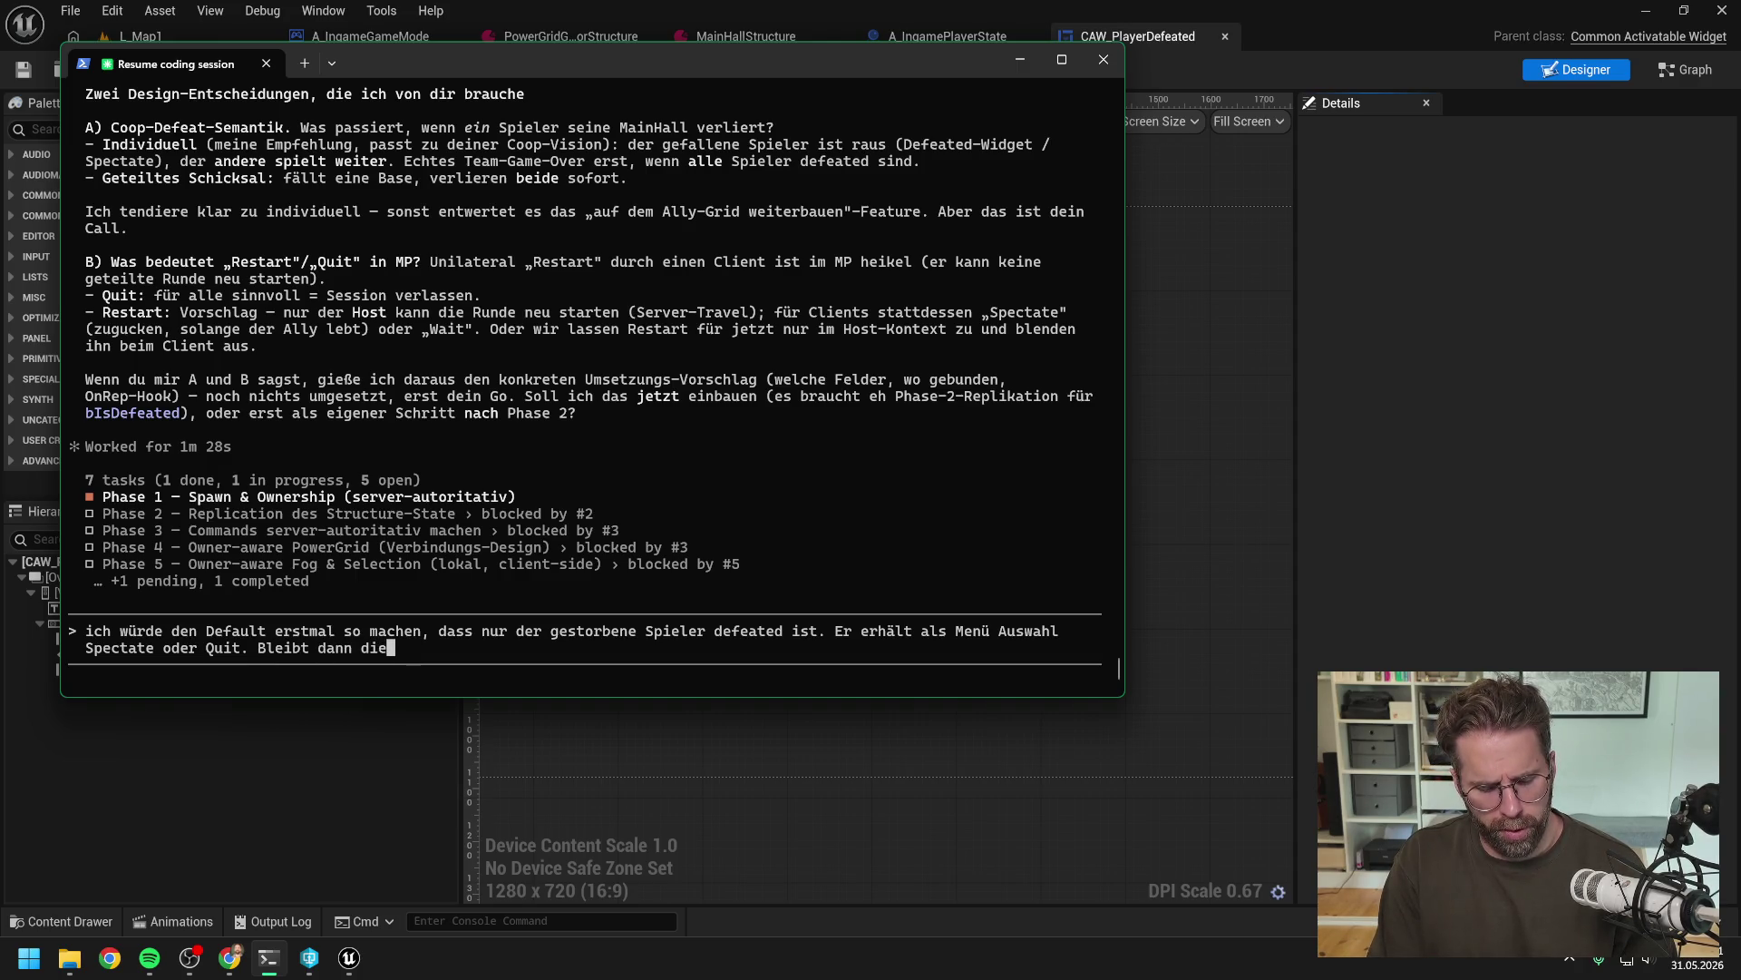
pyautogui.write(' Frage, was pass')
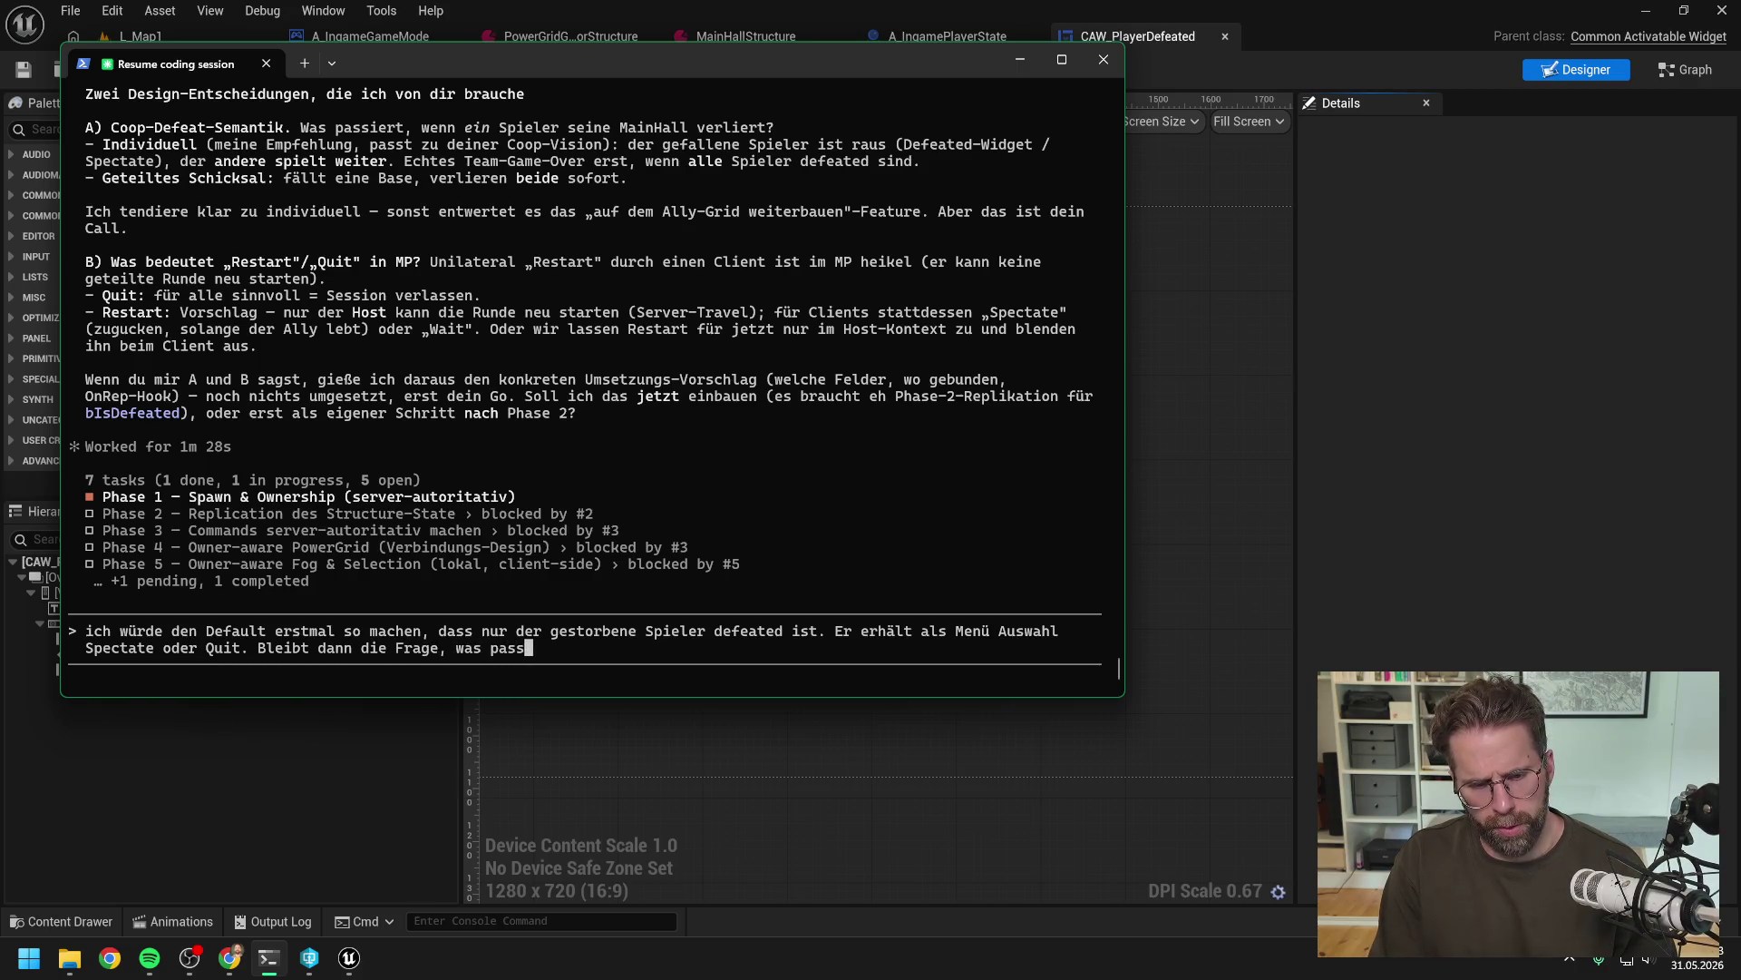
pyautogui.write('iert mit den S')
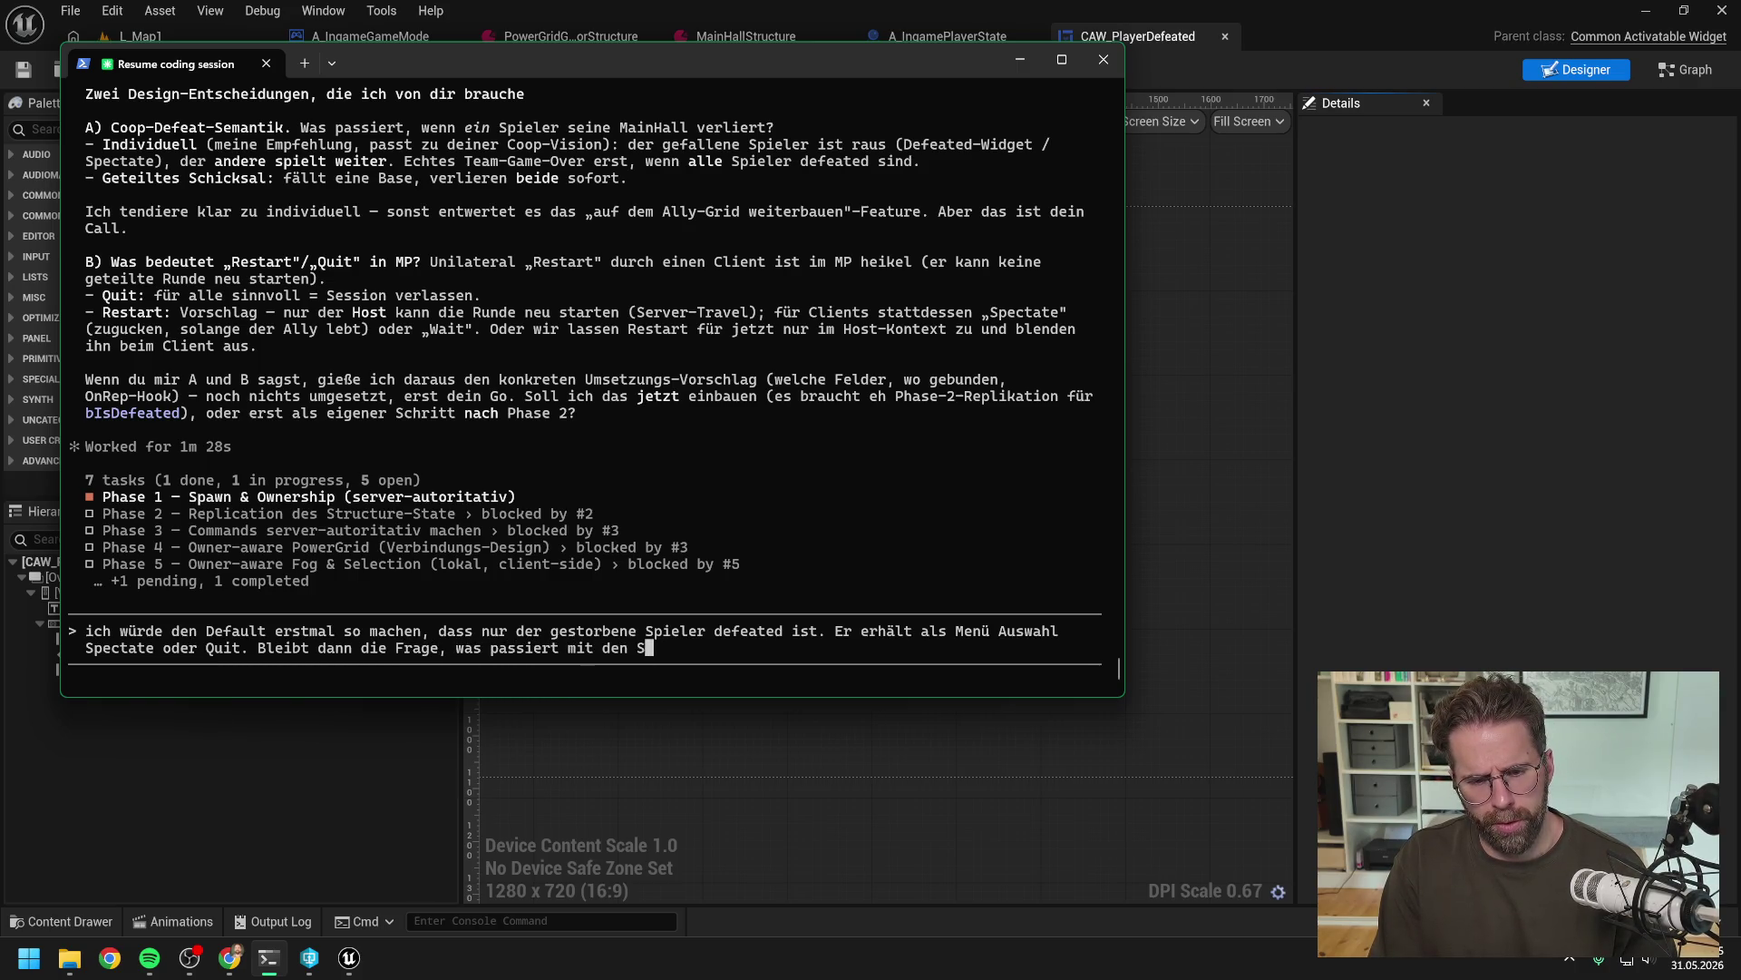
pyautogui.write('tructures und Units ')
pyautogui.write('de')
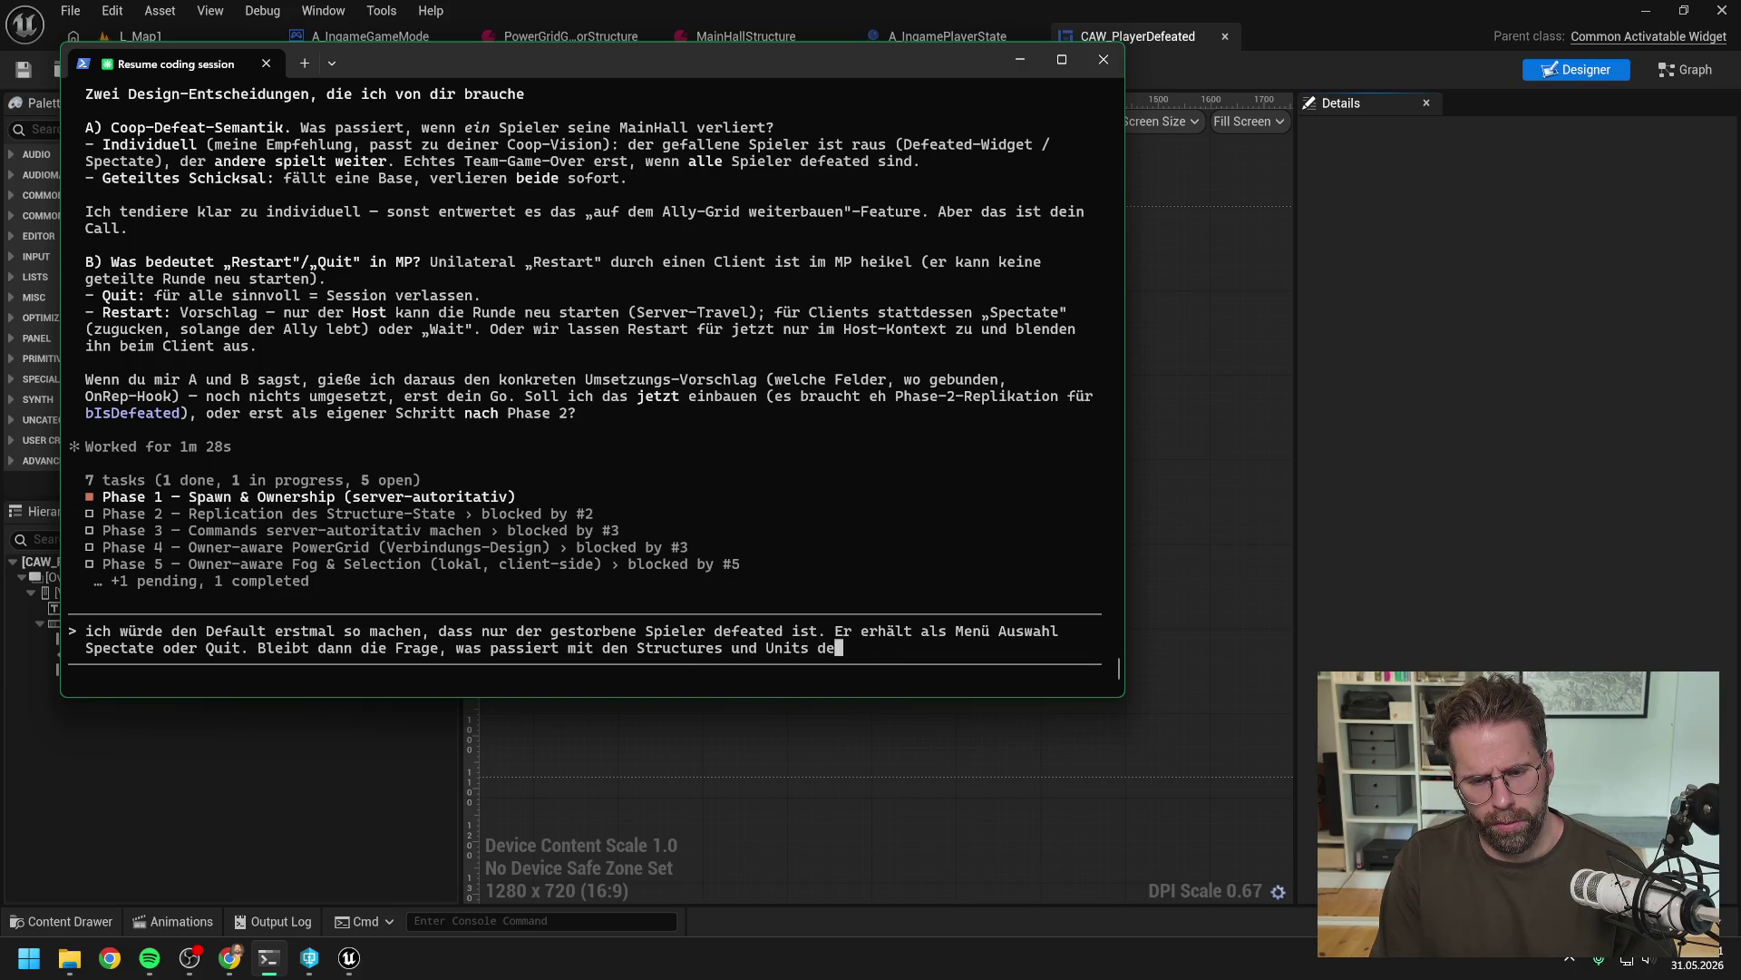
pyautogui.write('s besig')
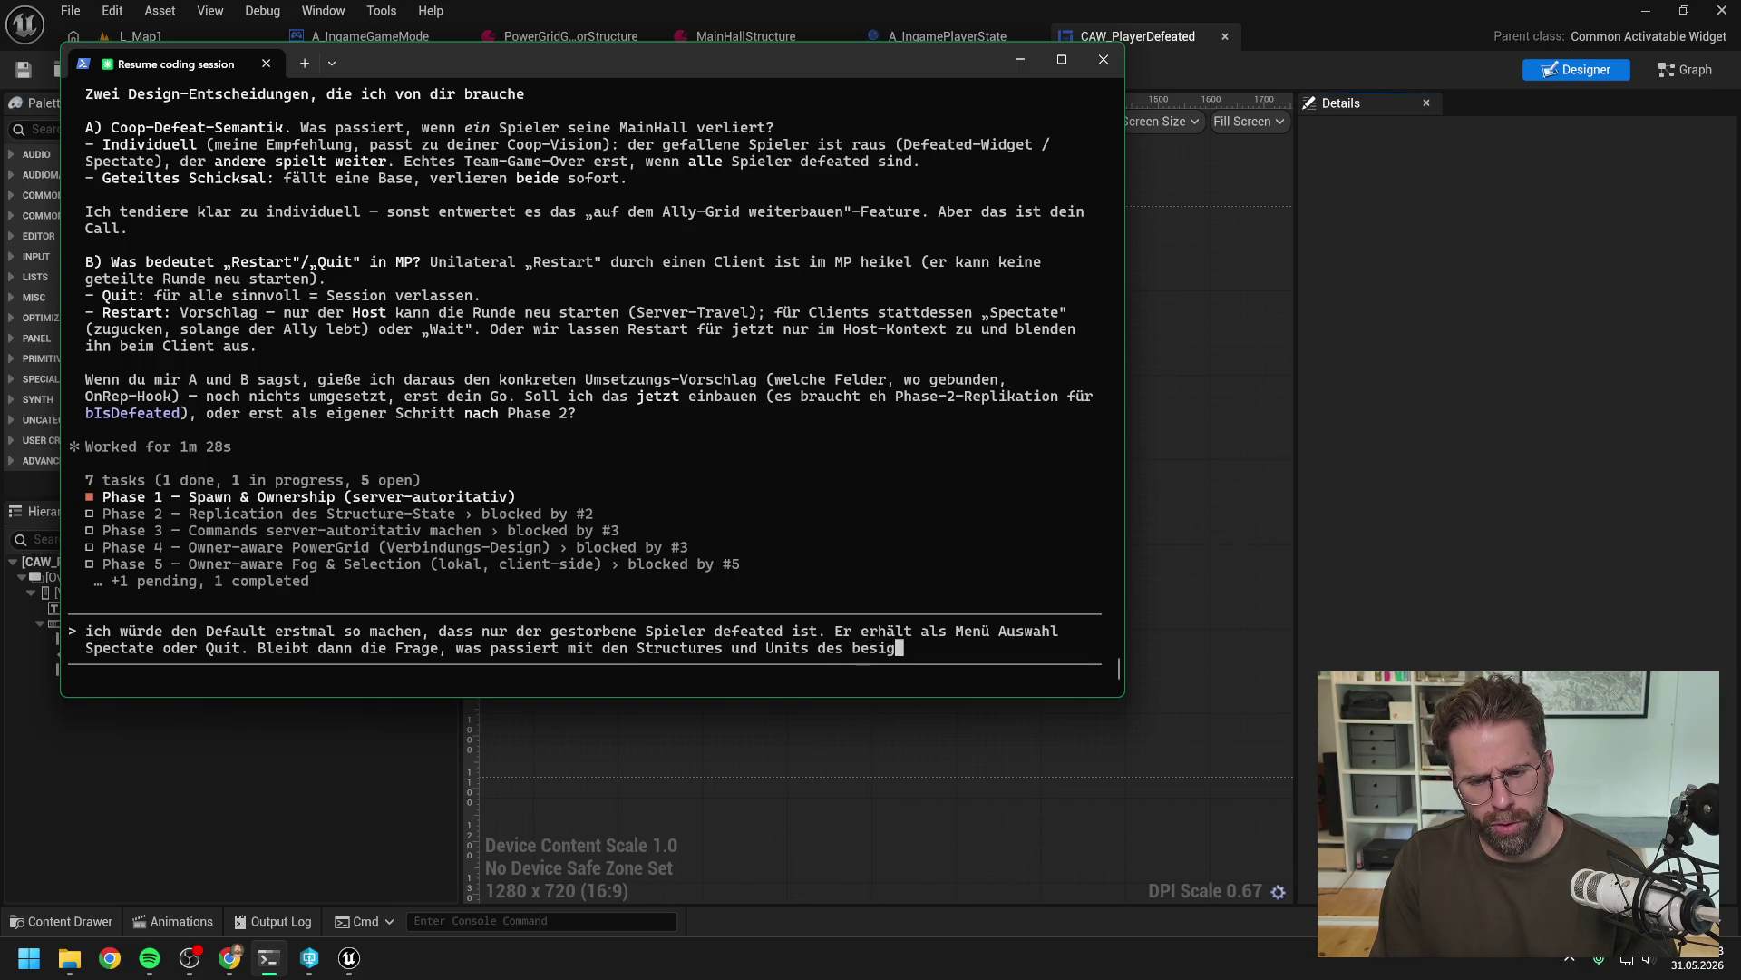
pyautogui.press('BackSpace')
pyautogui.write('egten Spie')
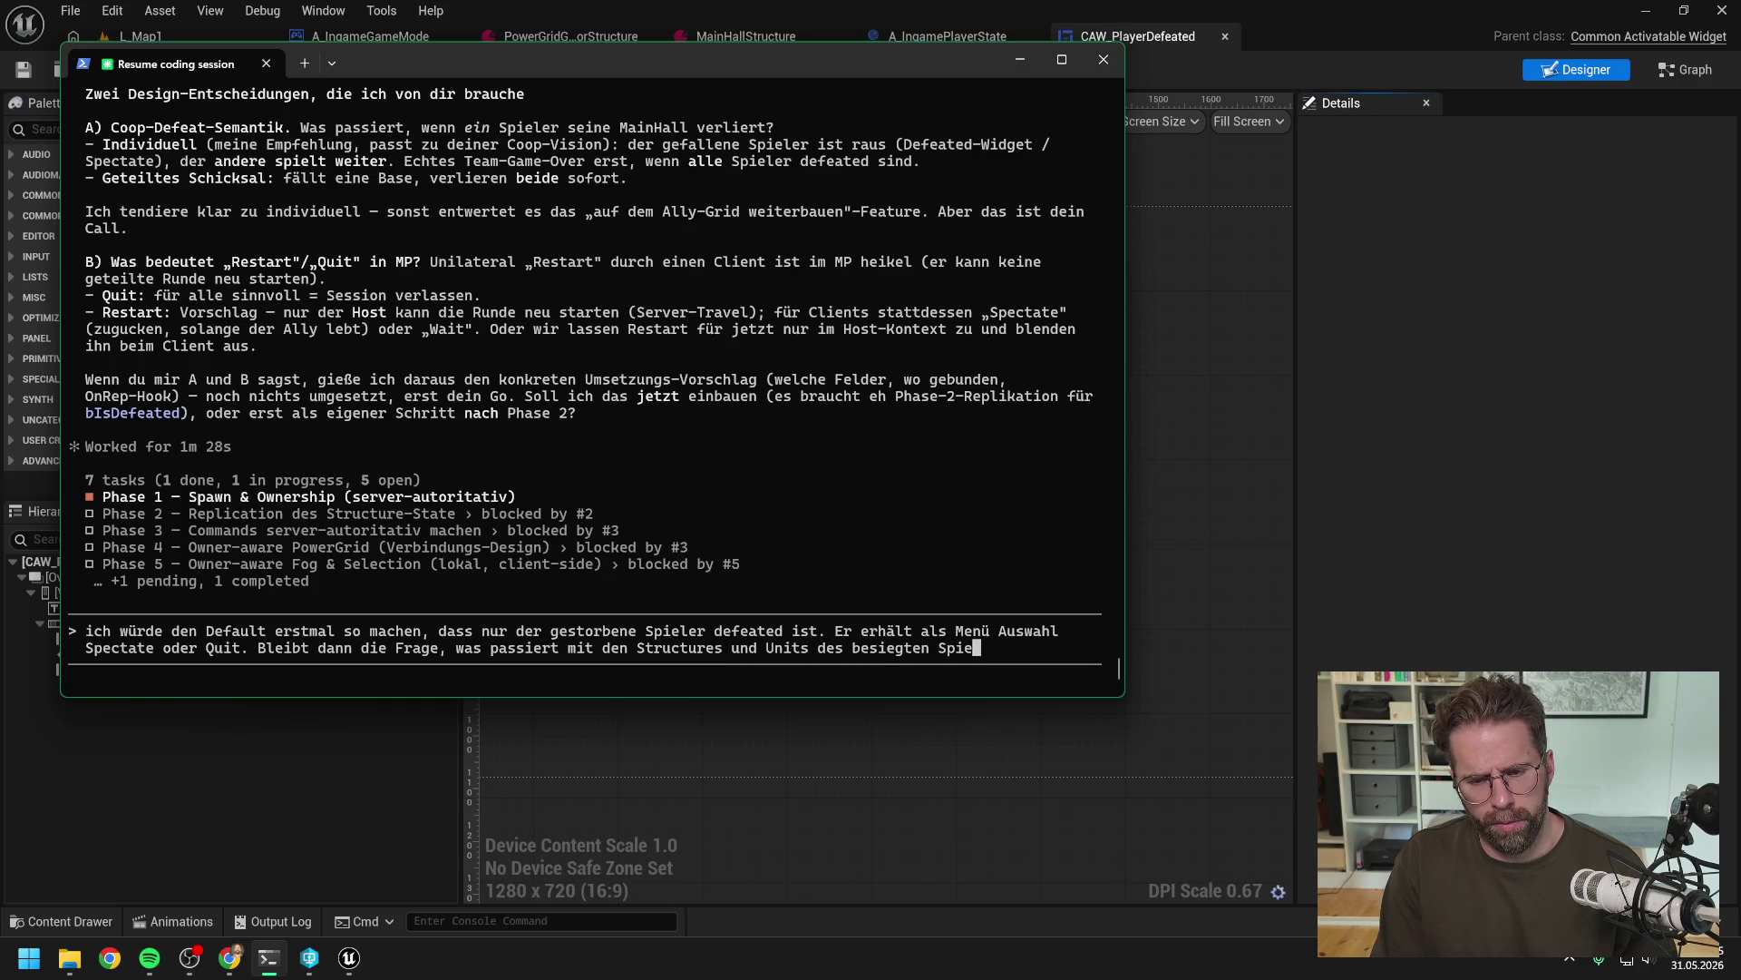
pyautogui.write('lers.')
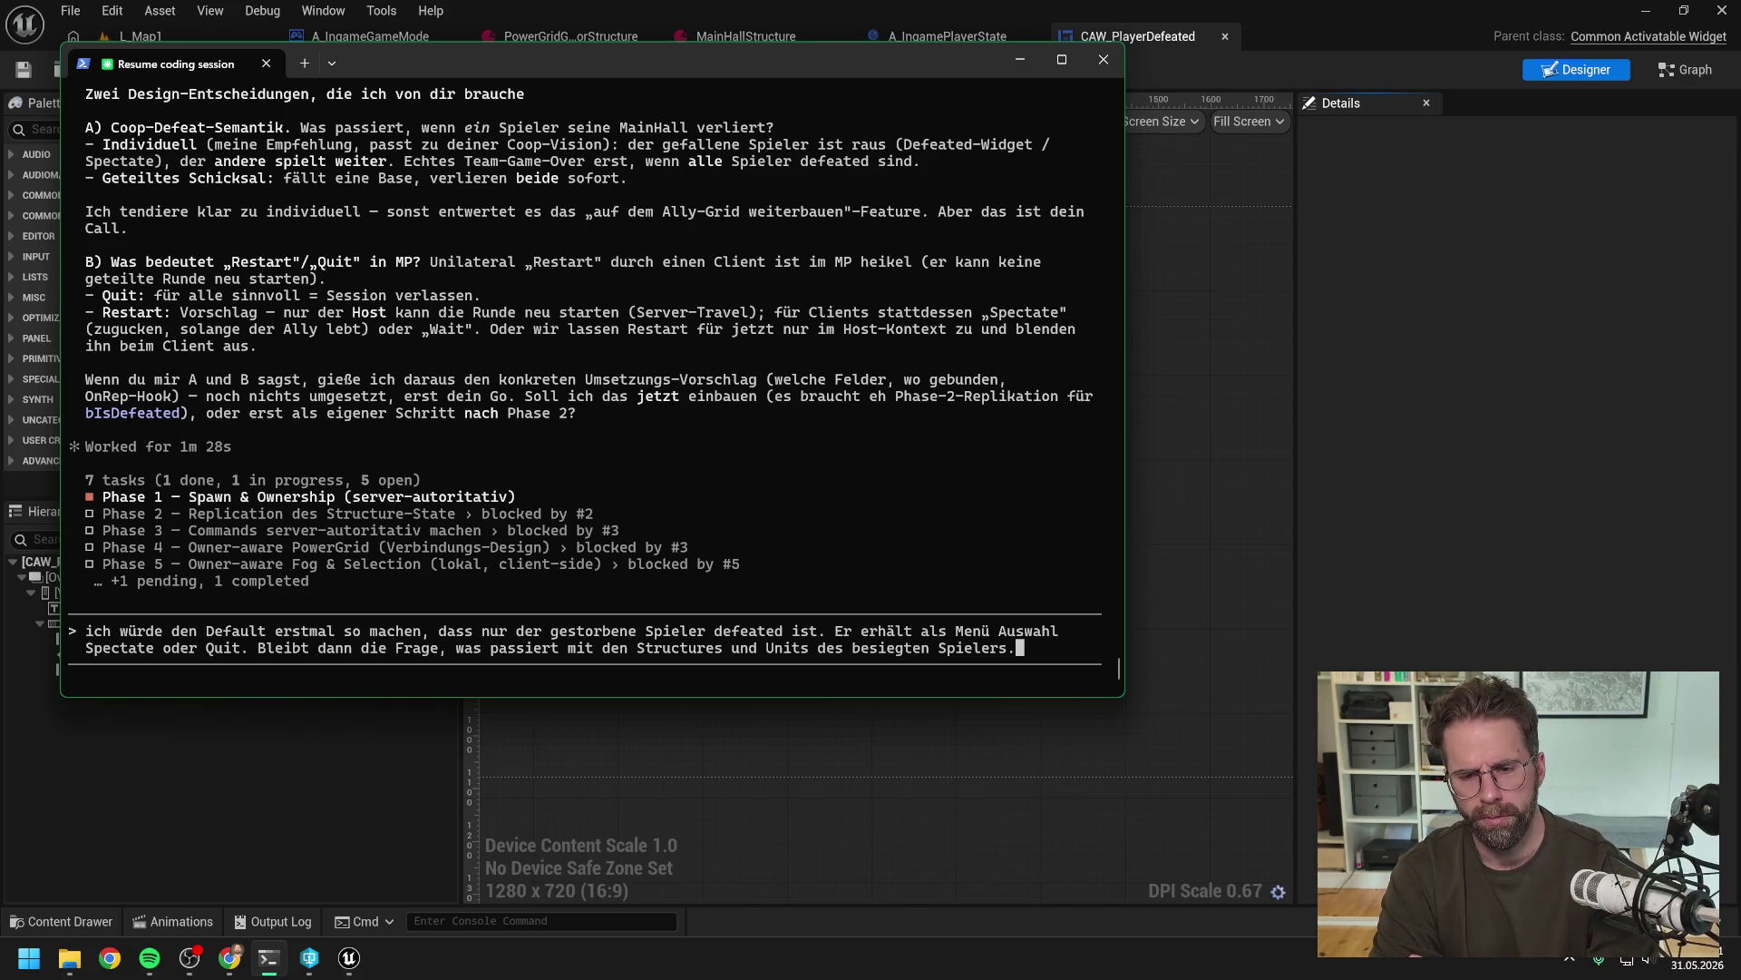
# Add to the draft: 'Bleibt alles auf der Map, kann es noch jemand kontrollieren oder despawnt alles wenn'
pyautogui.write('Bleibt')
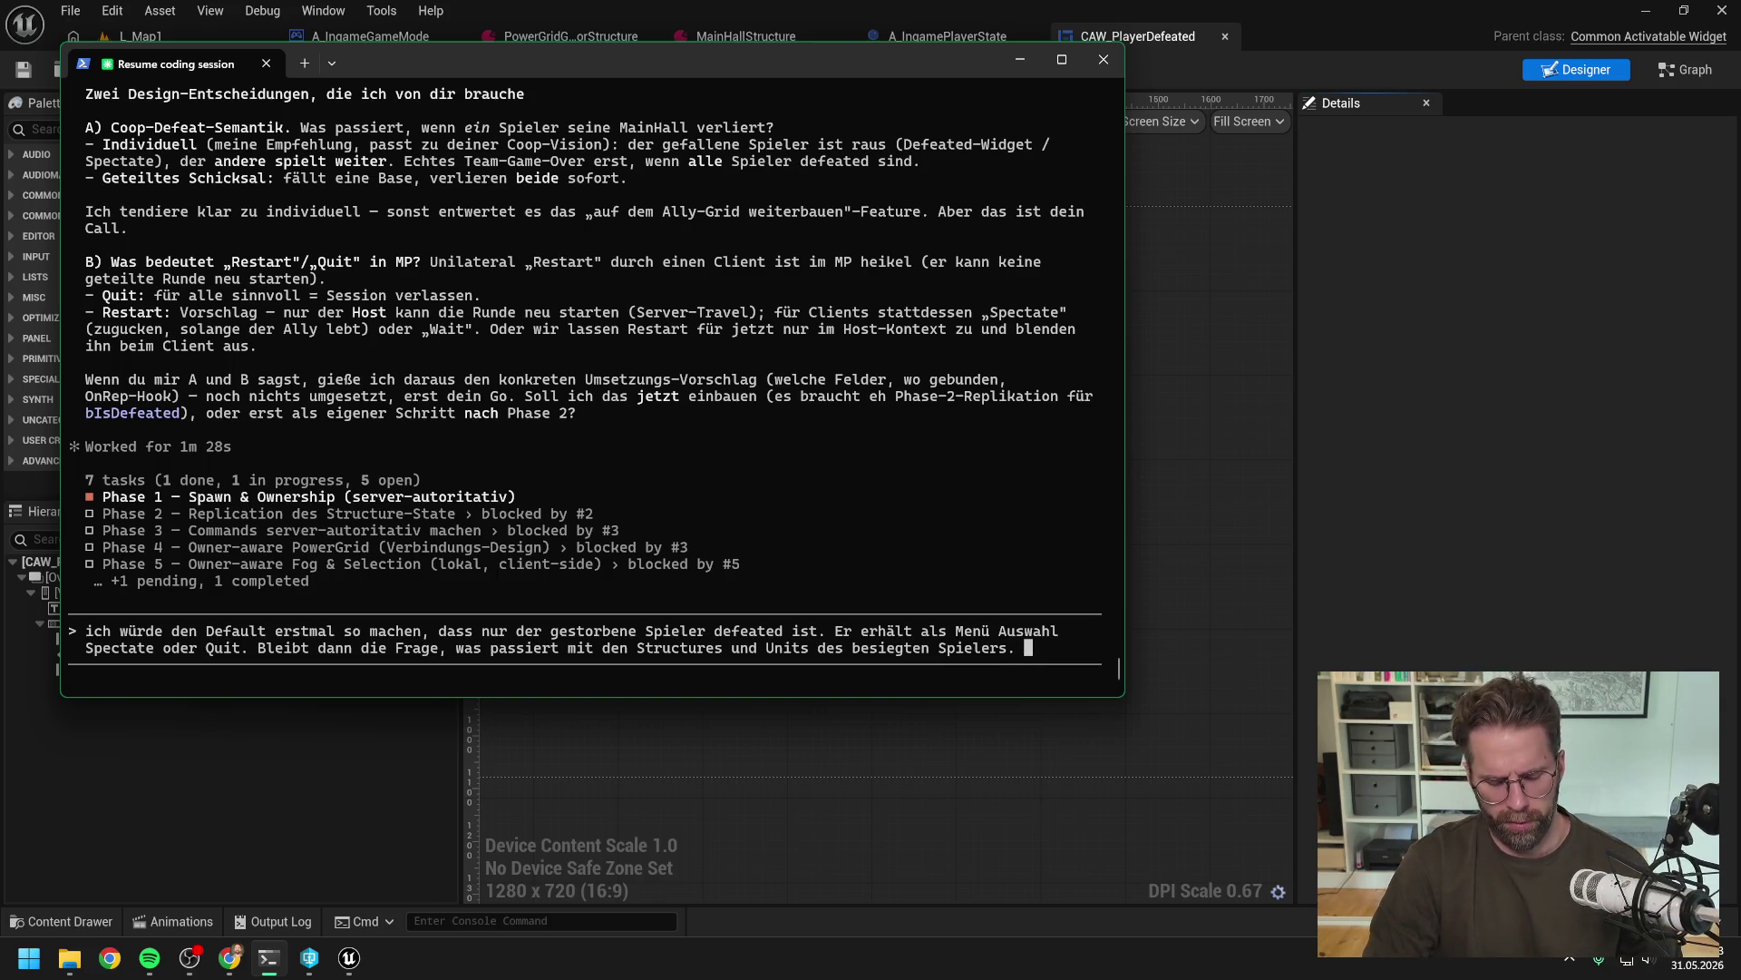
pyautogui.write(' alles a')
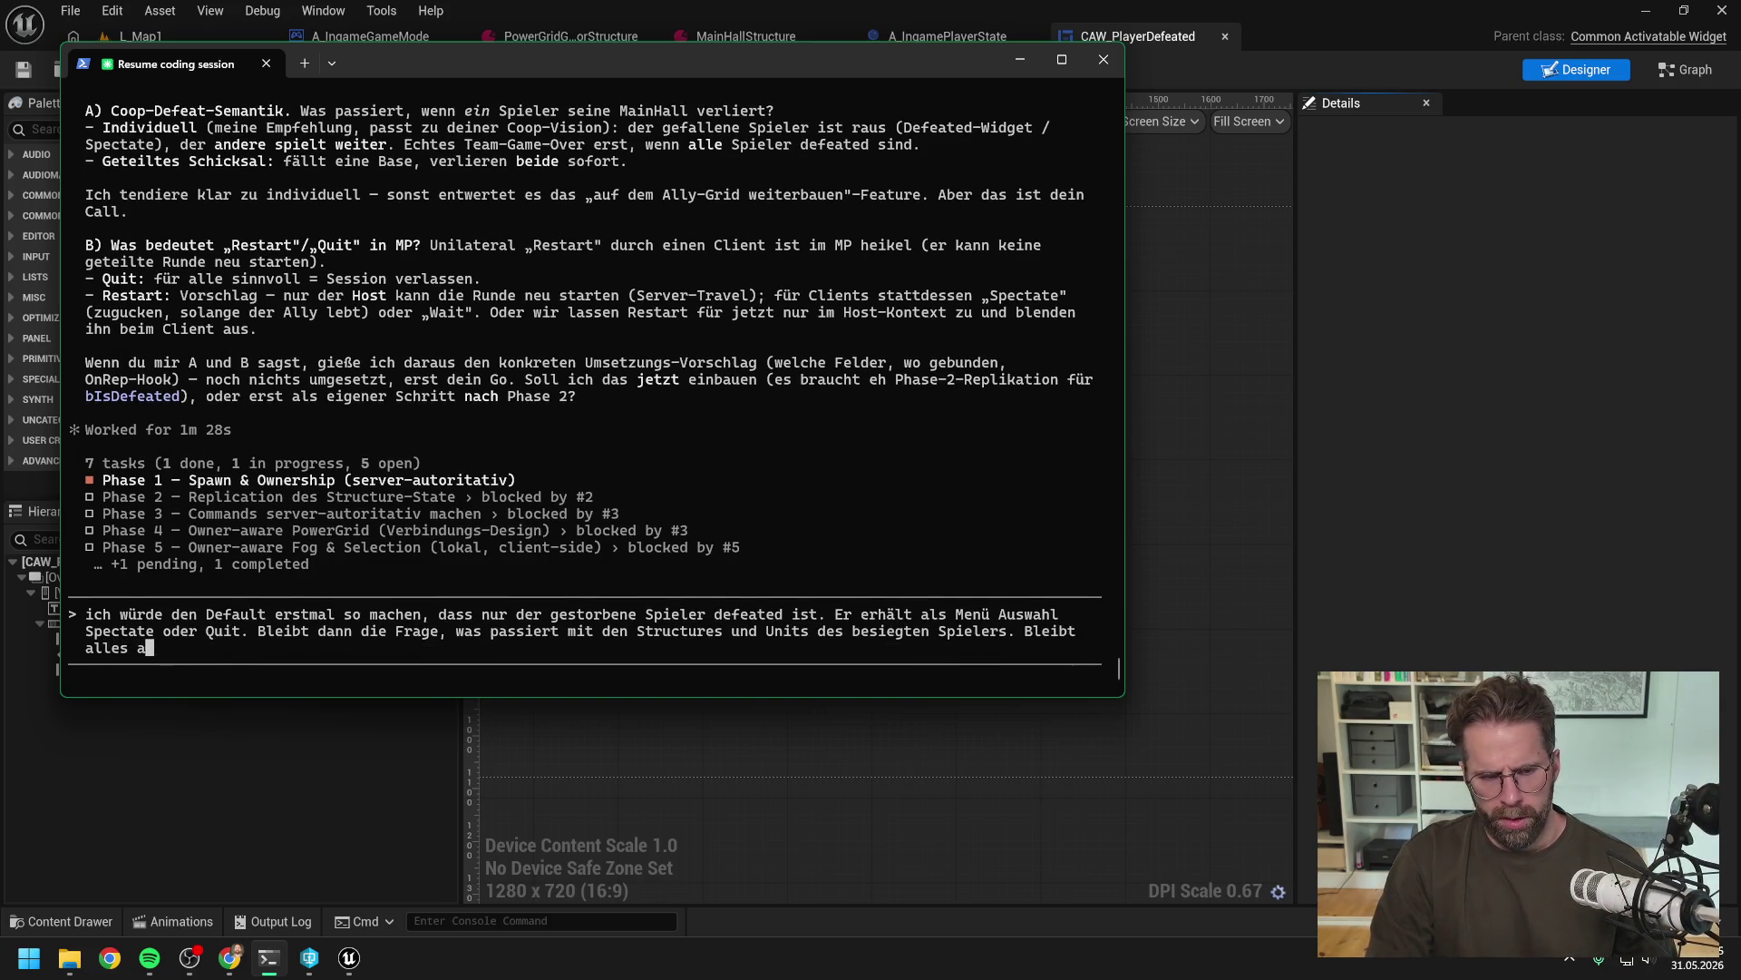
pyautogui.write('uf der Map')
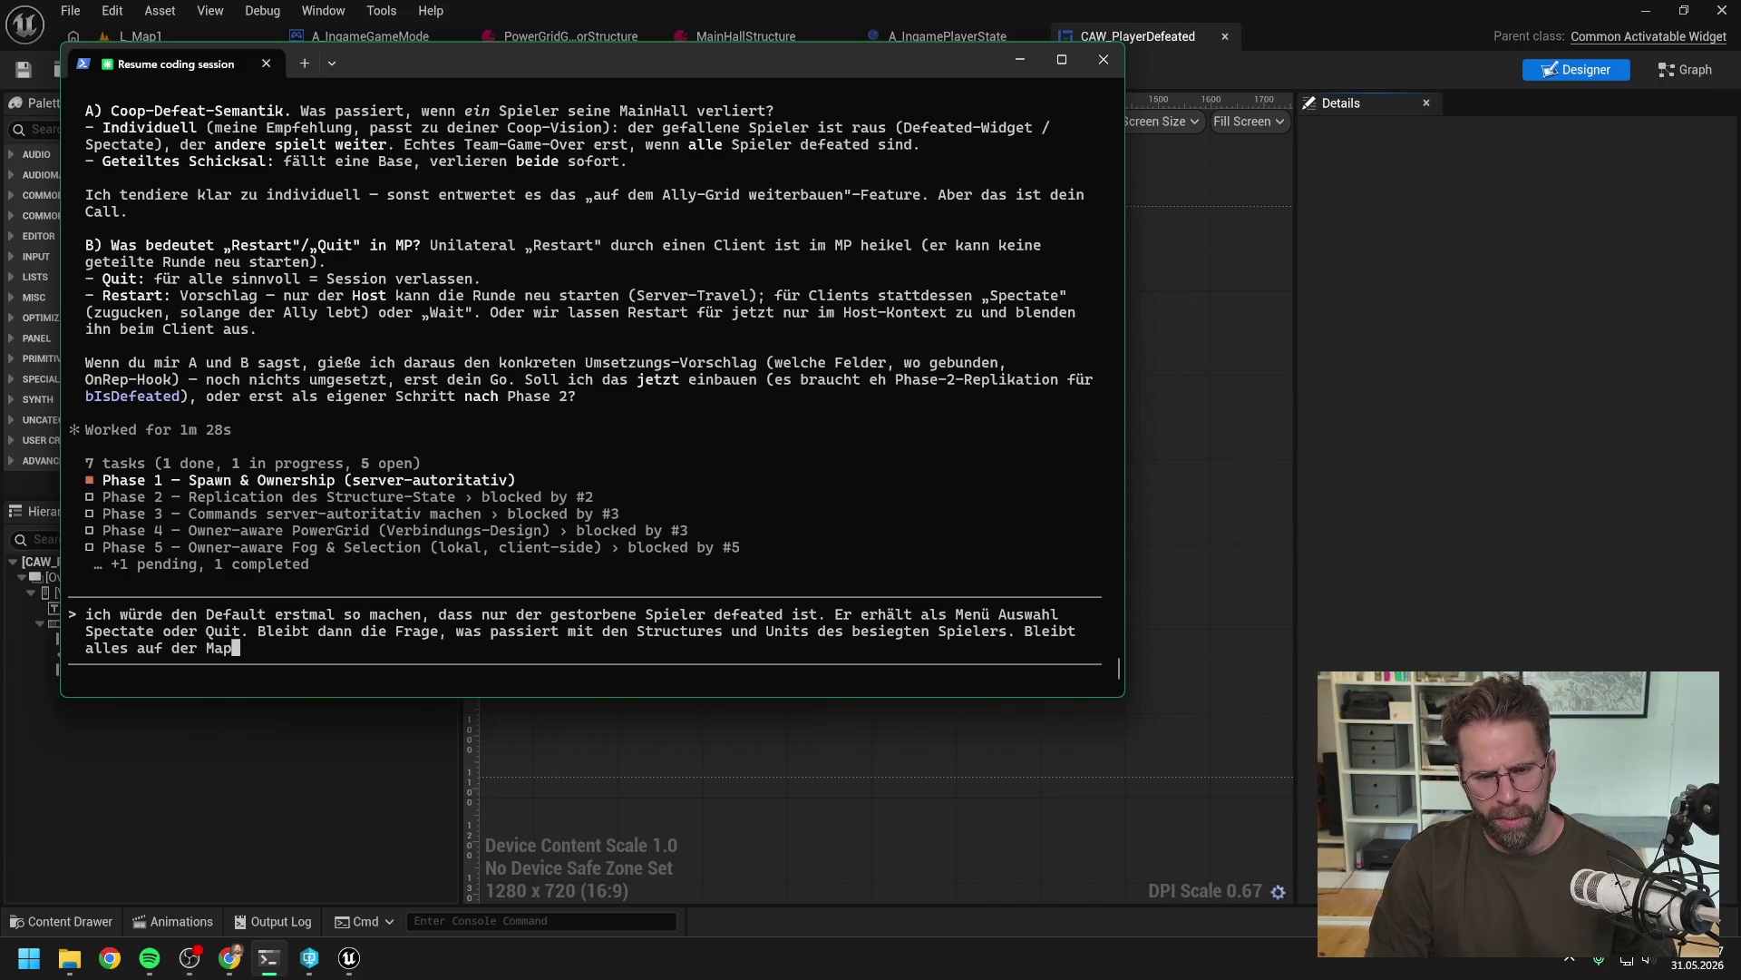
pyautogui.write(', kann es noch ')
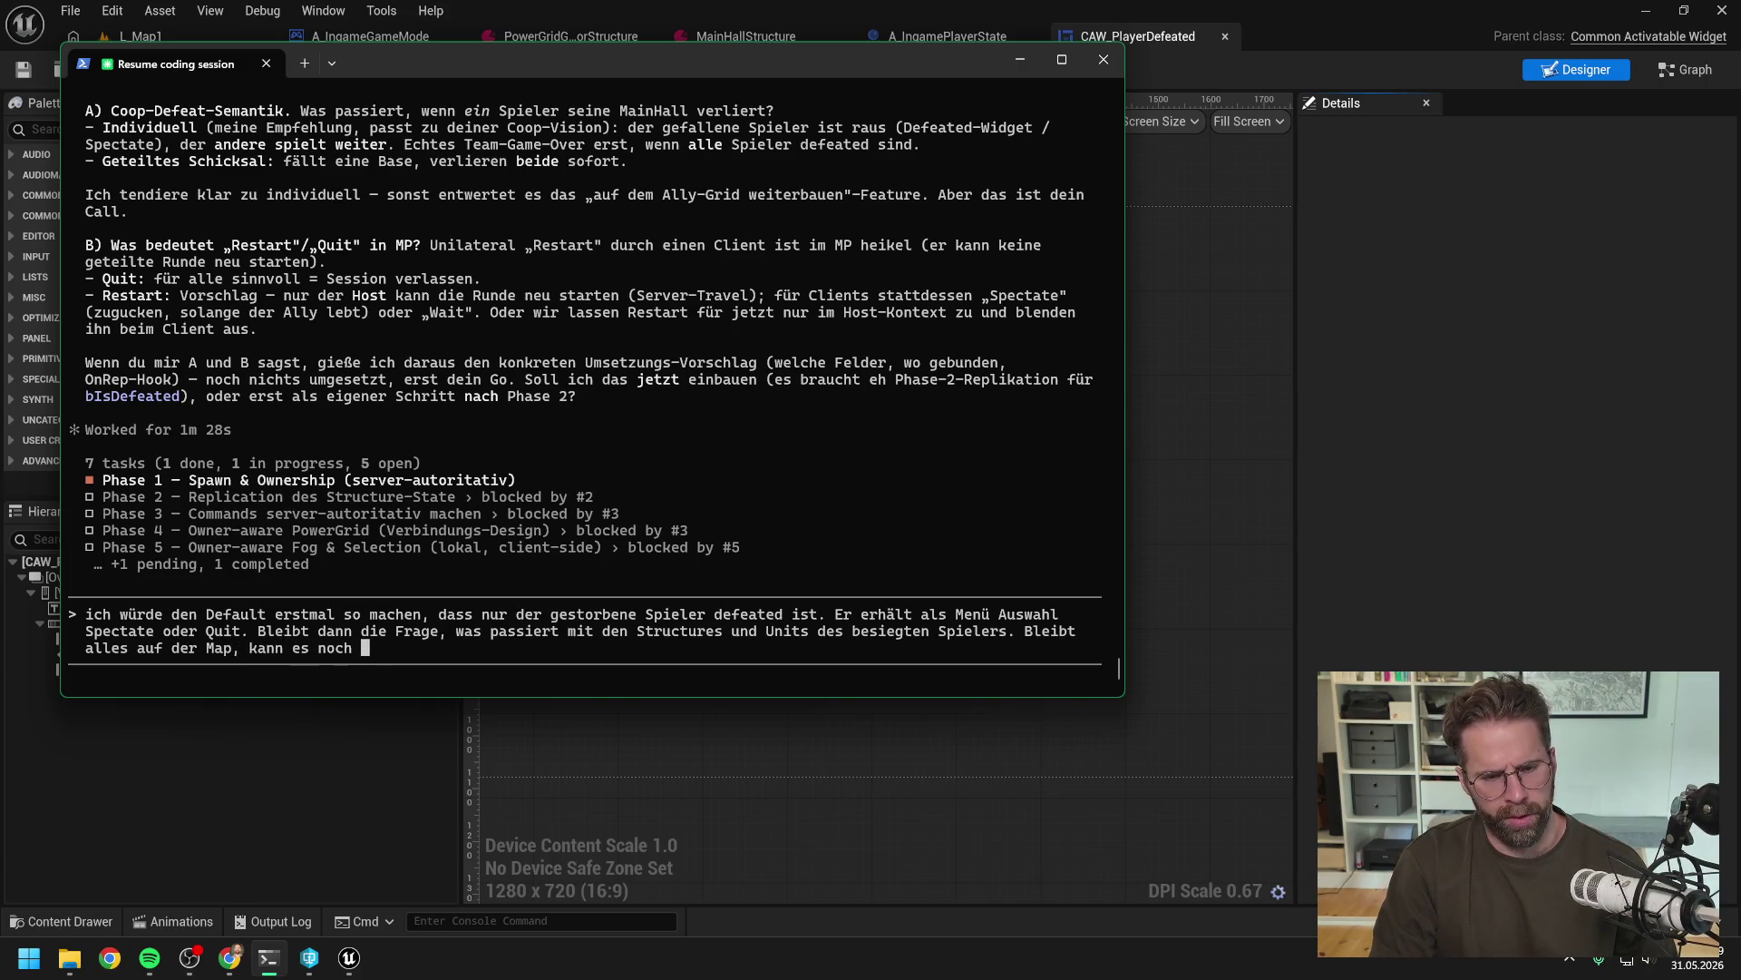
pyautogui.write('jemand kontro')
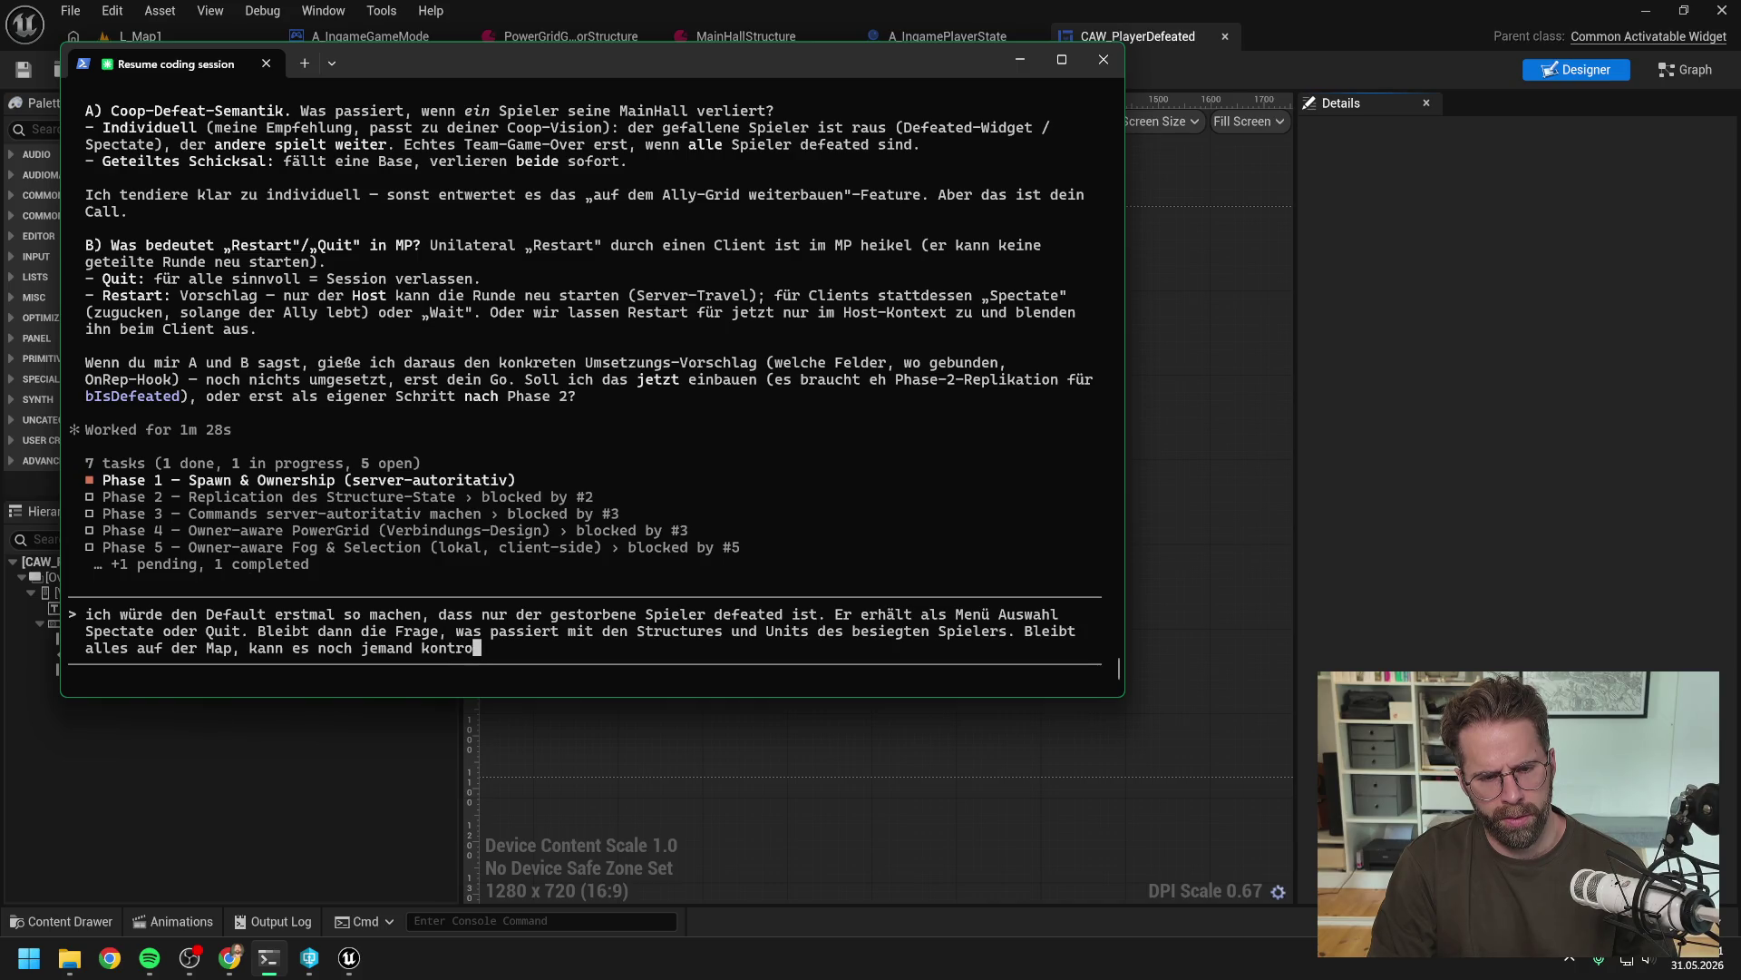
pyautogui.write('llieren oder d')
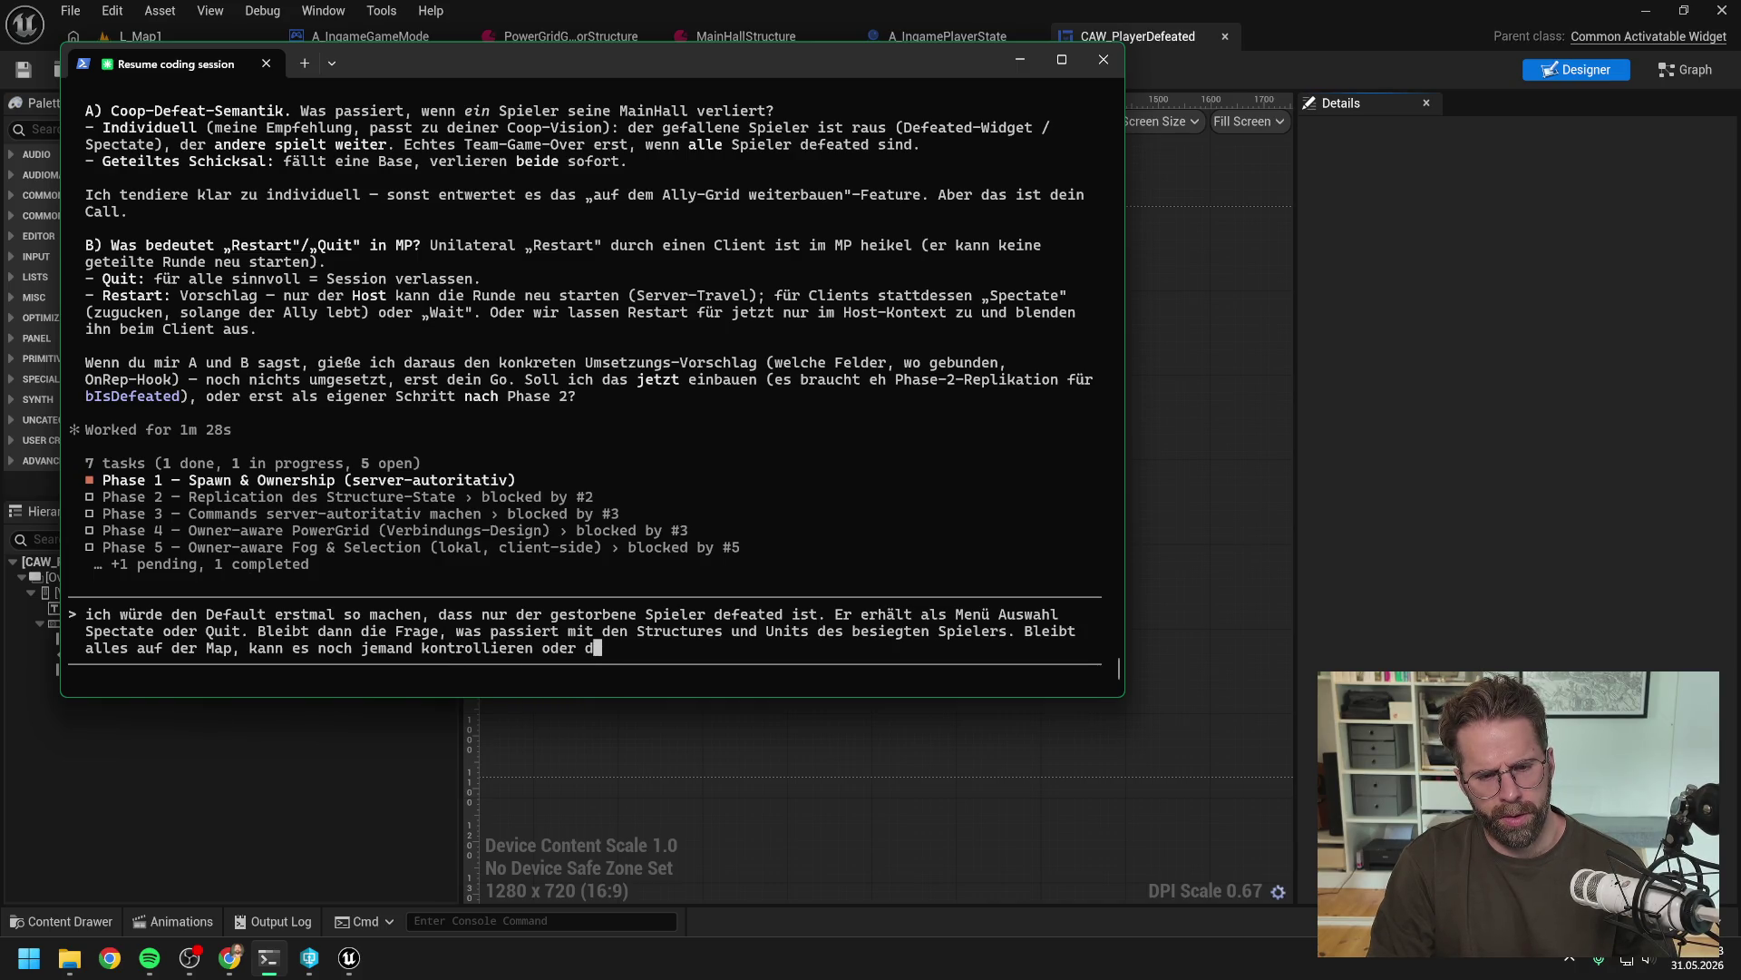
pyautogui.write('espawnt alles')
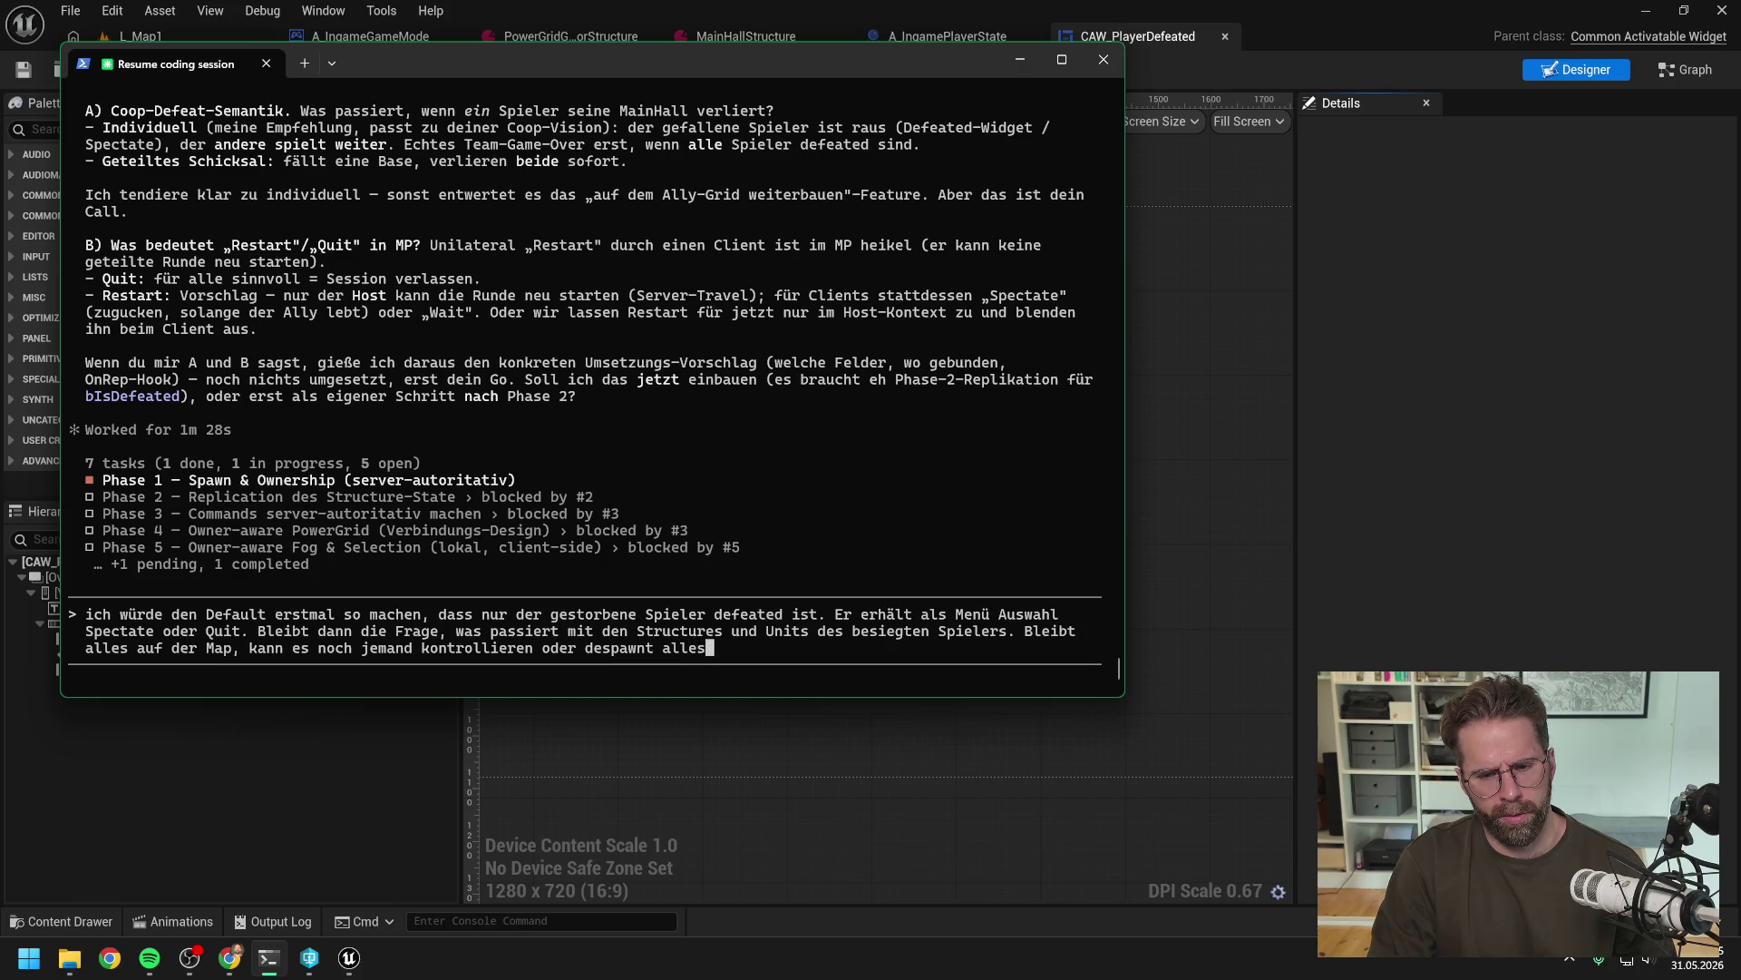
pyautogui.write(' wenn besiegt.')
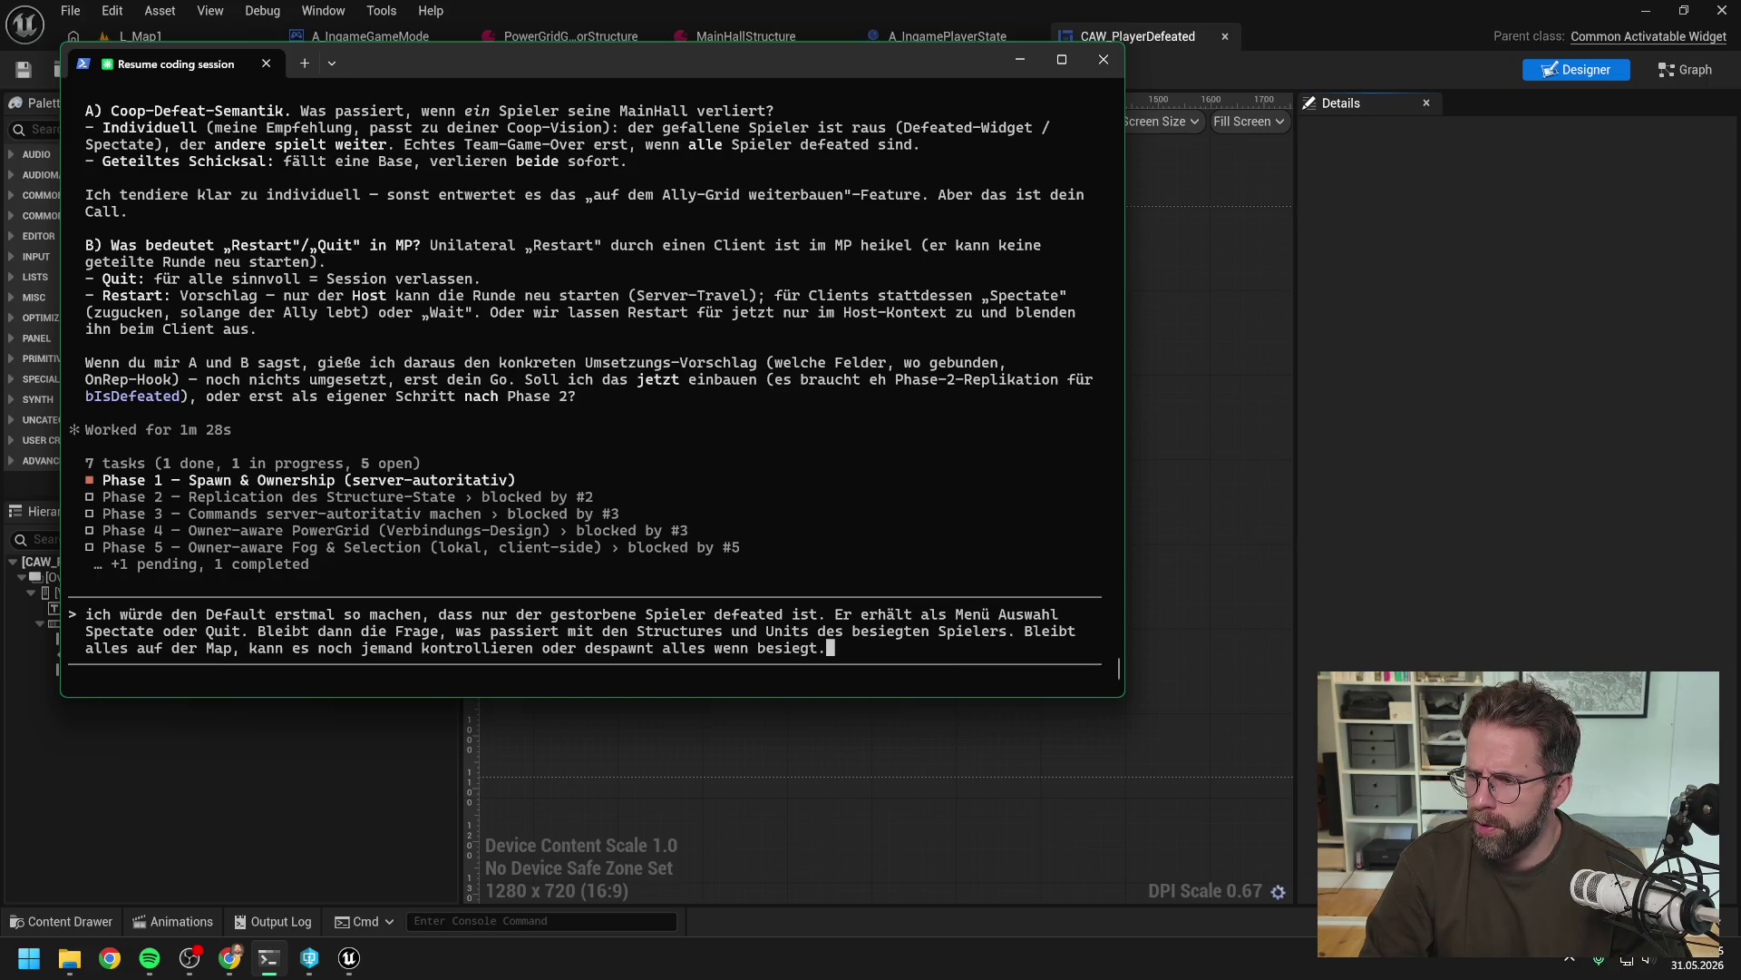
# Reword the question's ending to 'wenn ein Spieler besiegt wurde.' and start a new line
pyautogui.press('BackSpace')
pyautogui.press('BackSpace')
pyautogui.press('BackSpace')
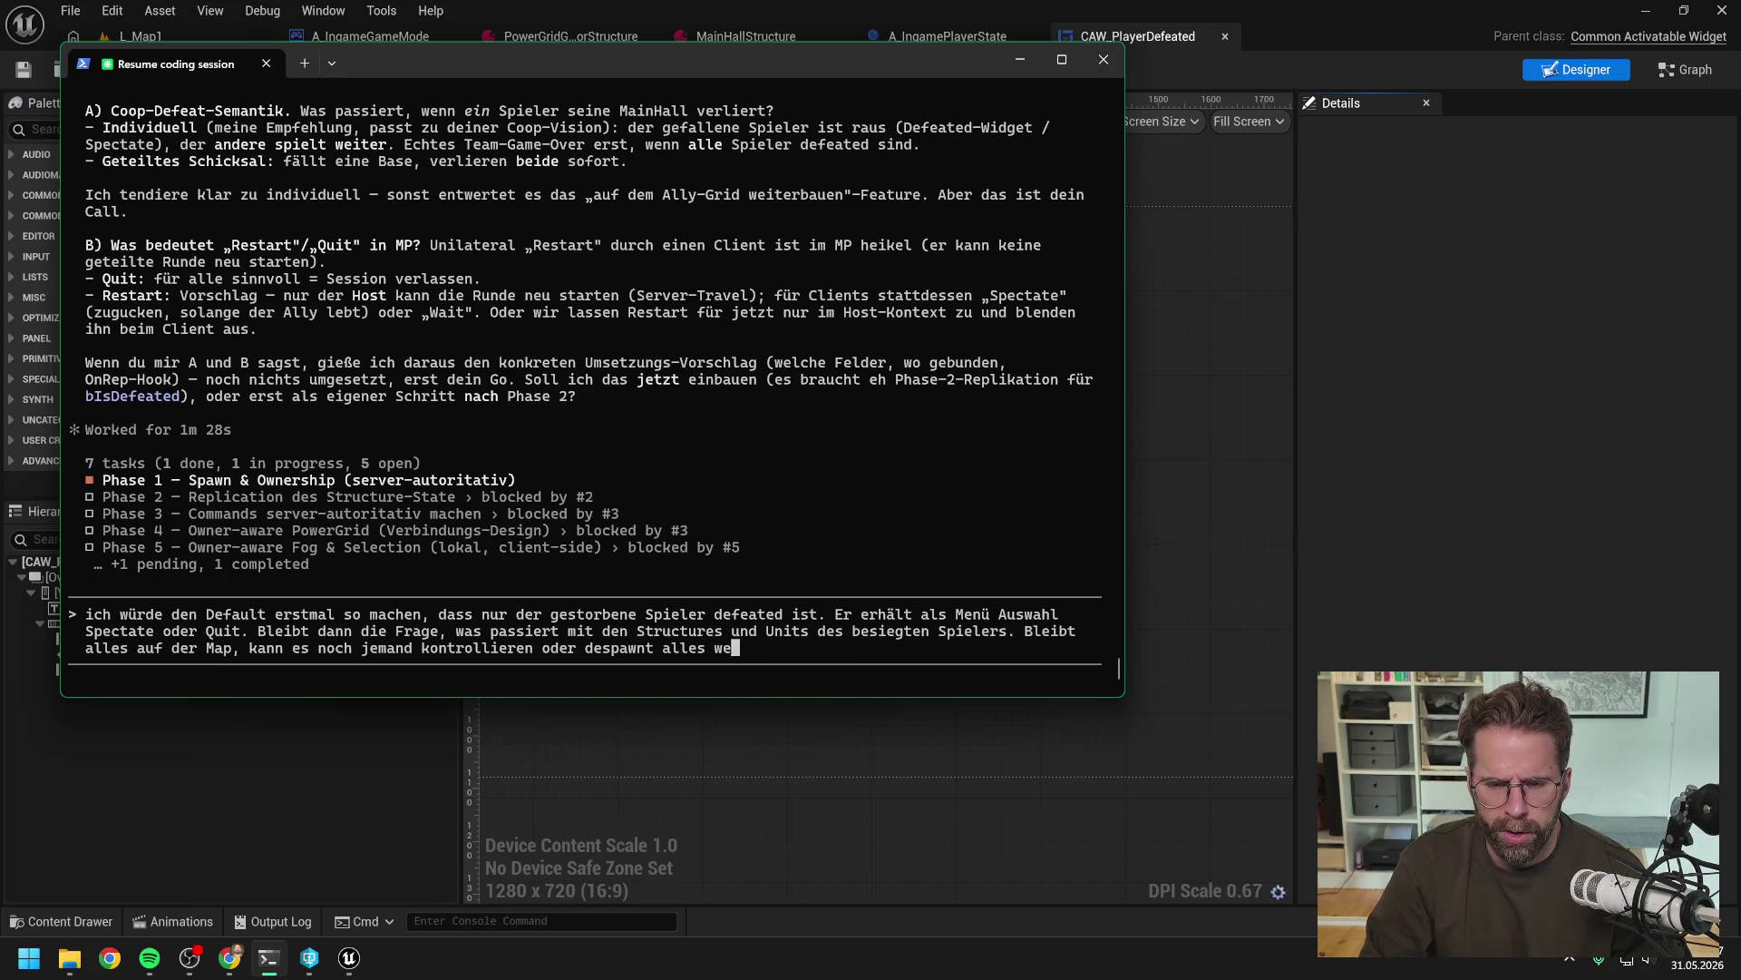
pyautogui.press('BackSpace')
pyautogui.press('BackSpace')
pyautogui.press('BackSpace')
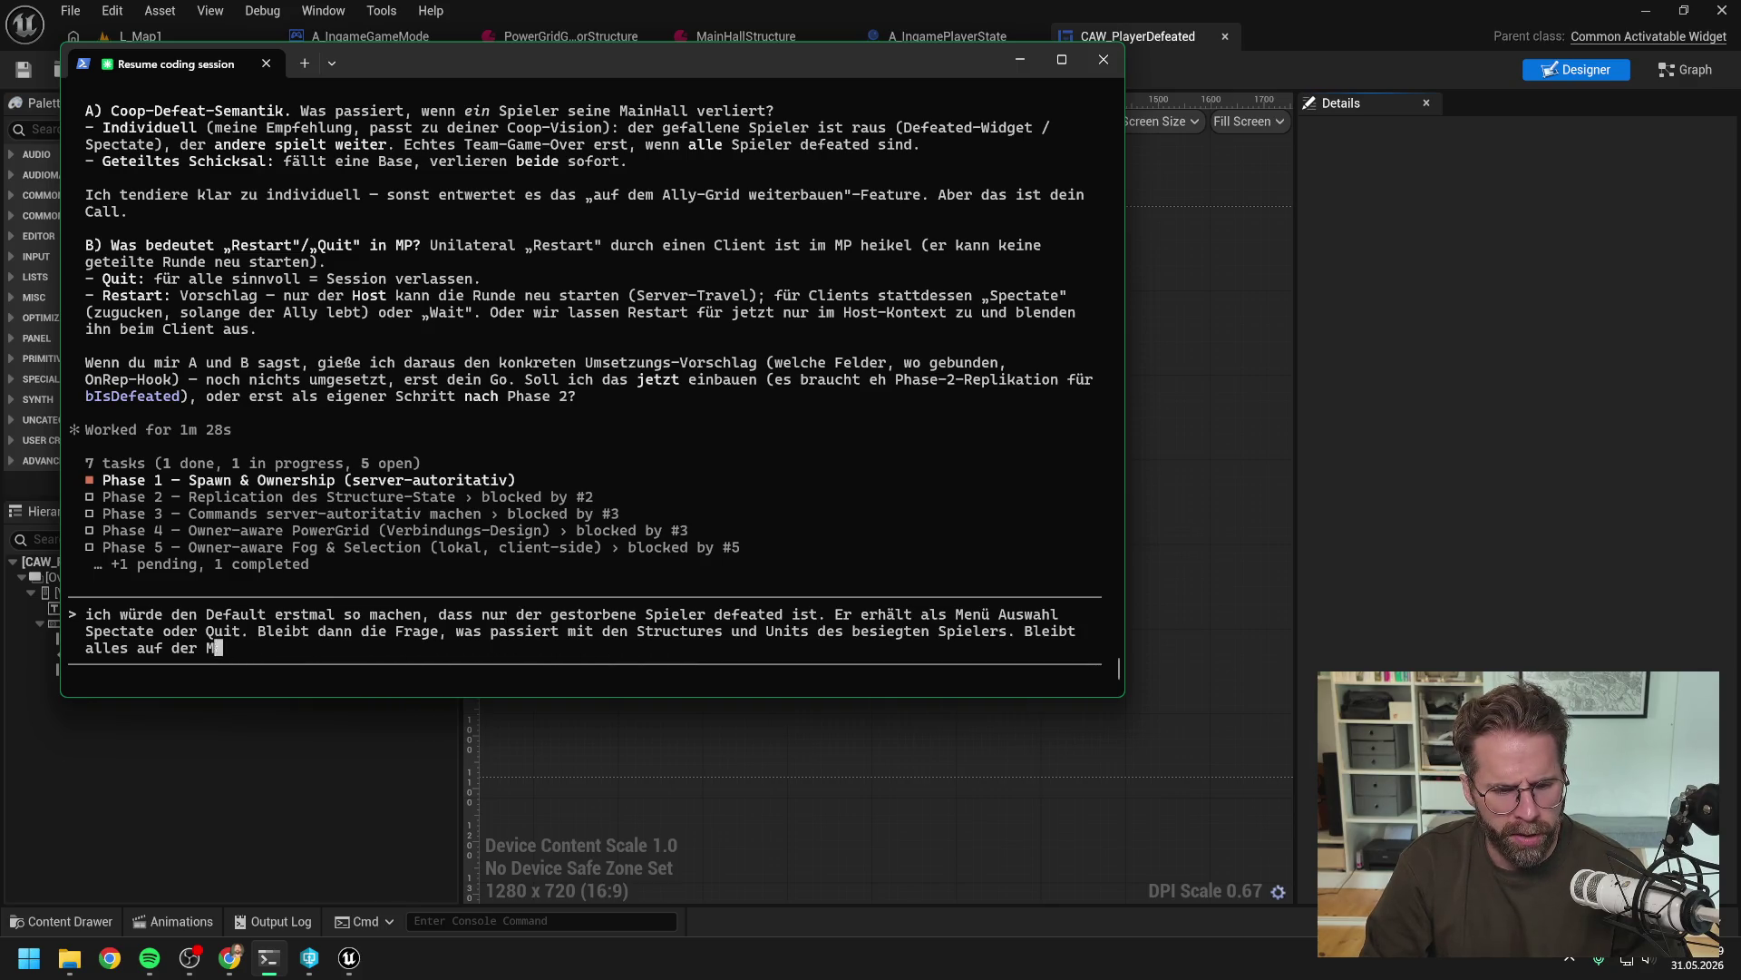
pyautogui.press('BackSpace')
pyautogui.press('BackSpace')
pyautogui.press('BackSpace')
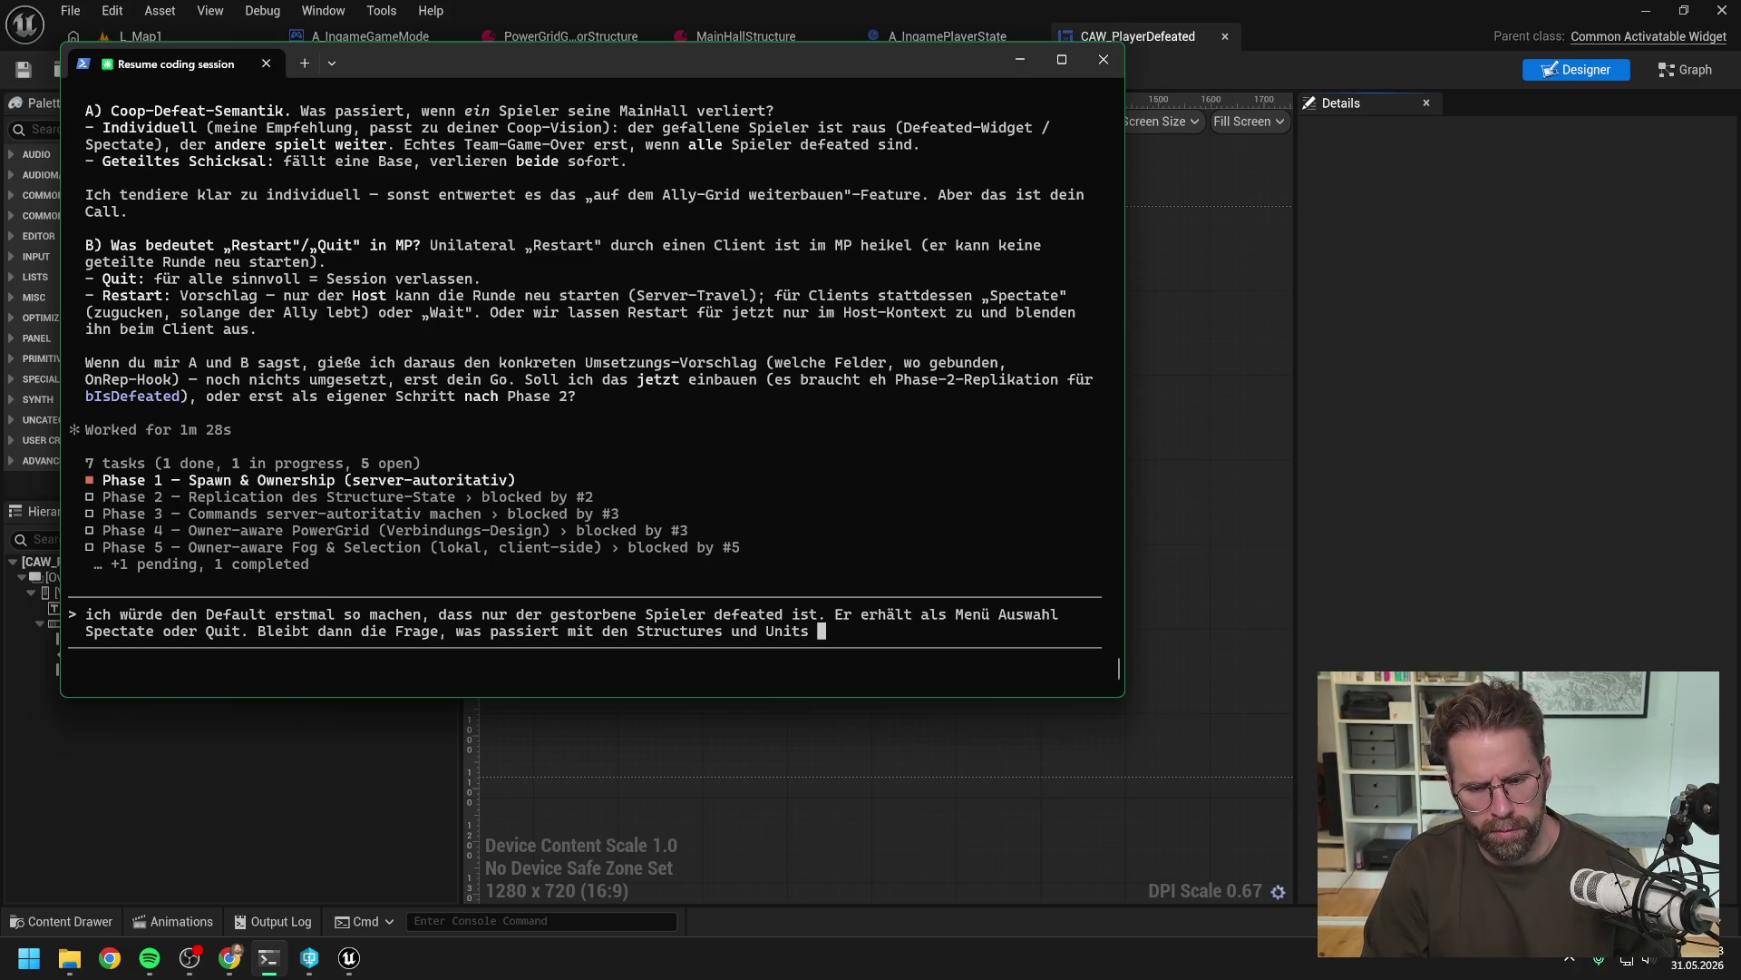
pyautogui.write('wenn ein ')
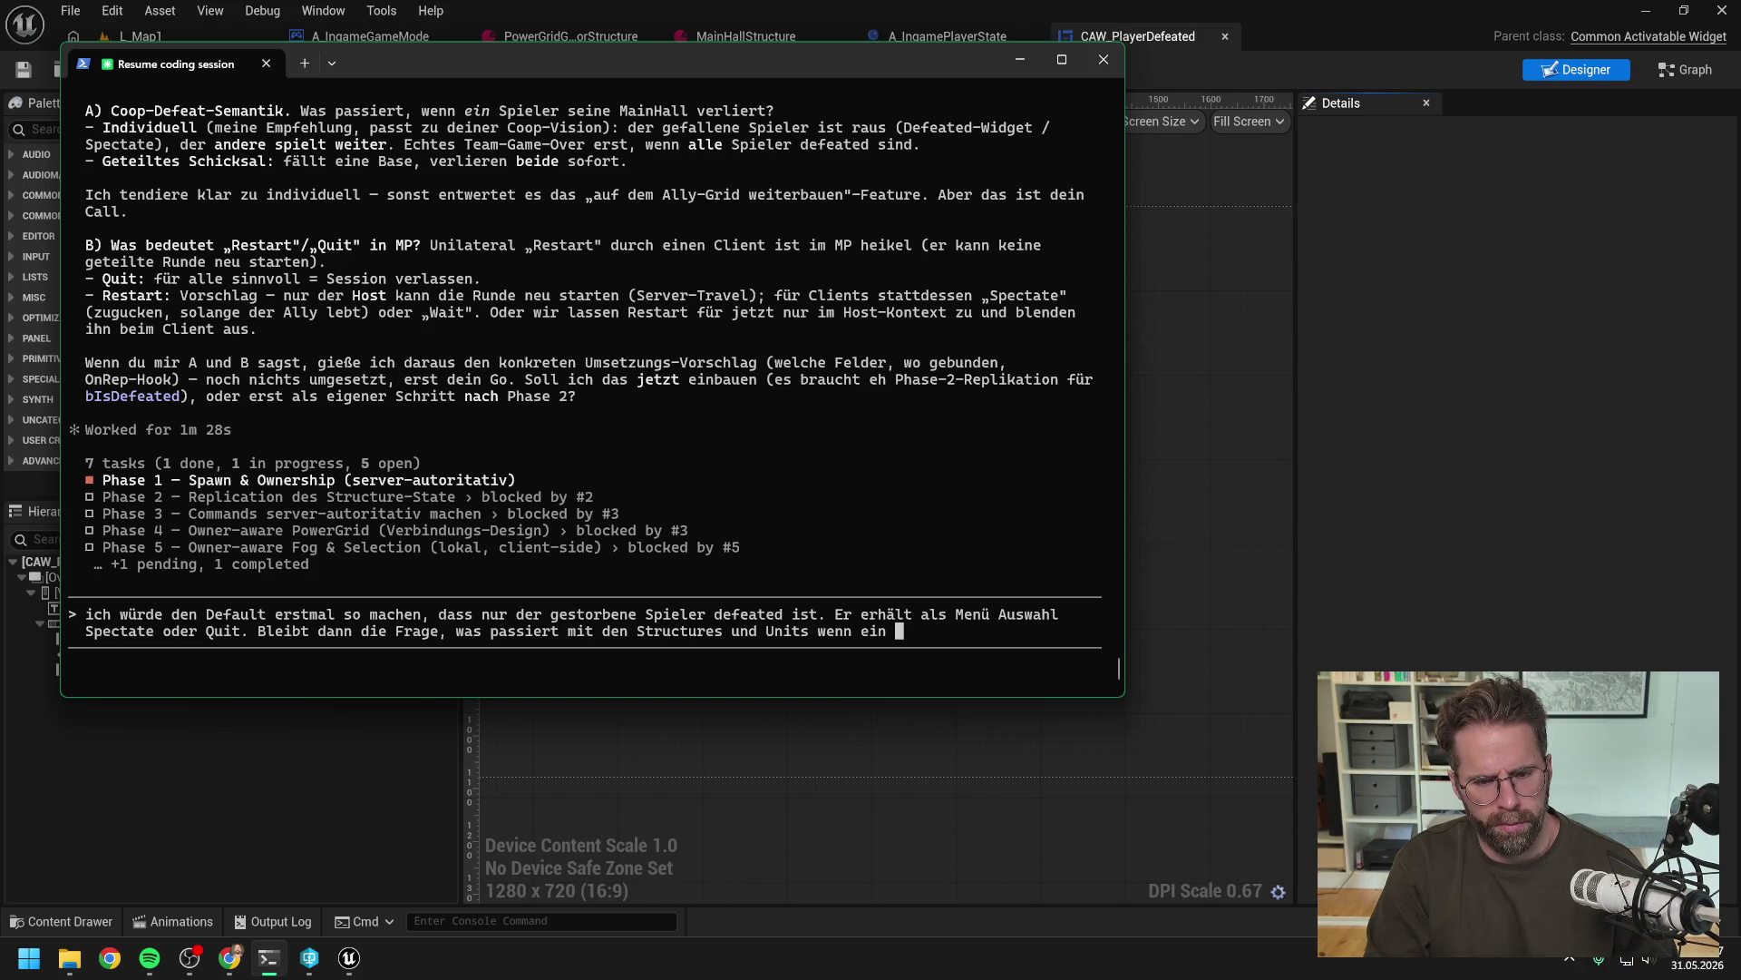
pyautogui.write('Spieler bes')
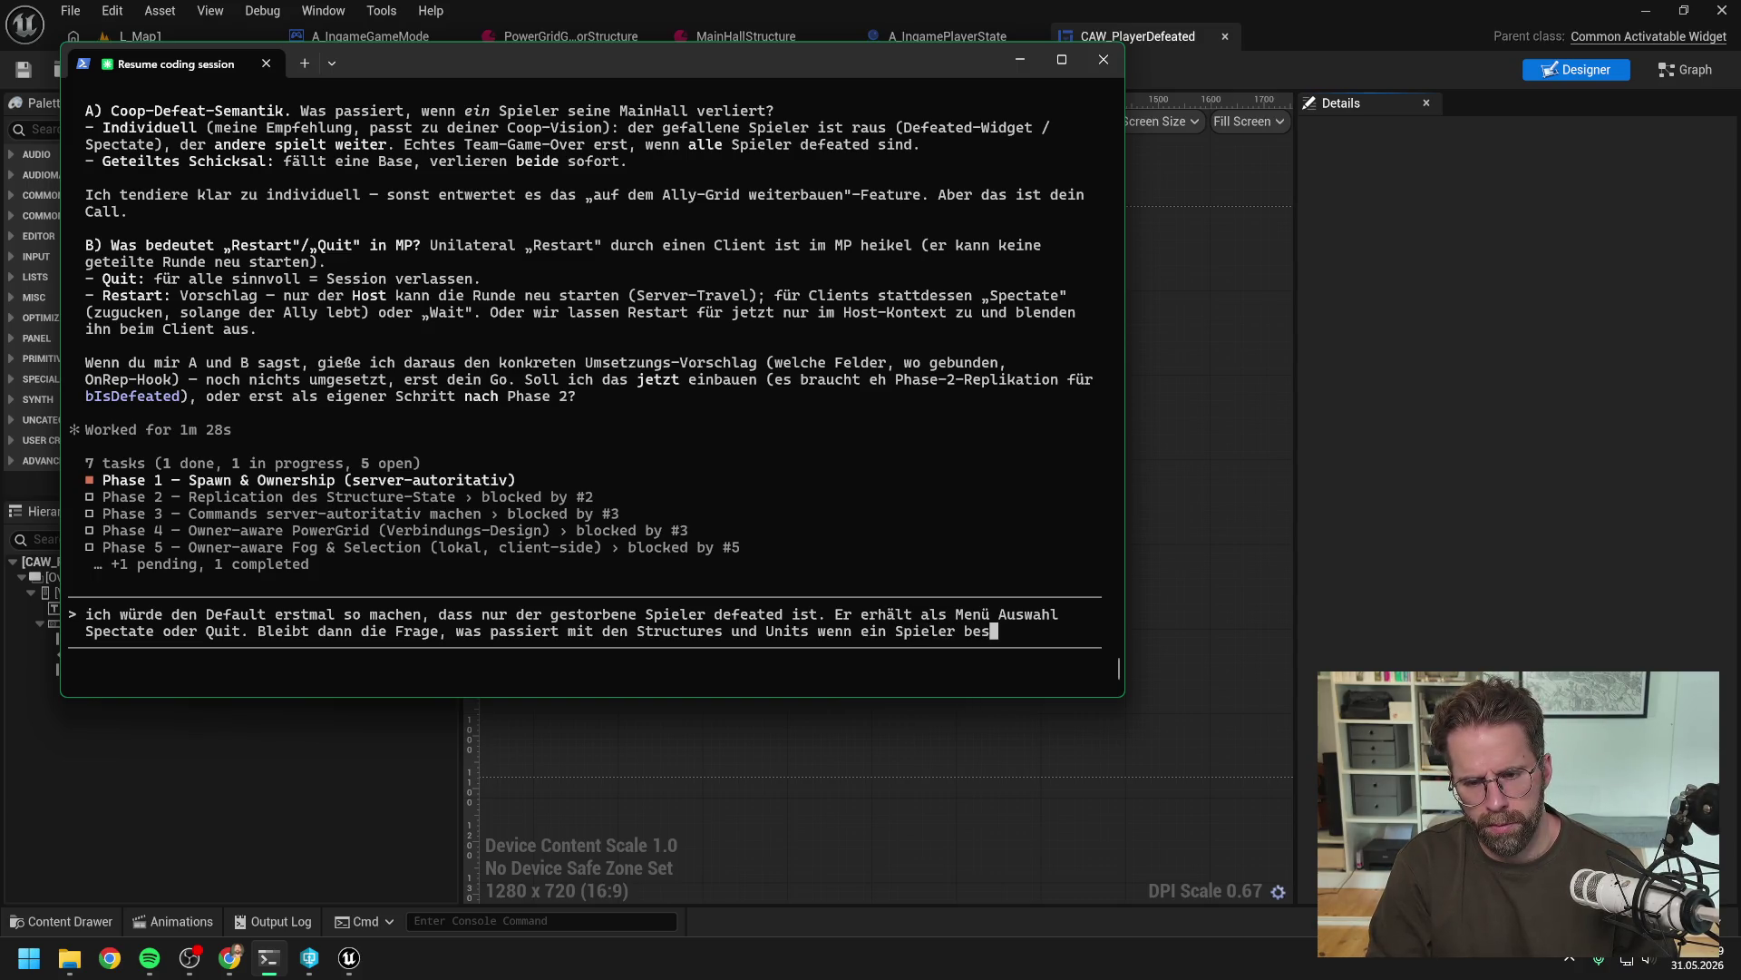
pyautogui.write('iegt wurde.')
pyautogui.hotkey('shift', 'Return')
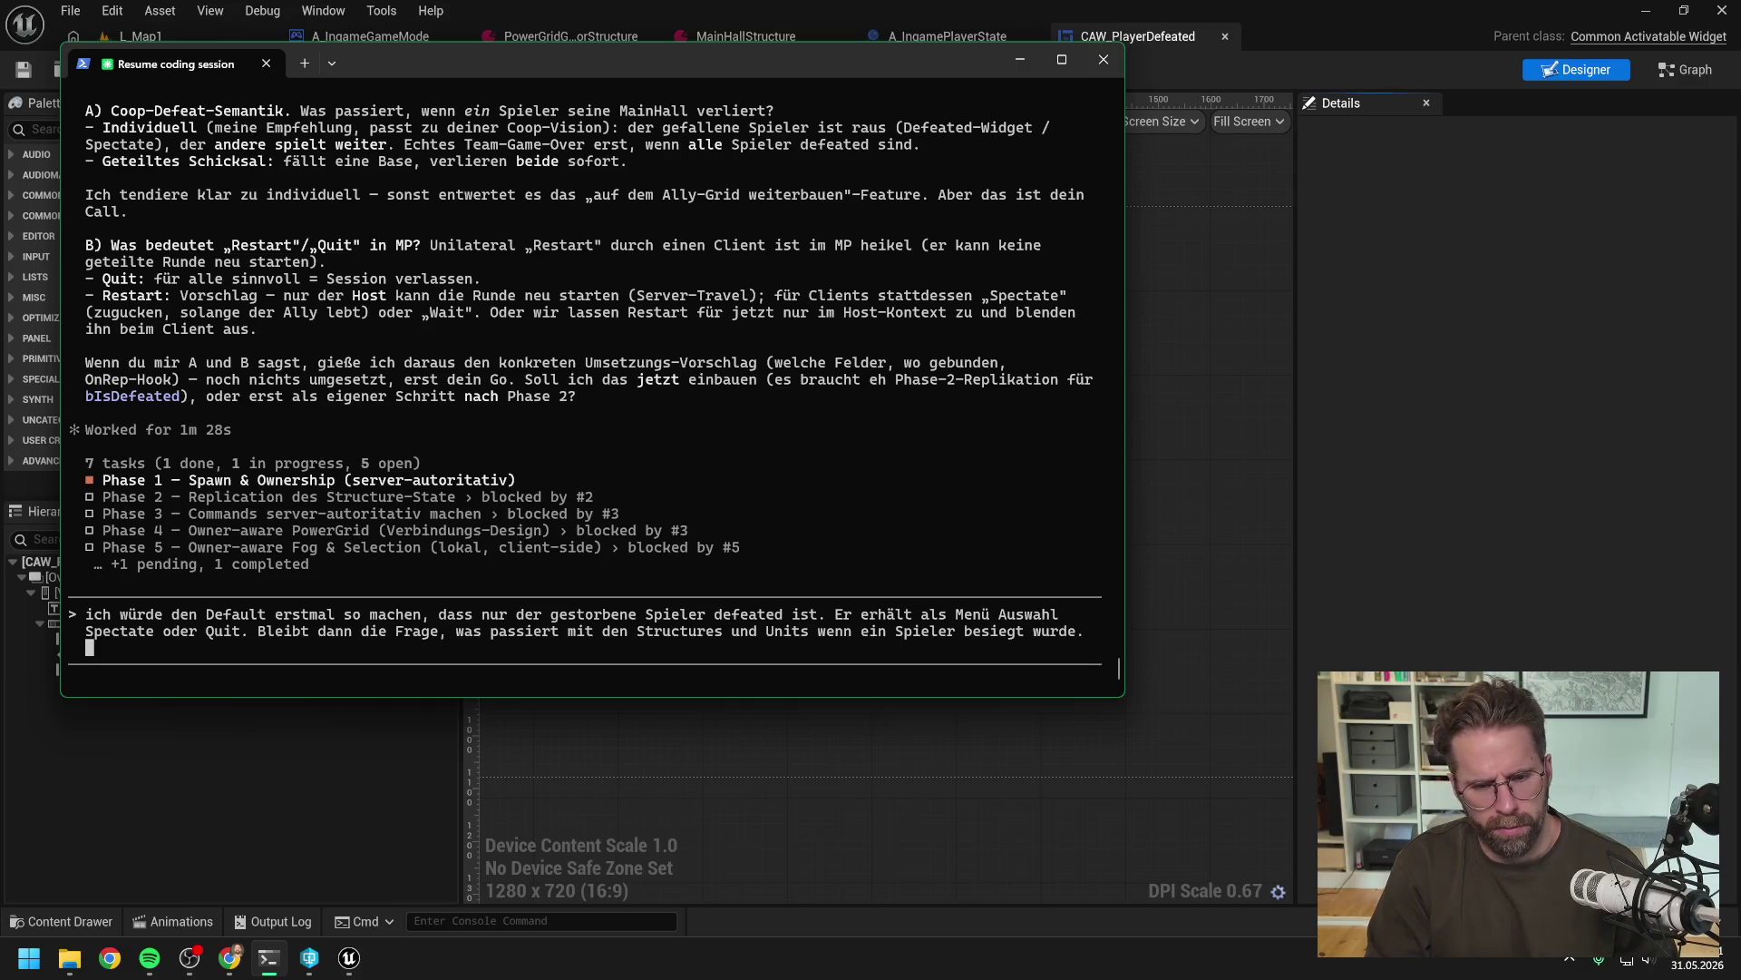
# Propose despawning remaining Structures and Units by default, with After Game/Defeat as a new phase
pyautogui.write('Default w')
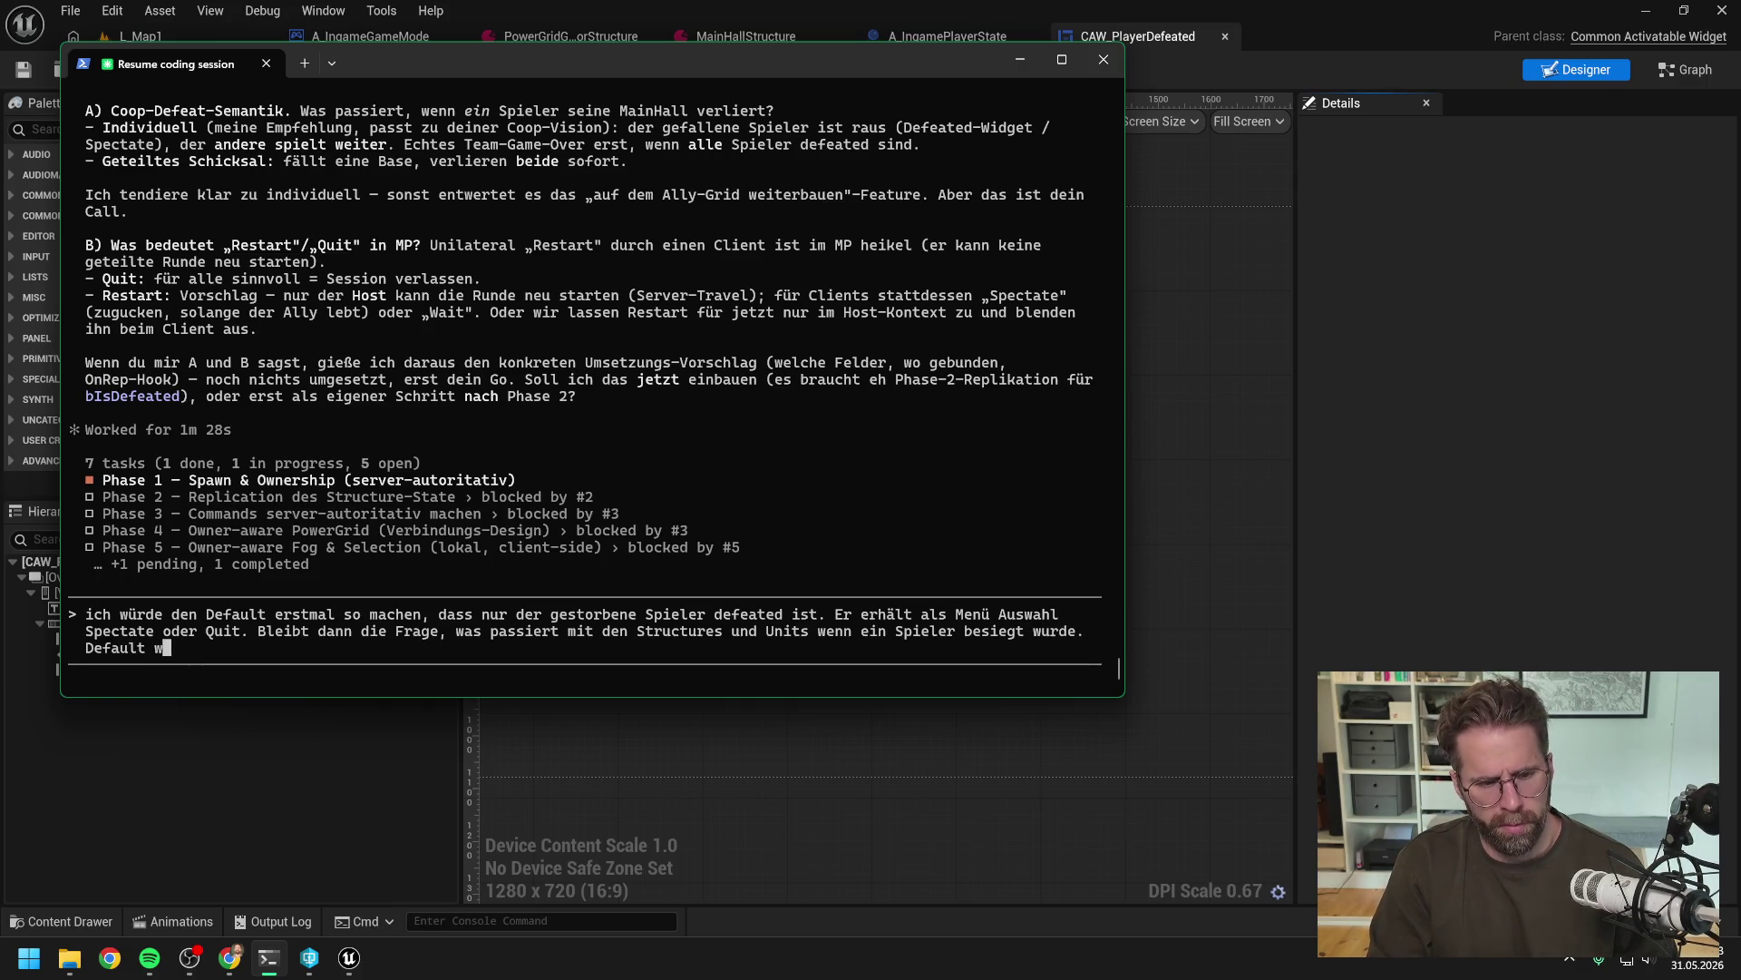
pyautogui.write('ürde ich er')
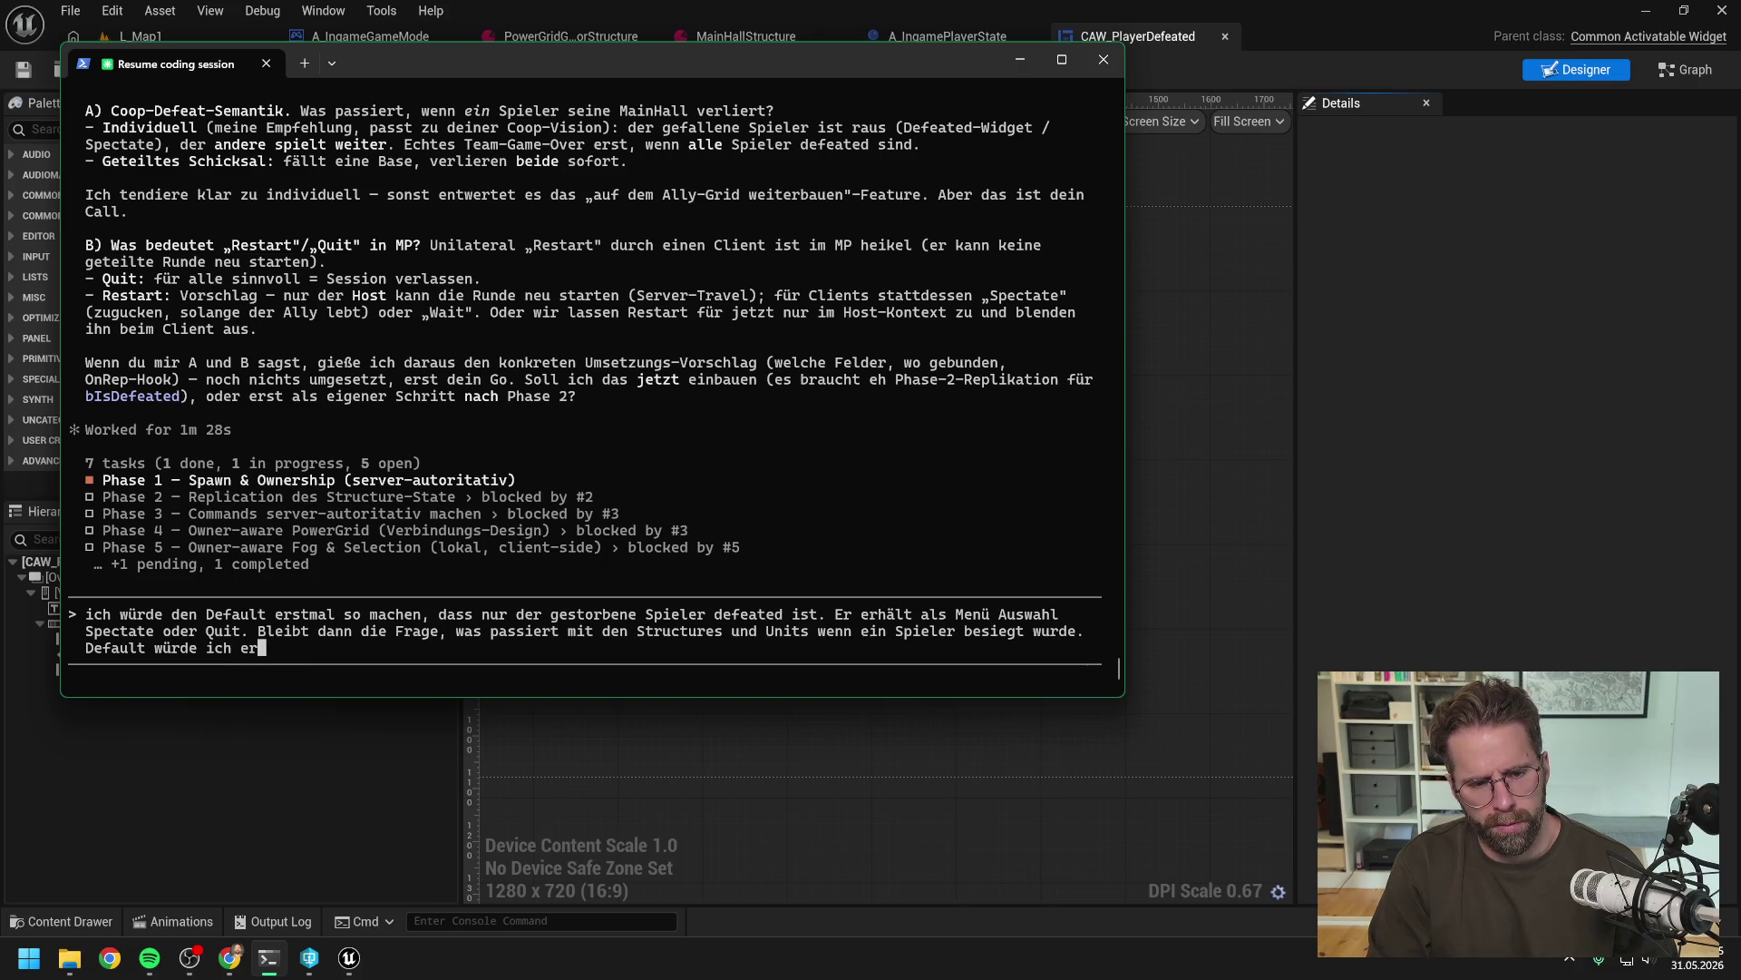
pyautogui.write('stmal sagen, dass alle ')
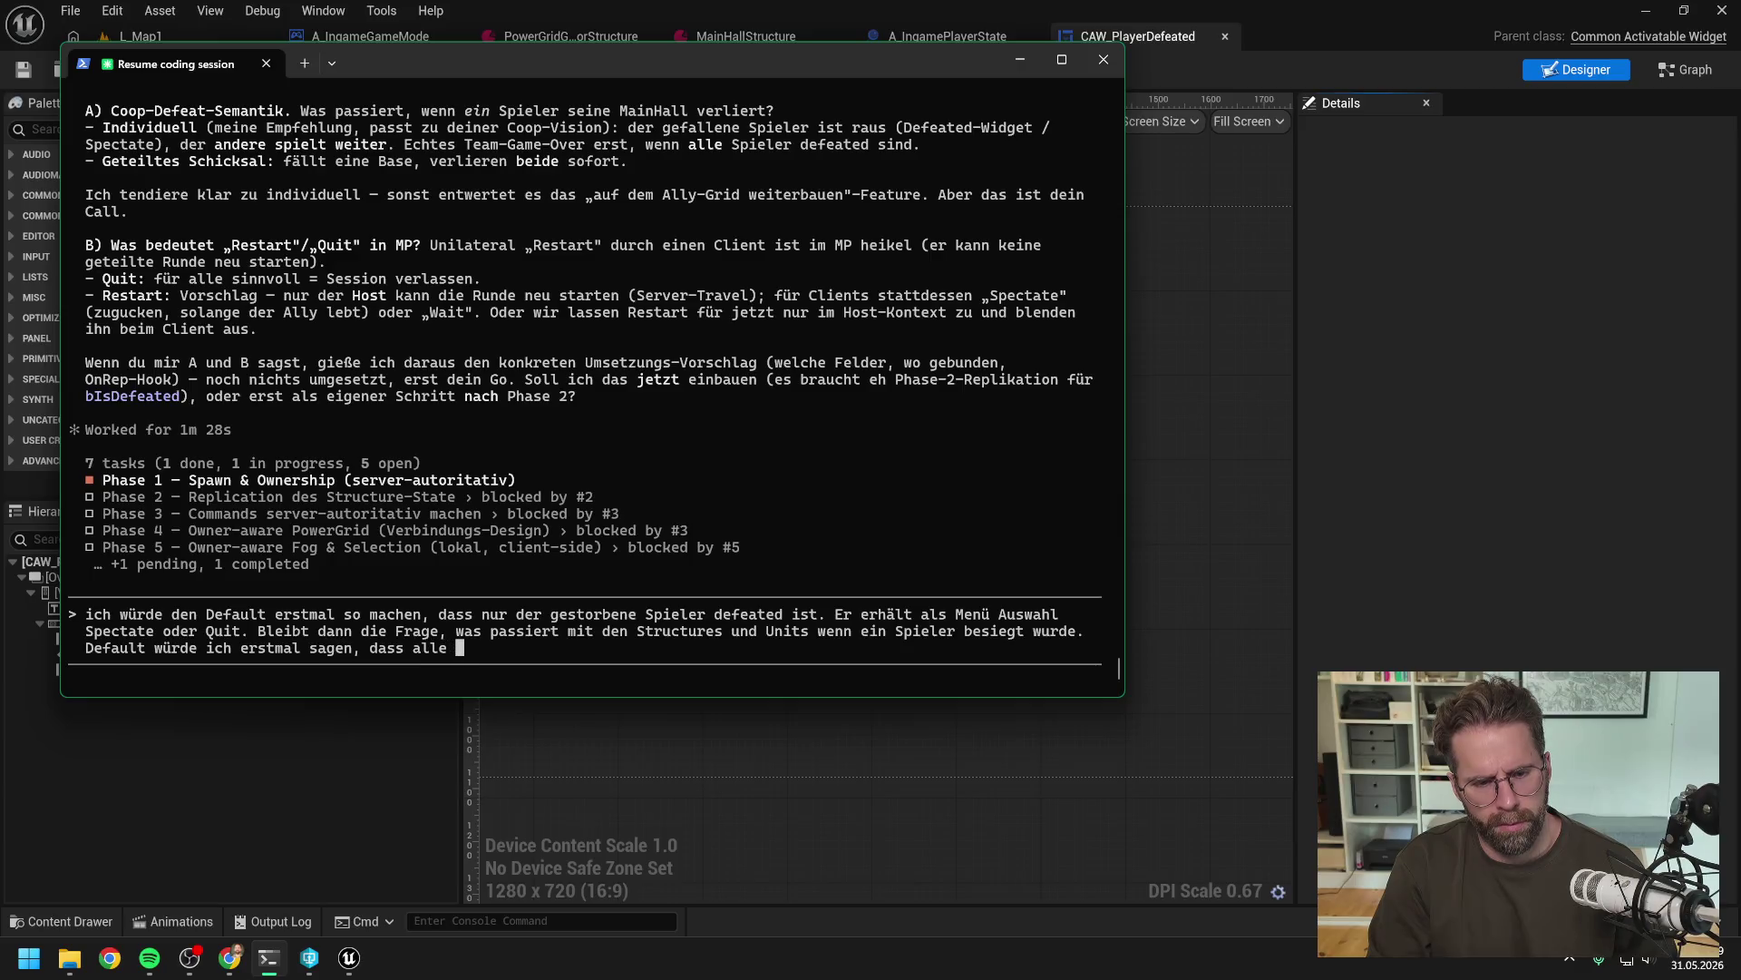
pyautogui.write('verbl')
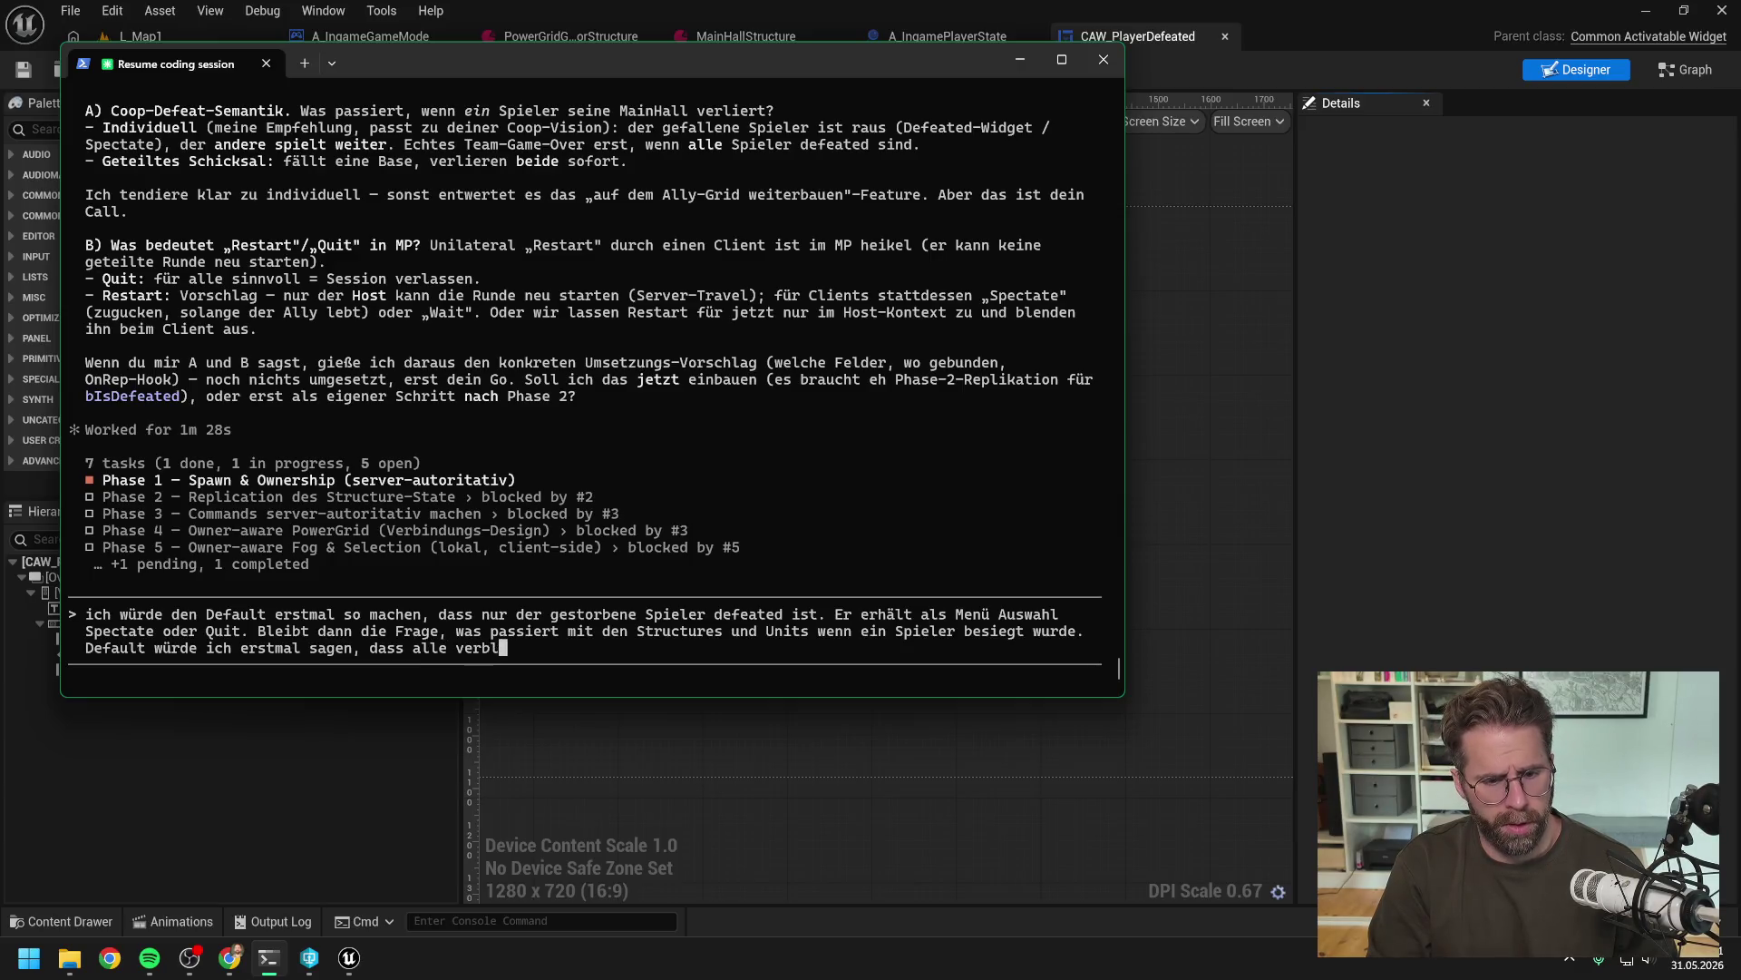
pyautogui.write('eibenden S')
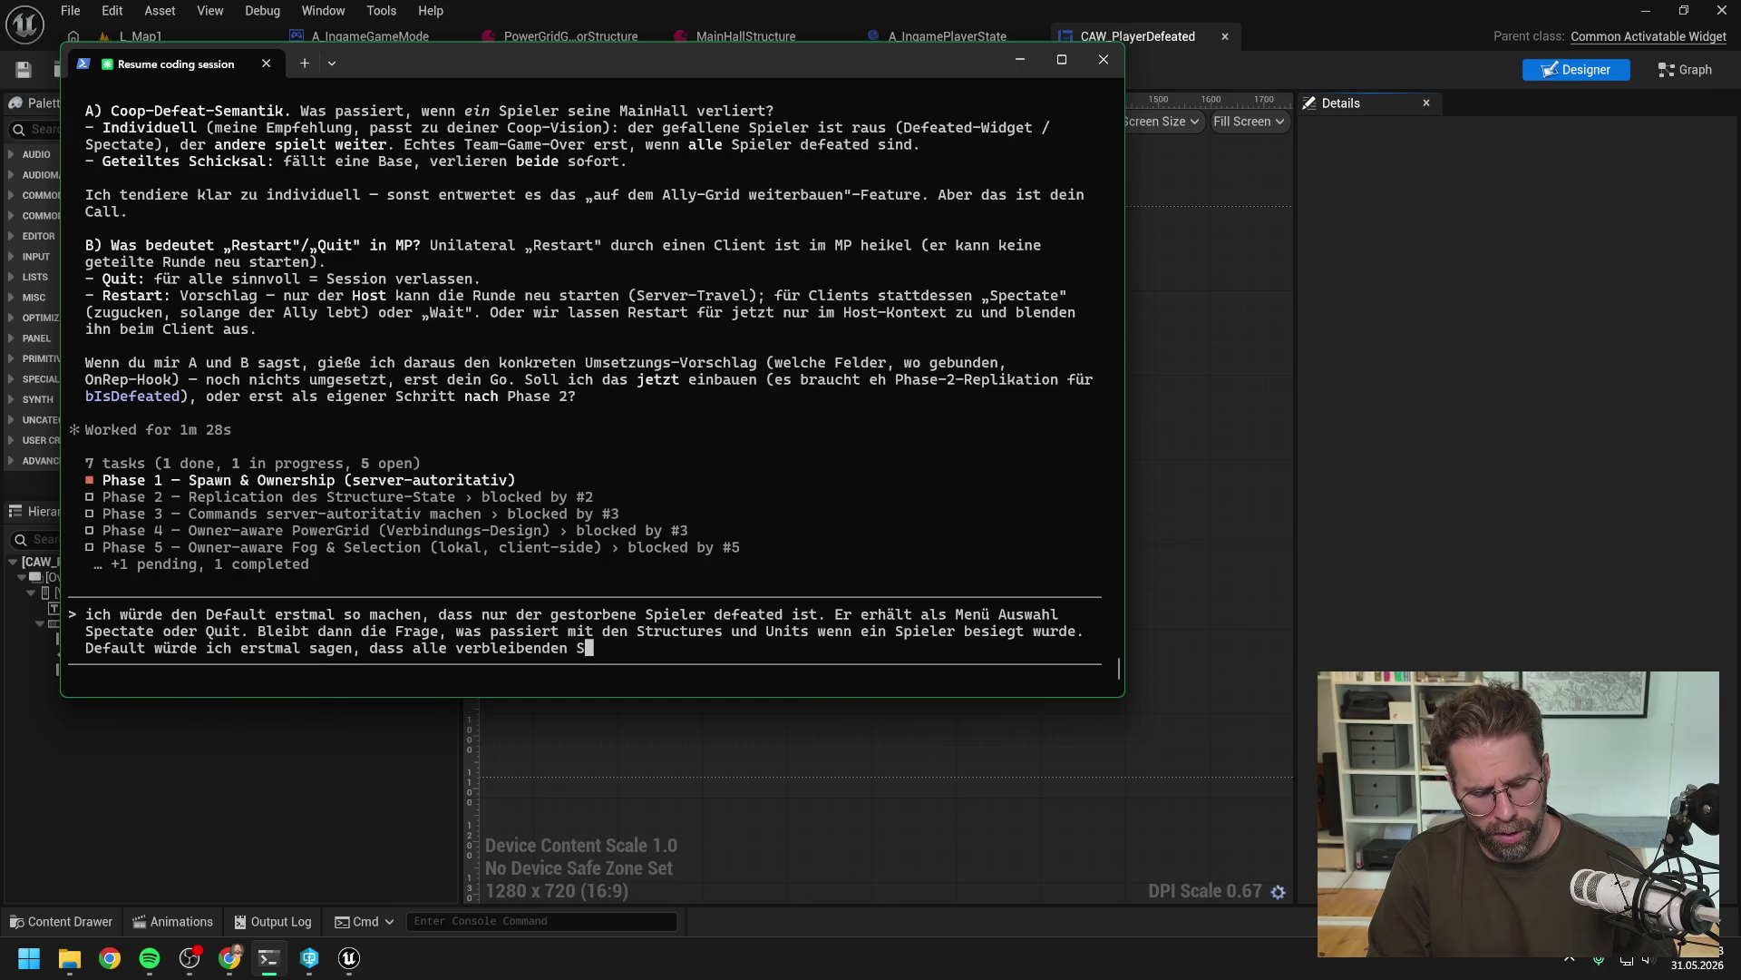
pyautogui.write('tructures und Unit')
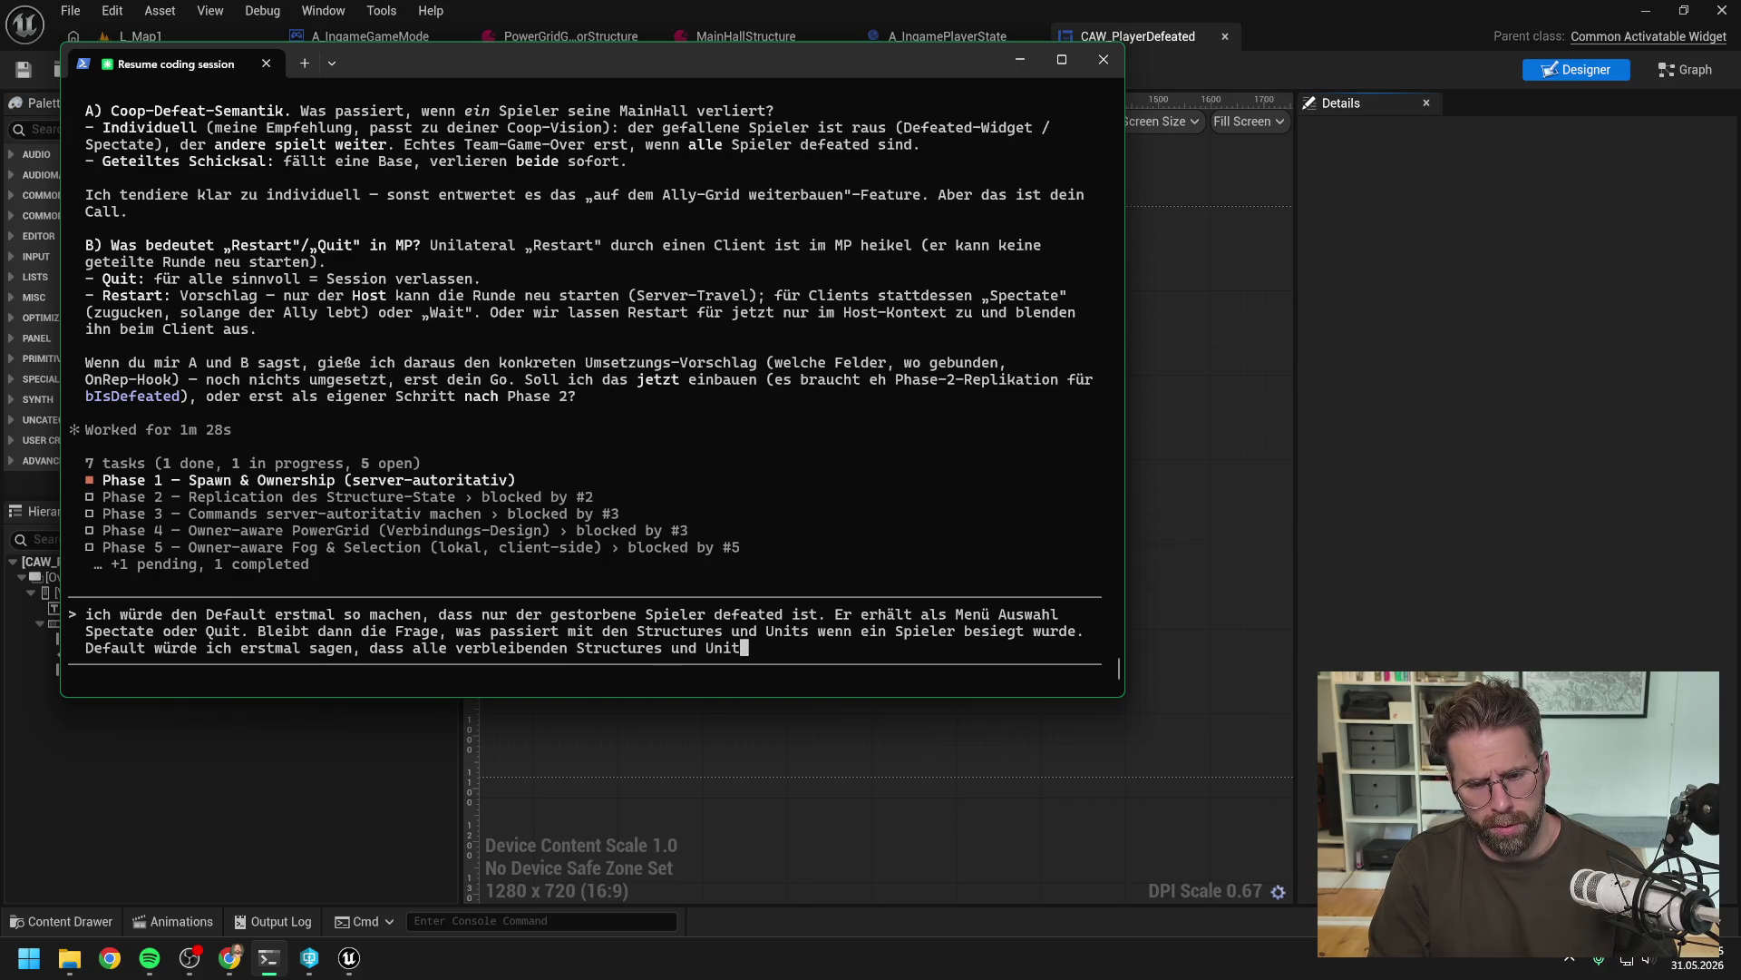
pyautogui.write('s despawnen.')
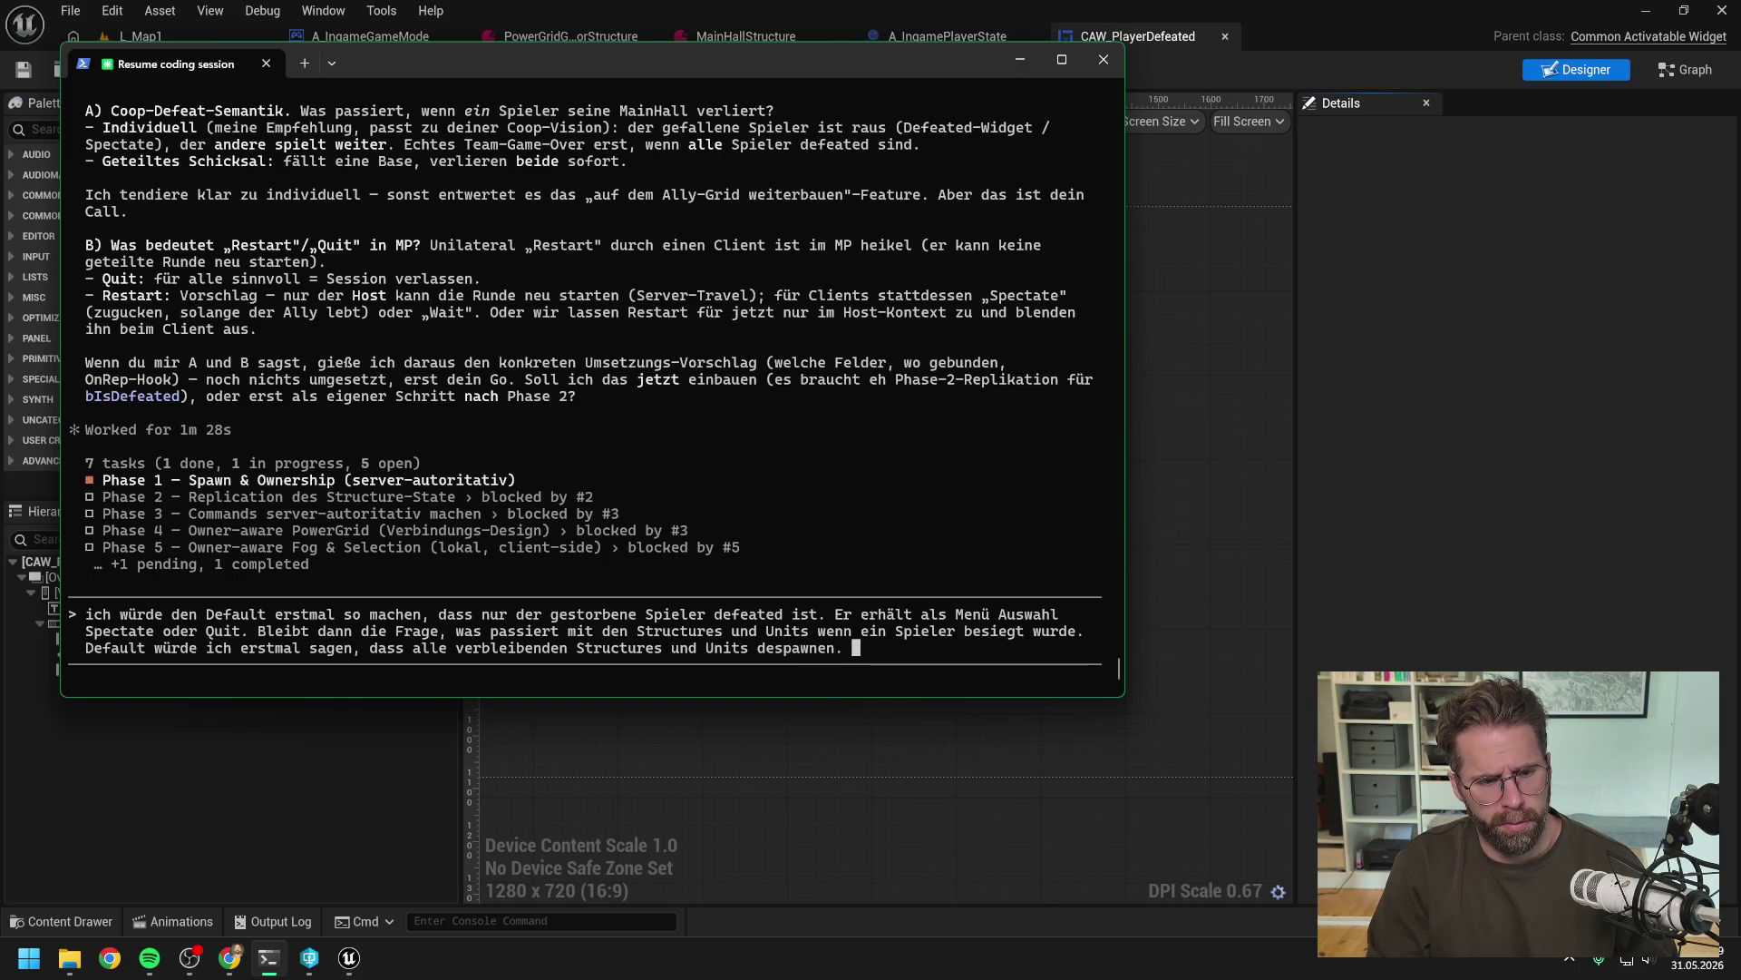
pyautogui.write(' Würde sagen')
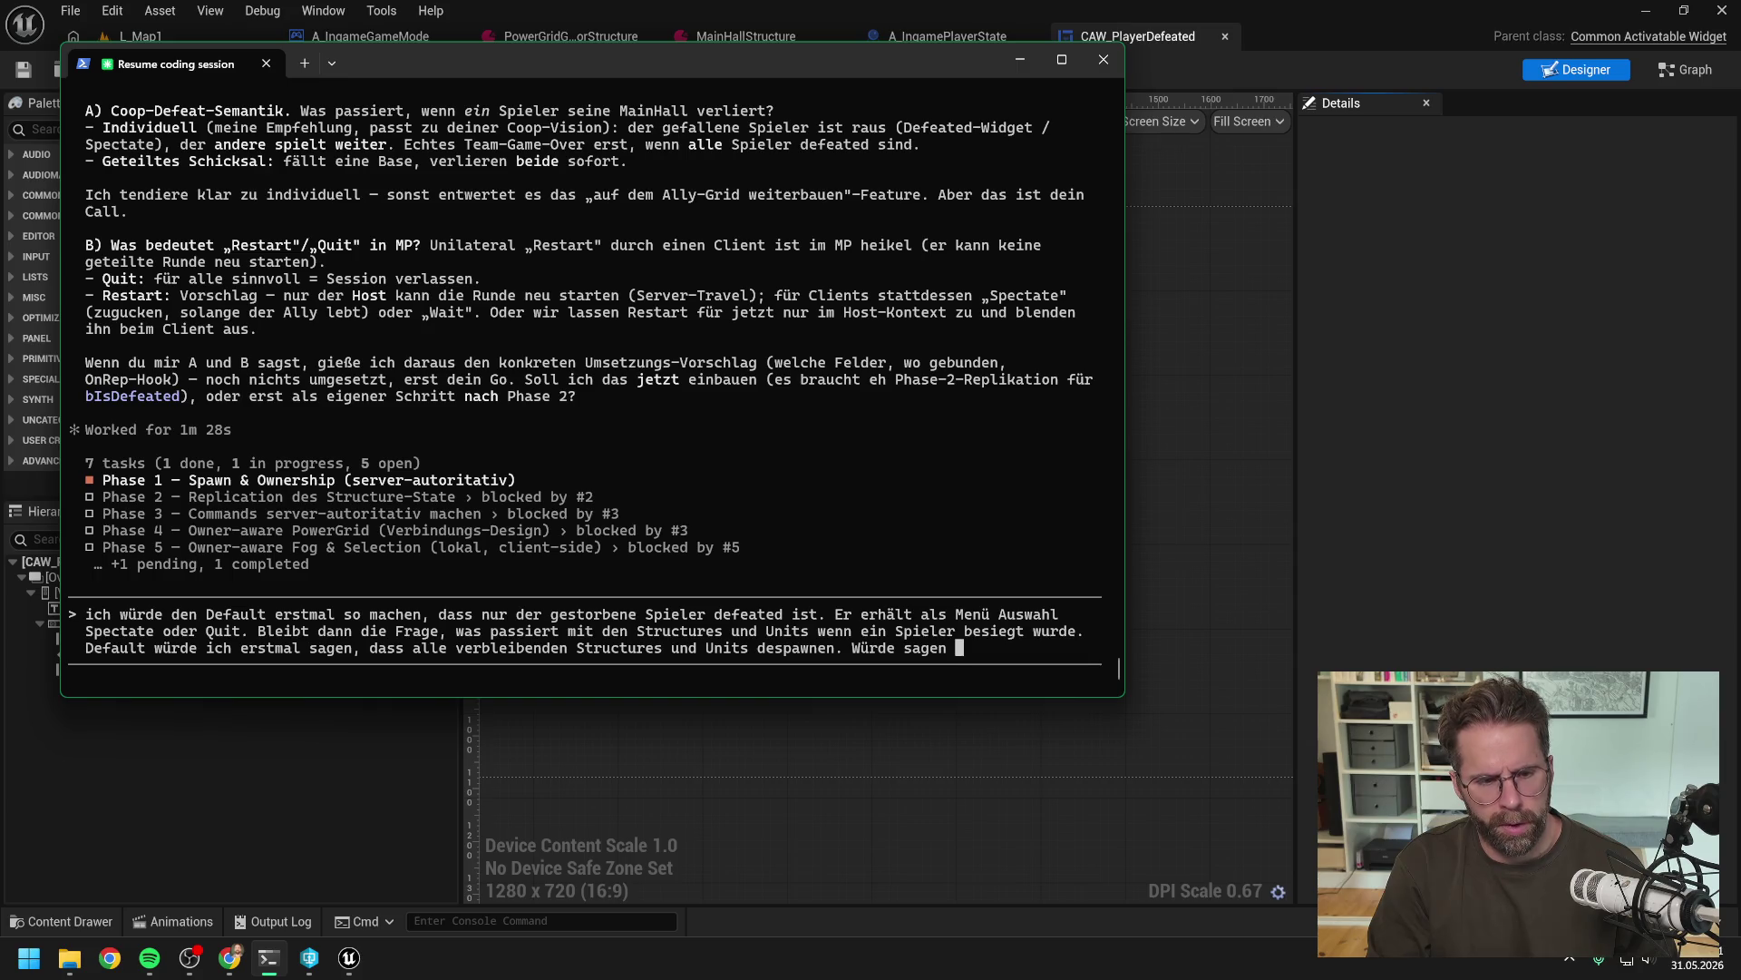
pyautogui.write('das Th')
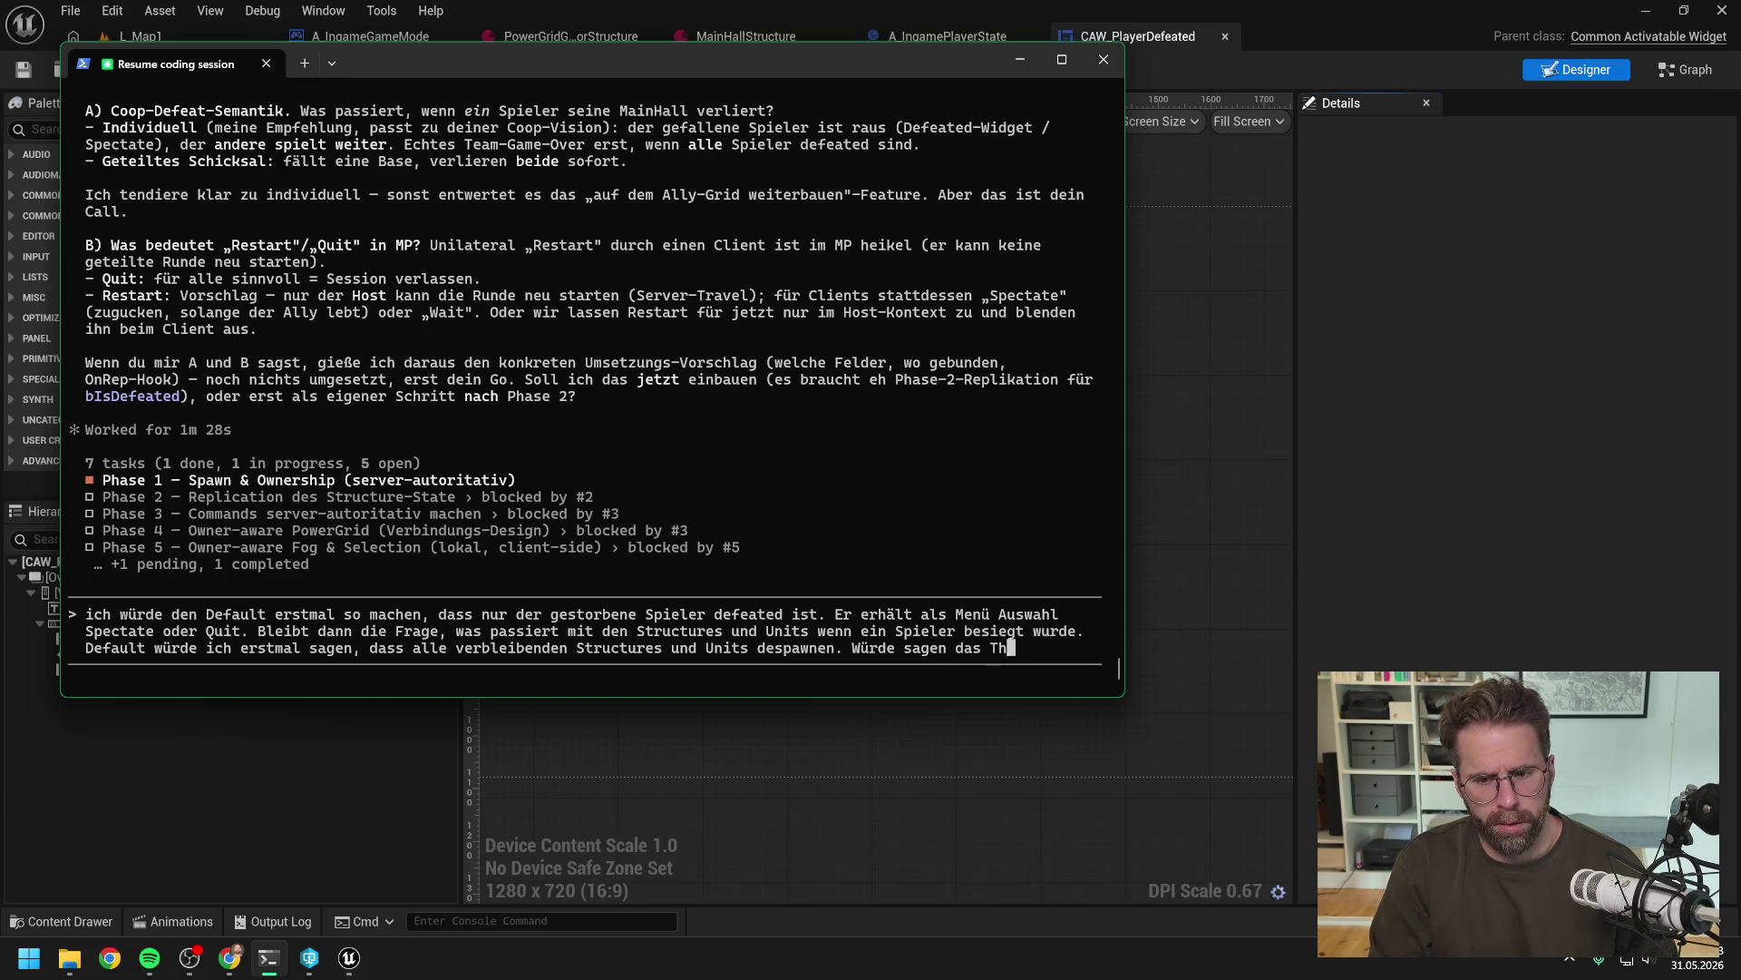
pyautogui.write('ema After G')
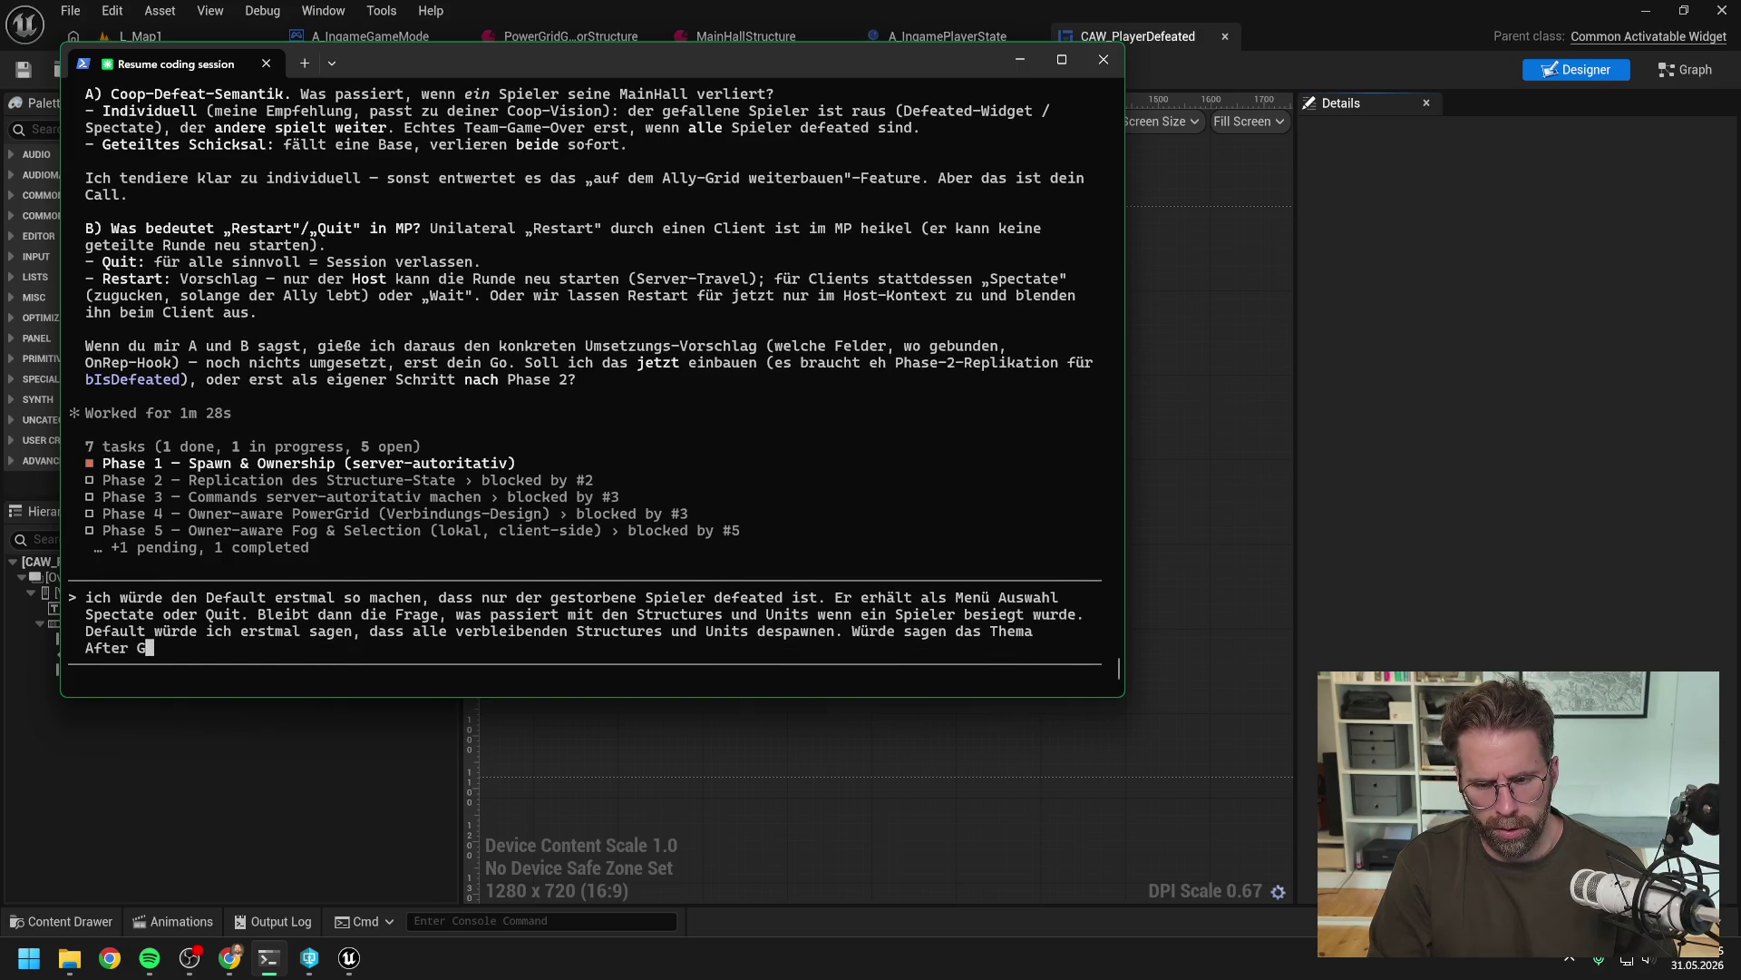
pyautogui.write('ame oder Defea')
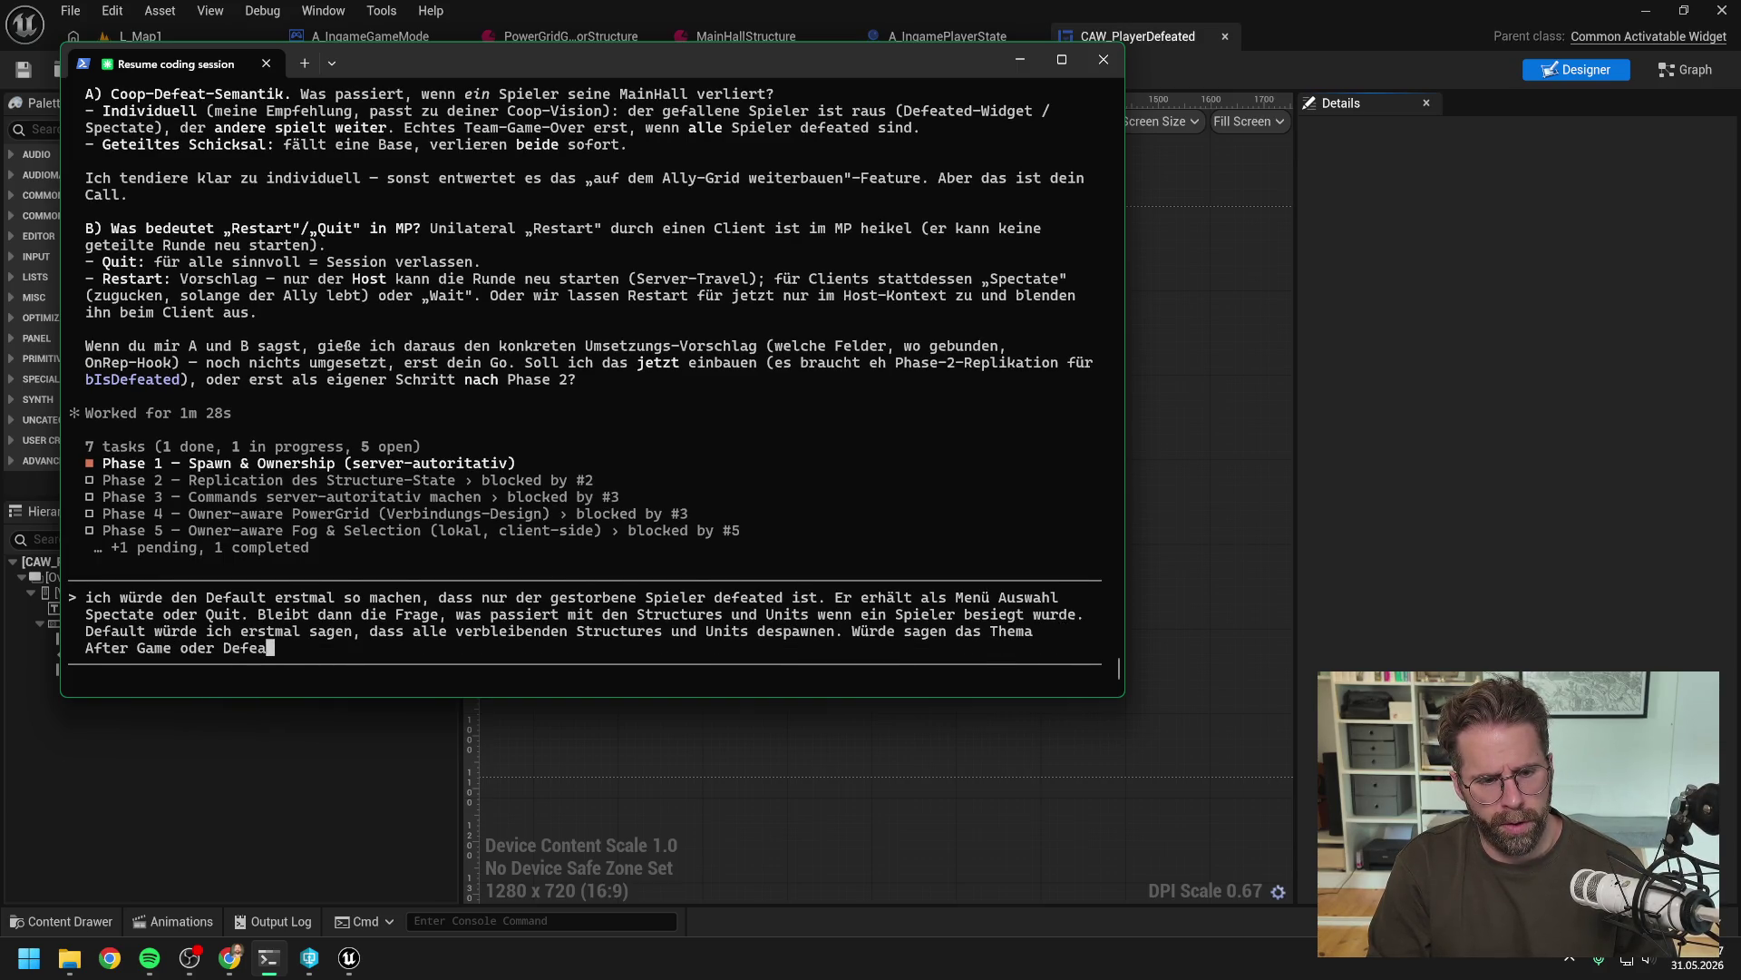
pyautogui.write('t ist da')
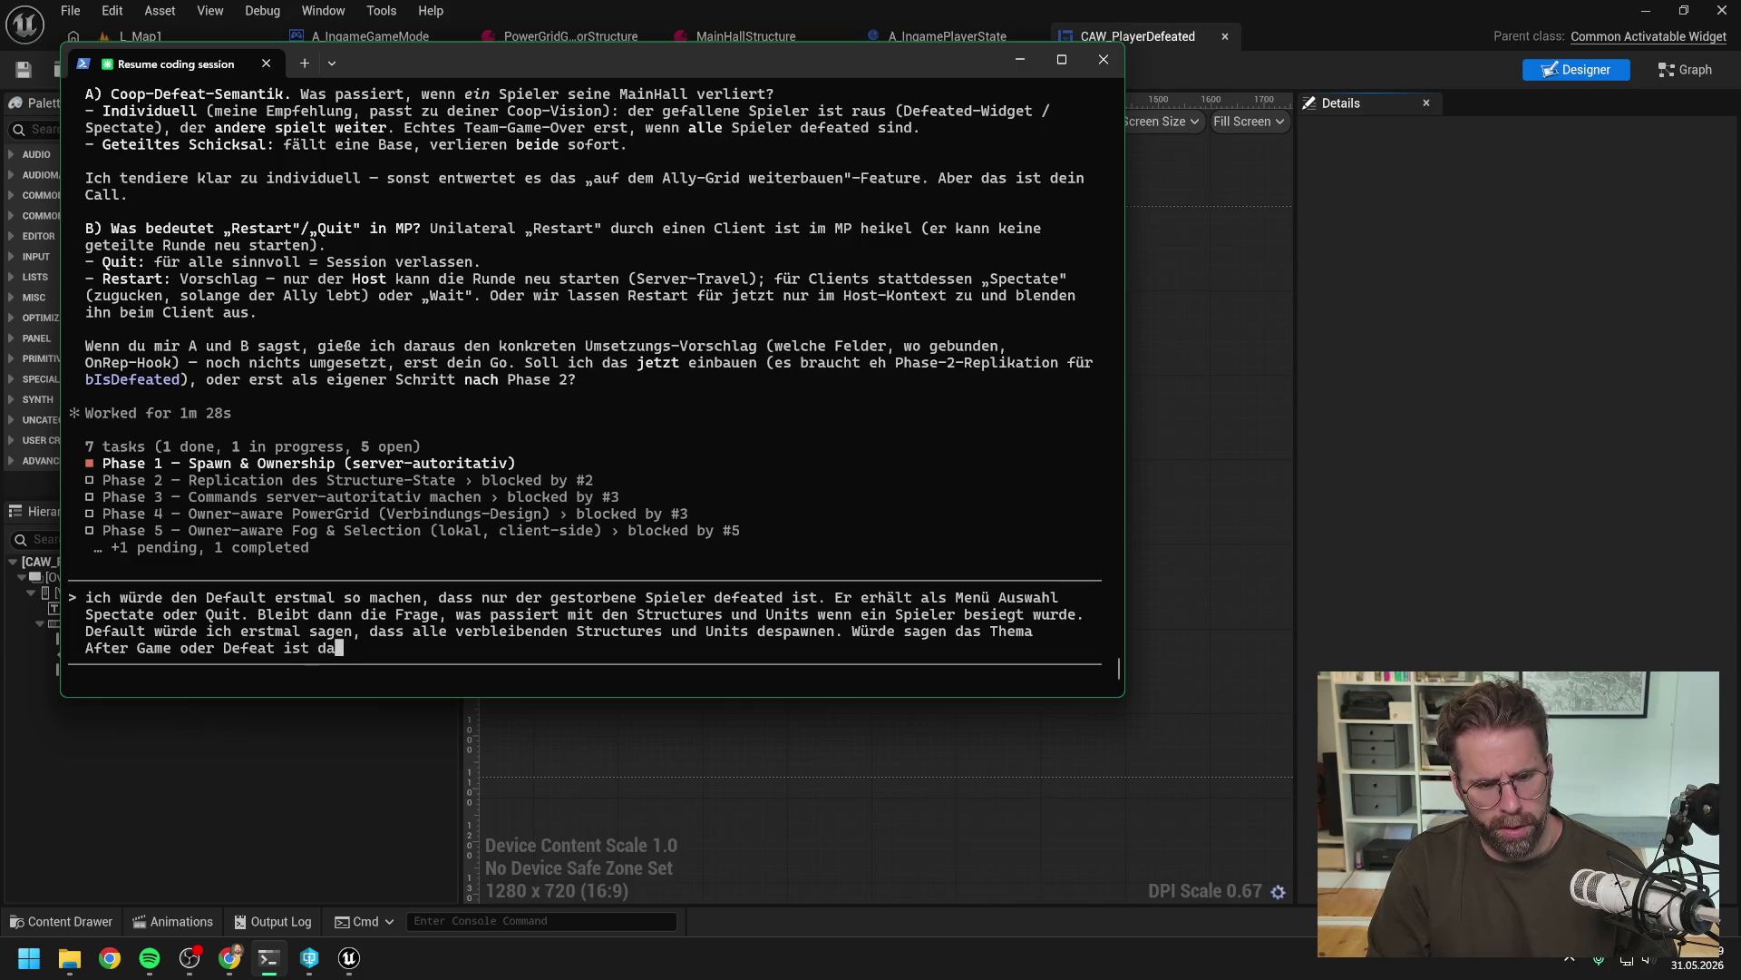
pyautogui.write('nn aber ein extre')
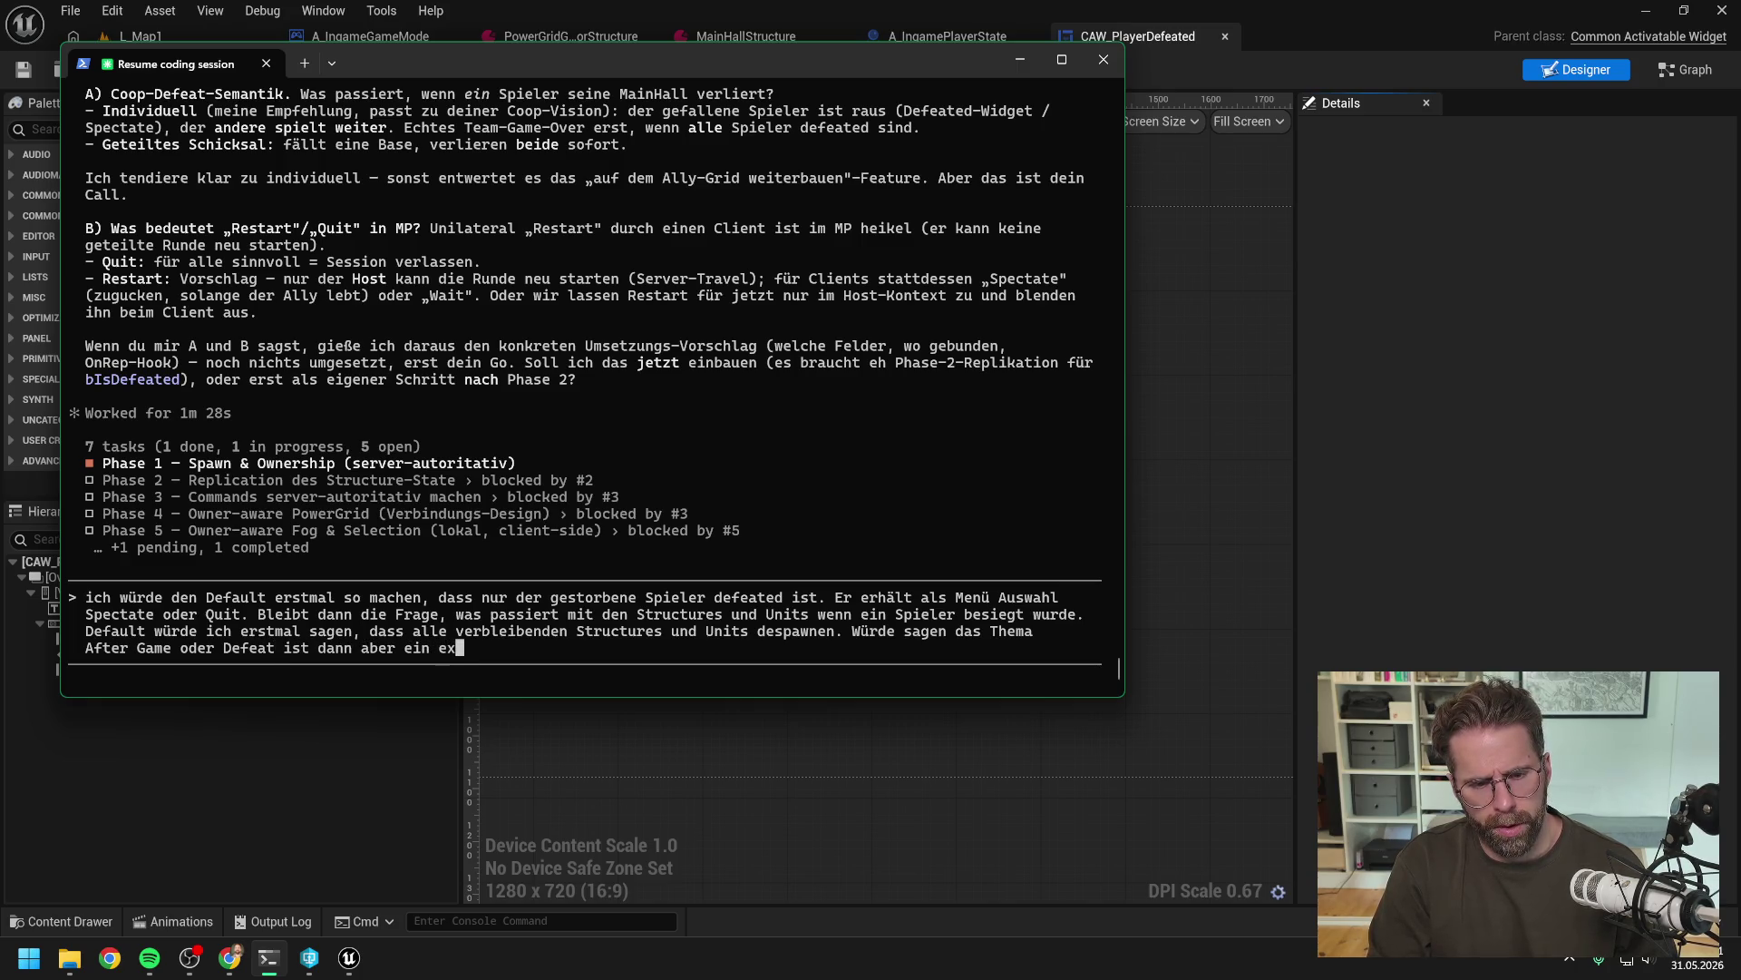
pyautogui.press('BackSpace')
pyautogui.press('BackSpace')
pyautogui.press('BackSpace')
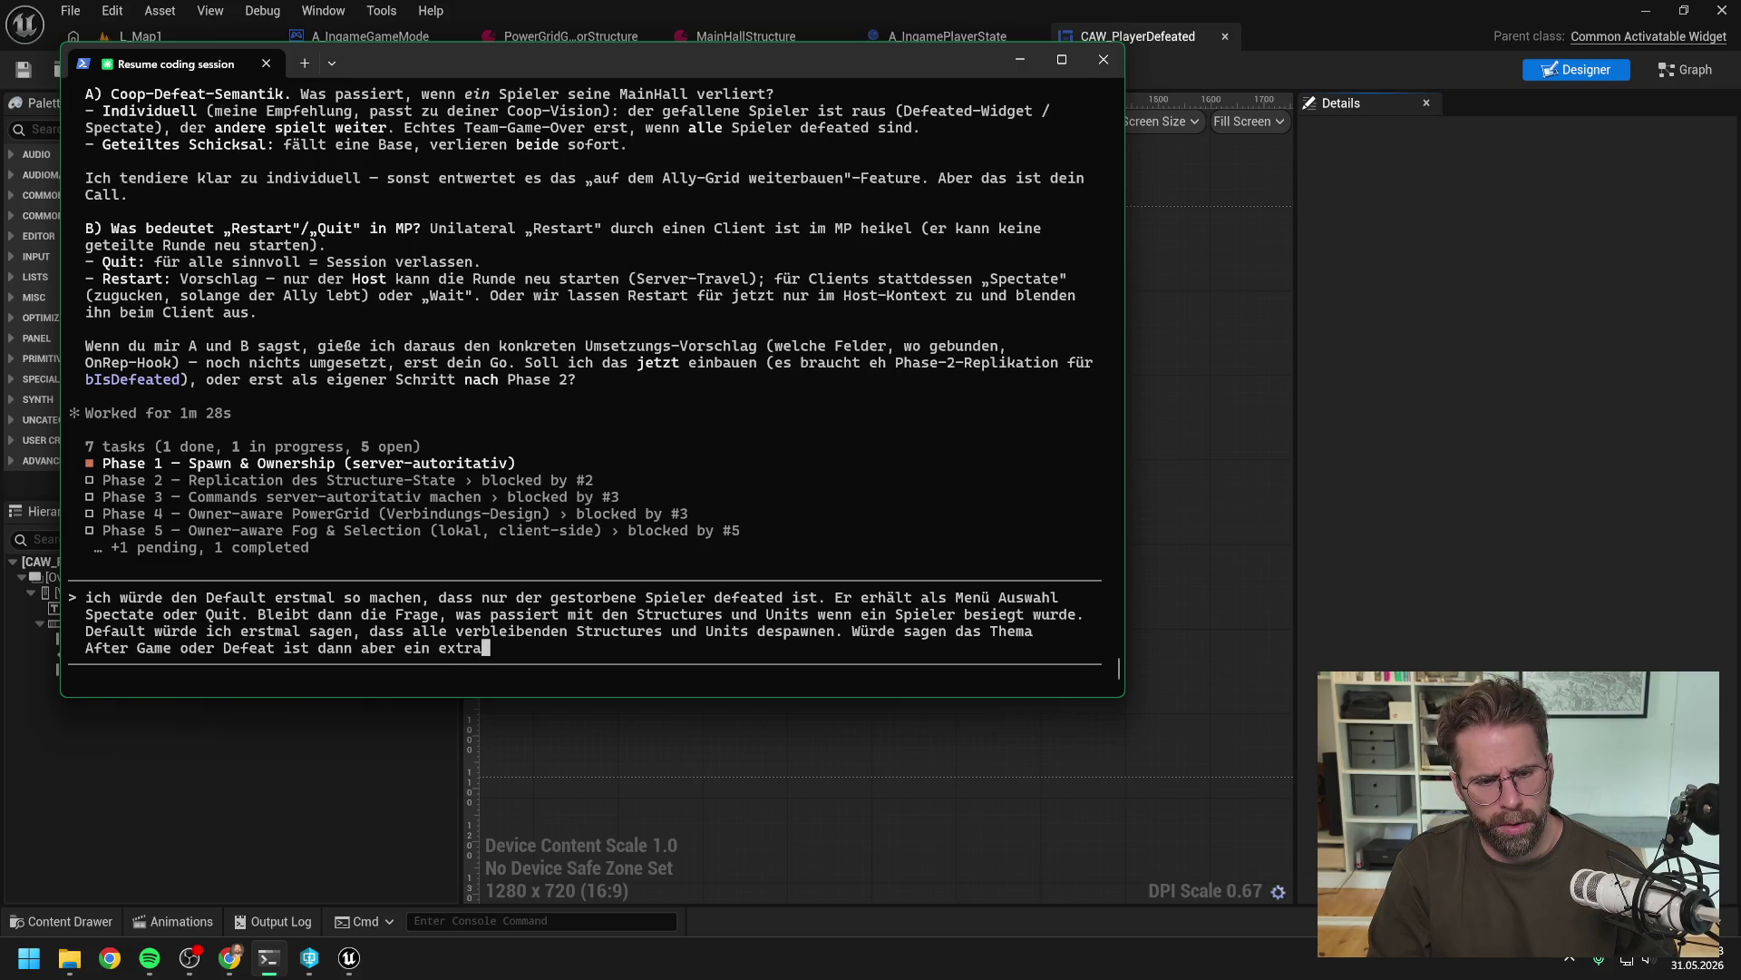
pyautogui.press('BackSpace')
pyautogui.press('BackSpace')
pyautogui.press('BackSpace')
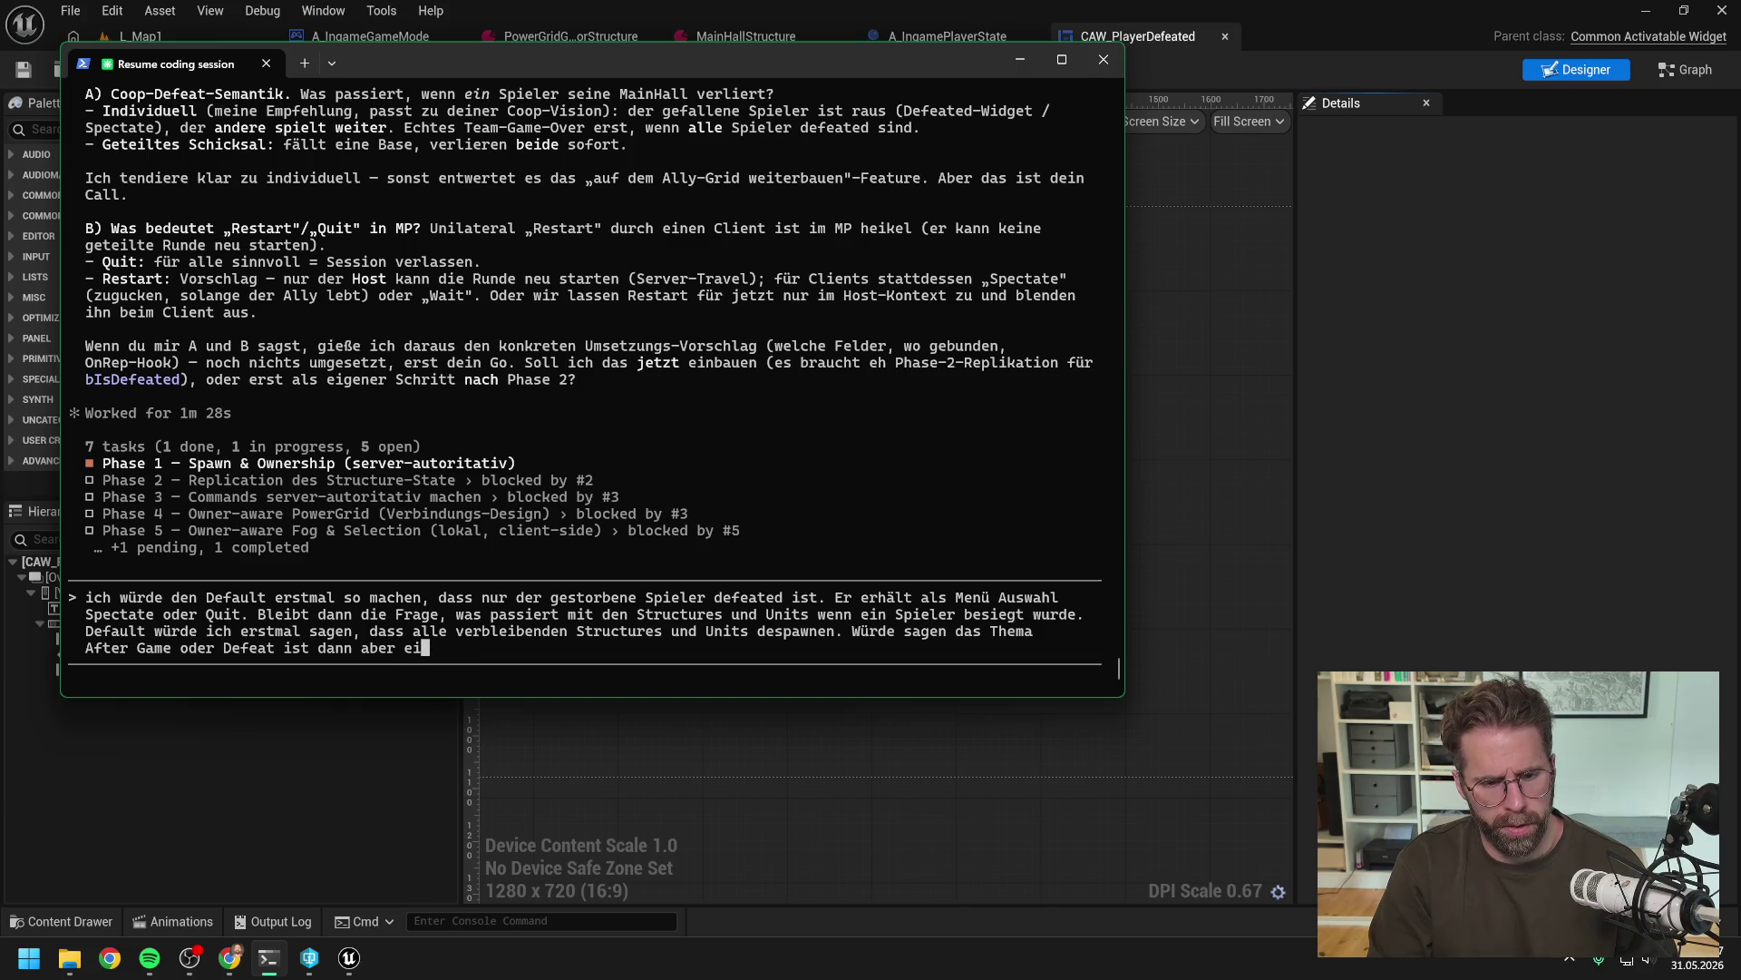
pyautogui.write('ne neu Phase ')
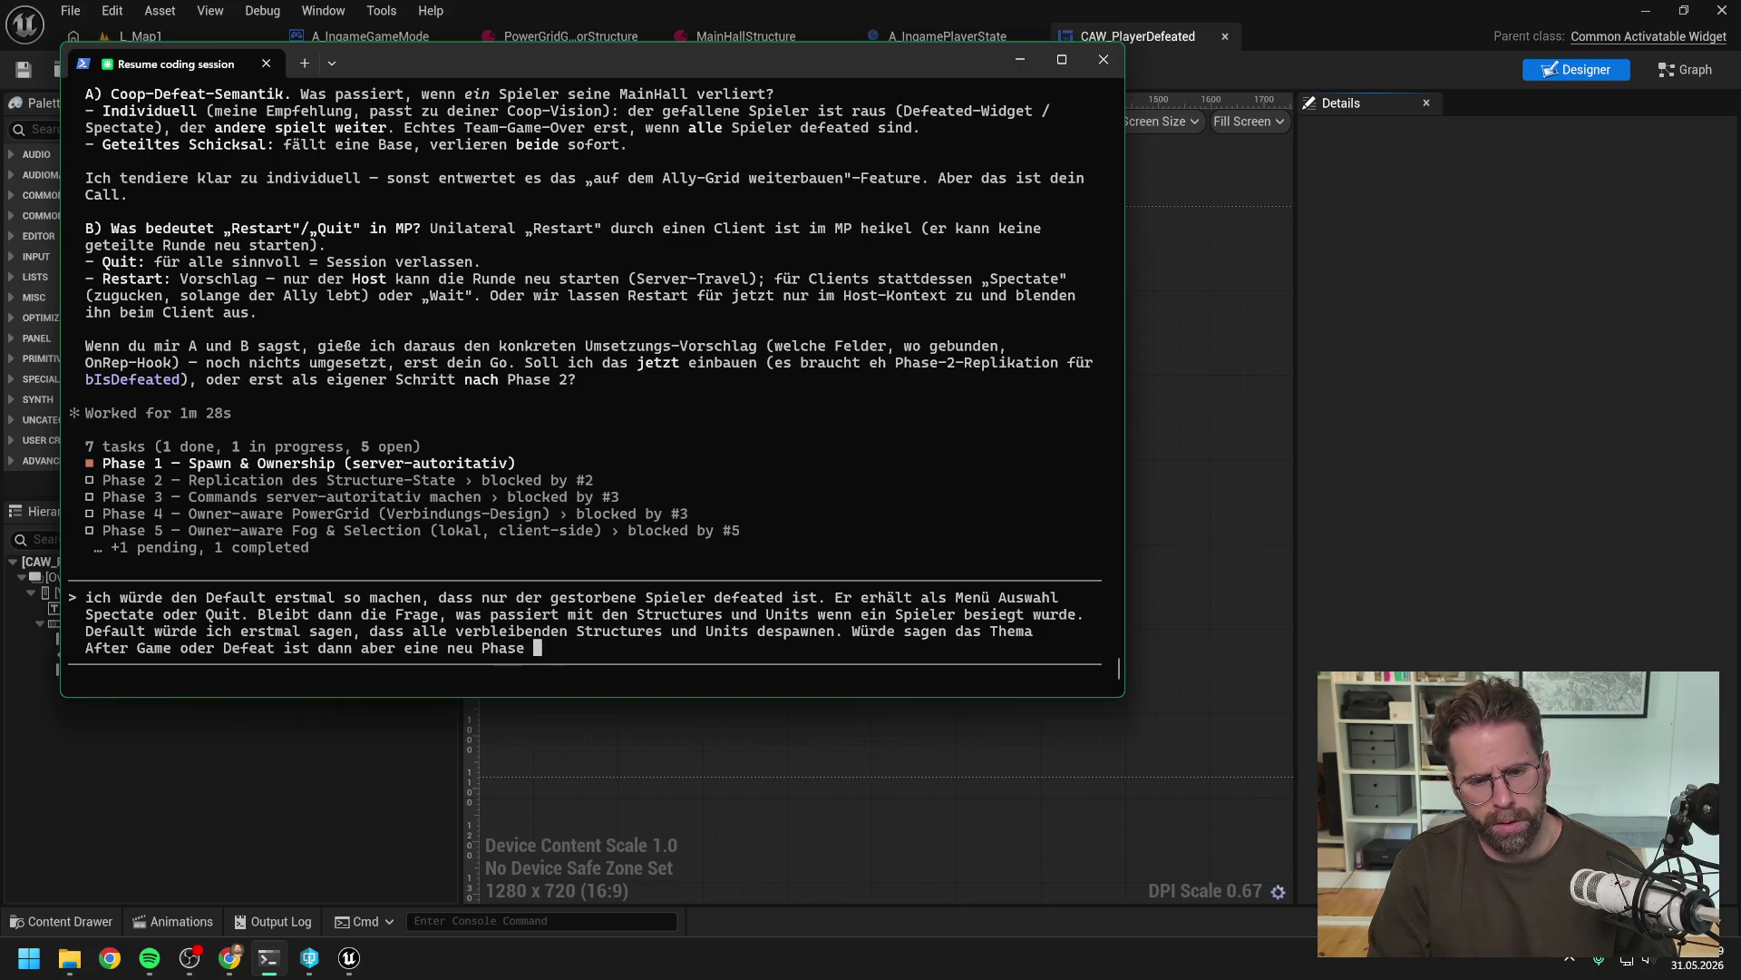
pyautogui.write('in den Tasks, die')
pyautogui.write(' wir hinten anschl')
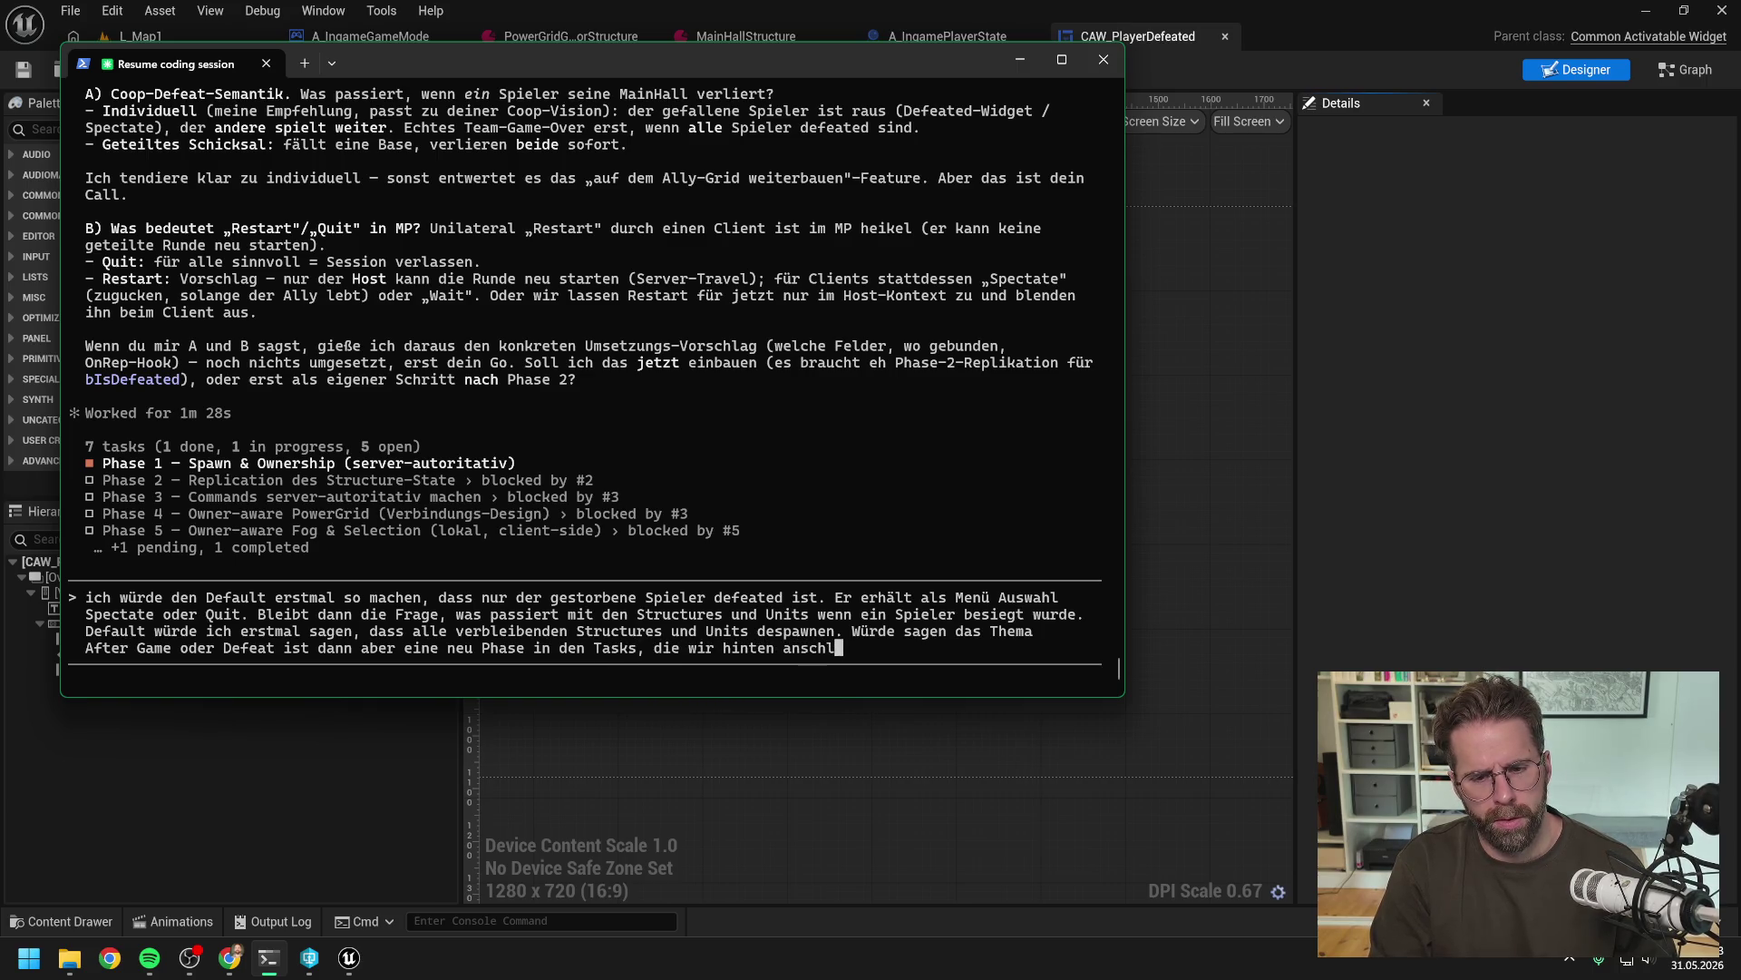
pyautogui.write('ießen')
# Send the reply and read Claude's confirmation and new task #8, Phase 7 Defeat / After-Game-Flow
pyautogui.press('Return')
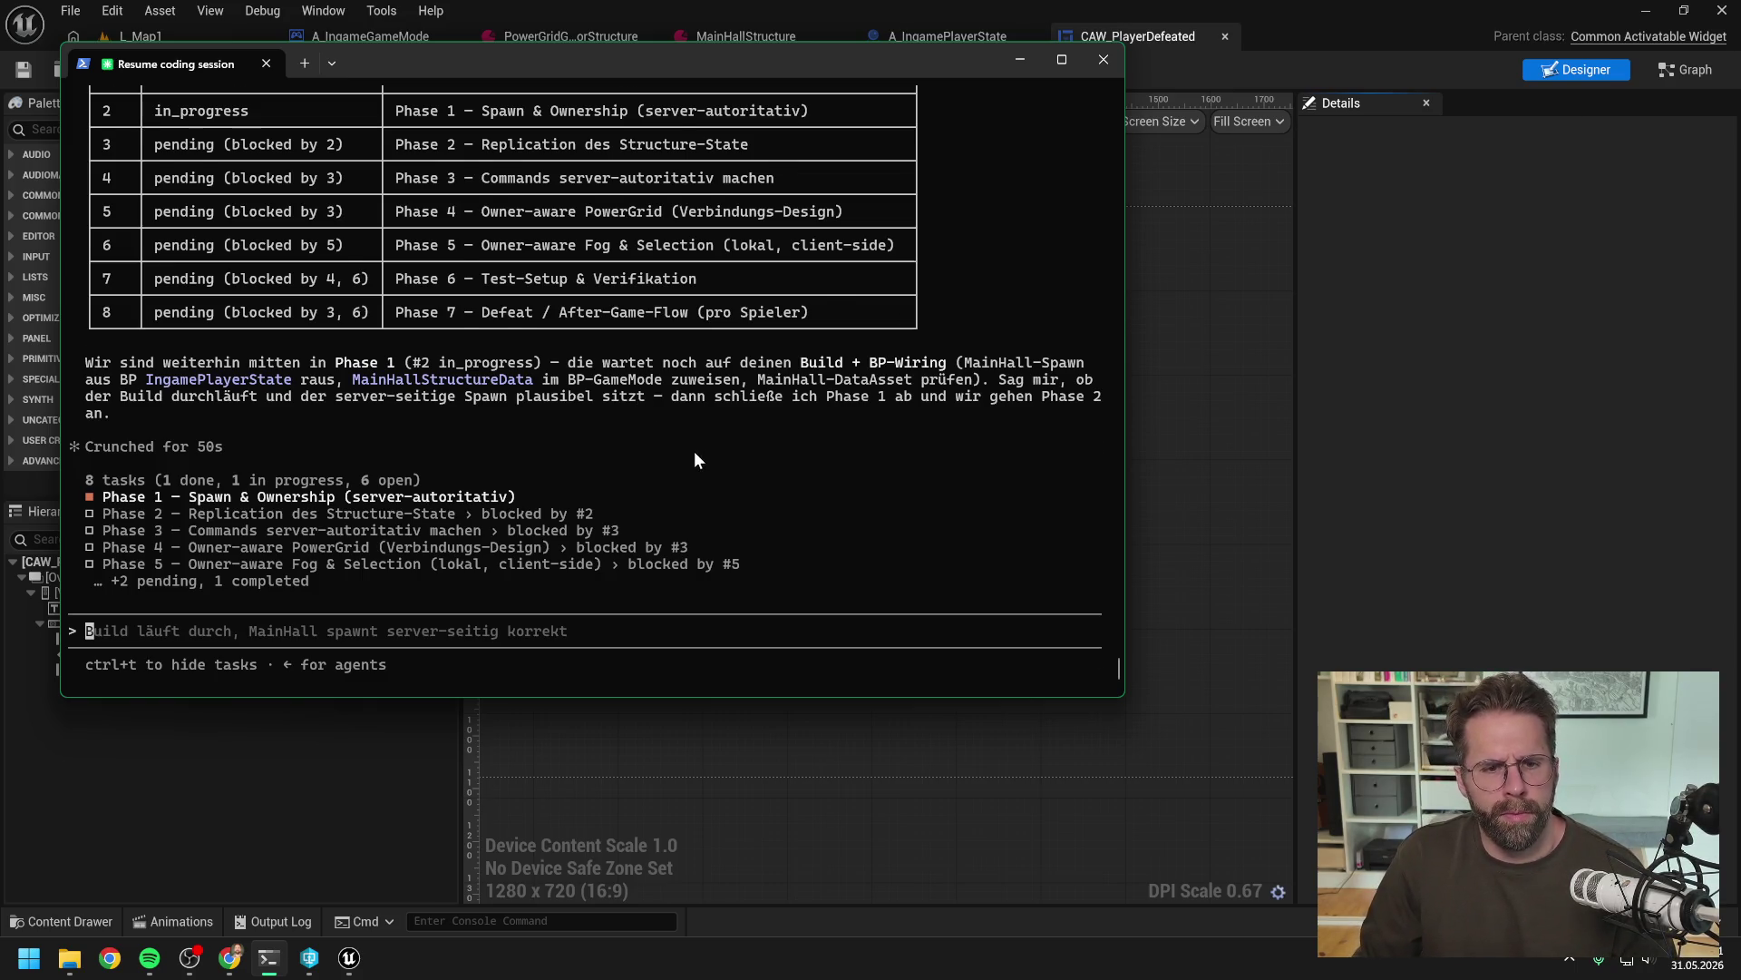
pyautogui.scroll(8, 694, 450)
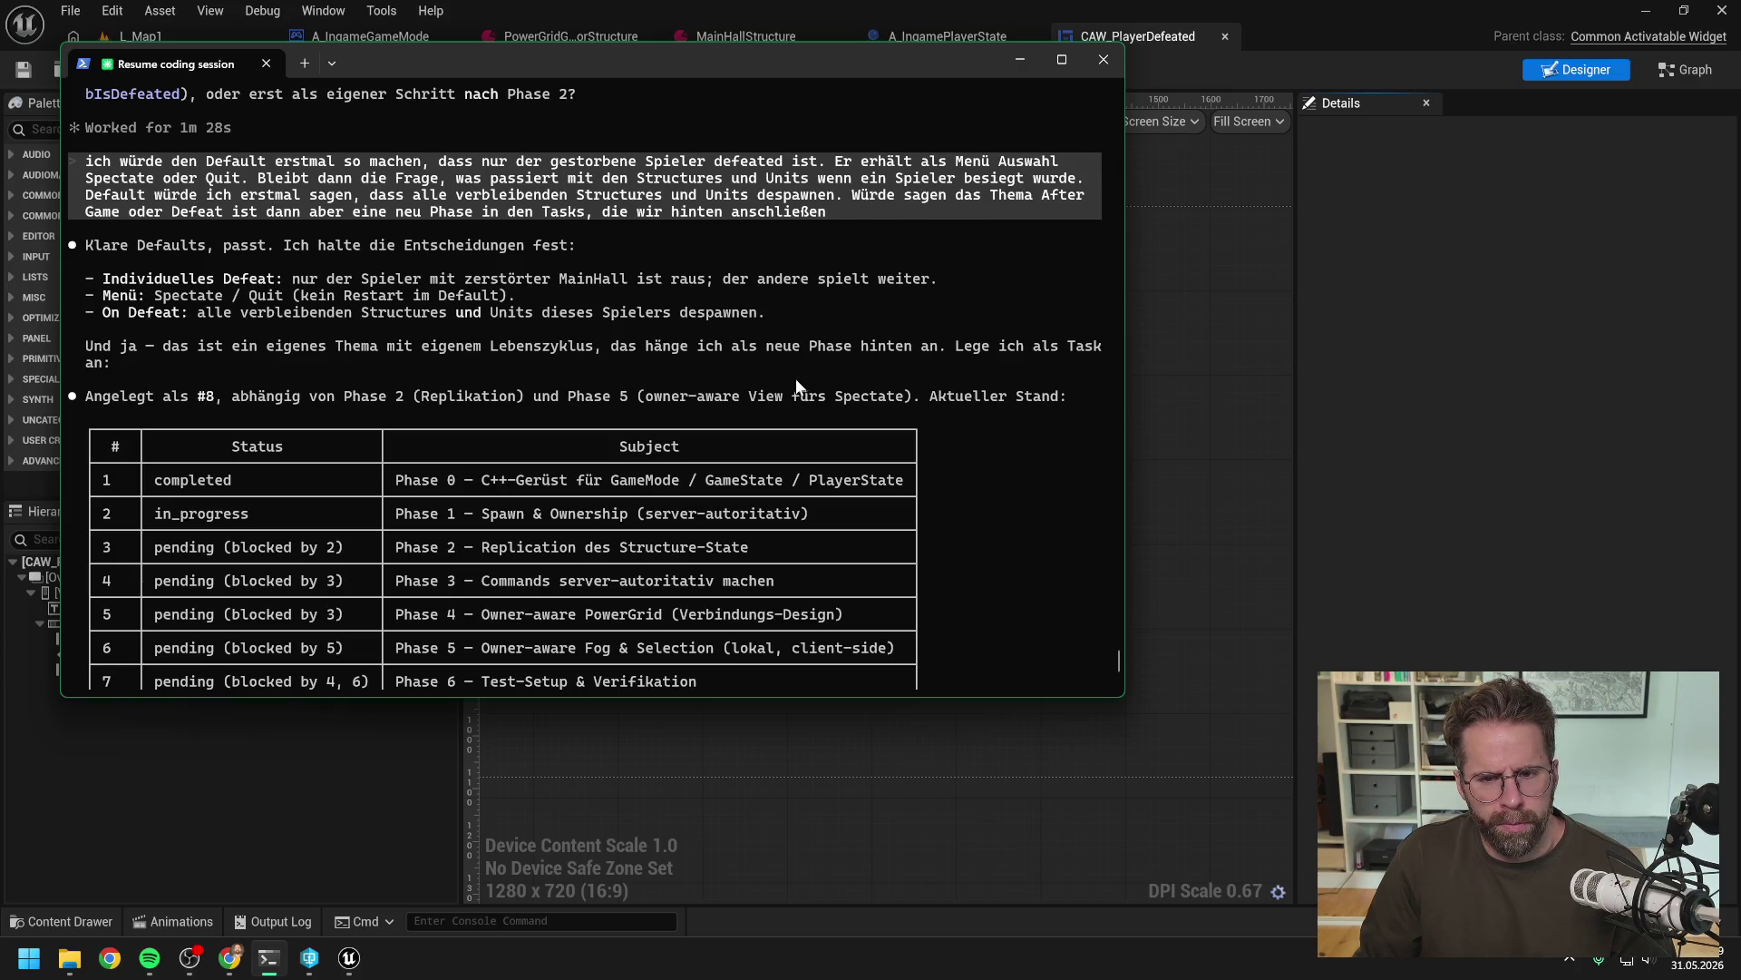
pyautogui.scroll(-8, 836, 361)
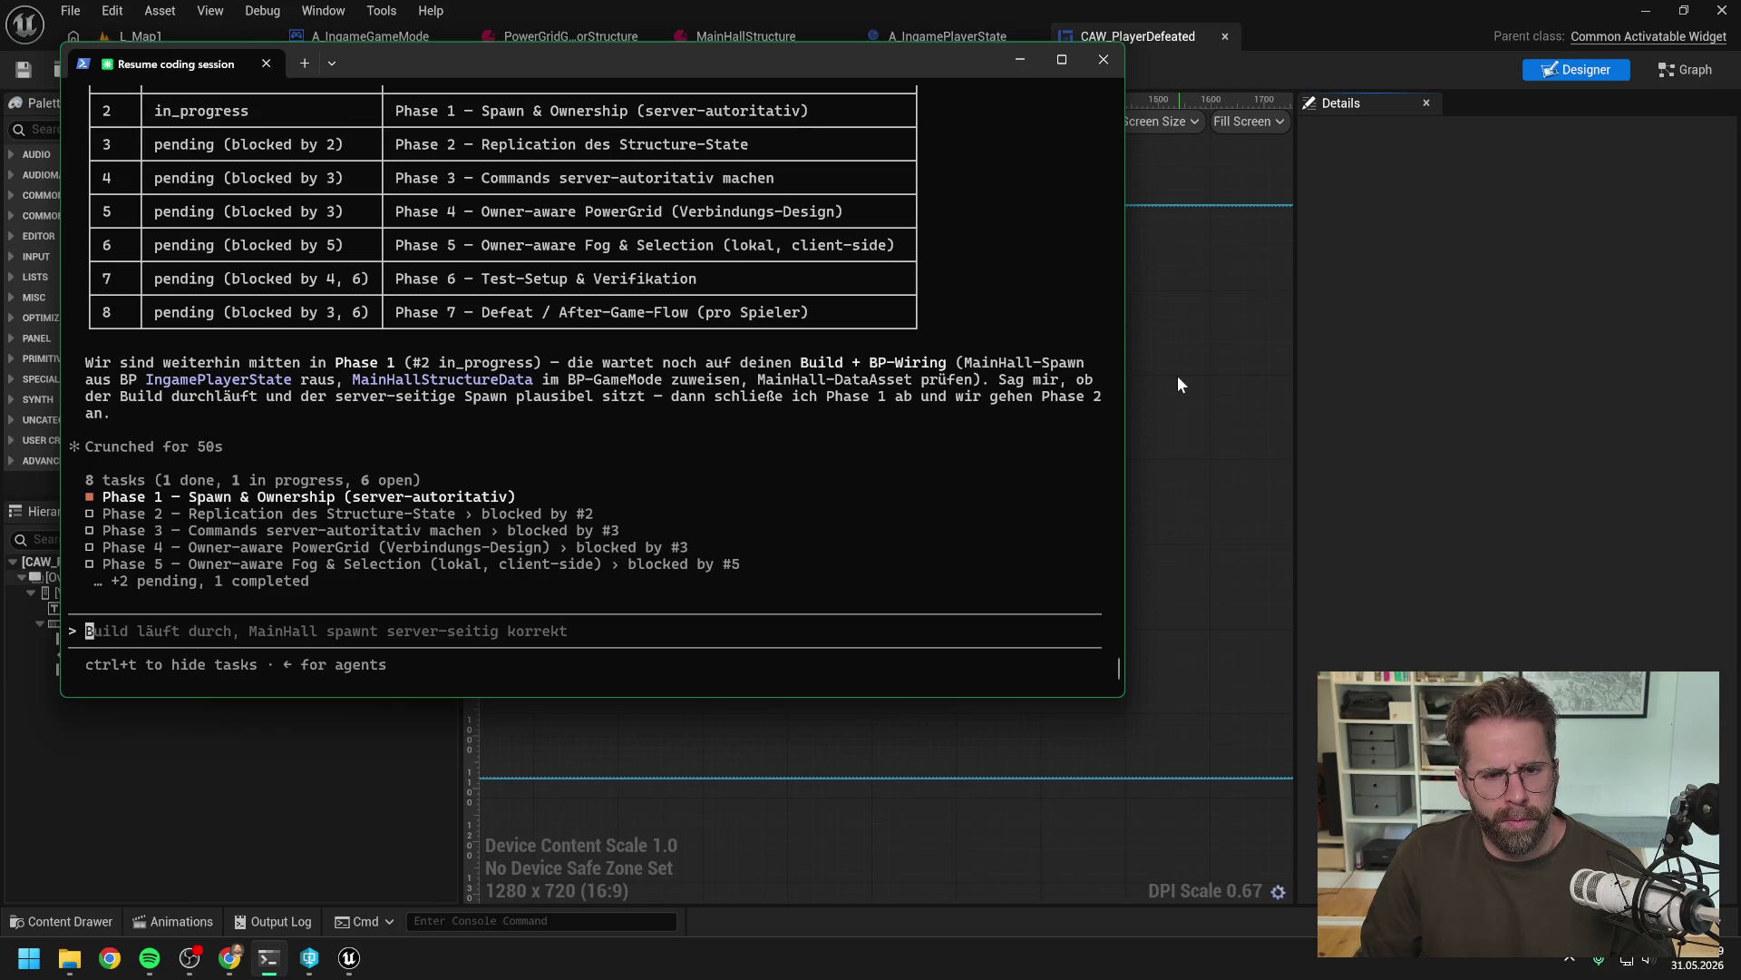
# Delete the ChangeState and HandleStructureRemoved functions from the A_IngamePlayerState blueprint
pyautogui.click(1424, 332)
pyautogui.click(948, 38)
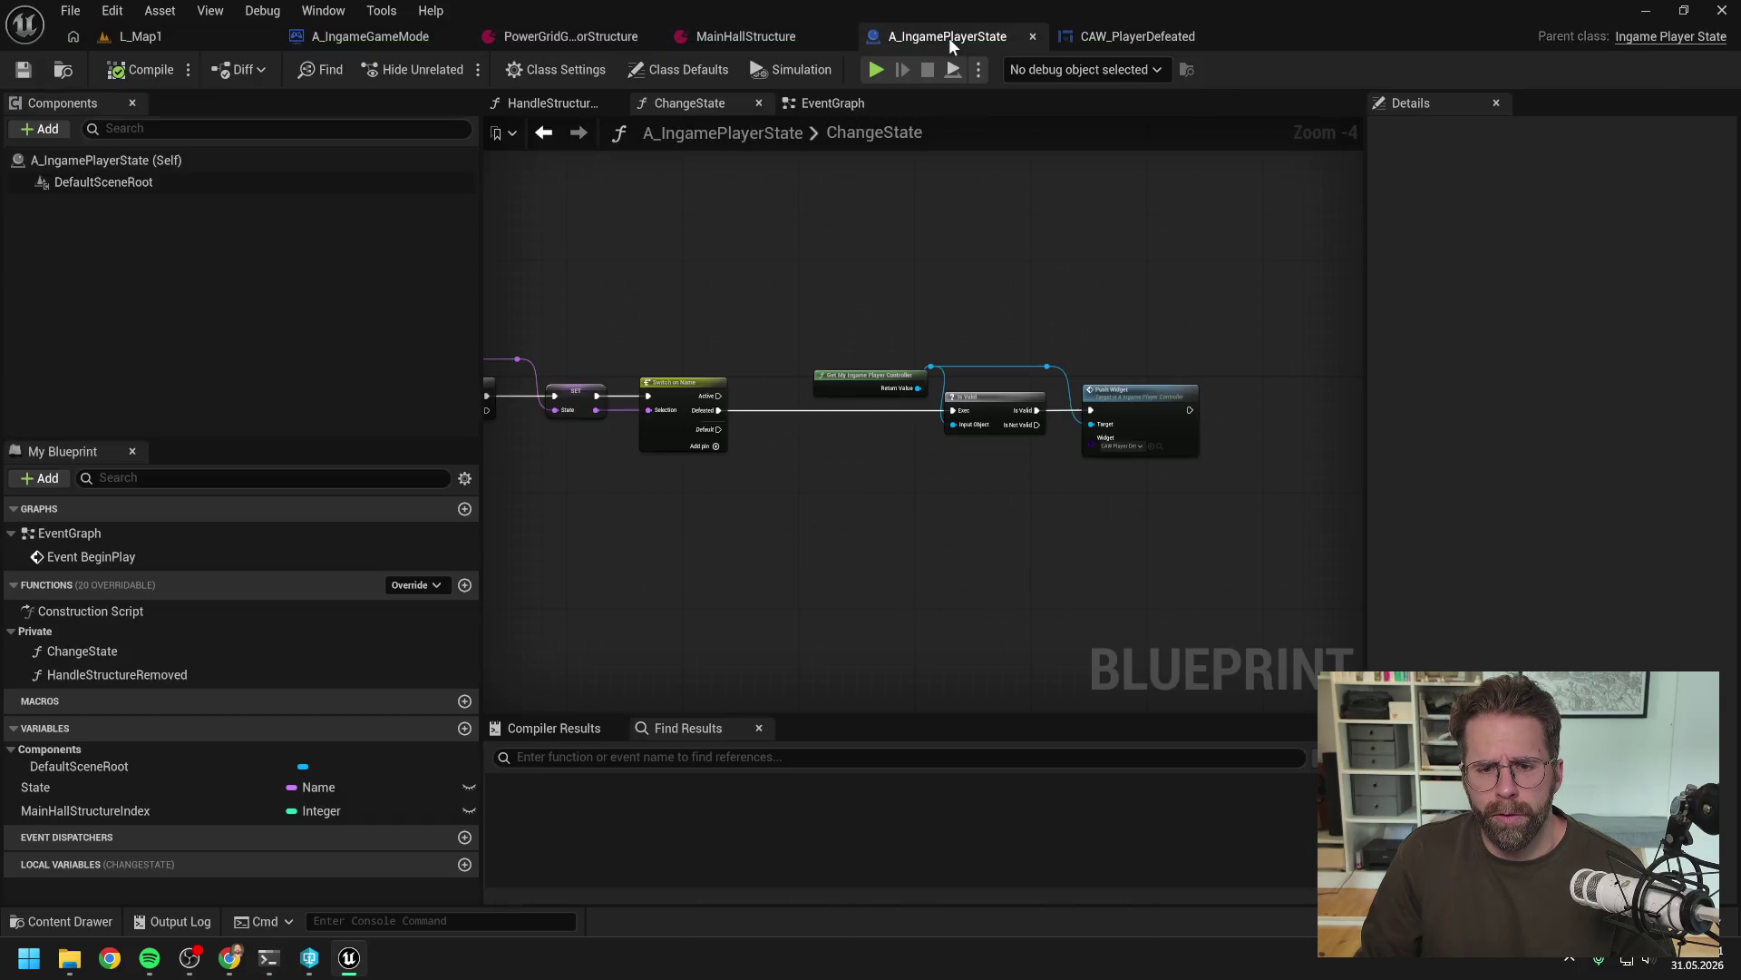
pyautogui.moveTo(883, 263); pyautogui.dragTo(1140, 269)
pyautogui.scroll(-2, 1127, 264)
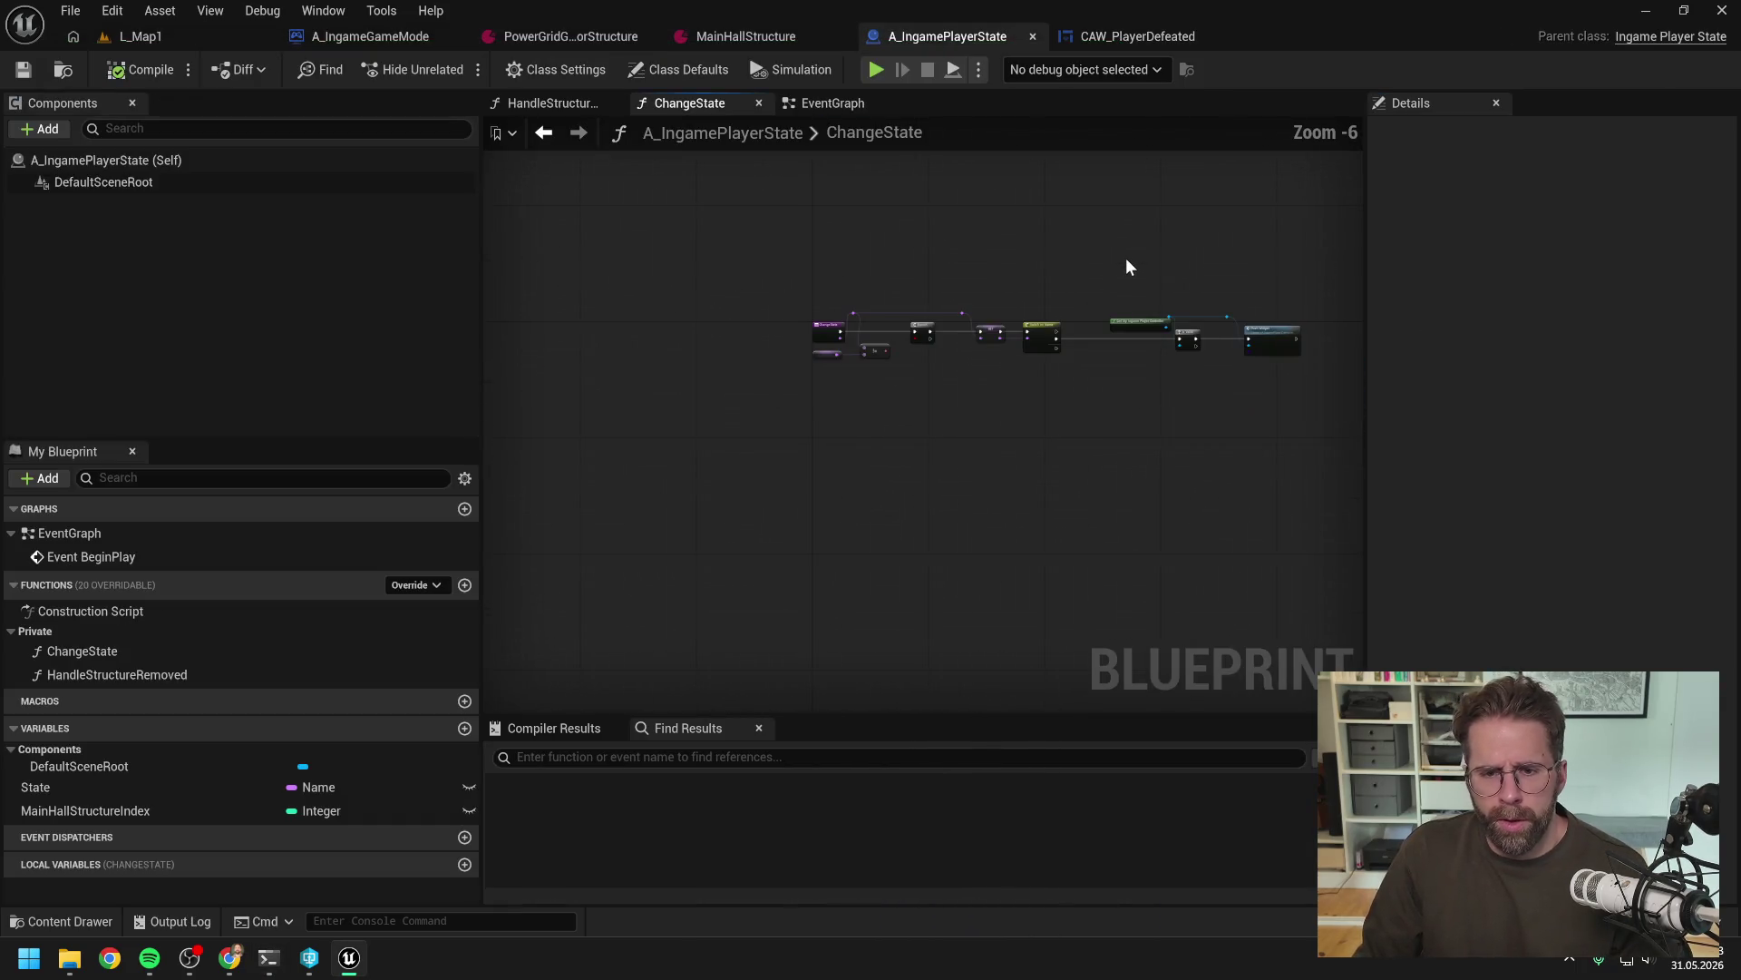
pyautogui.scroll(1, 970, 273)
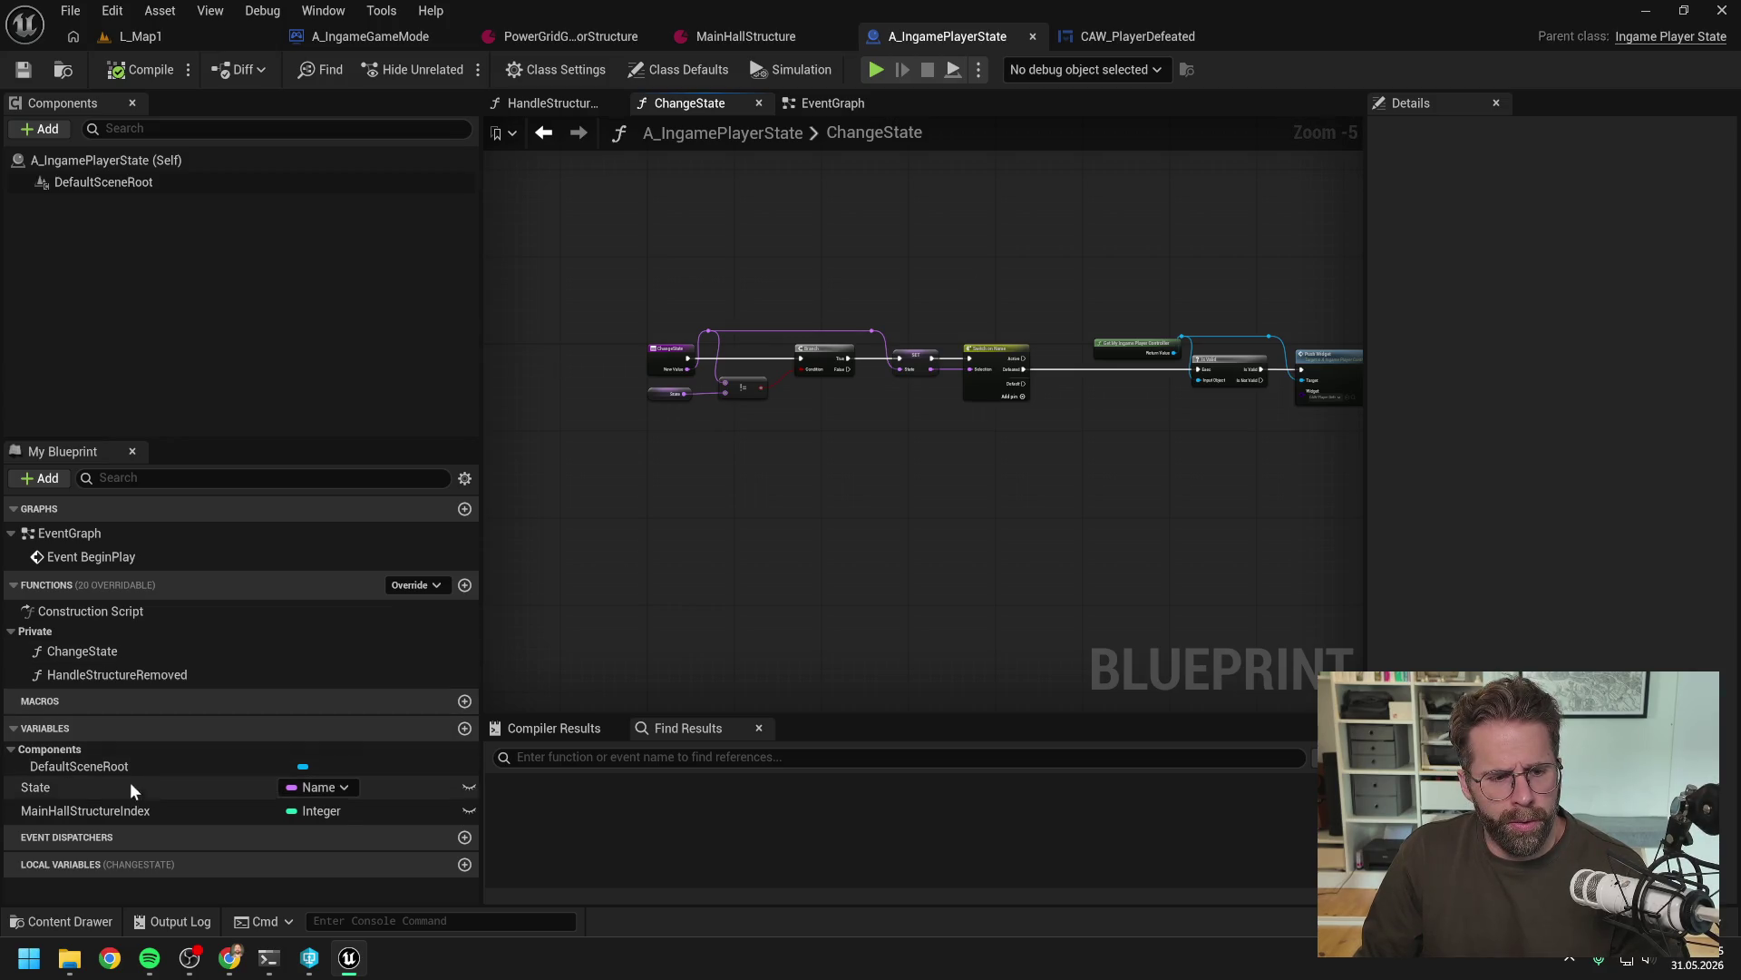
pyautogui.click(97, 650)
pyautogui.press('Delete')
pyautogui.press('Return')
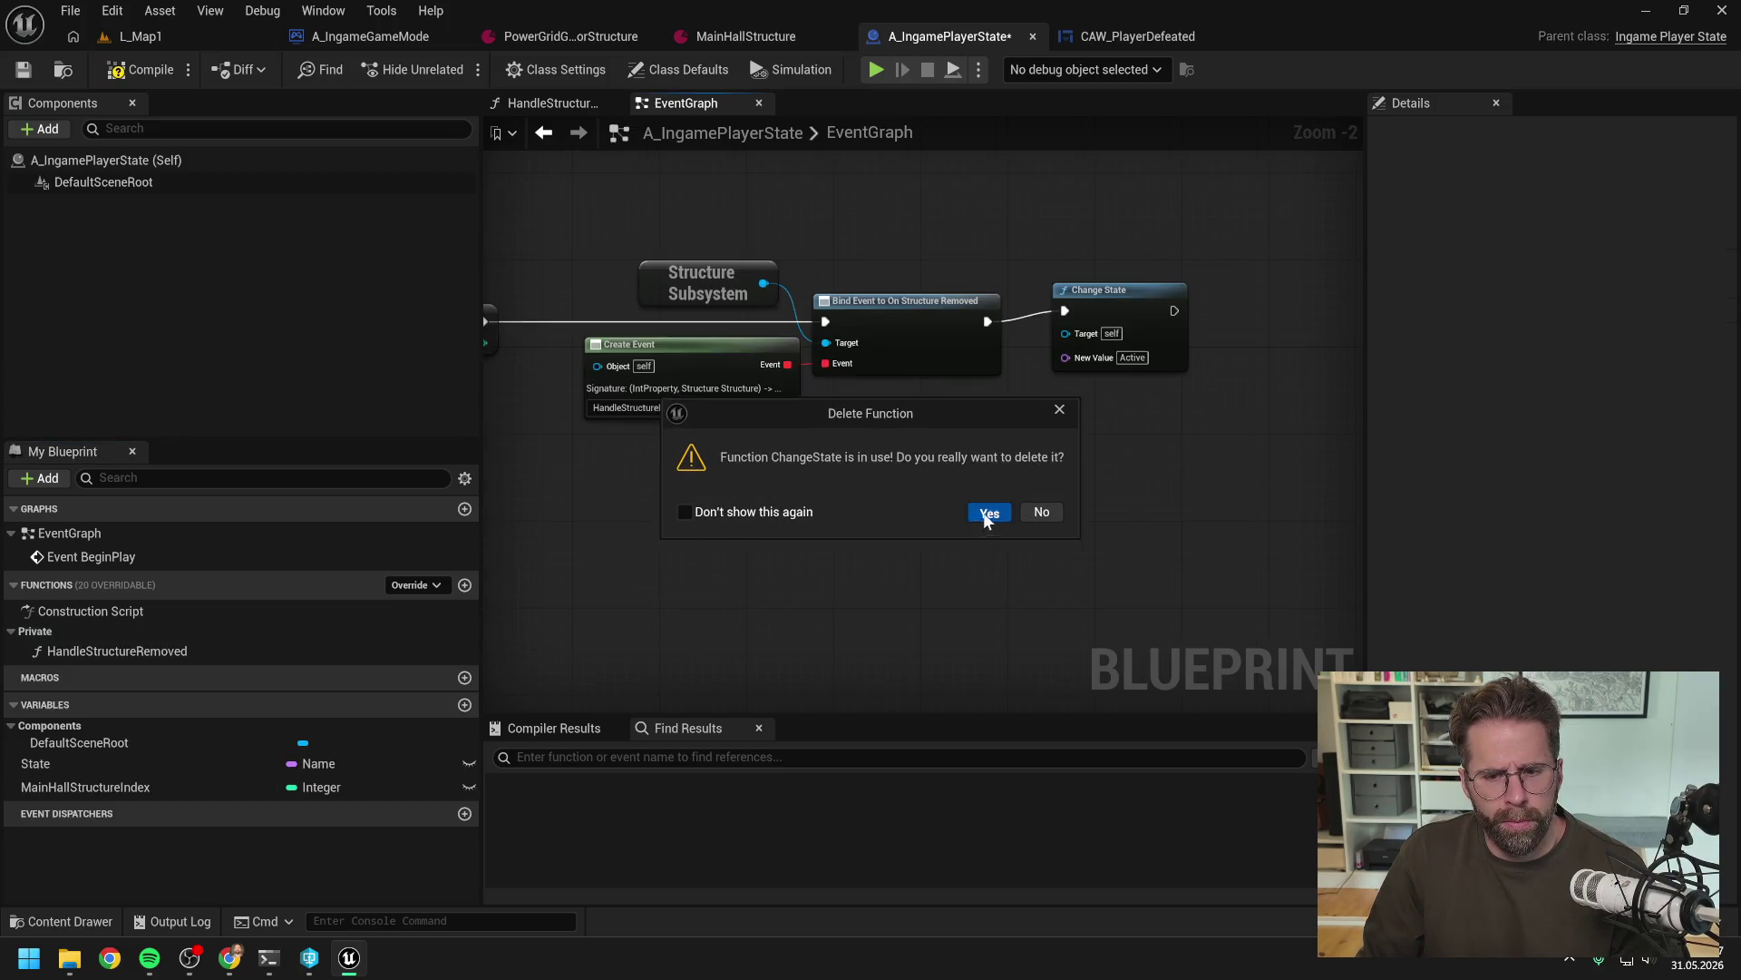
pyautogui.click(185, 662)
pyautogui.press('Delete')
pyautogui.press('Return')
# Delete all EventGraph nodes and the State variable in A_IngamePlayerState
pyautogui.scroll(-4, 898, 482)
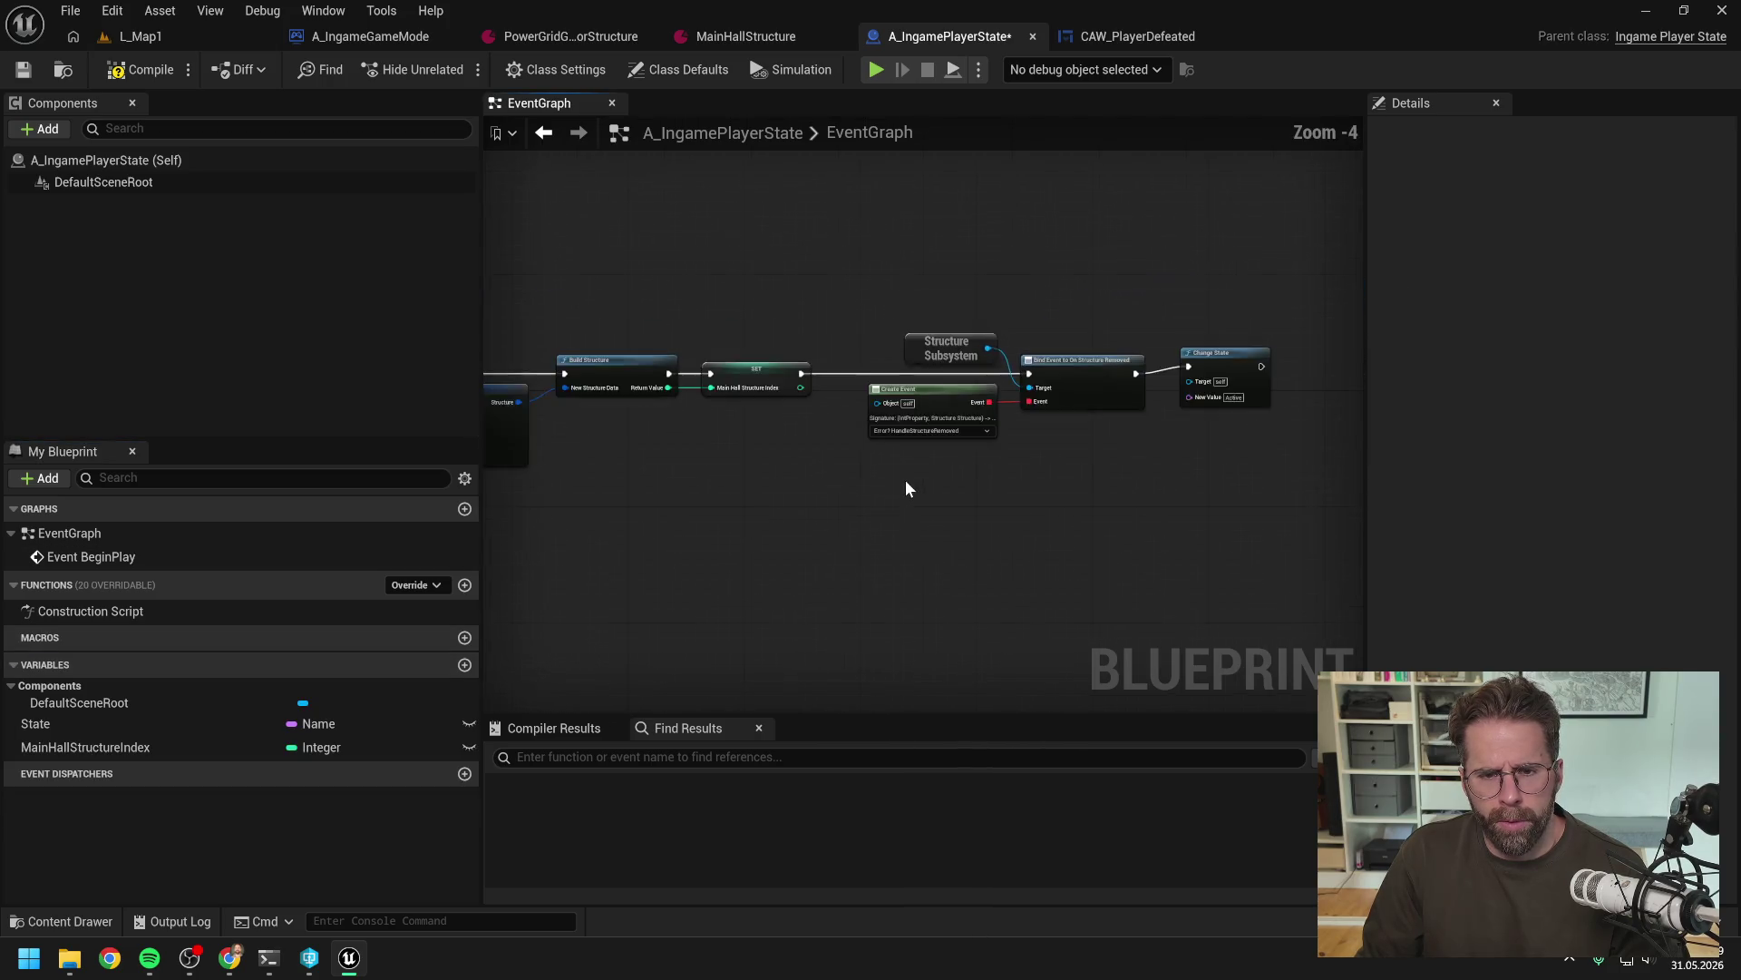
pyautogui.scroll(1, 890, 485)
pyautogui.scroll(1, 608, 378)
pyautogui.scroll(-1, 608, 377)
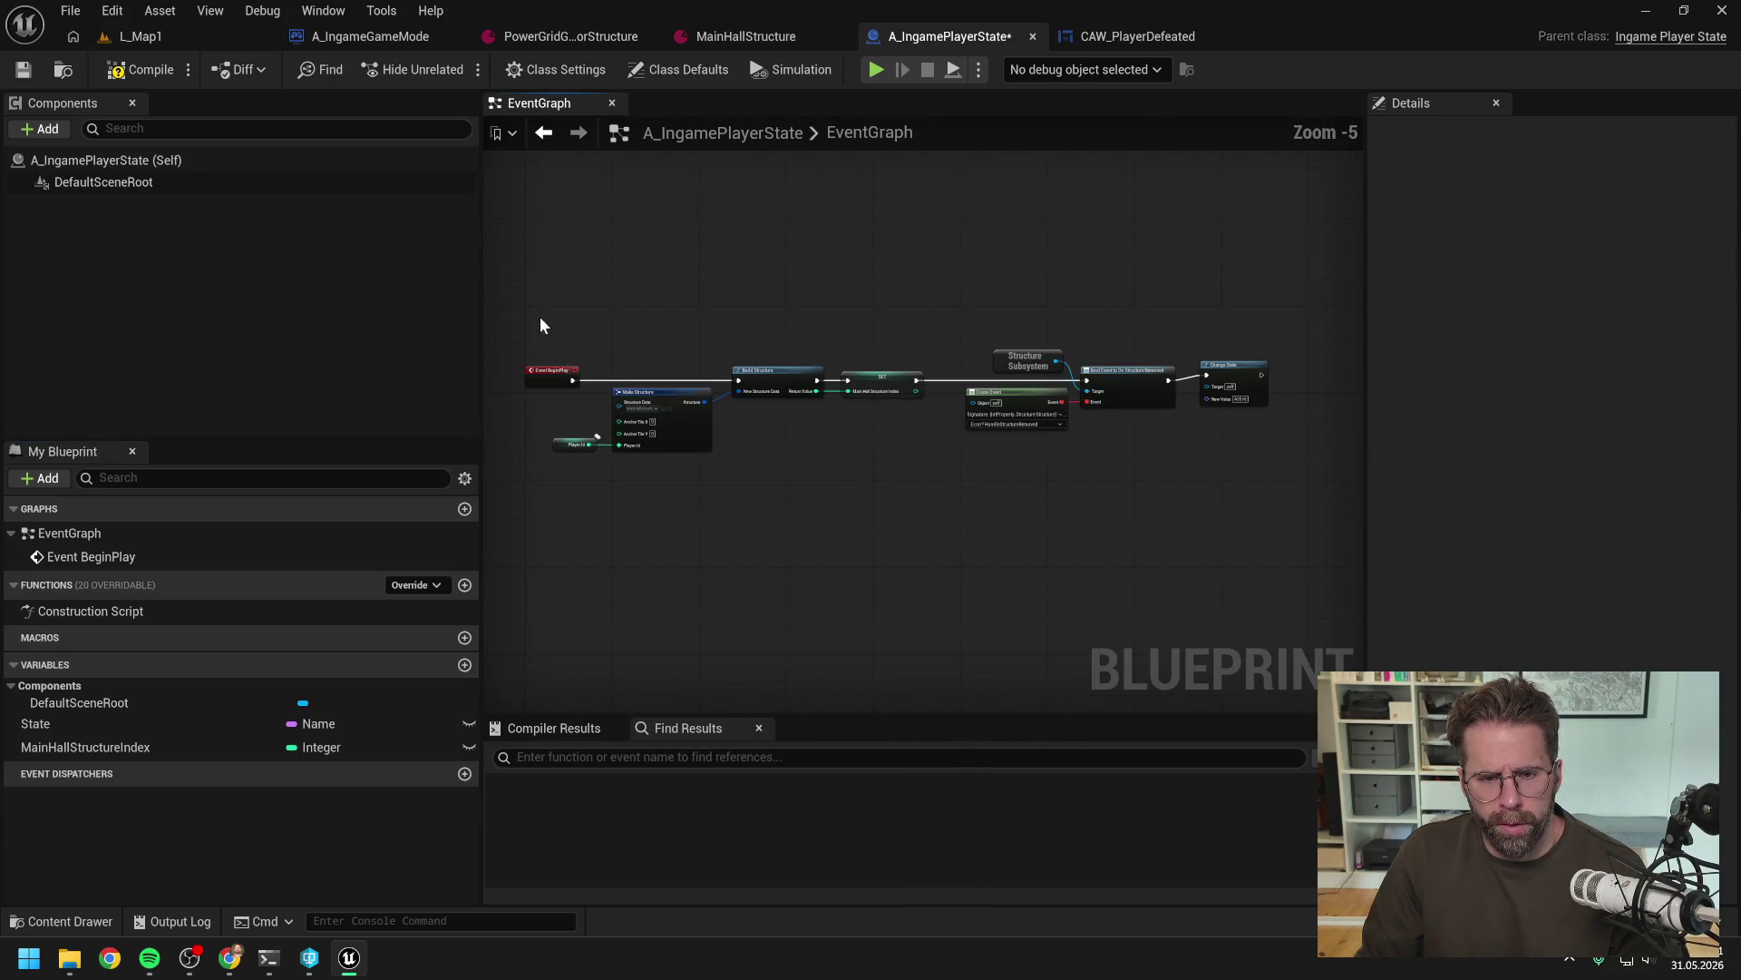
pyautogui.moveTo(541, 317); pyautogui.dragTo(1261, 521)
pyautogui.press('Delete')
pyautogui.click(217, 699)
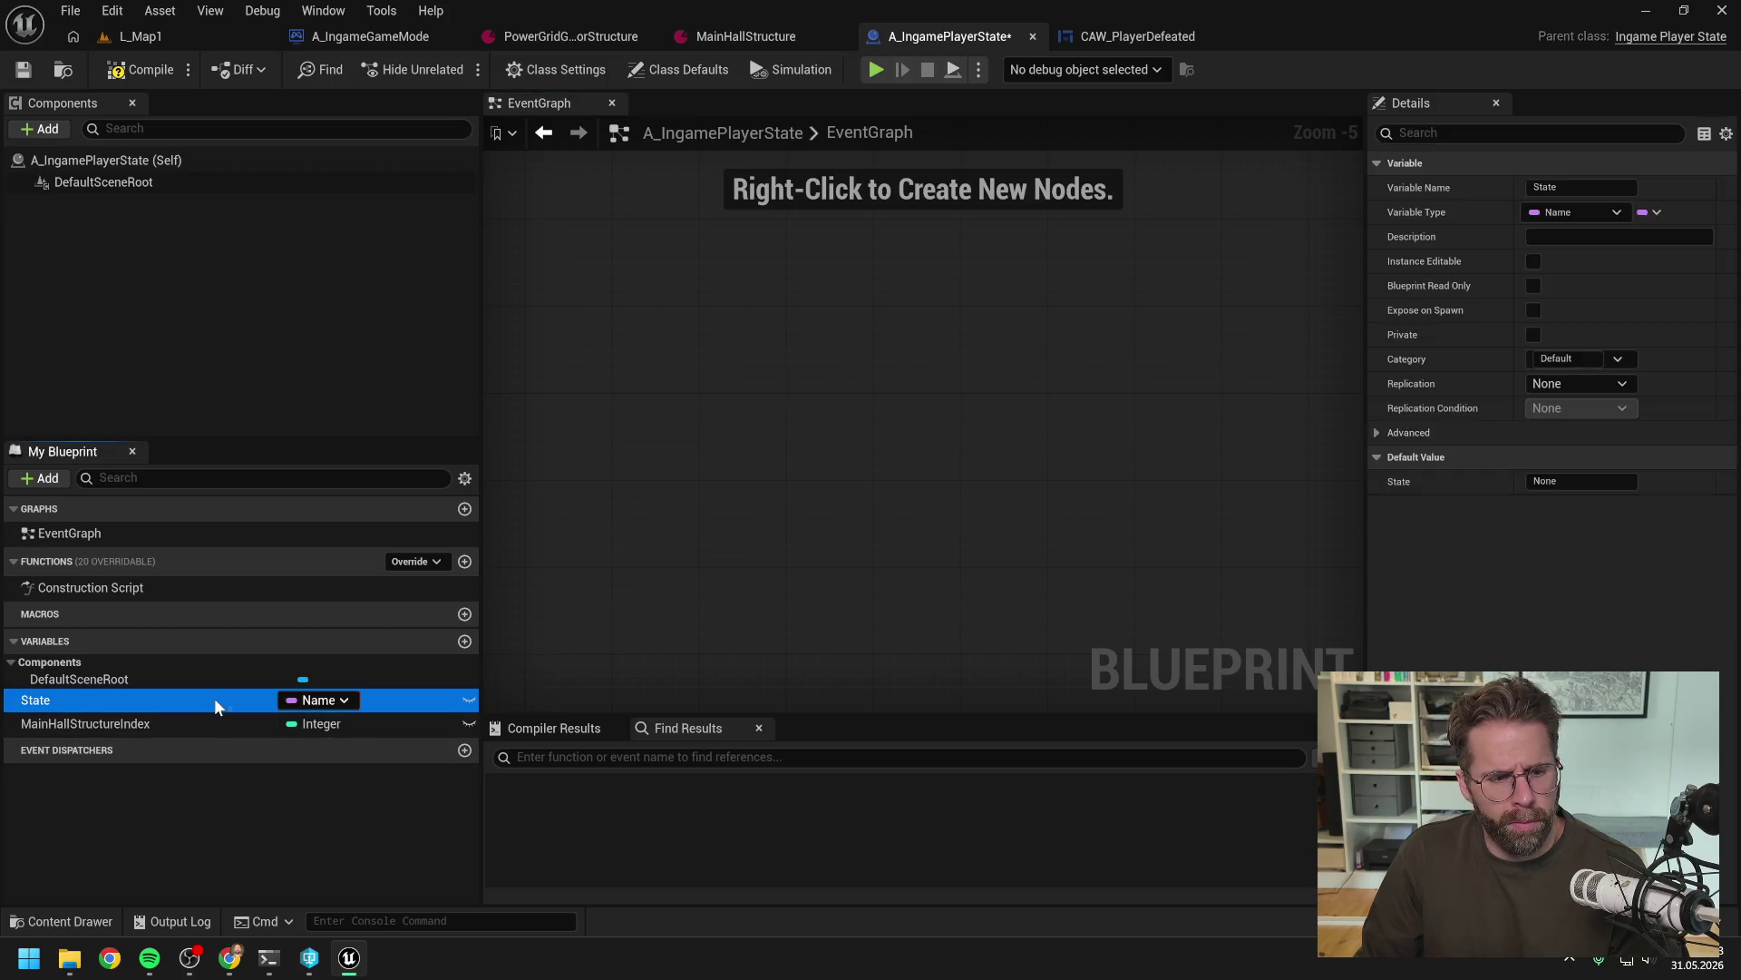
pyautogui.press('Delete')
pyautogui.press('Delete')
# Compile and save the blueprint, checking the asset out
pyautogui.click(132, 69)
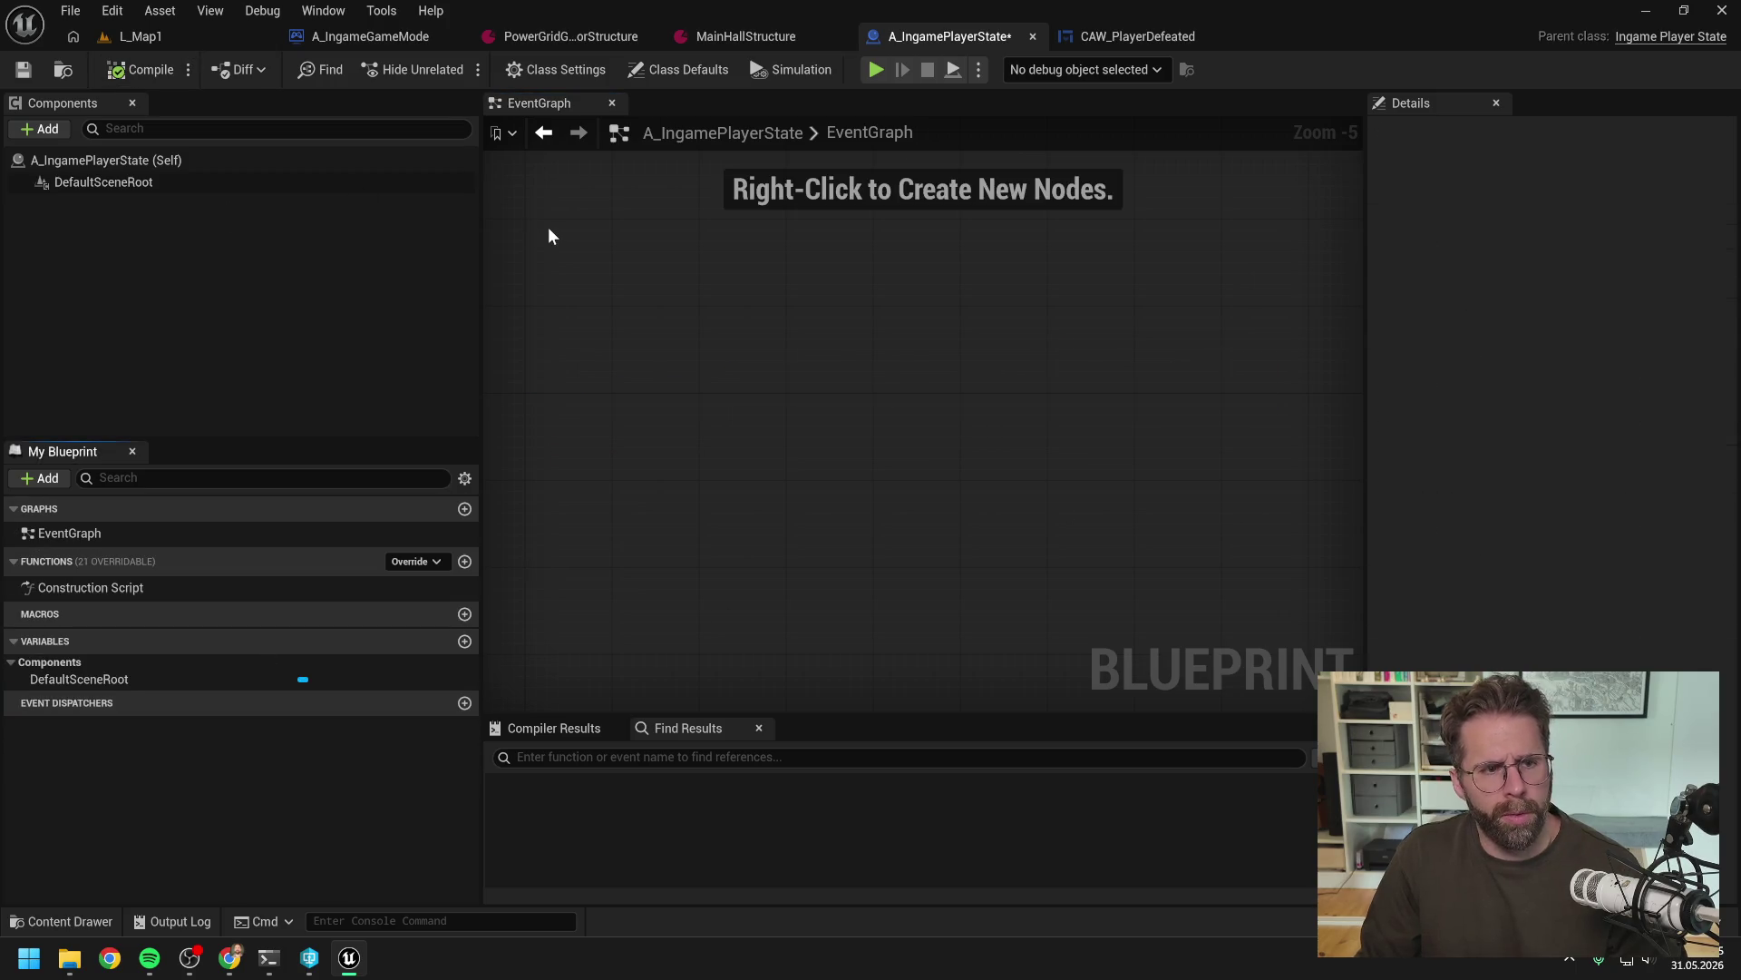
pyautogui.hotkey('ctrl', 's')
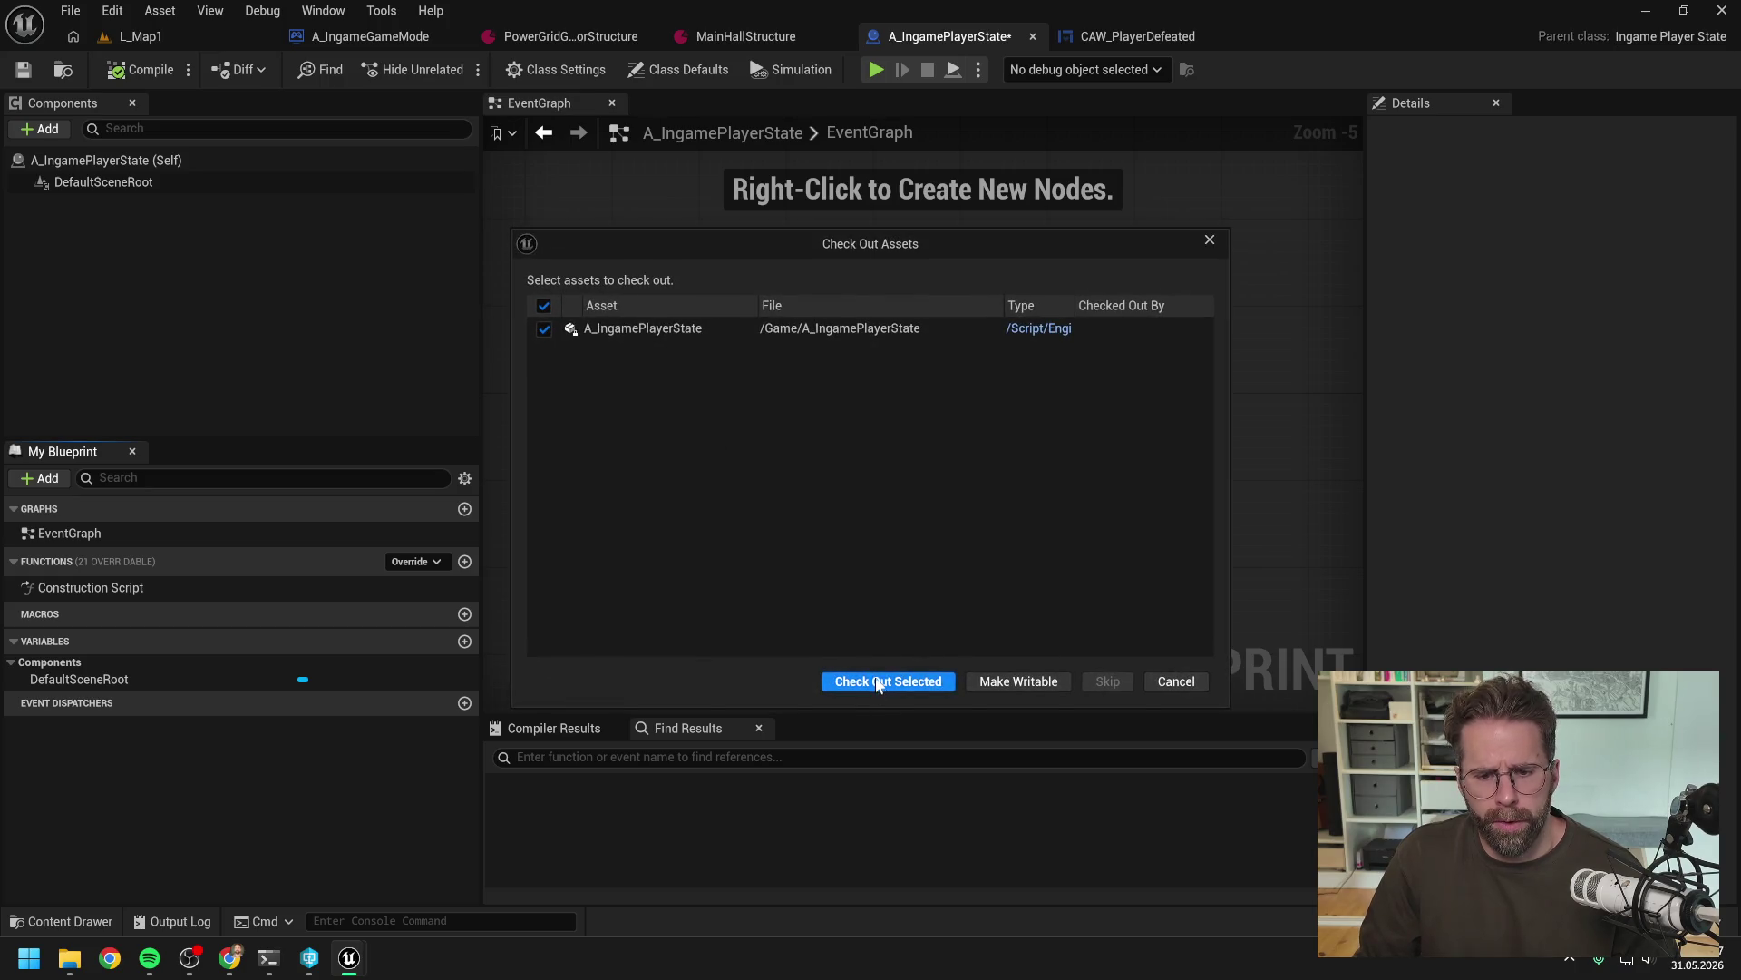
pyautogui.click(882, 682)
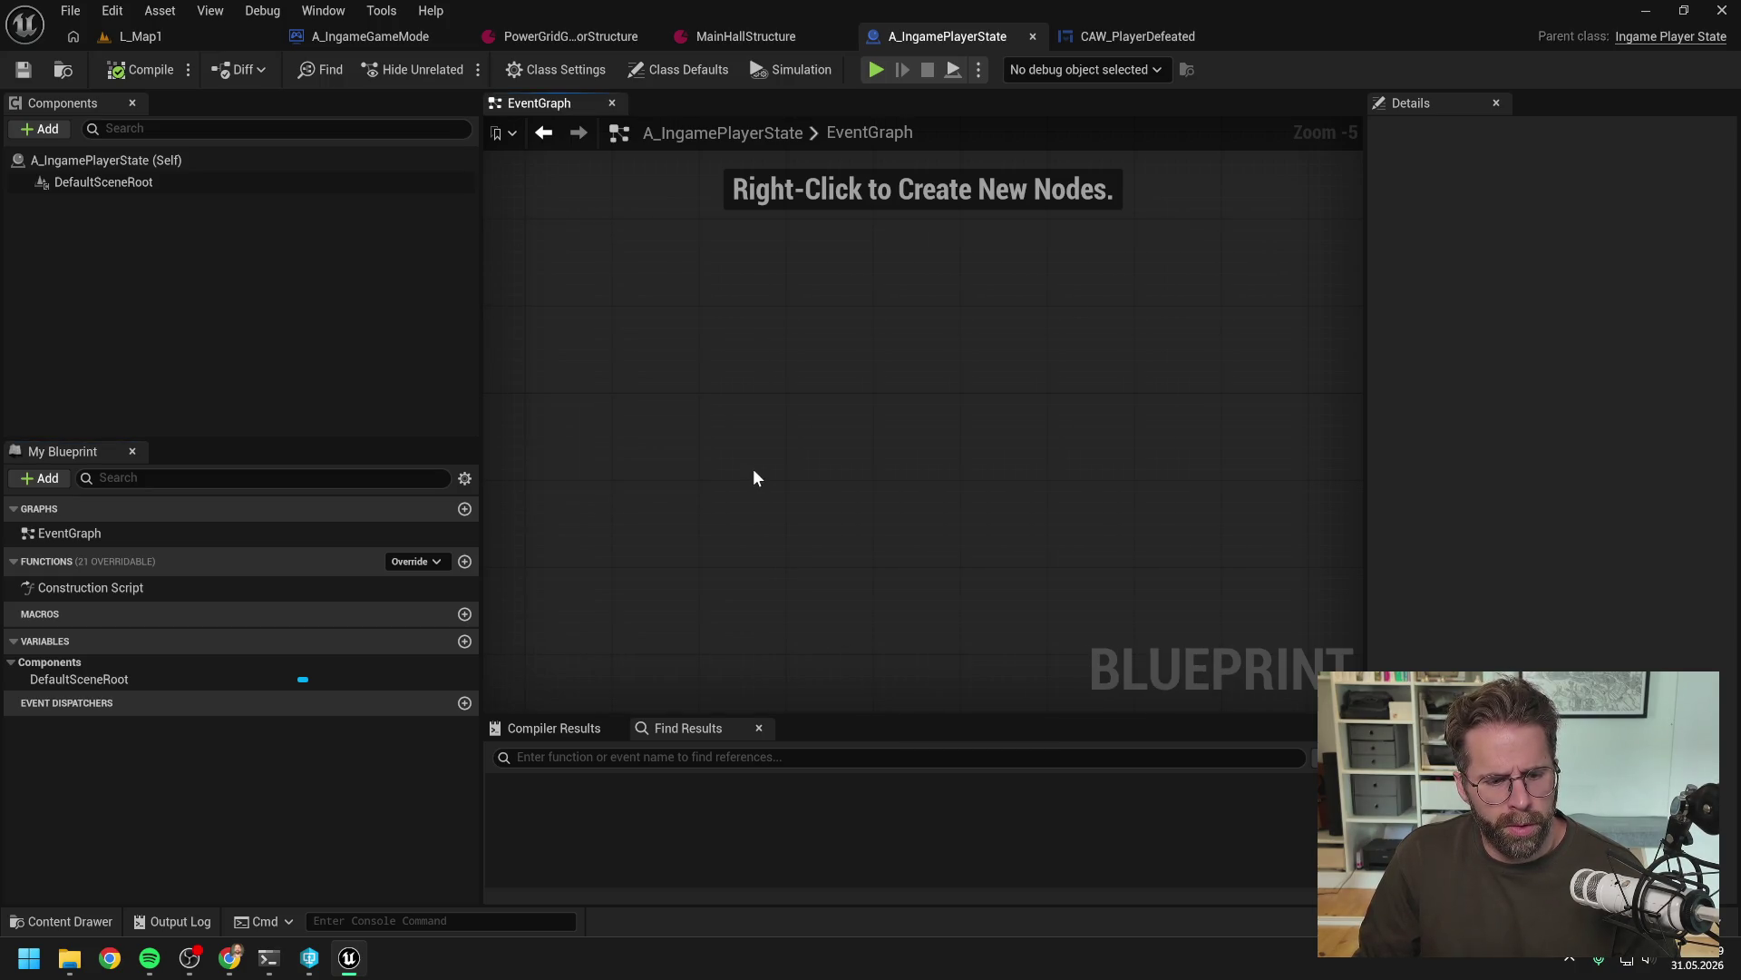
# Draft a reply saying A_IngamePlayerState is cleaned up, Phase 1 finished and already submitted
pyautogui.hotkey('alt', 'Tab')
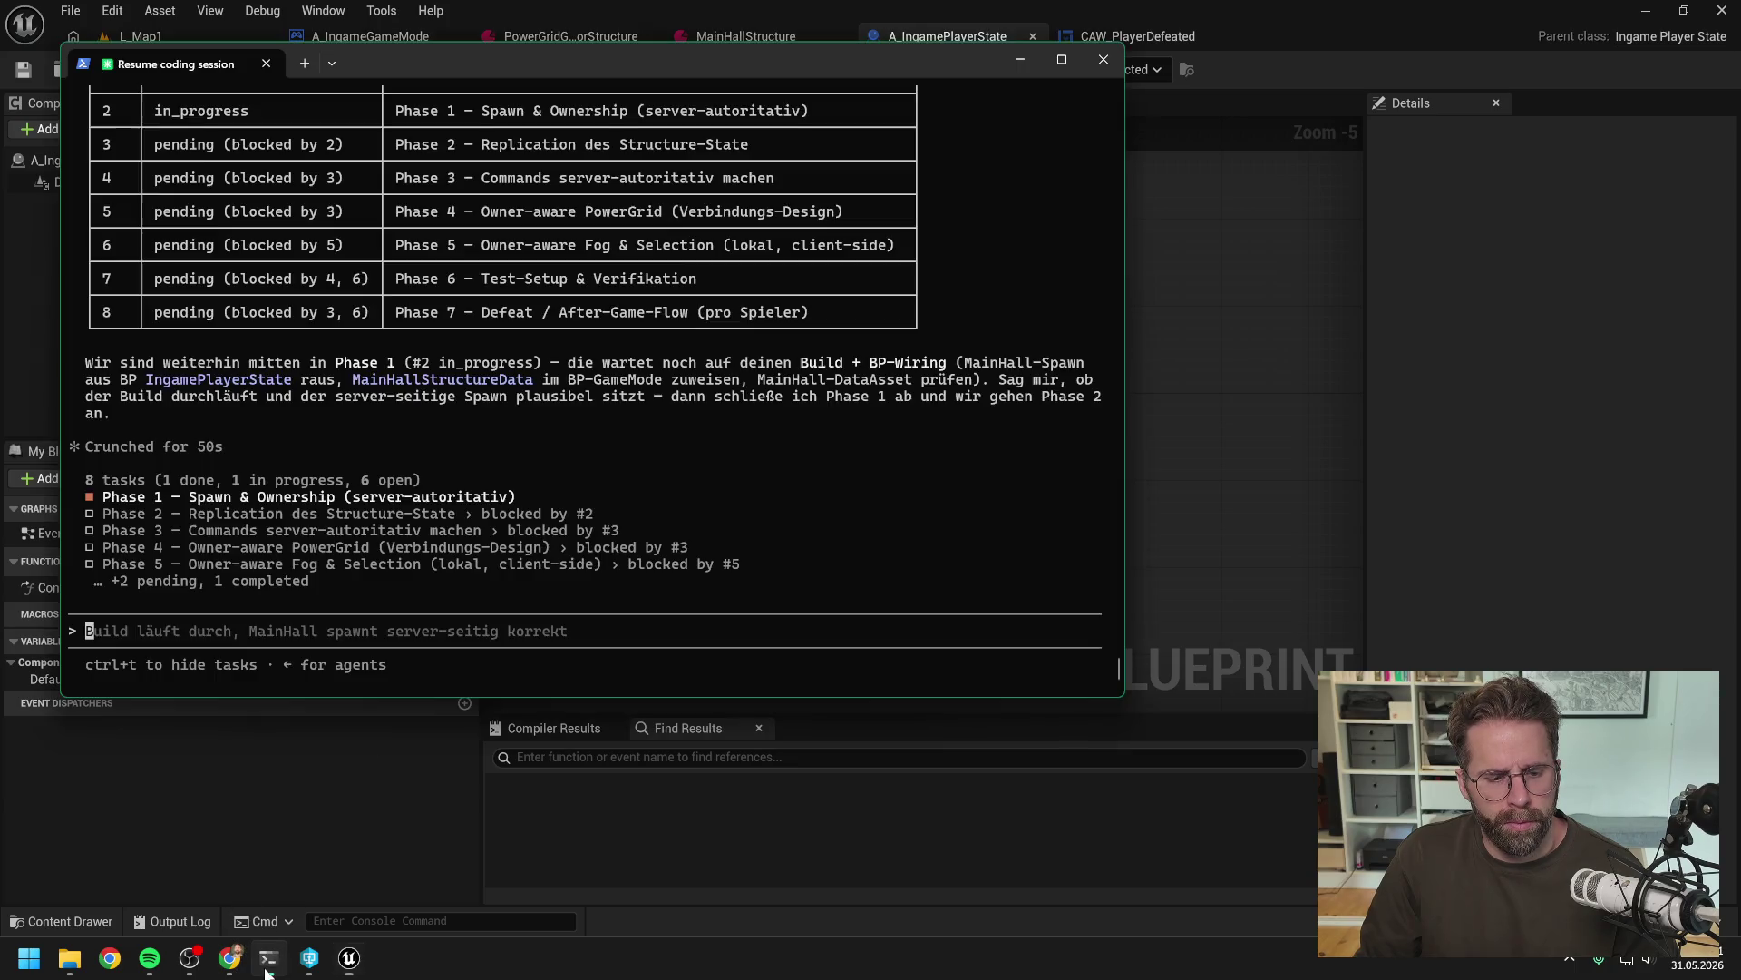
pyautogui.scroll(7, 727, 492)
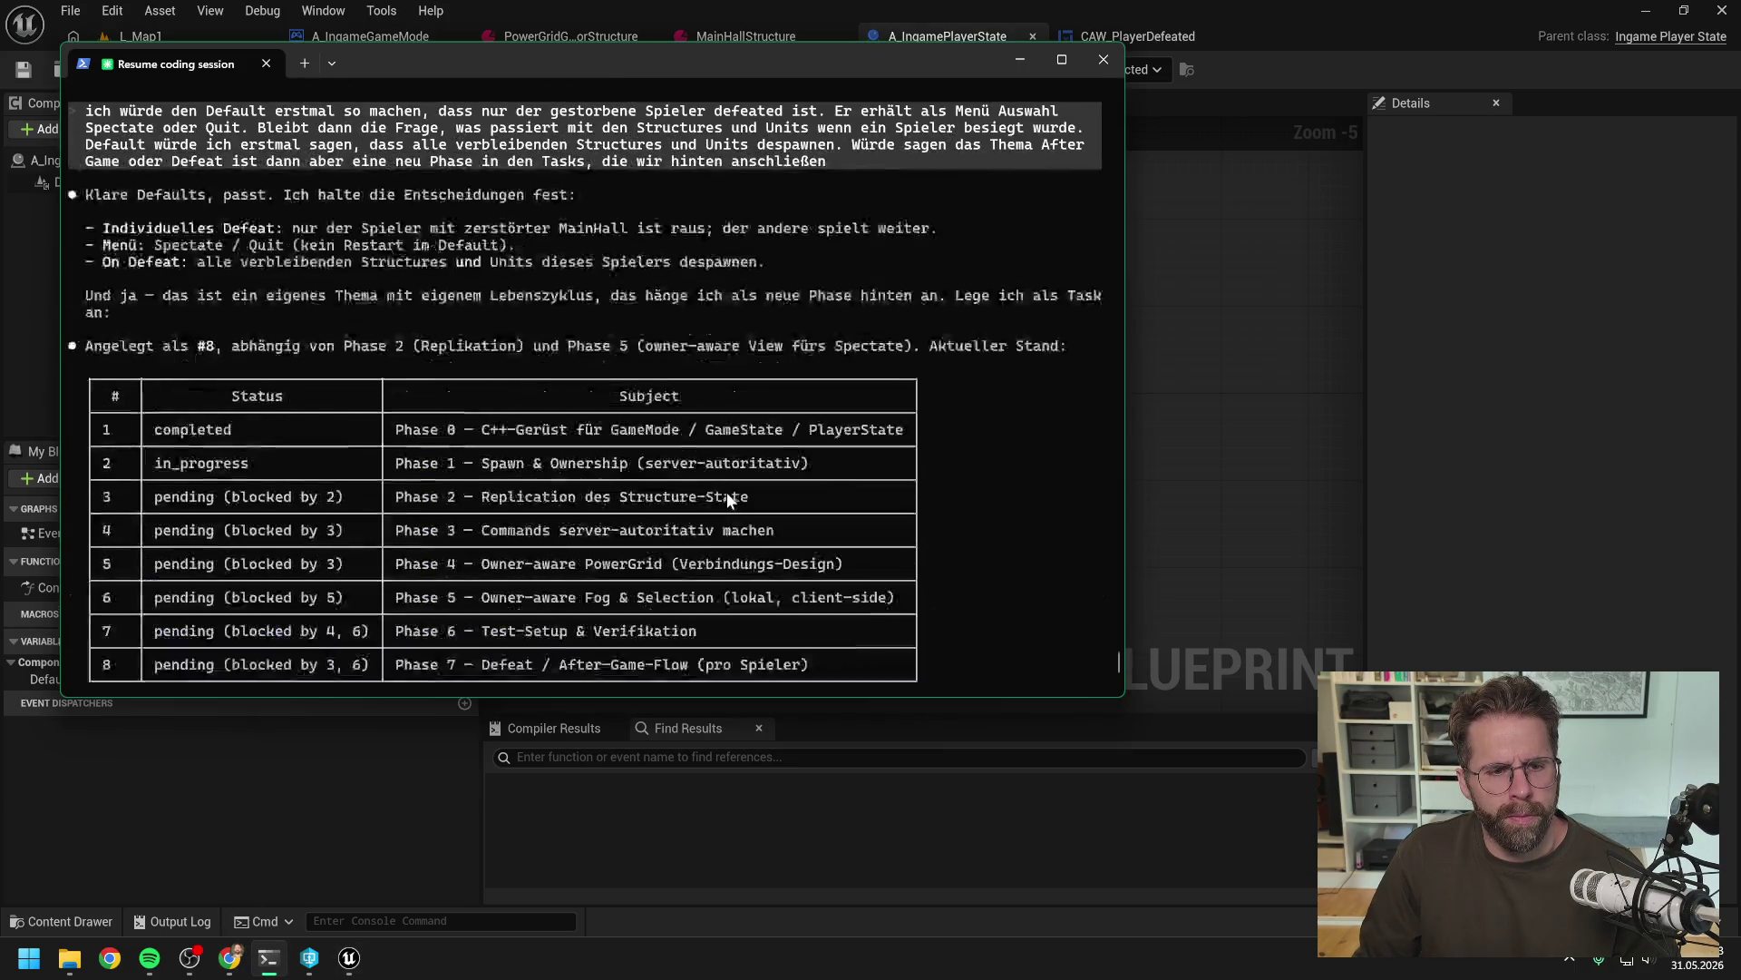
pyautogui.scroll(7, 743, 488)
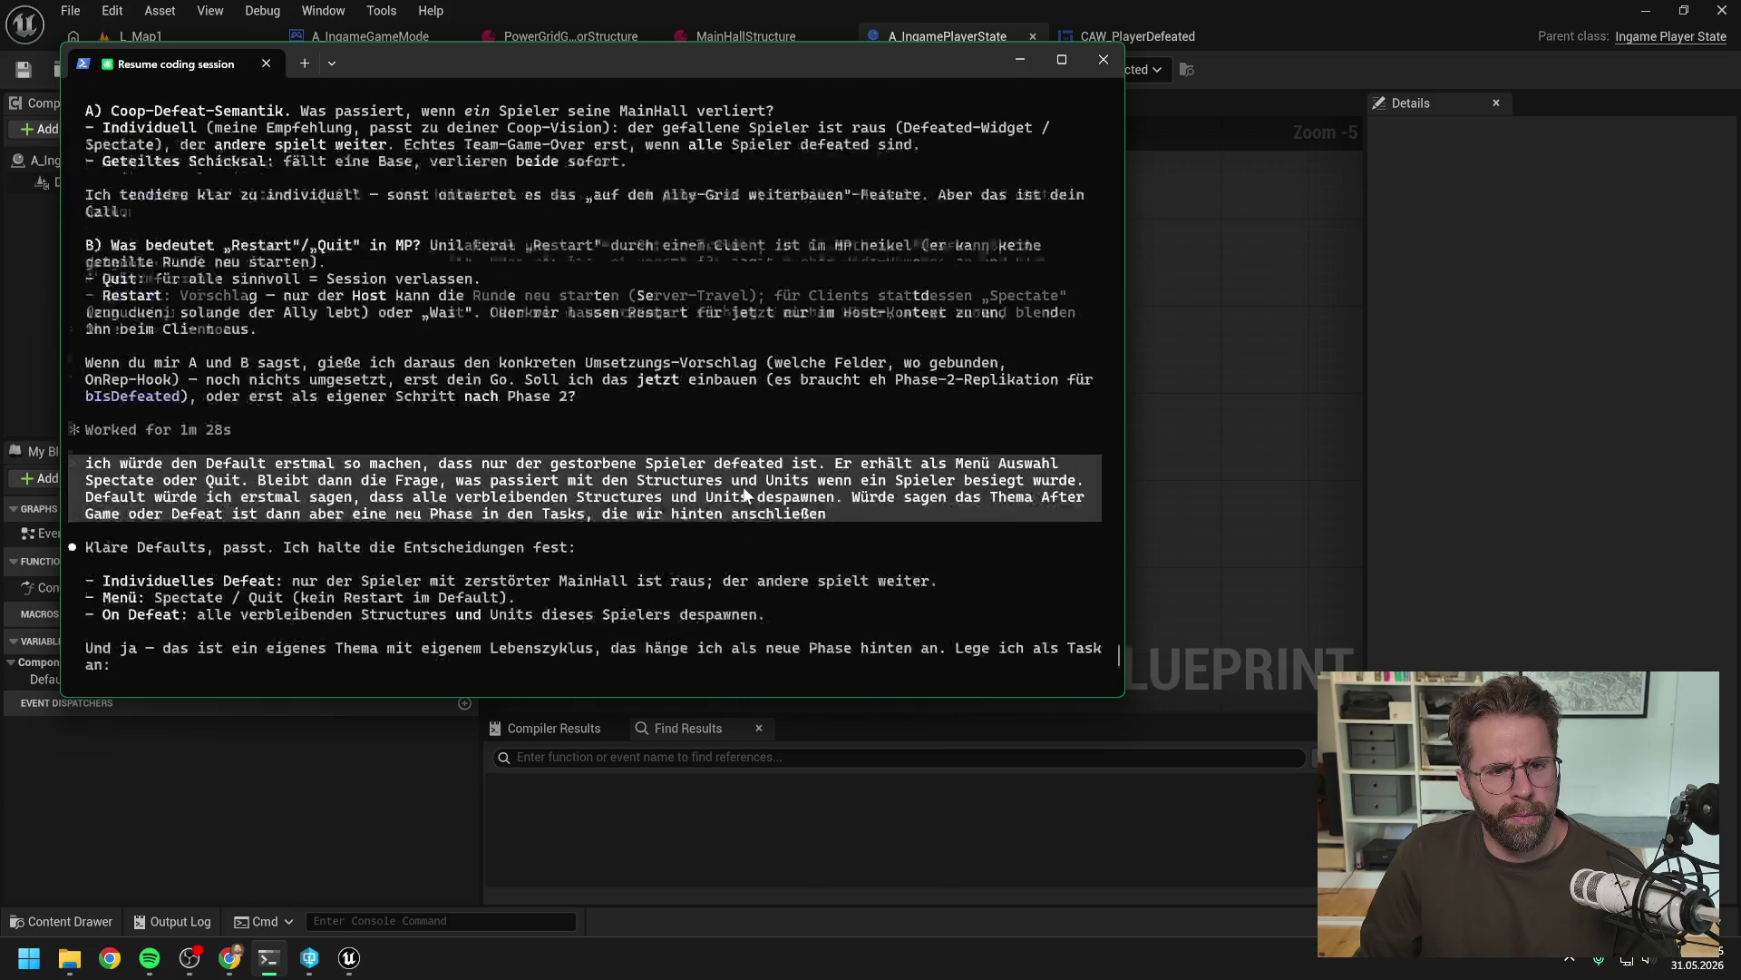
pyautogui.scroll(4, 740, 468)
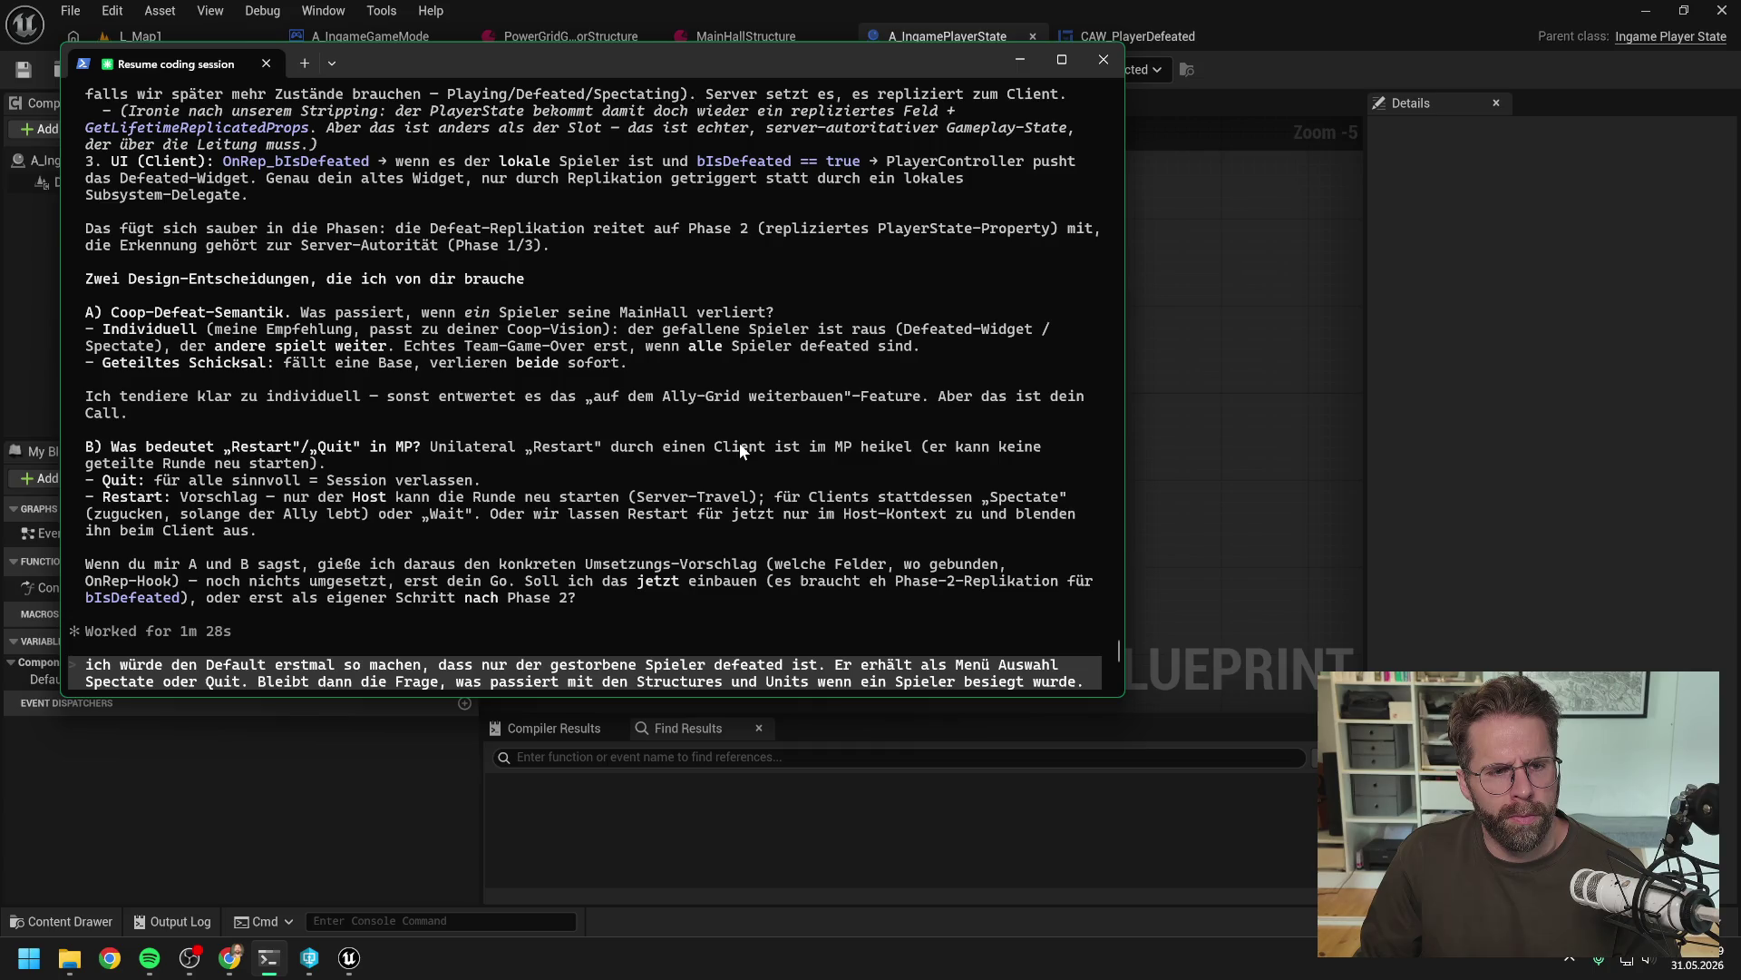
pyautogui.scroll(7, 740, 450)
pyautogui.scroll(6, 740, 450)
pyautogui.scroll(1, 740, 450)
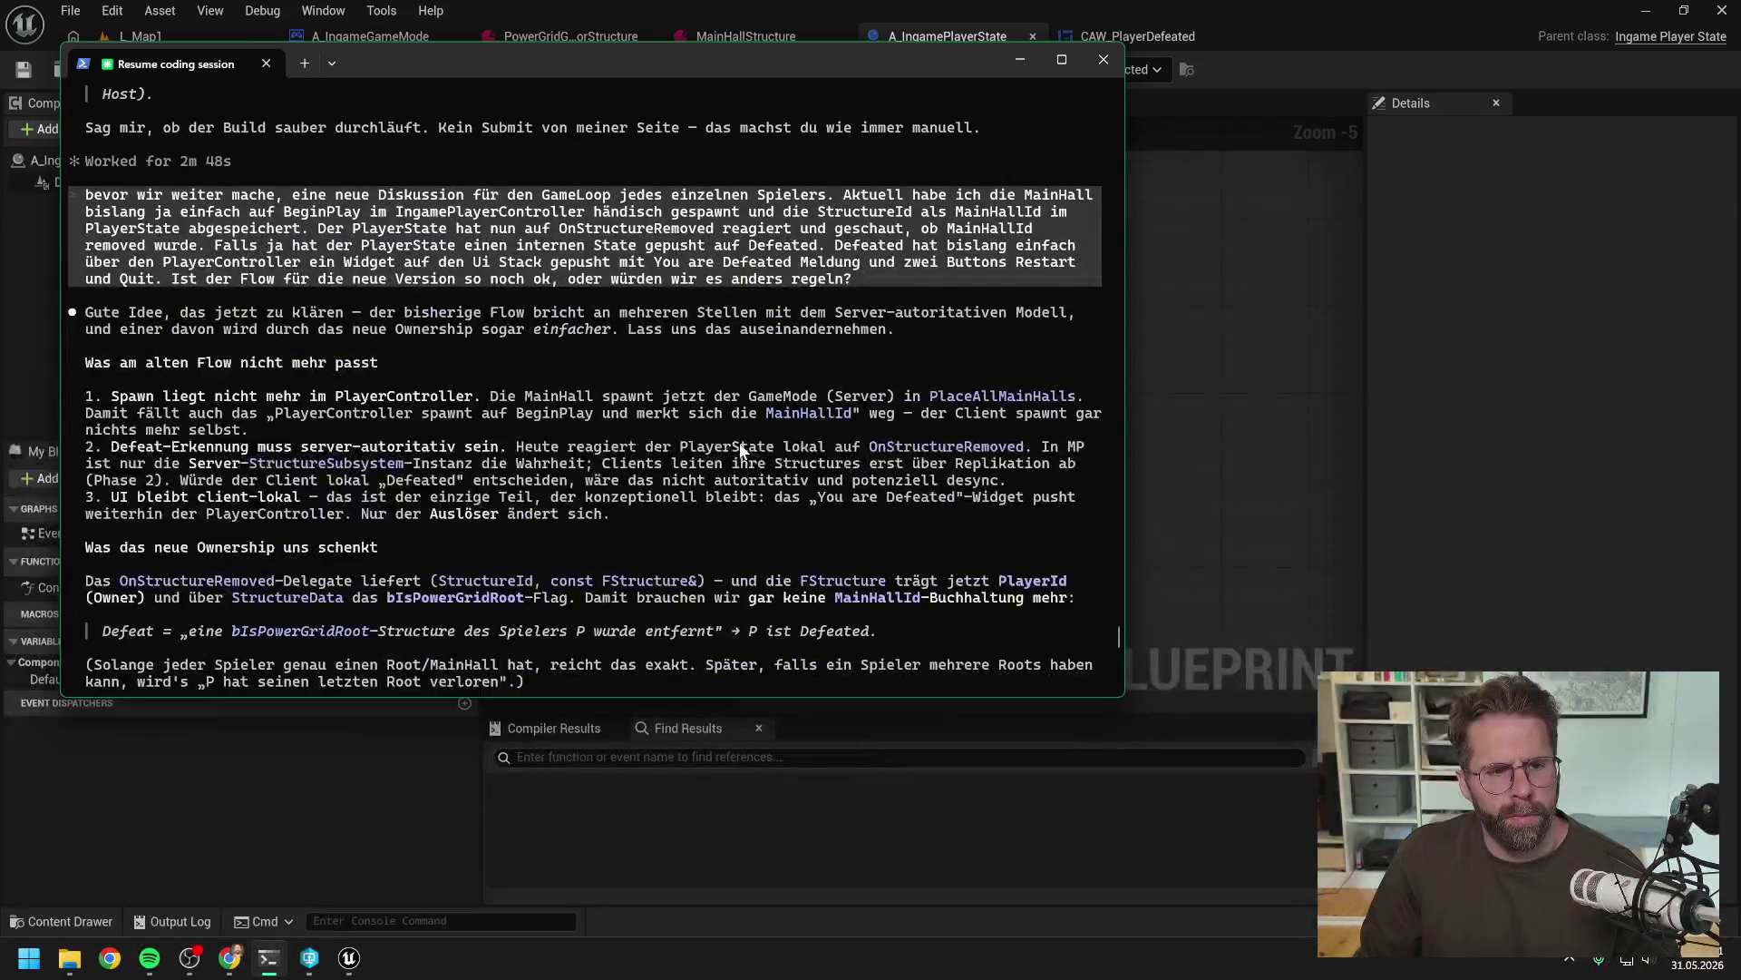
pyautogui.scroll(6, 740, 449)
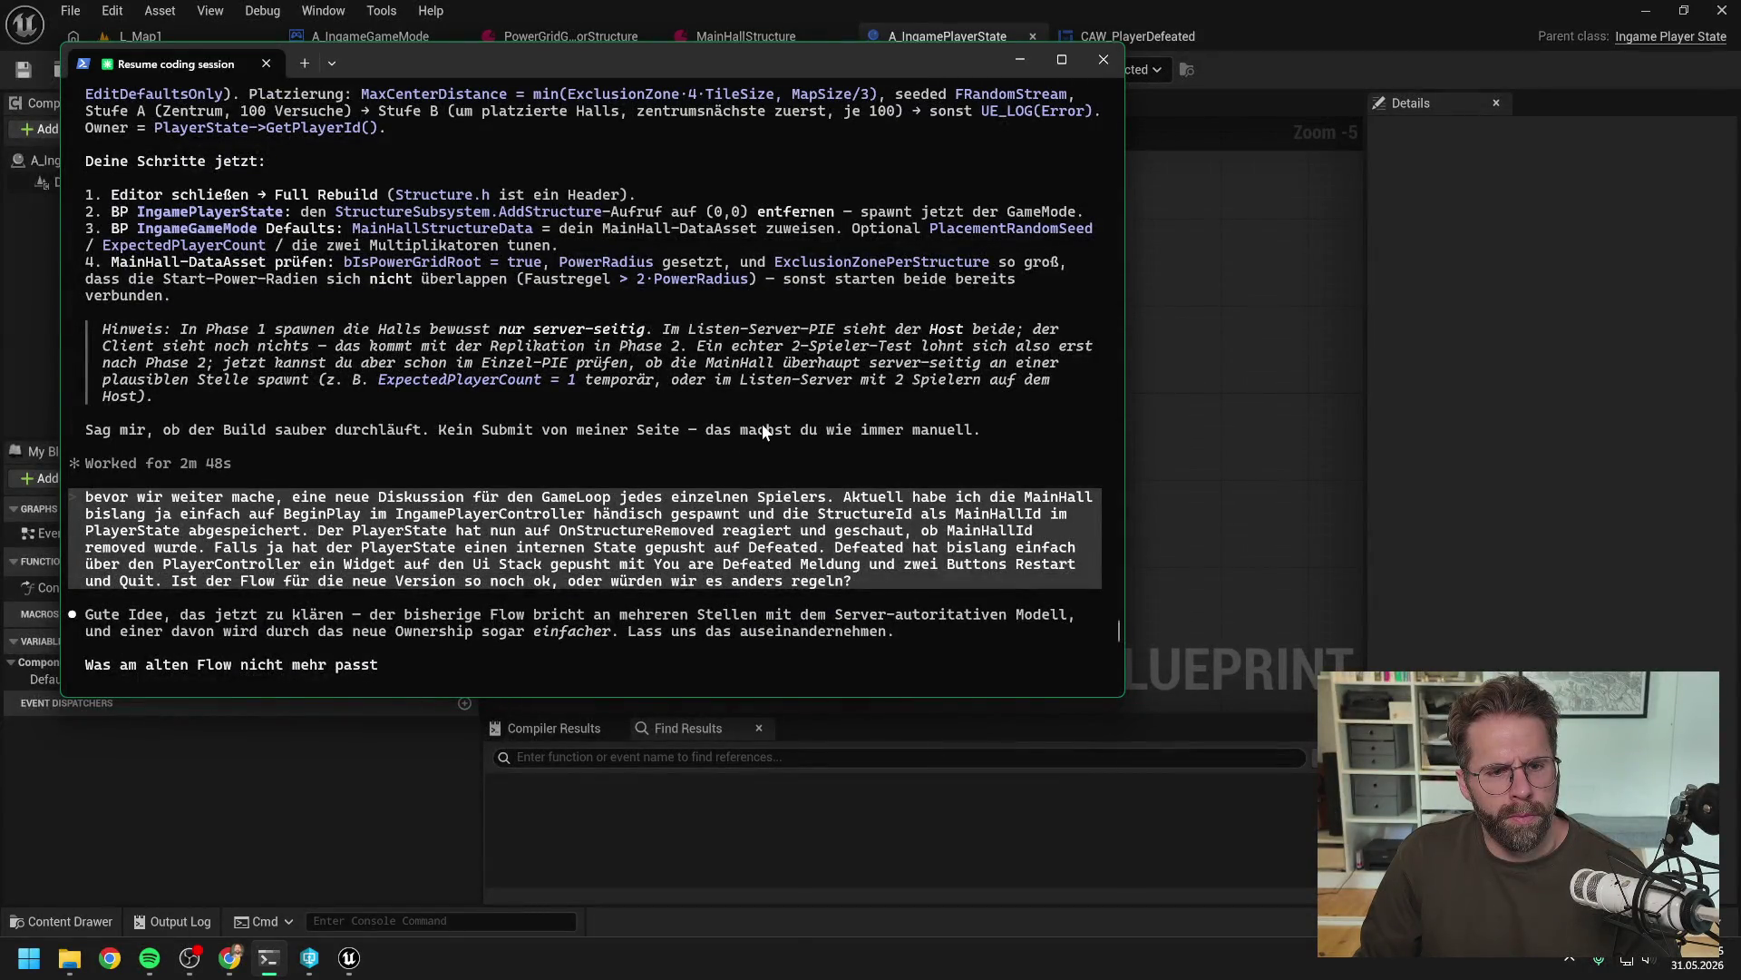
pyautogui.scroll(-15, 762, 425)
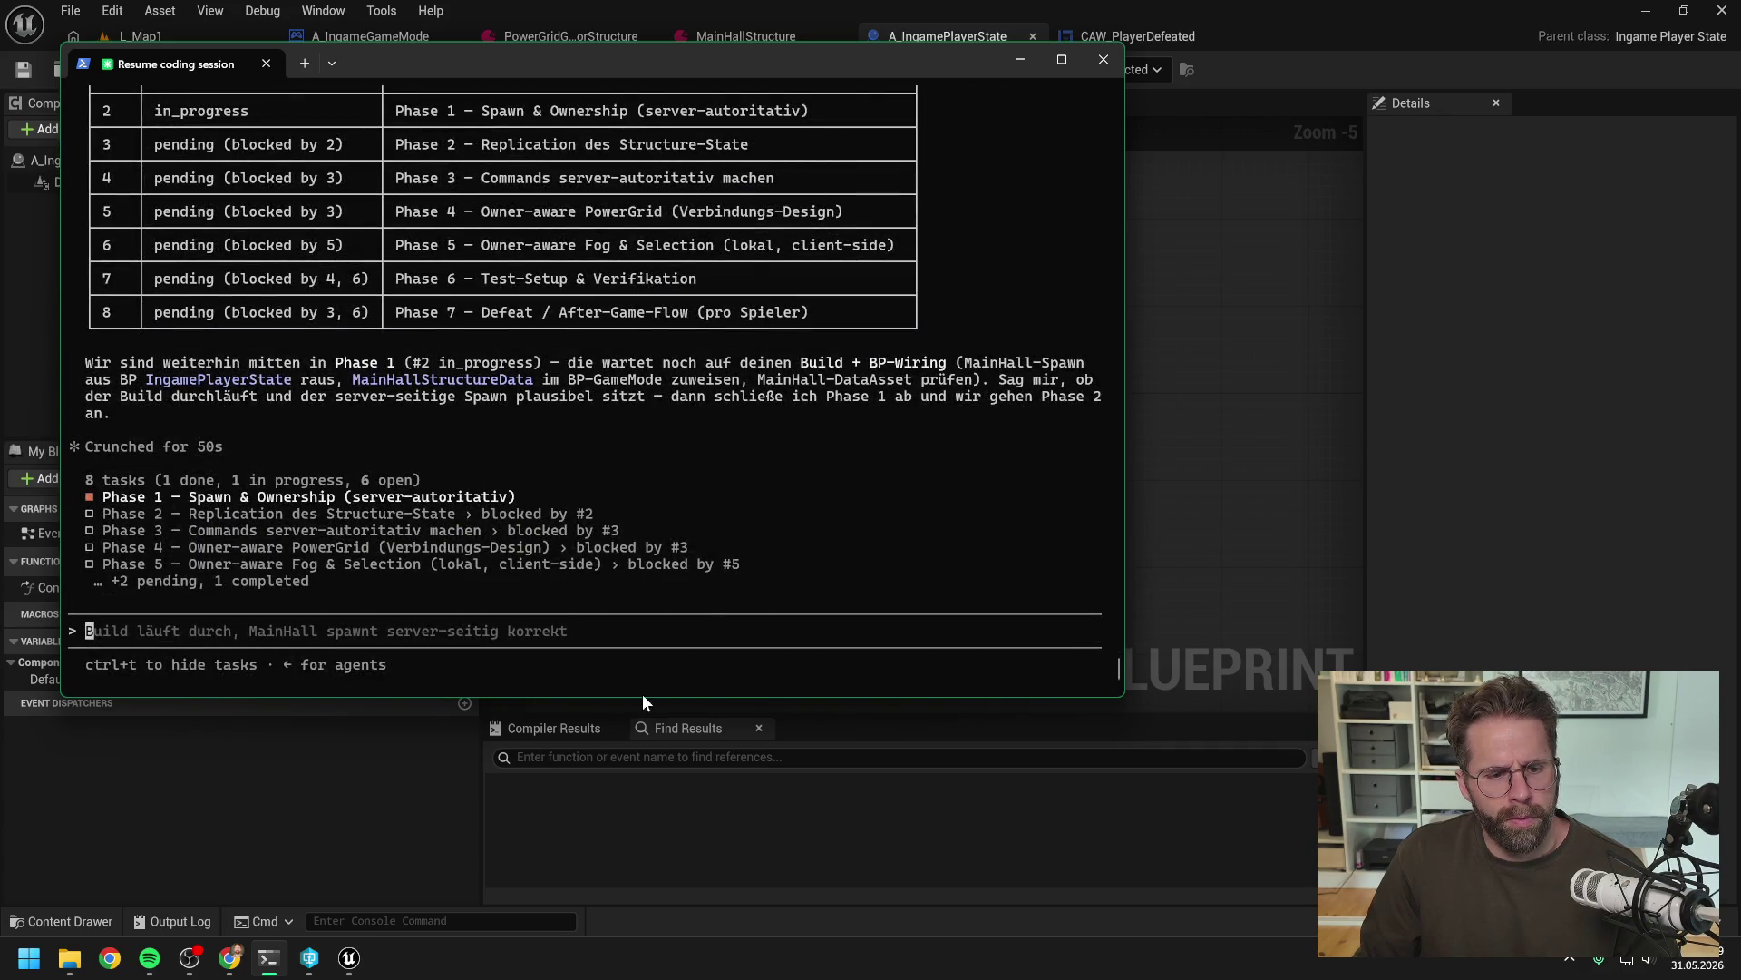
pyautogui.write('ok ')
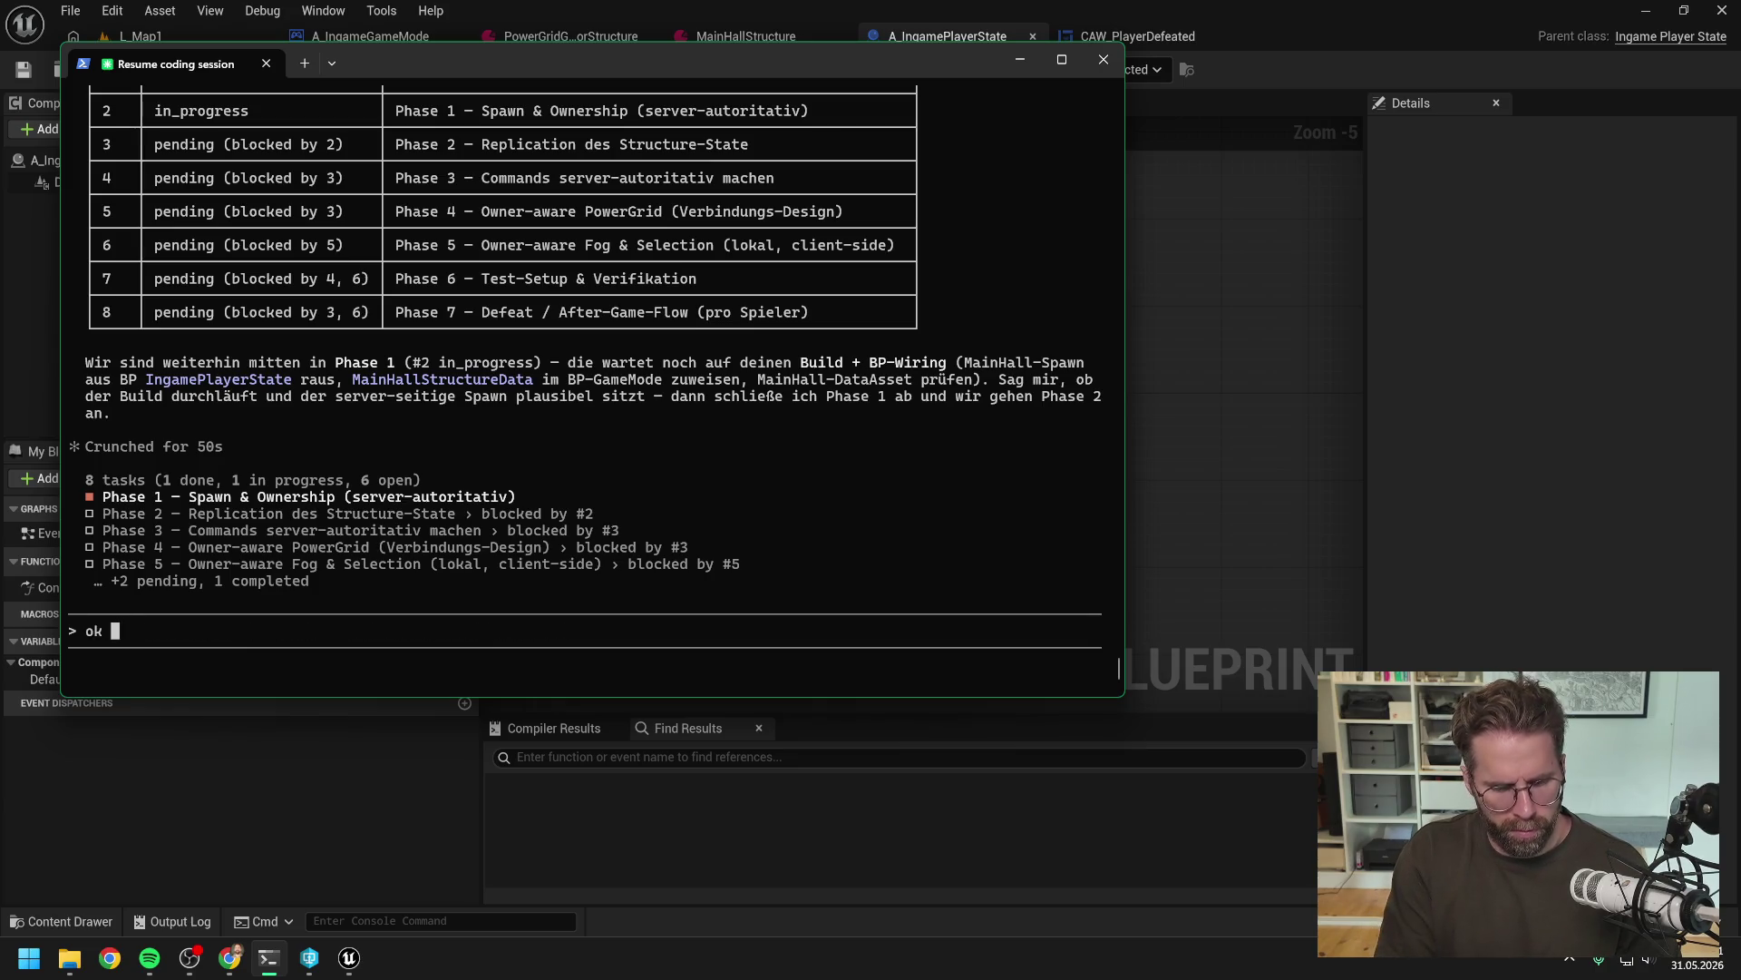
pyautogui.write('dann ist ')
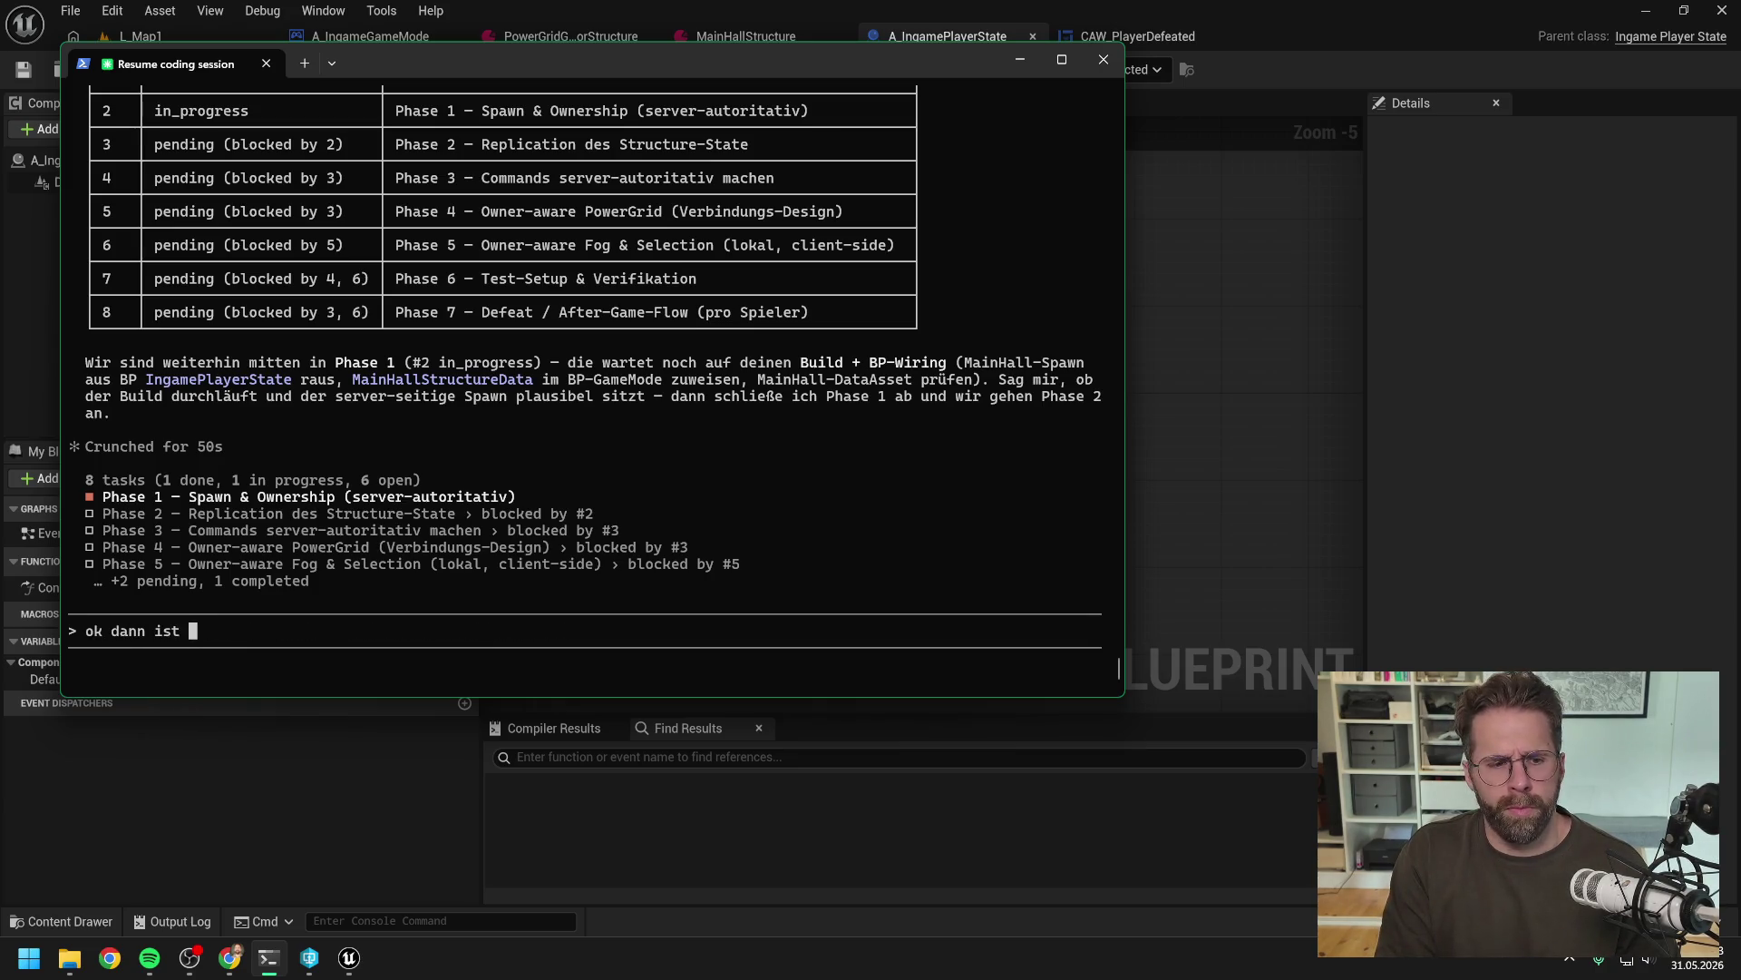
pyautogui.write('A_Ingame')
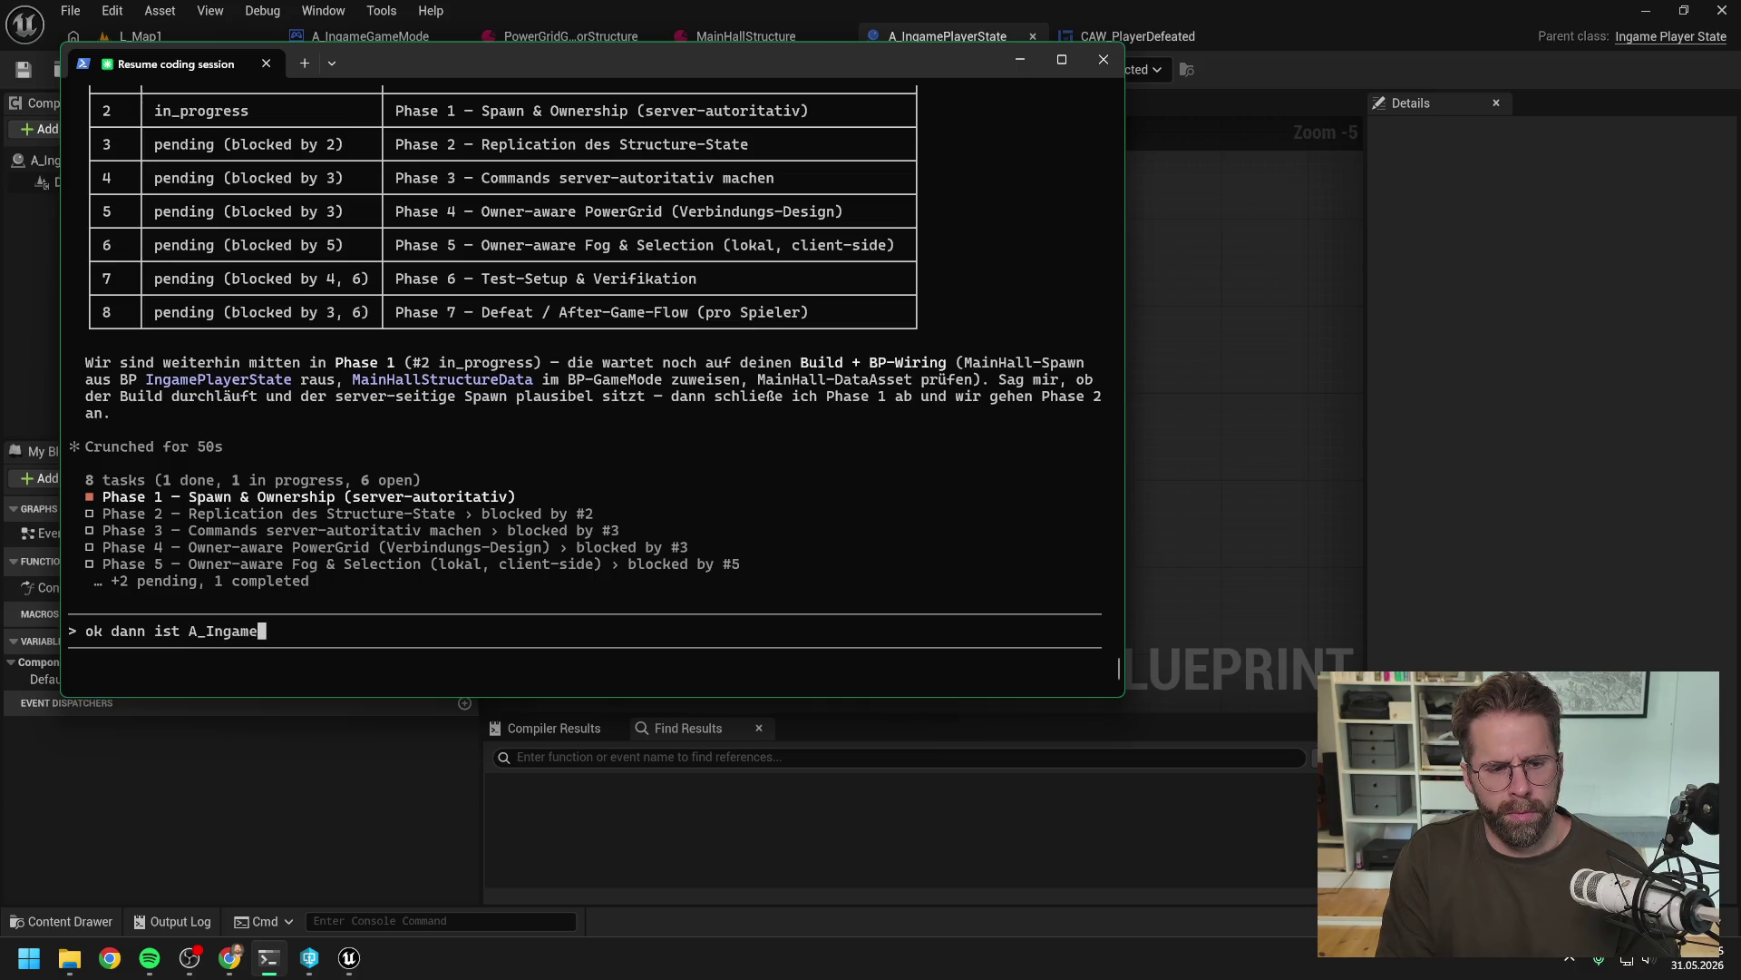
pyautogui.write('PlayerState au')
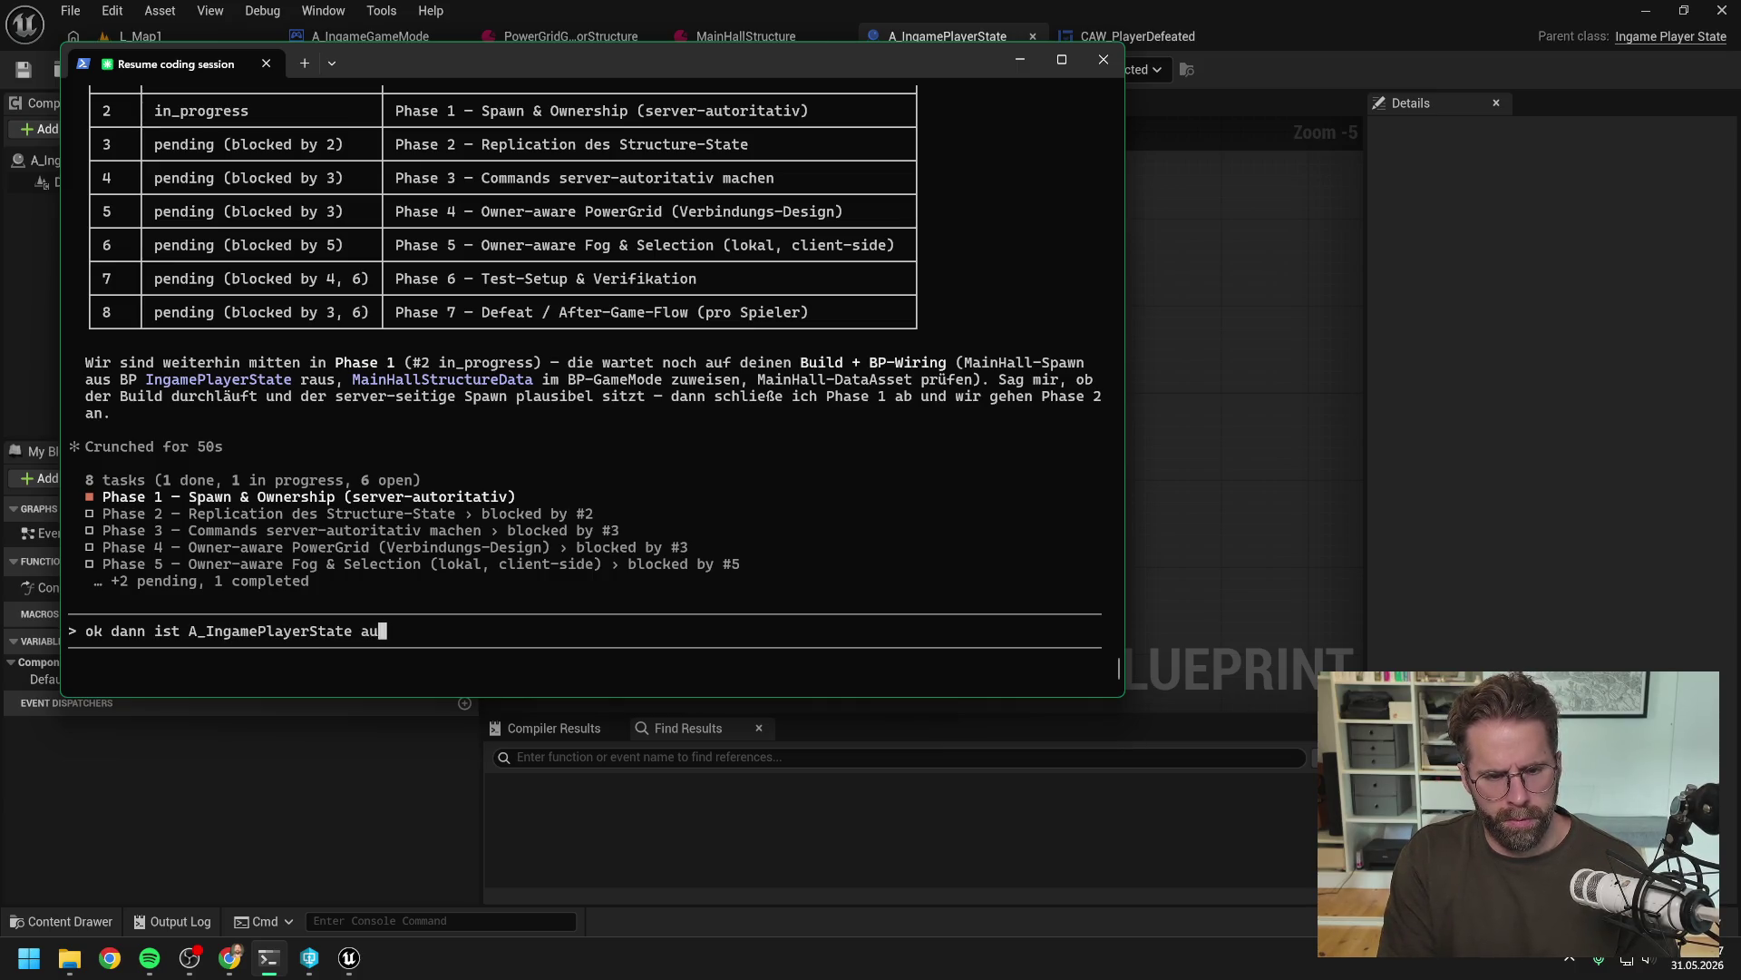
pyautogui.write('fgeräumt ')
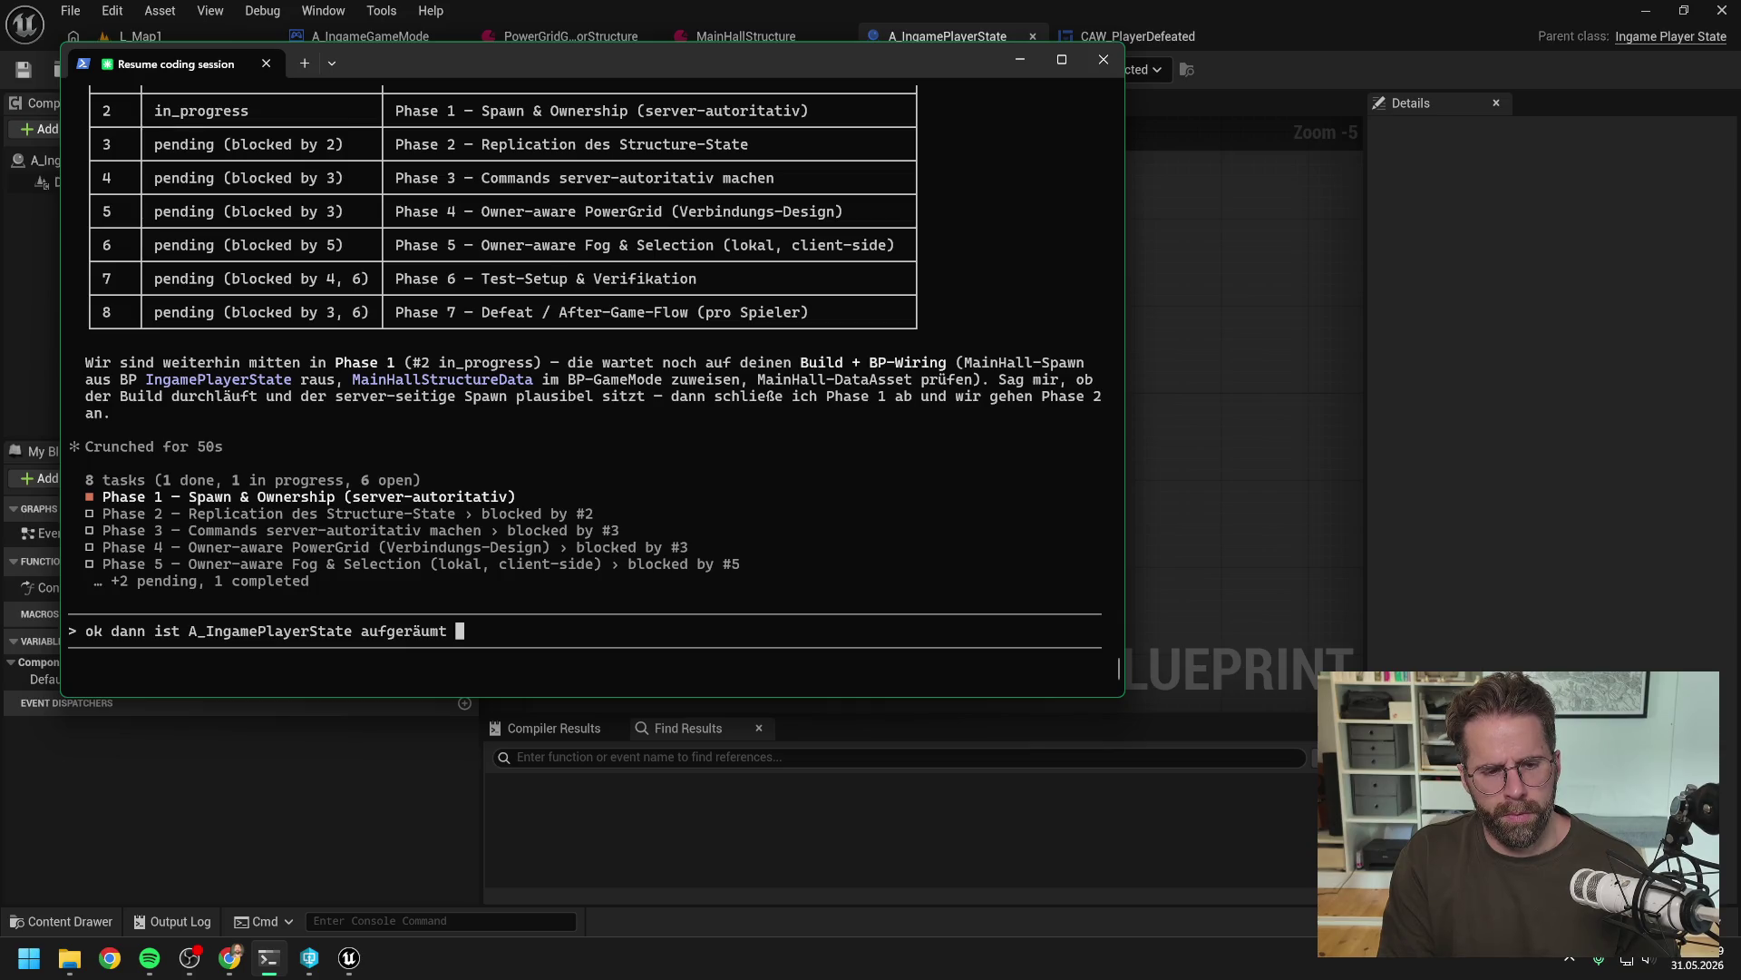
pyautogui.write('und wir')
pyautogui.press('BackSpace')
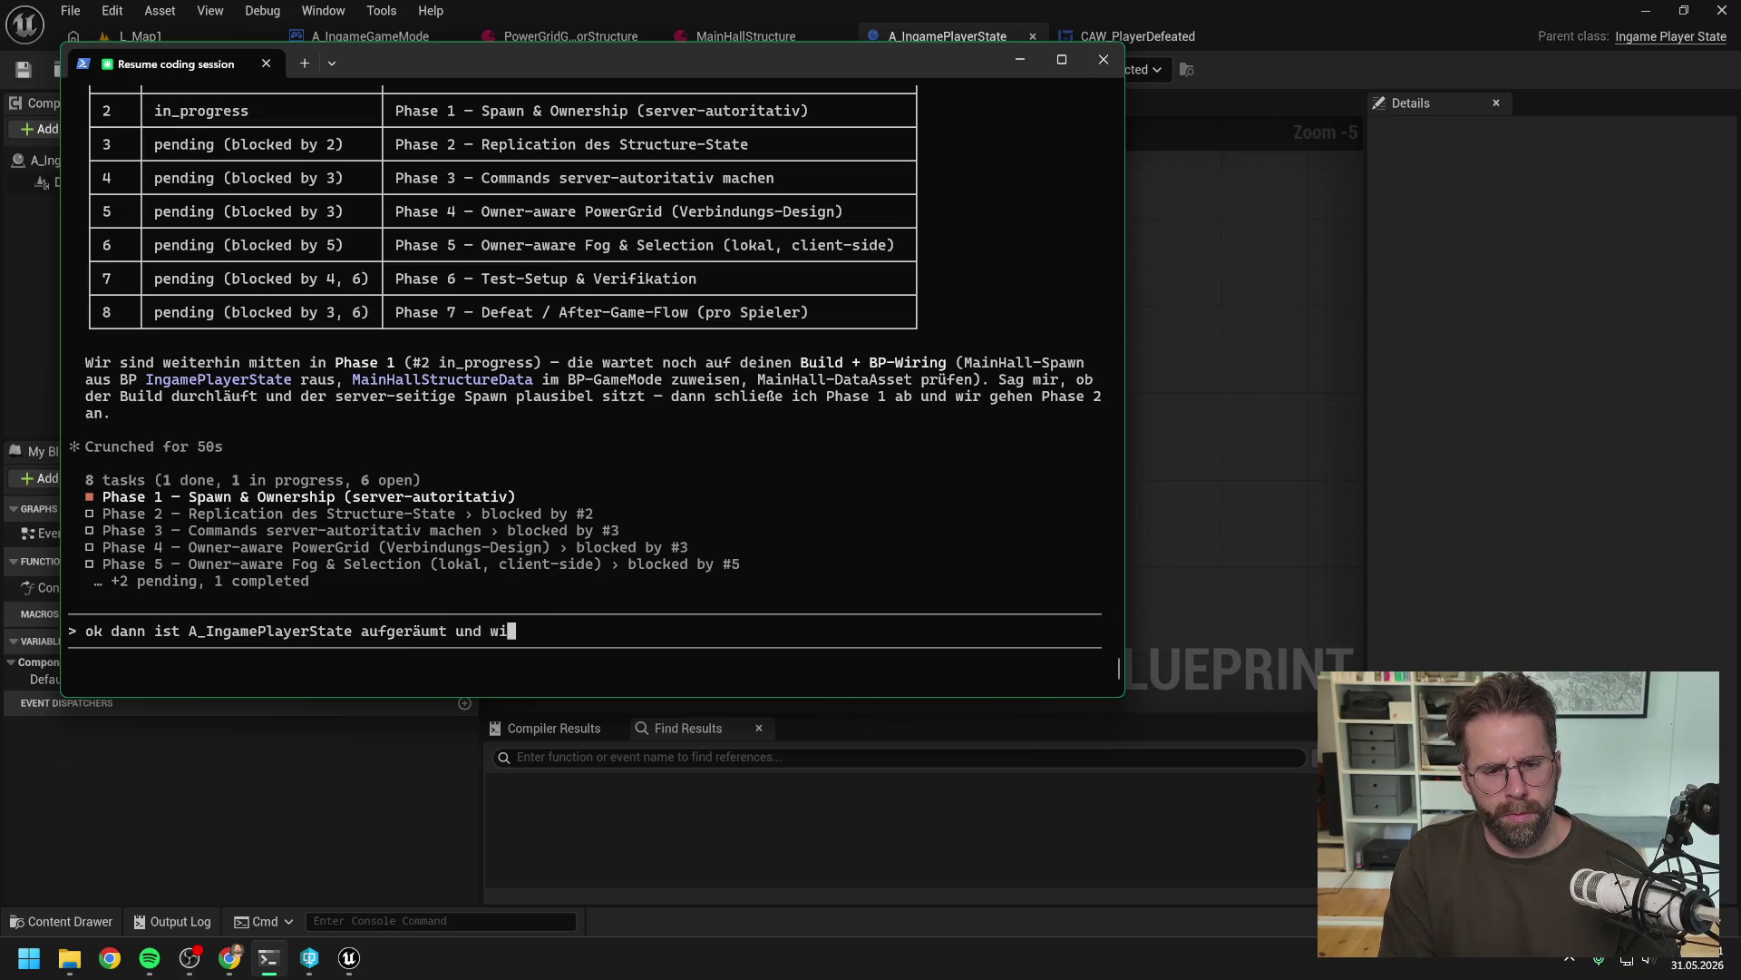
pyautogui.press('BackSpace')
pyautogui.press('BackSpace')
pyautogui.write('Phase 1 da')
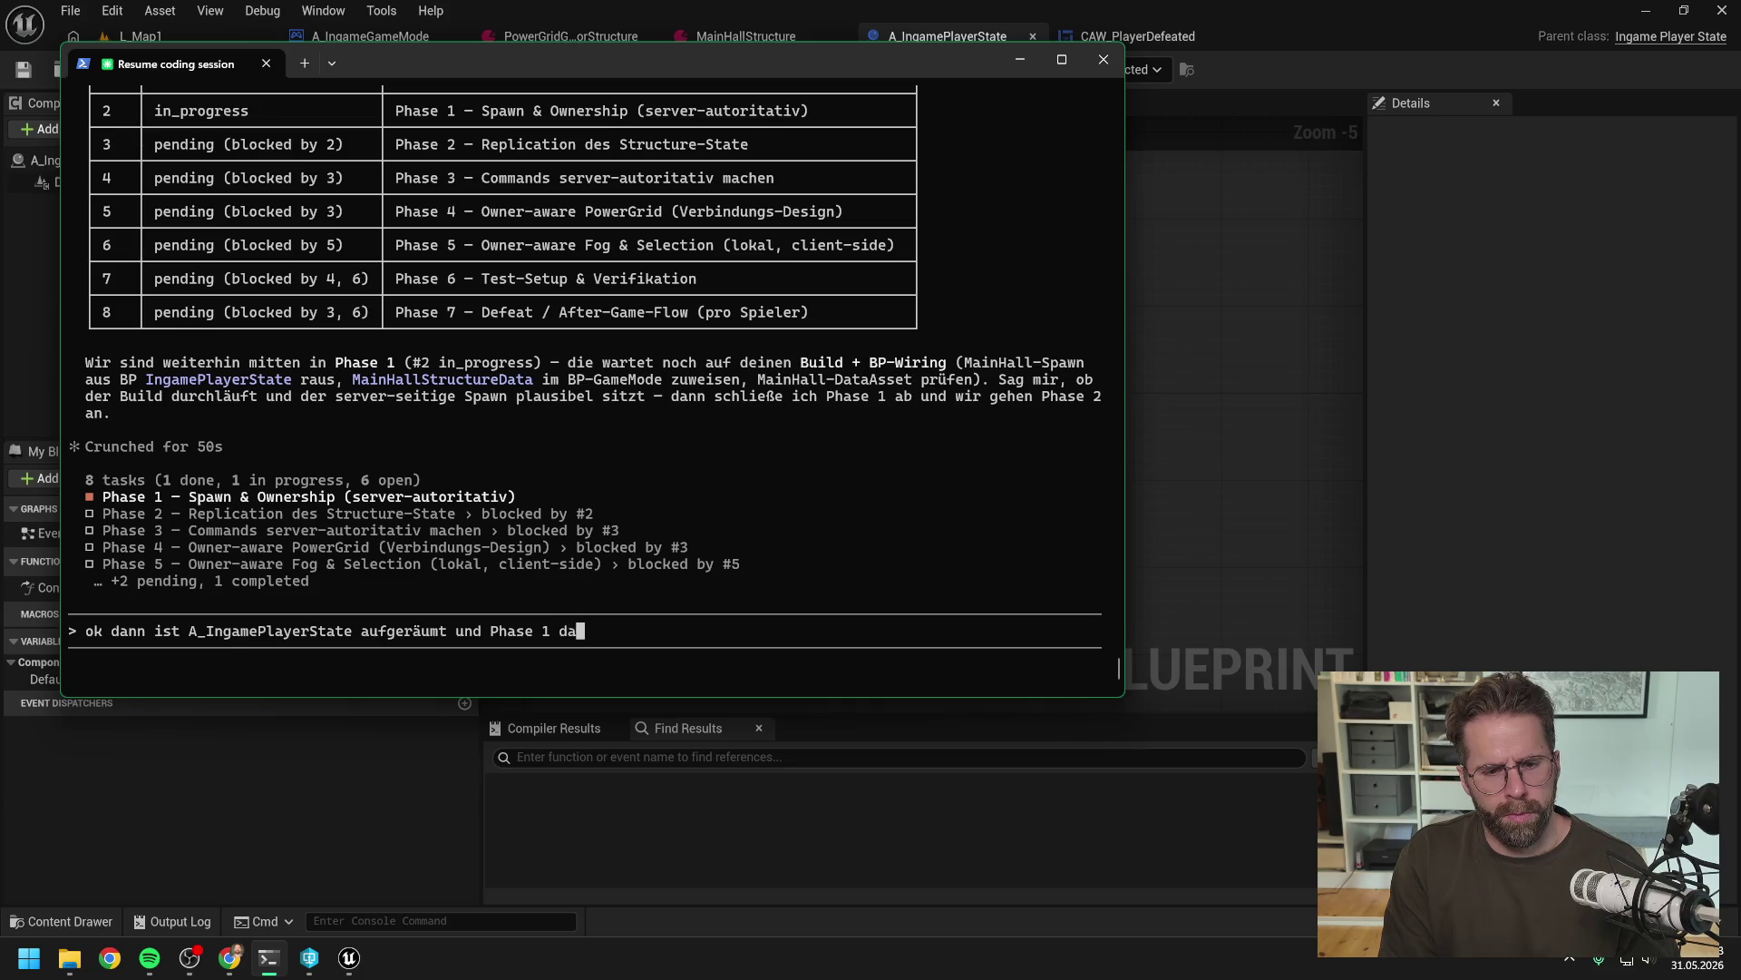
pyautogui.write('mit abgeschlossen')
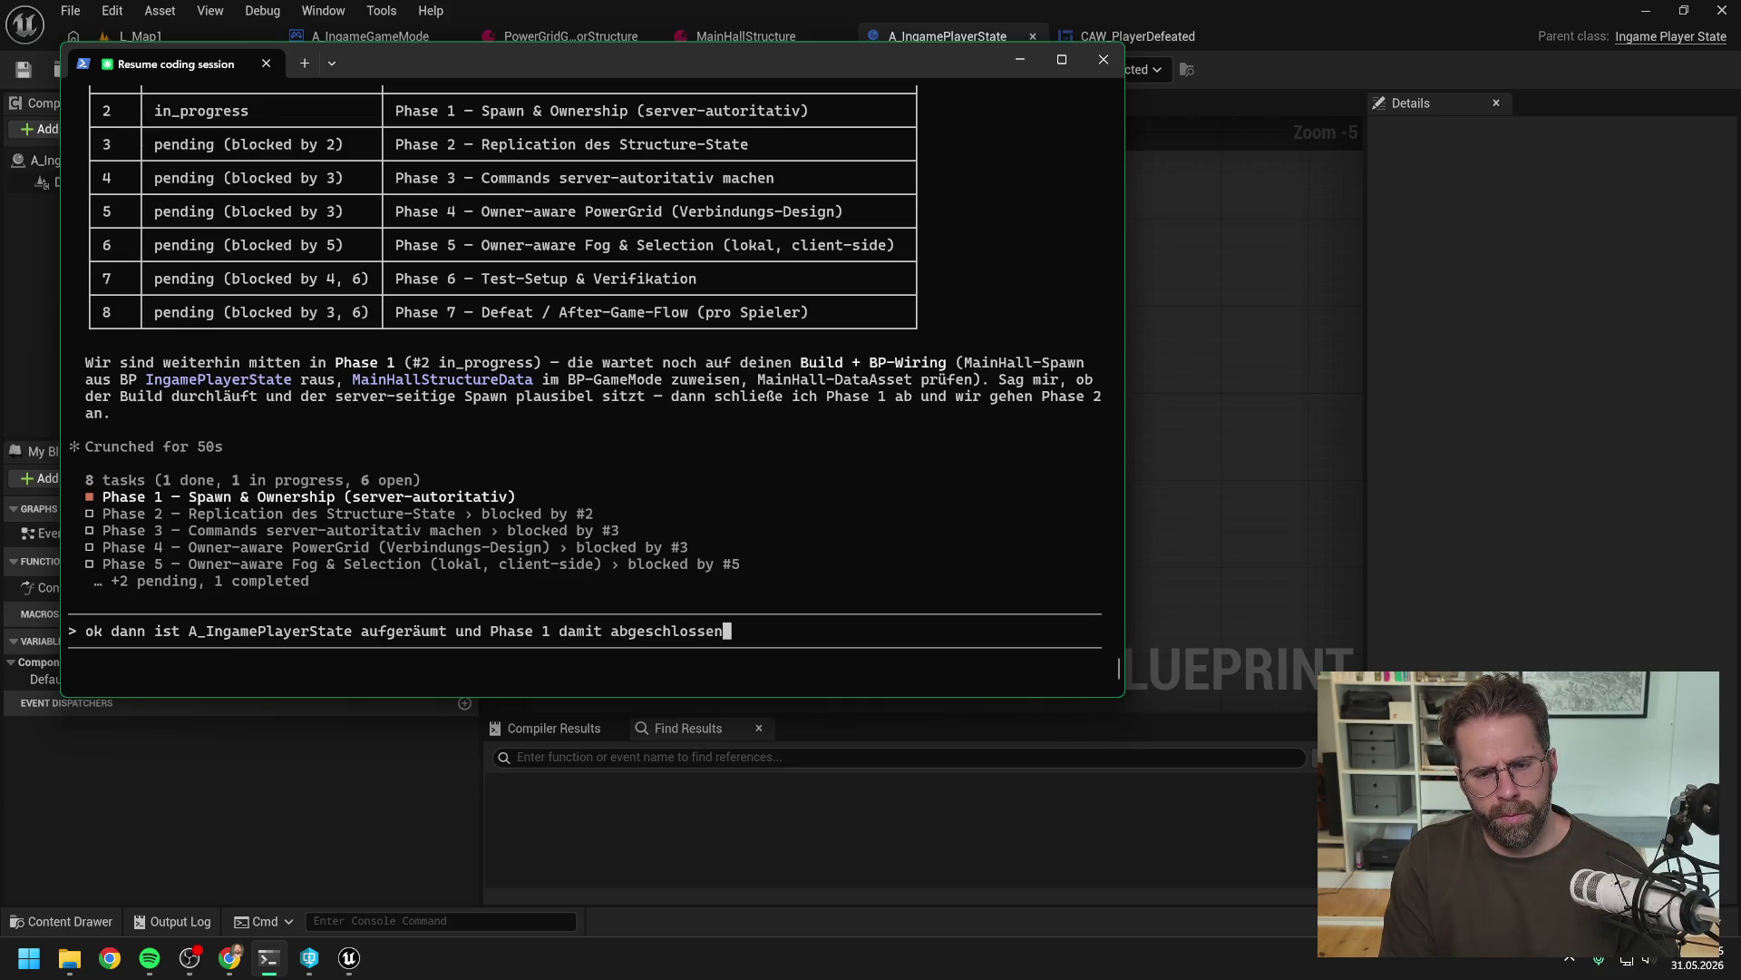
pyautogui.write(', habe auch scho')
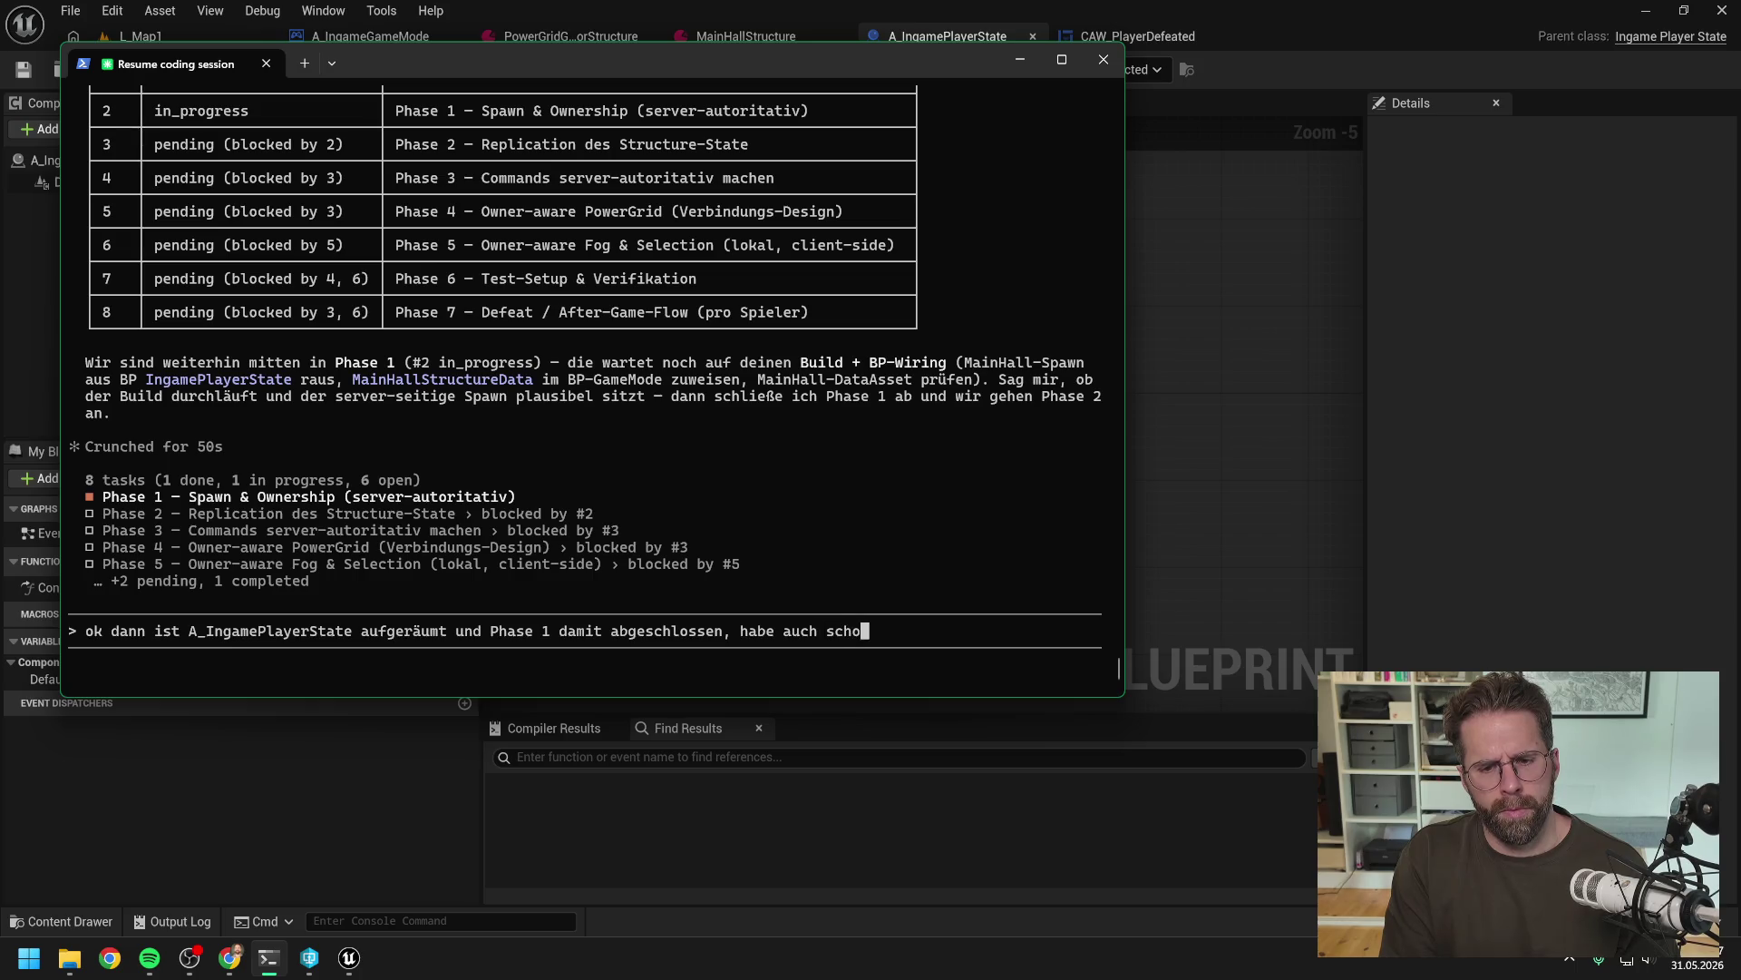
pyautogui.write('n submitted')
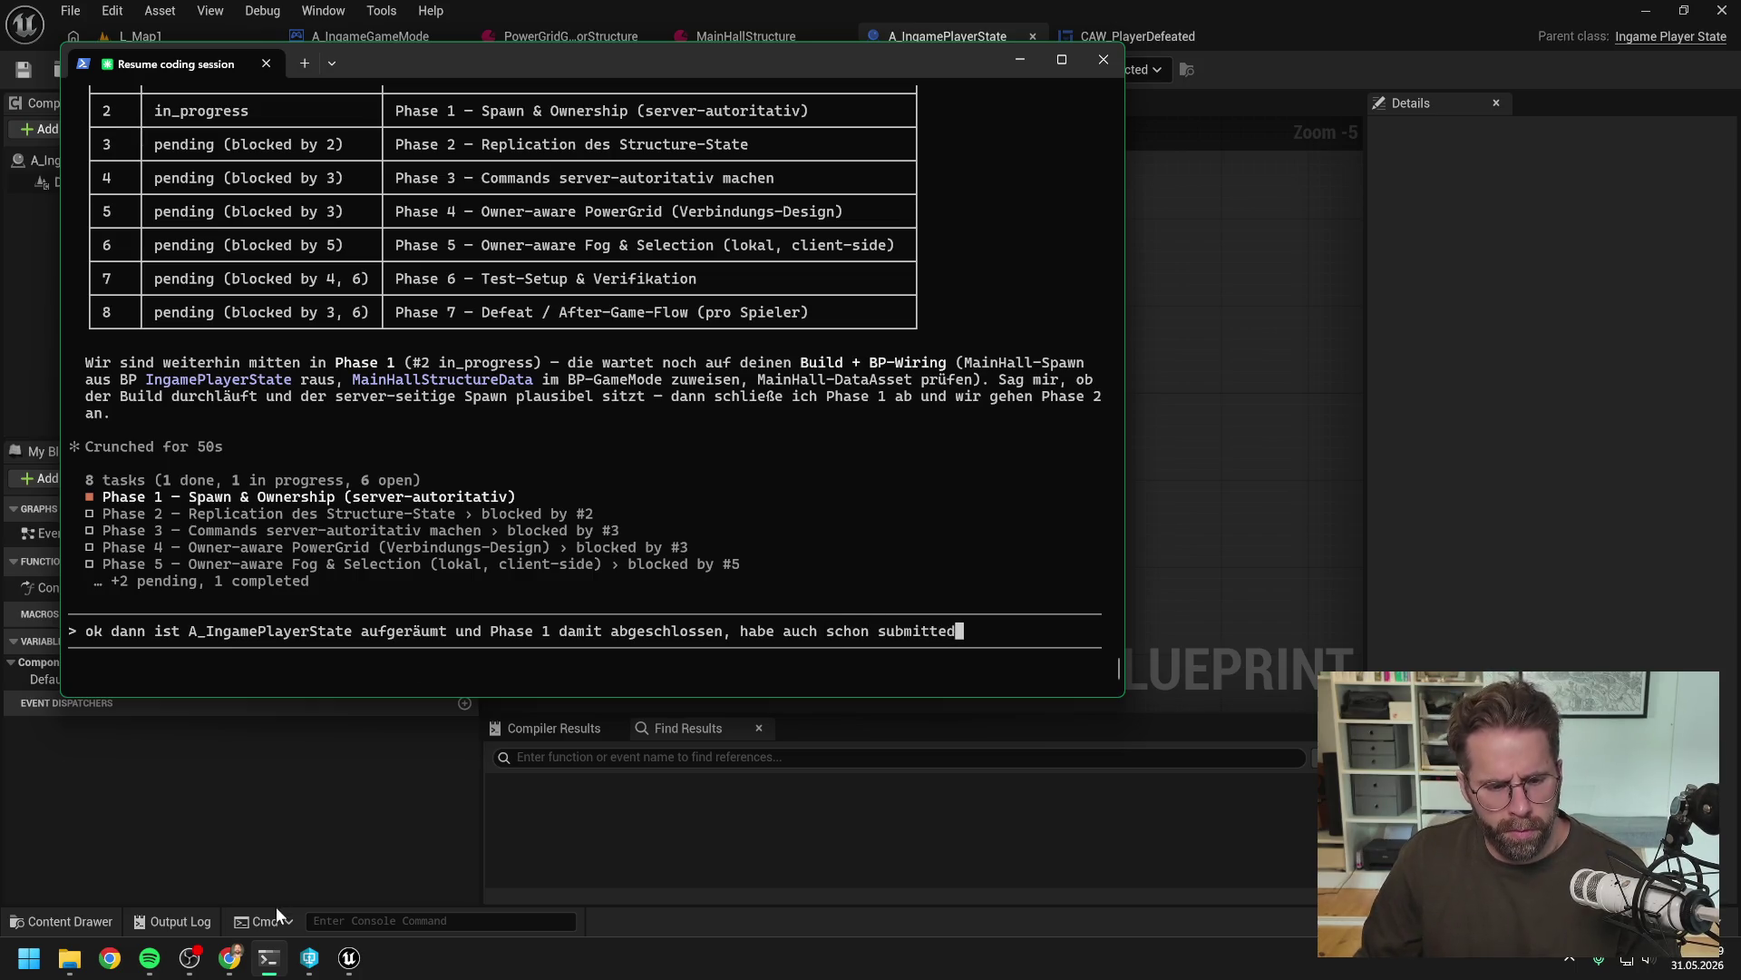
# Check the submission in Perforce P4V by selecting the ProjectTwo depot root
pyautogui.click(309, 957)
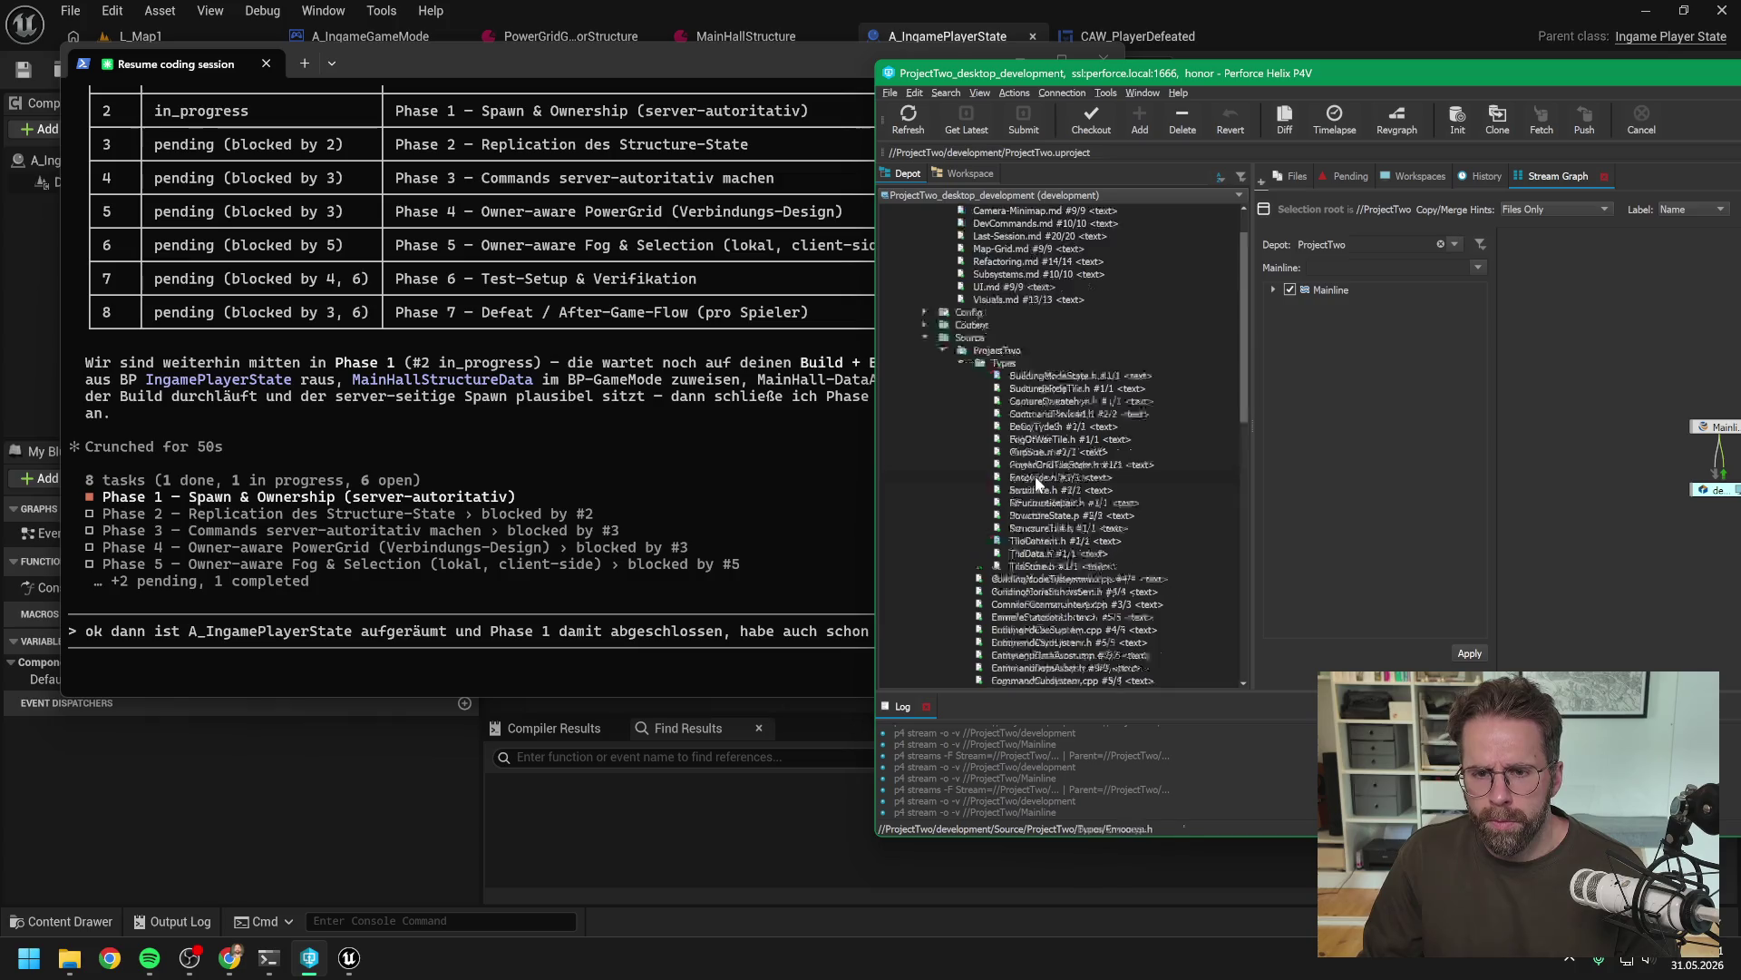
pyautogui.scroll(2, 1035, 475)
pyautogui.click(939, 211)
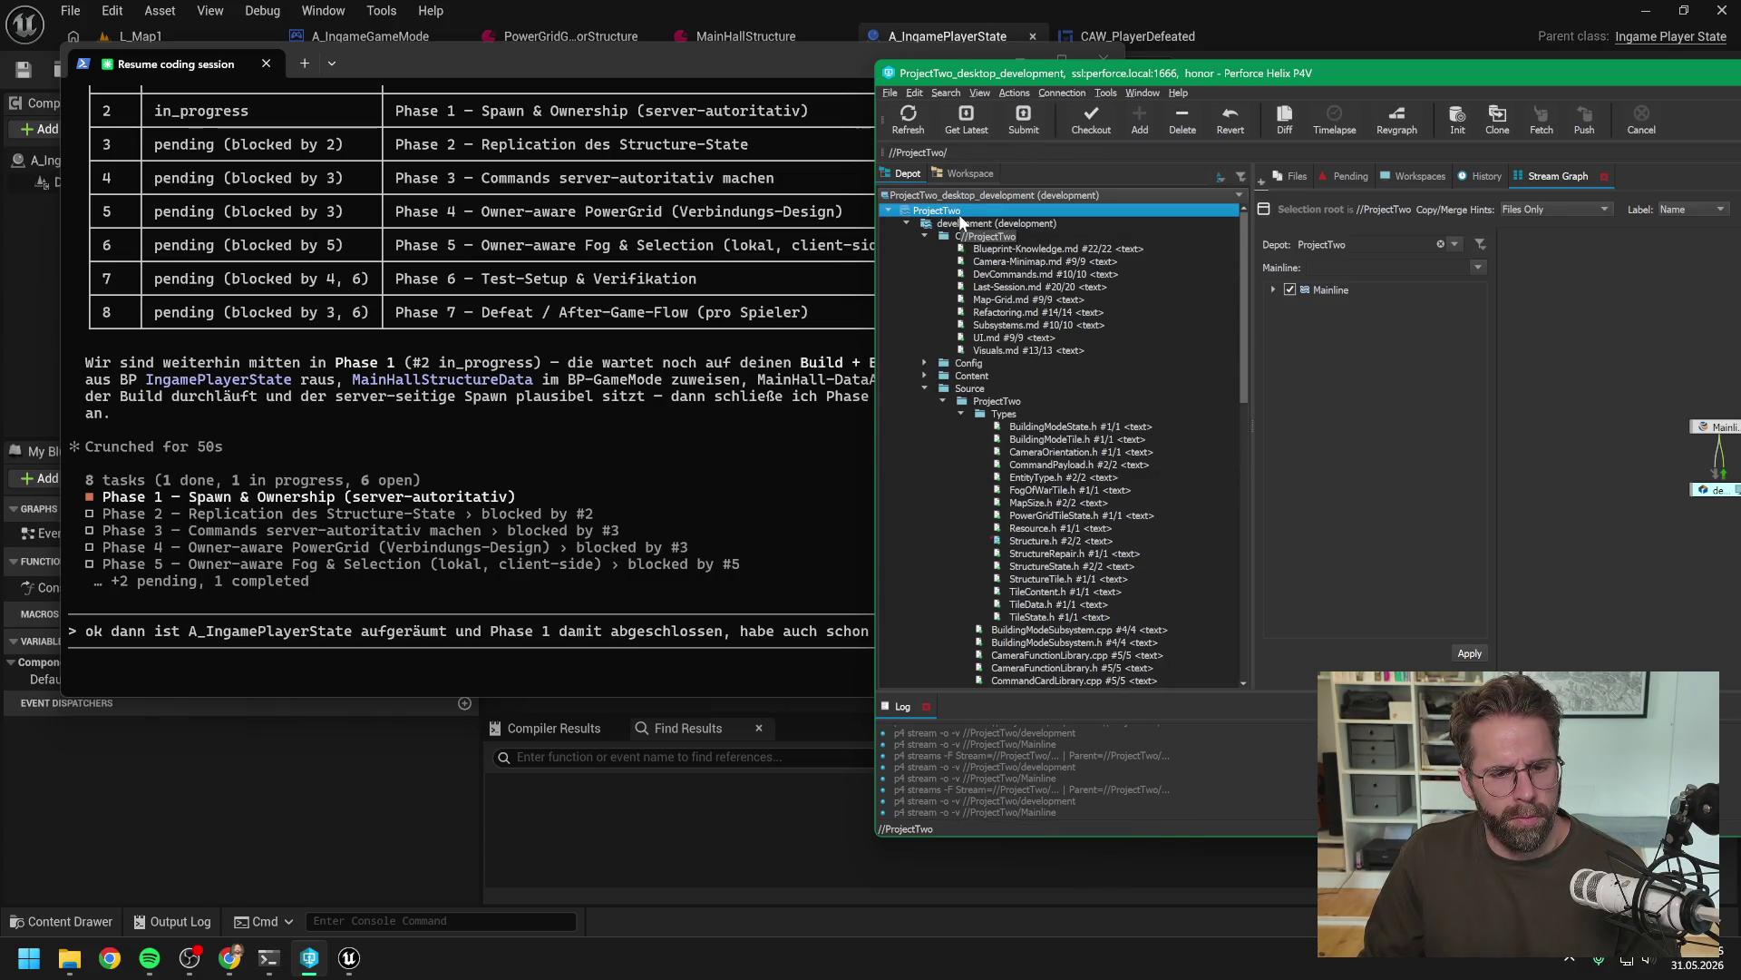
# Drop the 'already submitted' remark, send the Phase 1 completion note, and await Claude's Phase 2 plan
pyautogui.click(758, 629)
pyautogui.press('BackSpace')
pyautogui.press('BackSpace')
pyautogui.press('BackSpace')
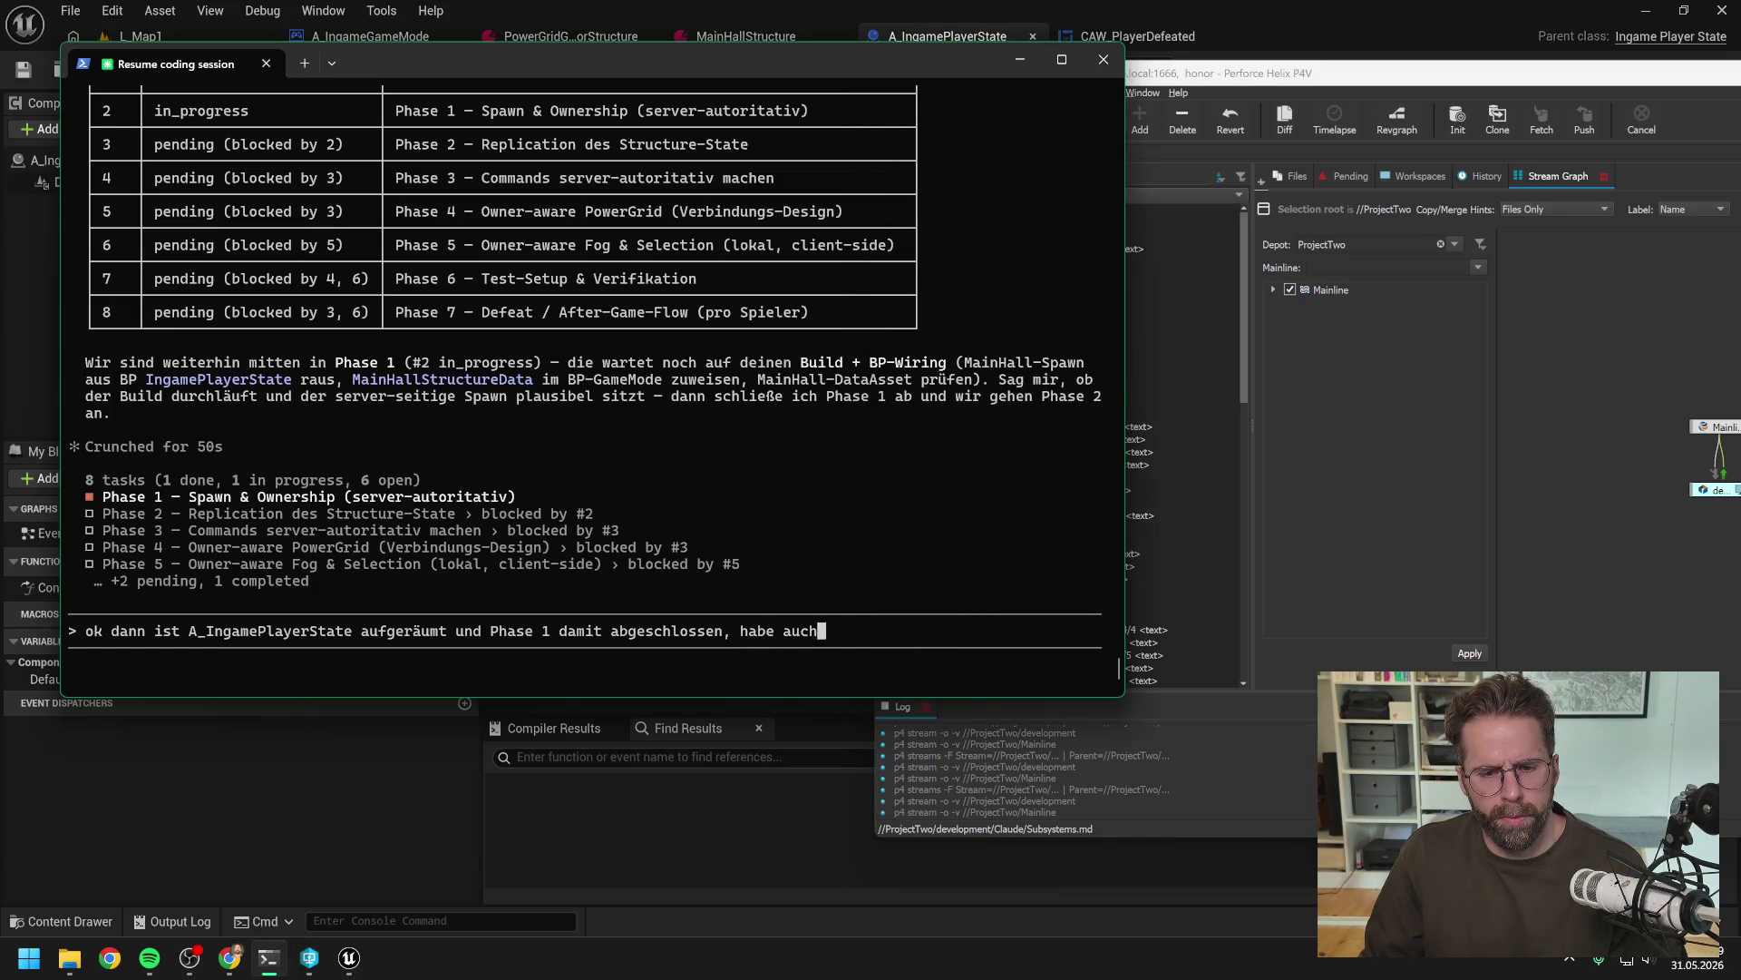
pyautogui.press('Return')
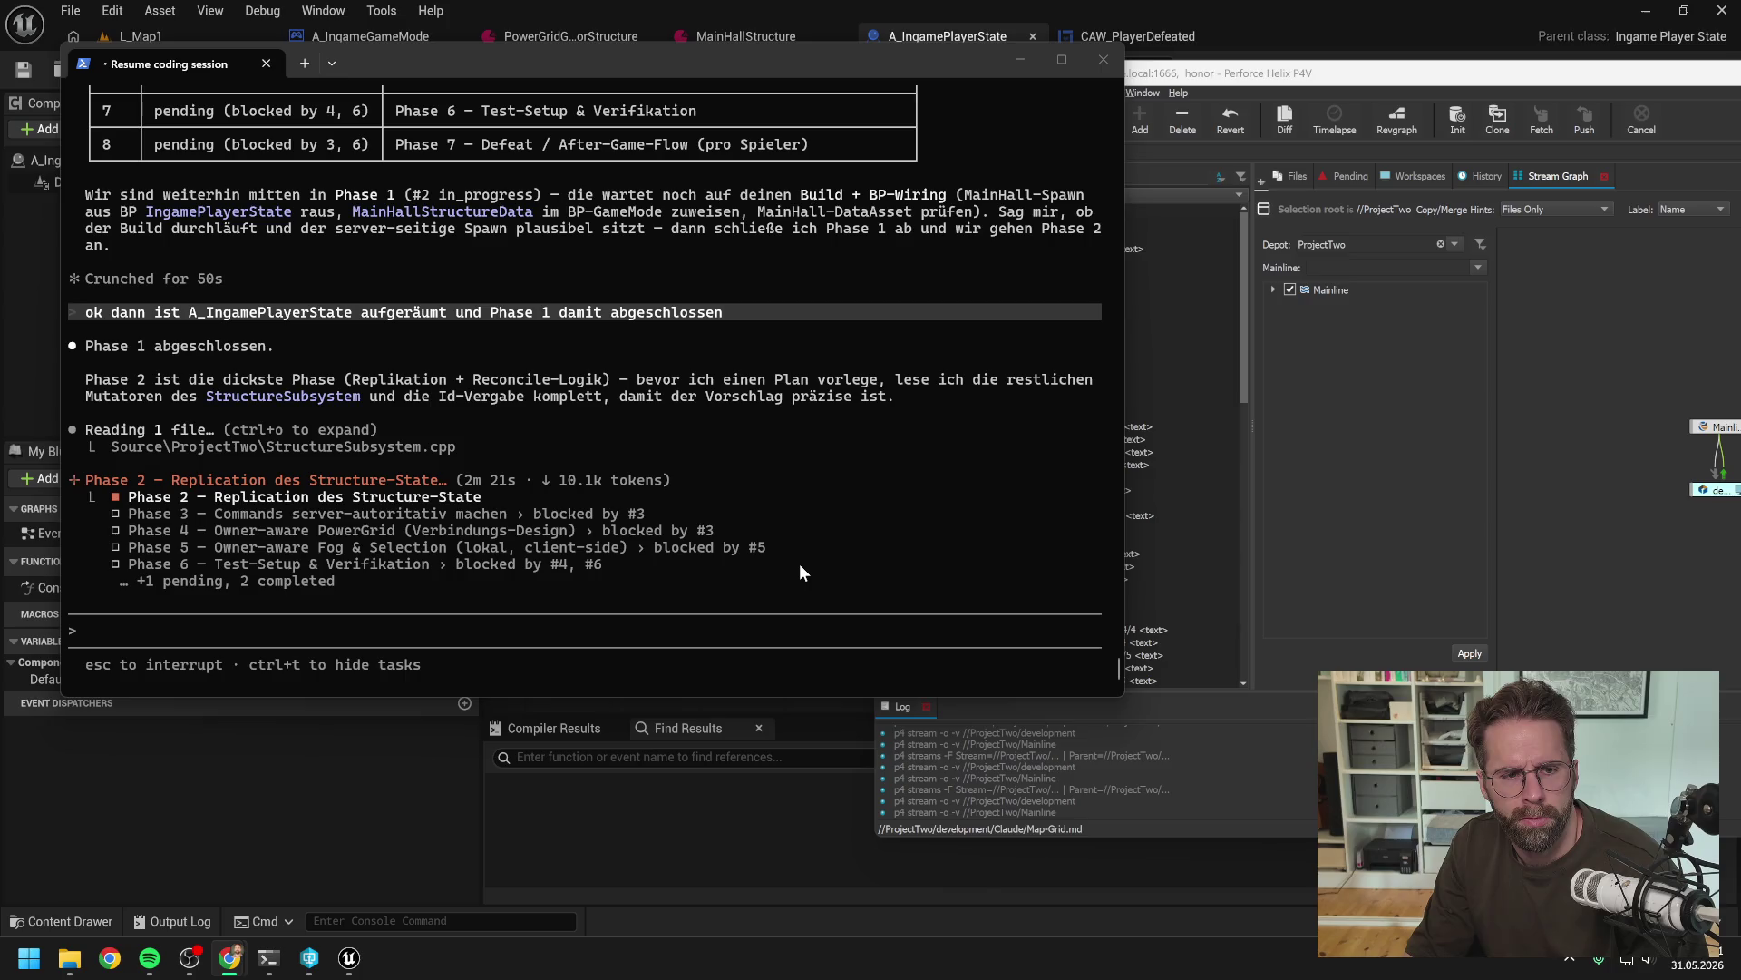
pyautogui.click(673, 683)
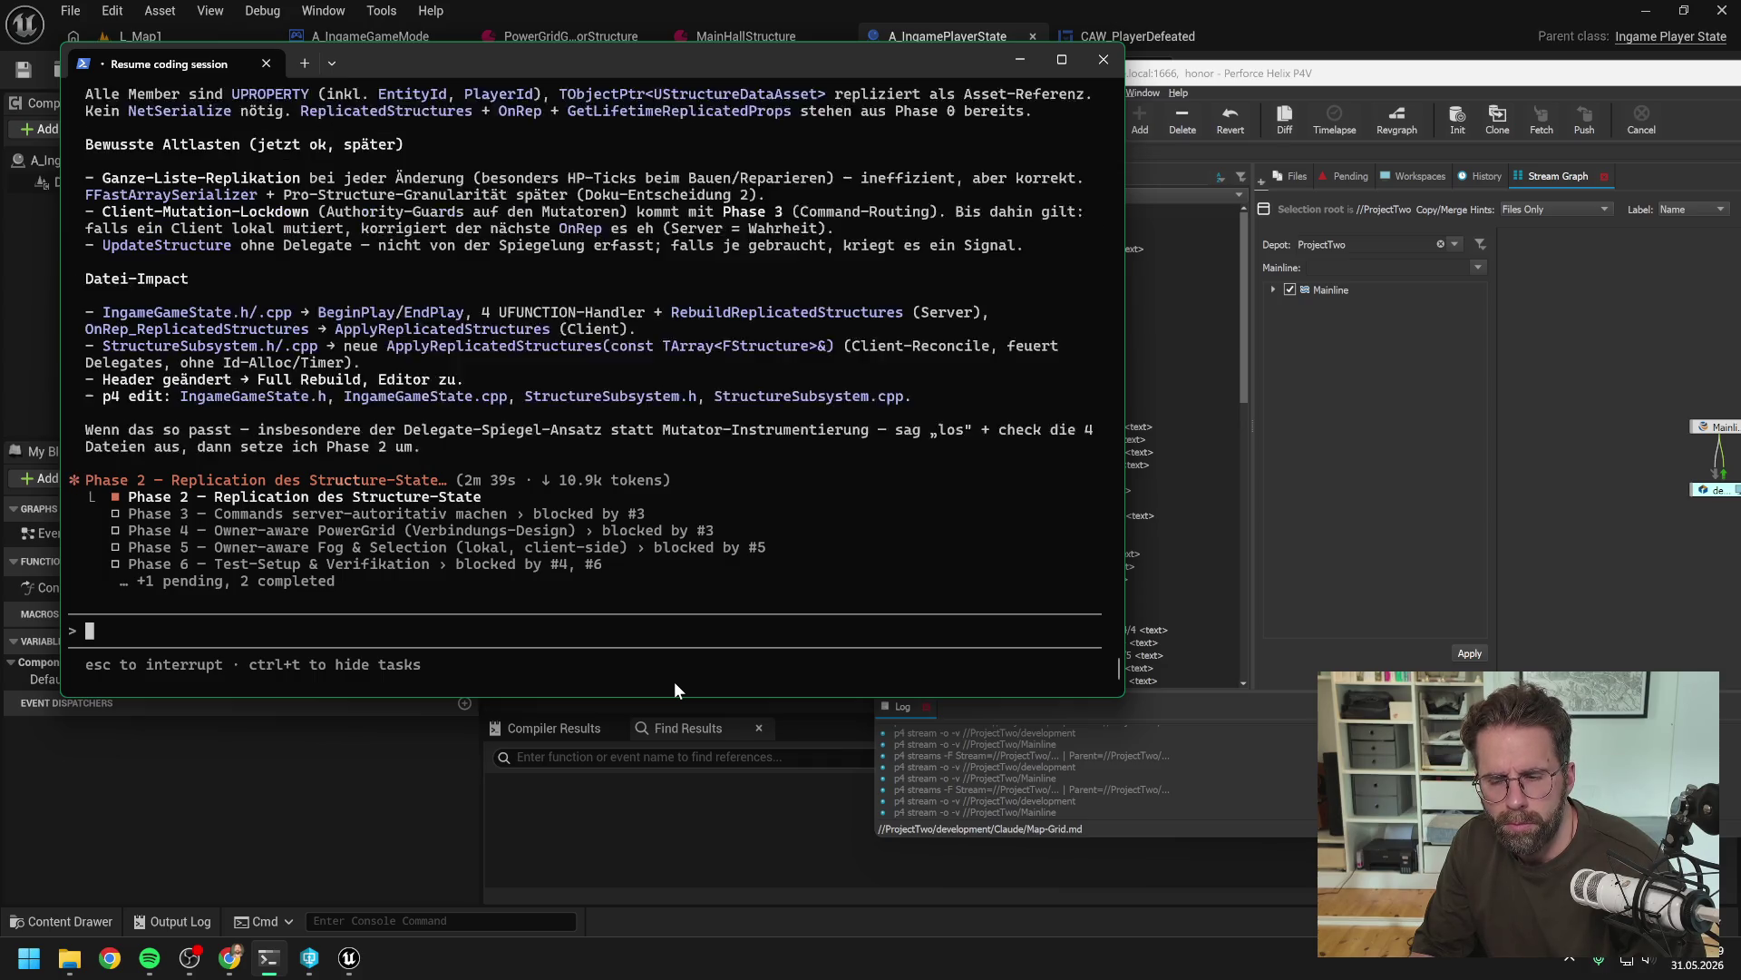
pyautogui.scroll(15, 717, 517)
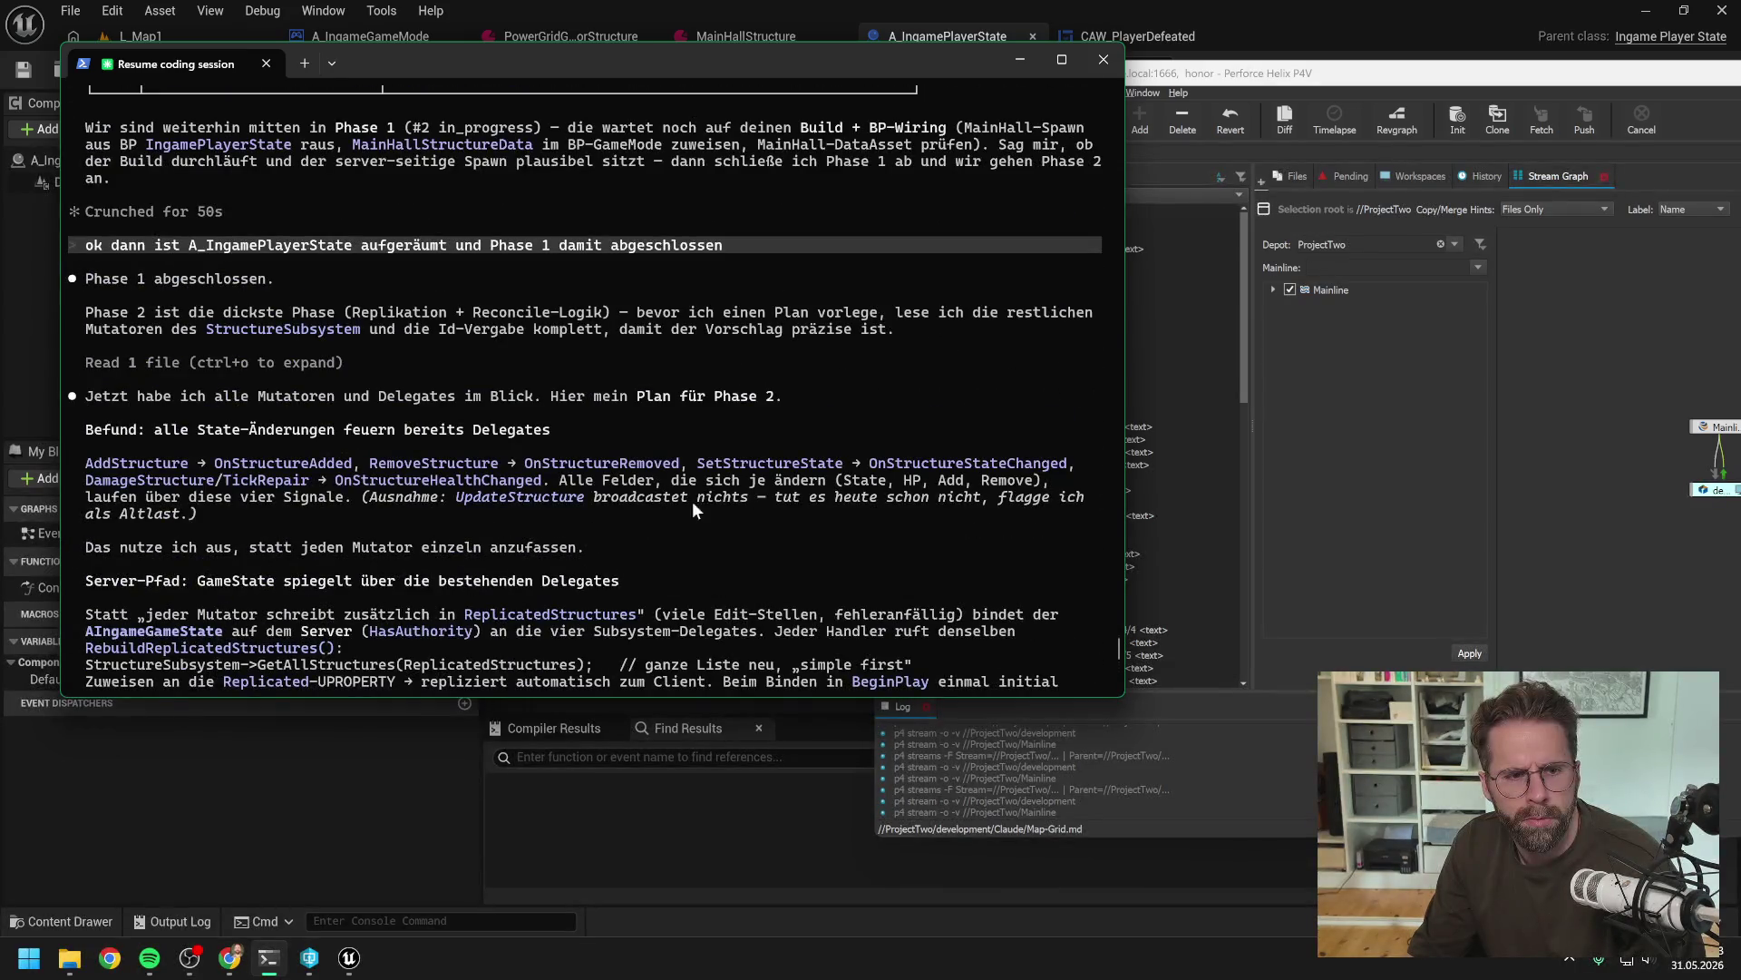
pyautogui.scroll(-1, 710, 504)
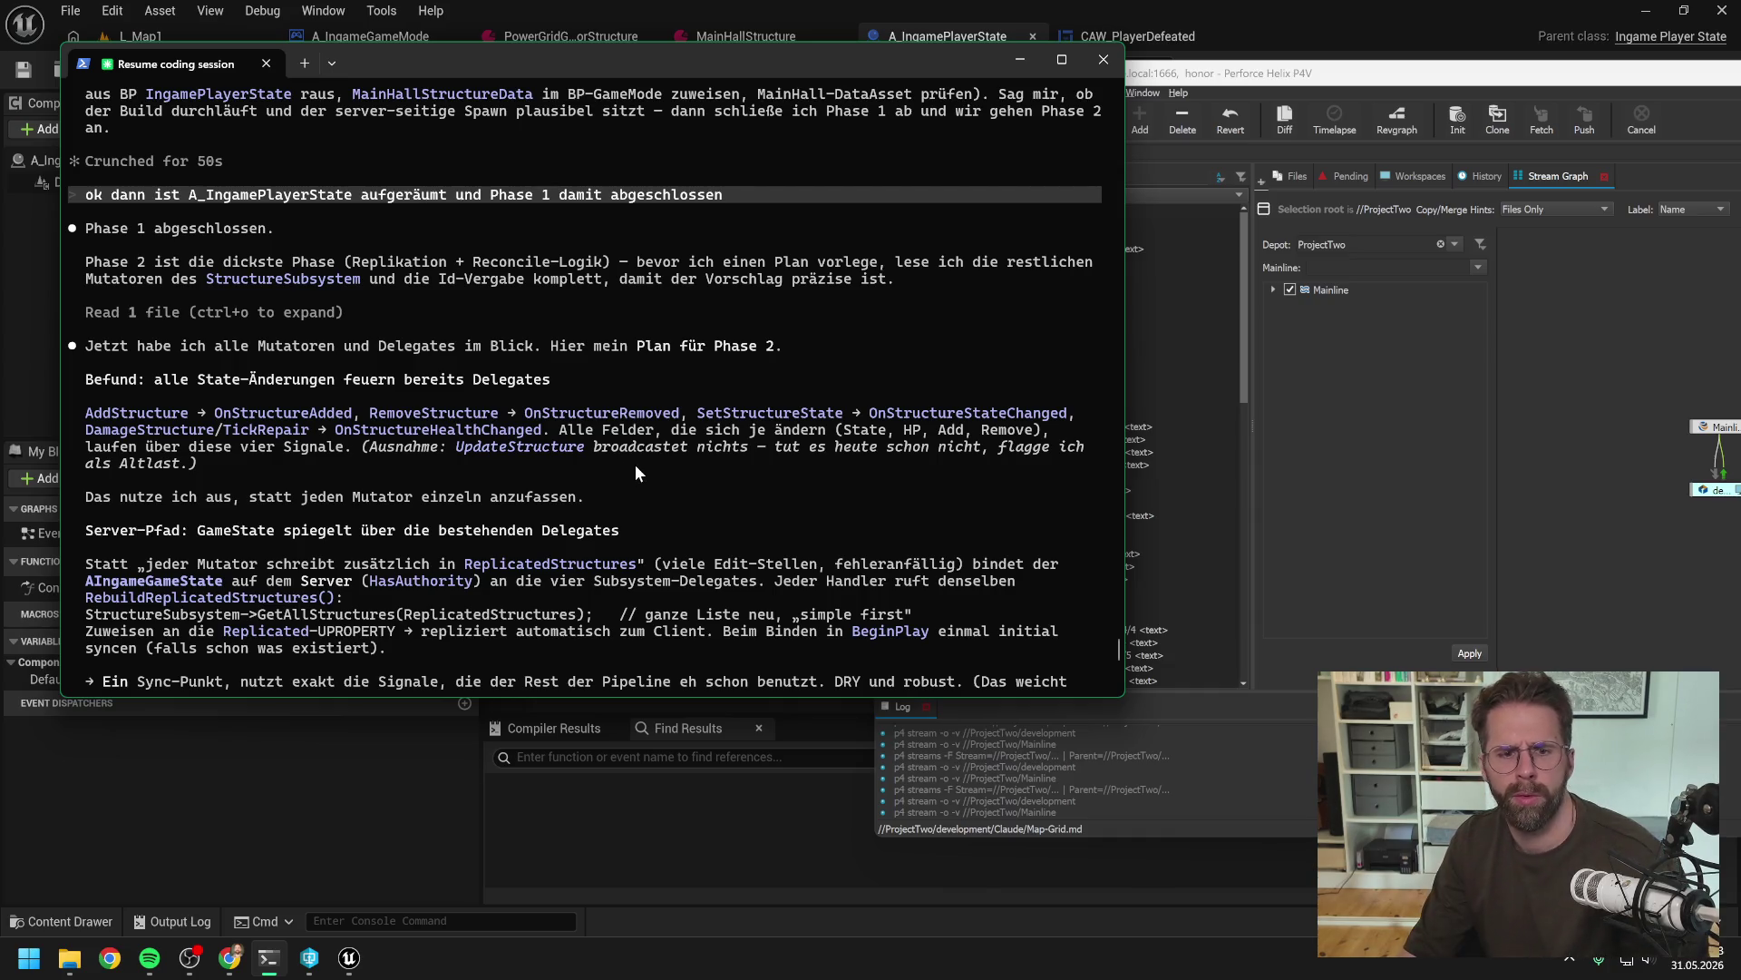
pyautogui.scroll(-15, 635, 465)
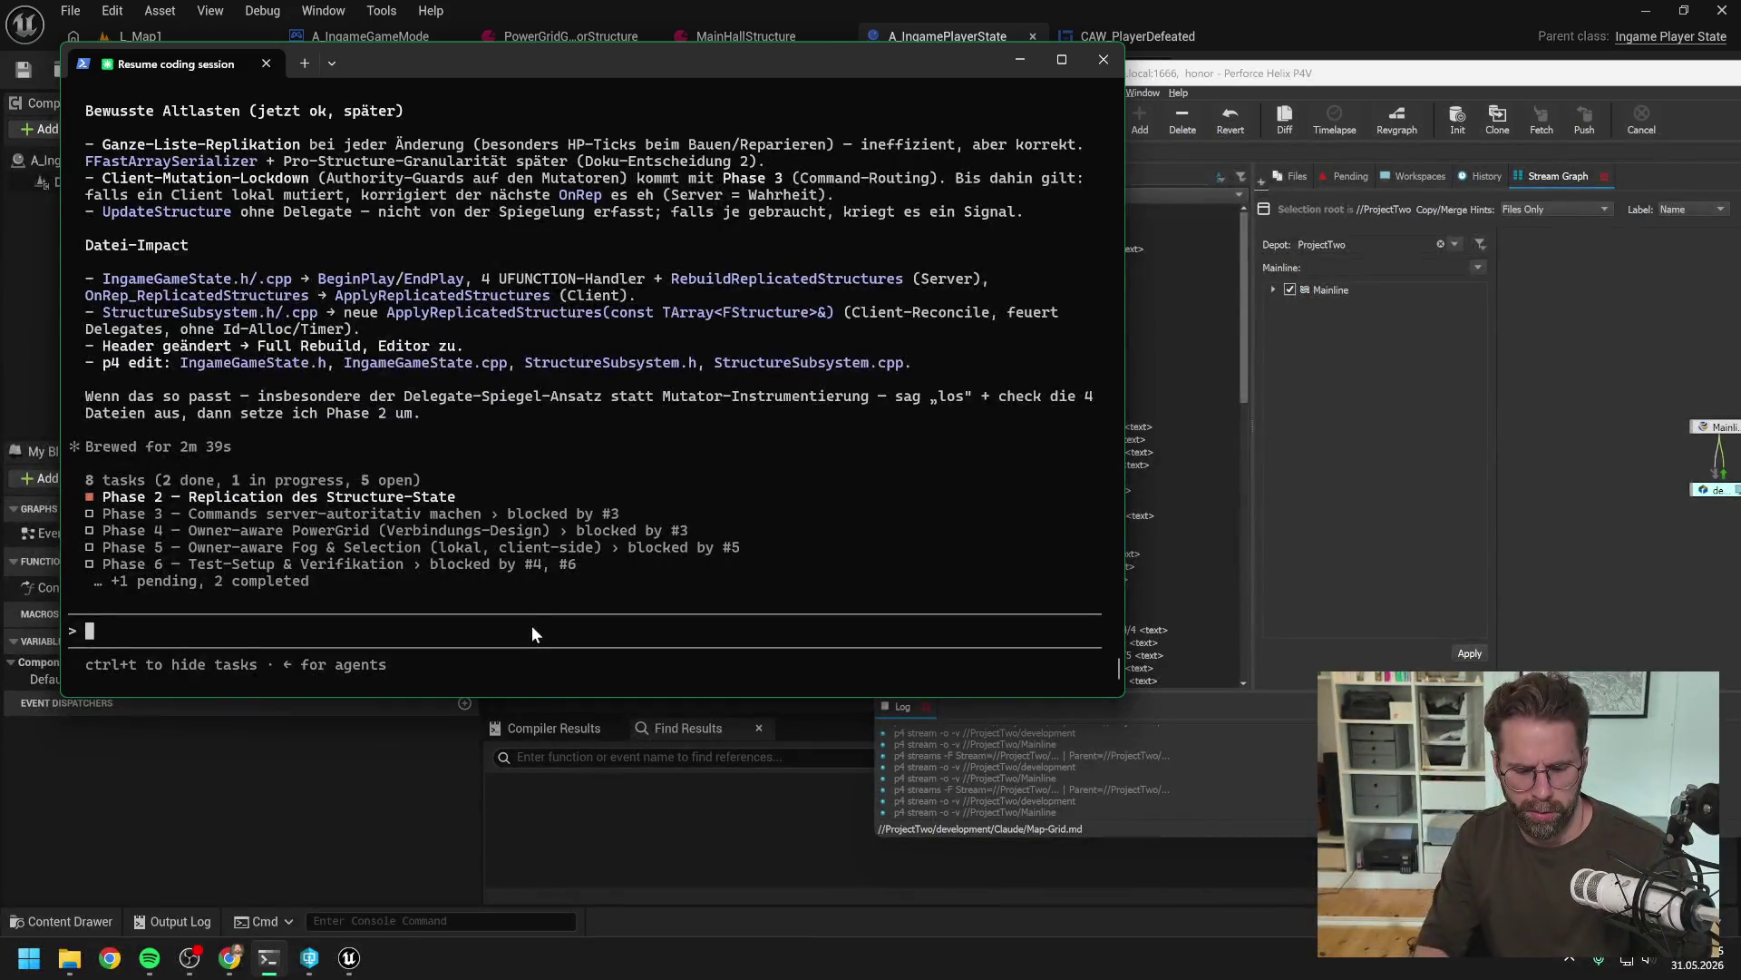
# Write 'UpdateStructure wird nicht mehr benutzt? Dann bitte direkt raushauen.' while rereading the Phase 2 plan
pyautogui.write('UpdateStructure wird nic')
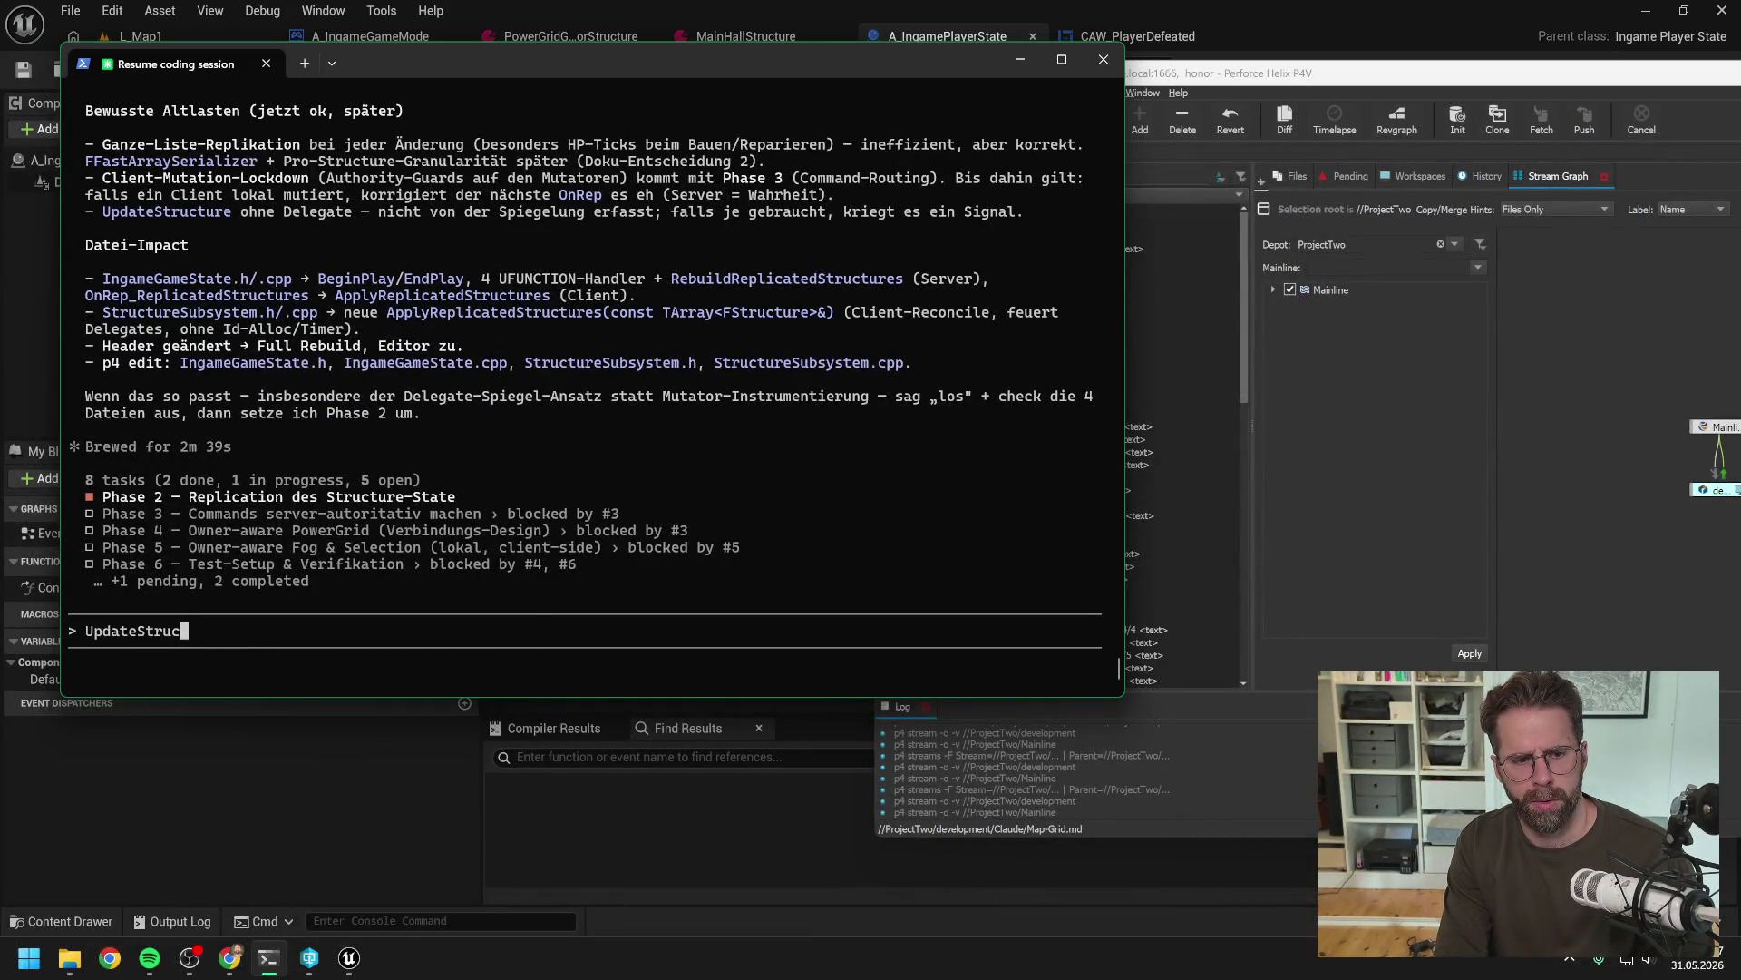
pyautogui.write('ht meh')
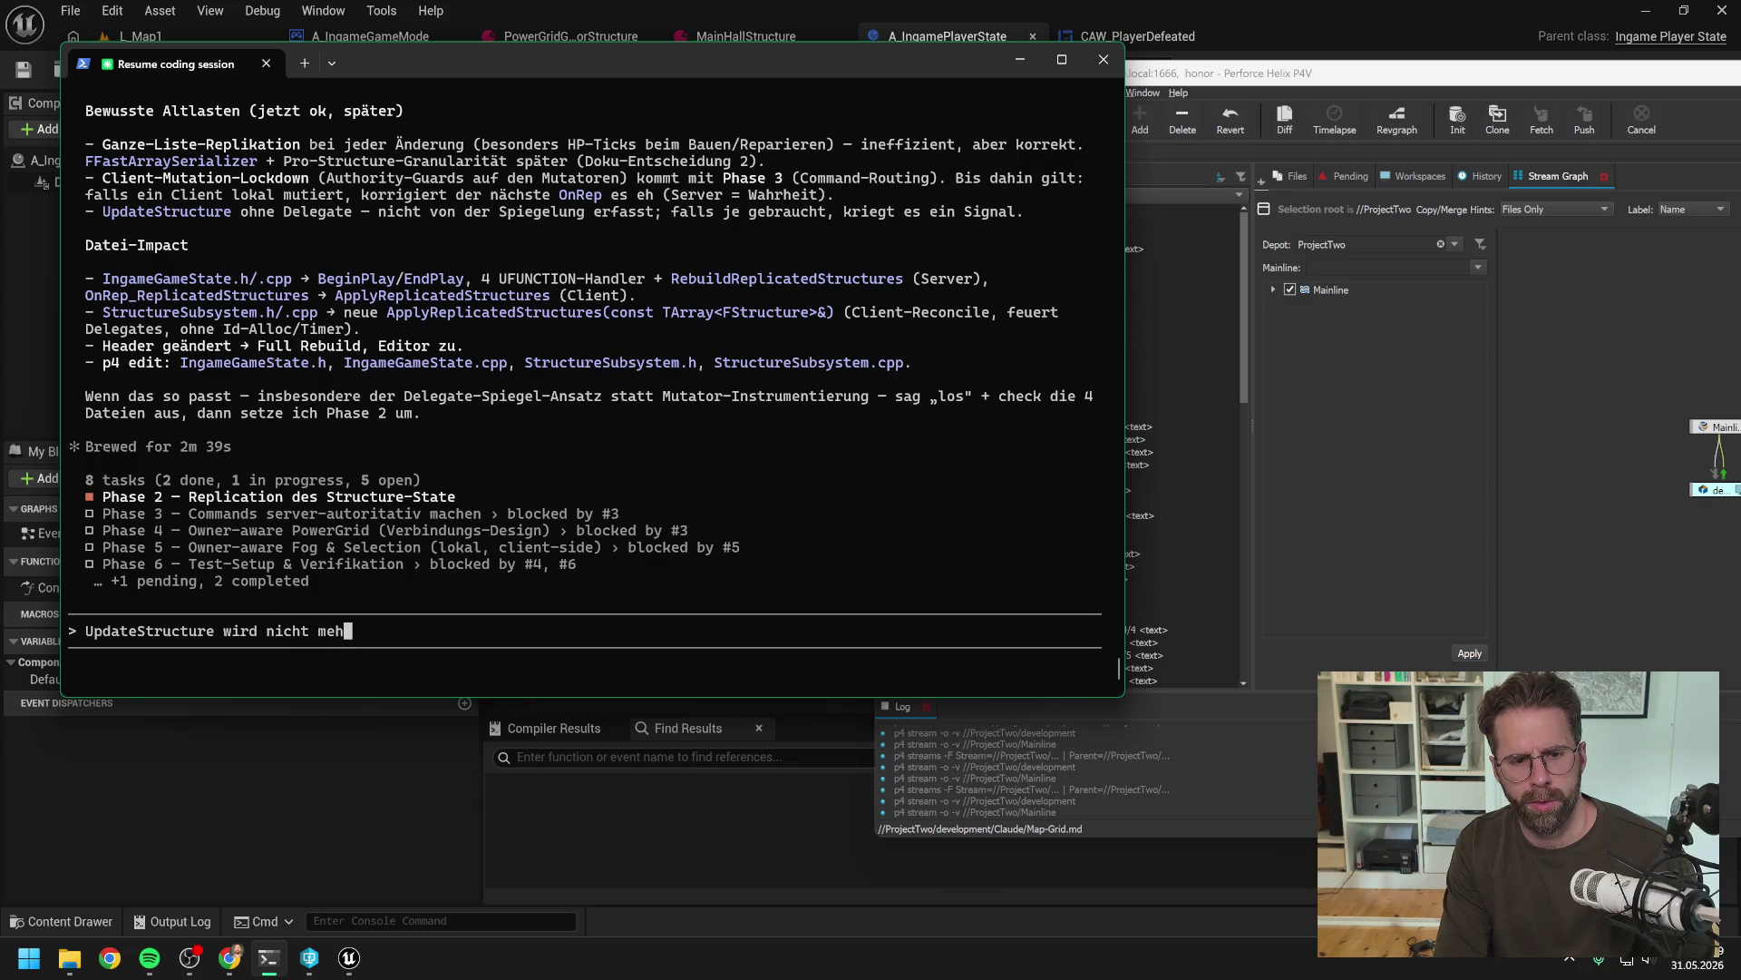
pyautogui.write('r benutzt? Dan')
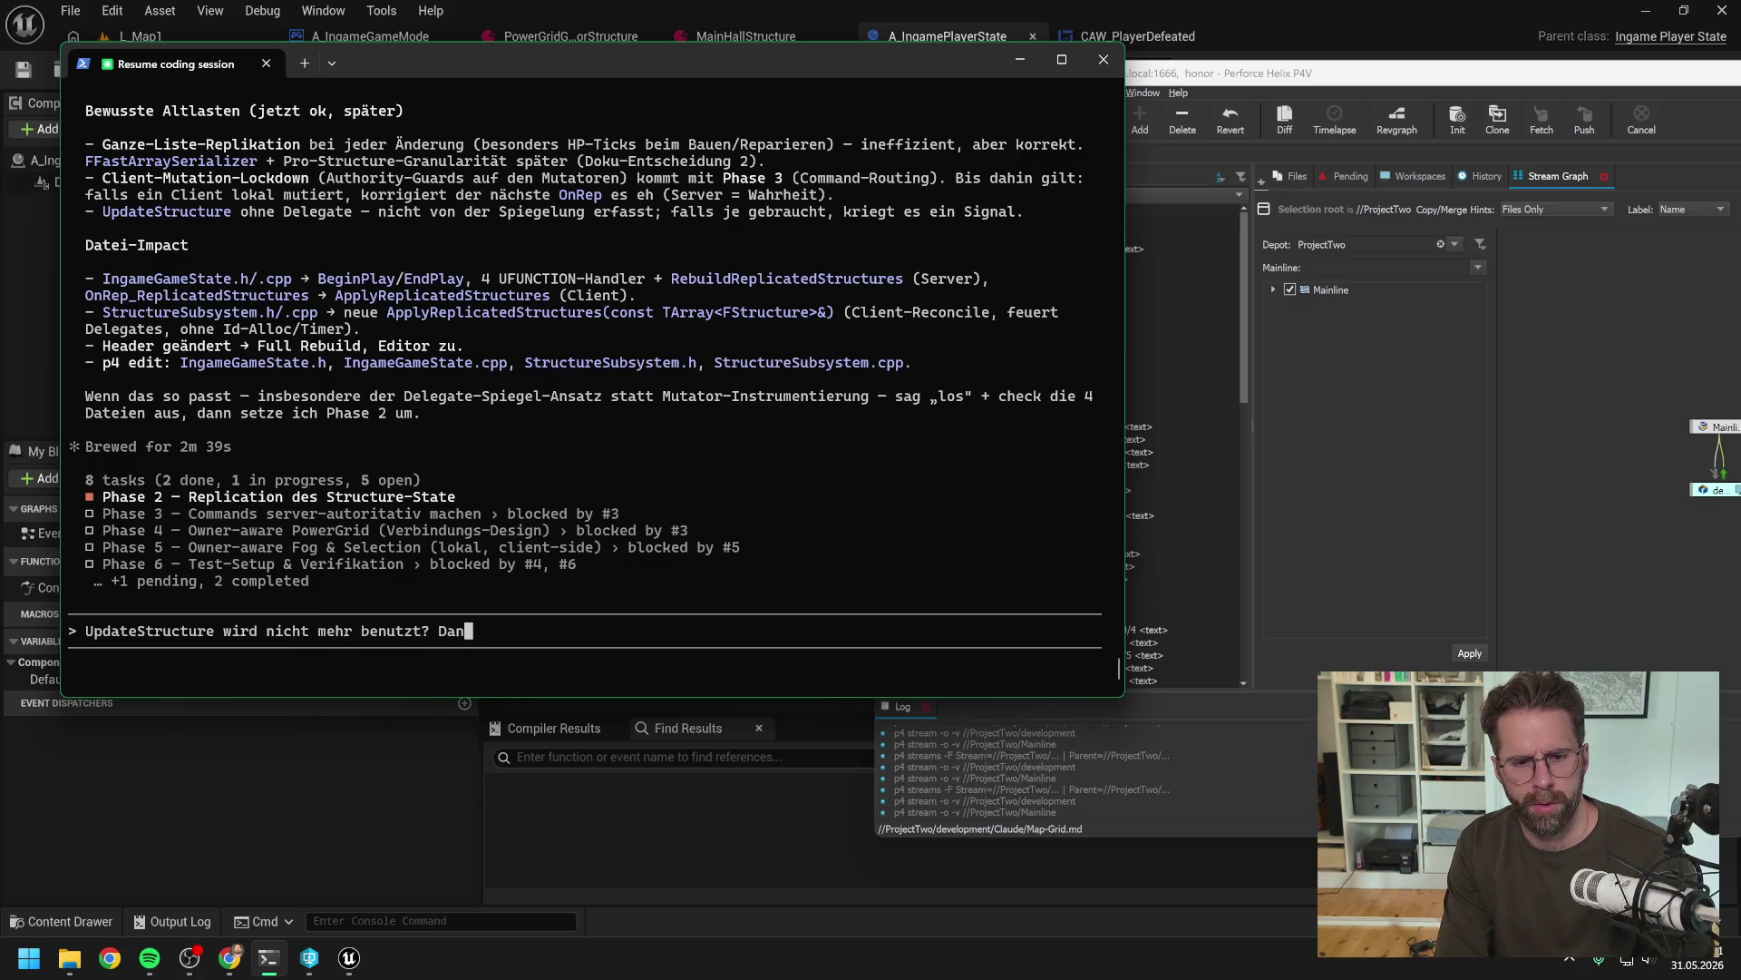
pyautogui.write('n bitte ')
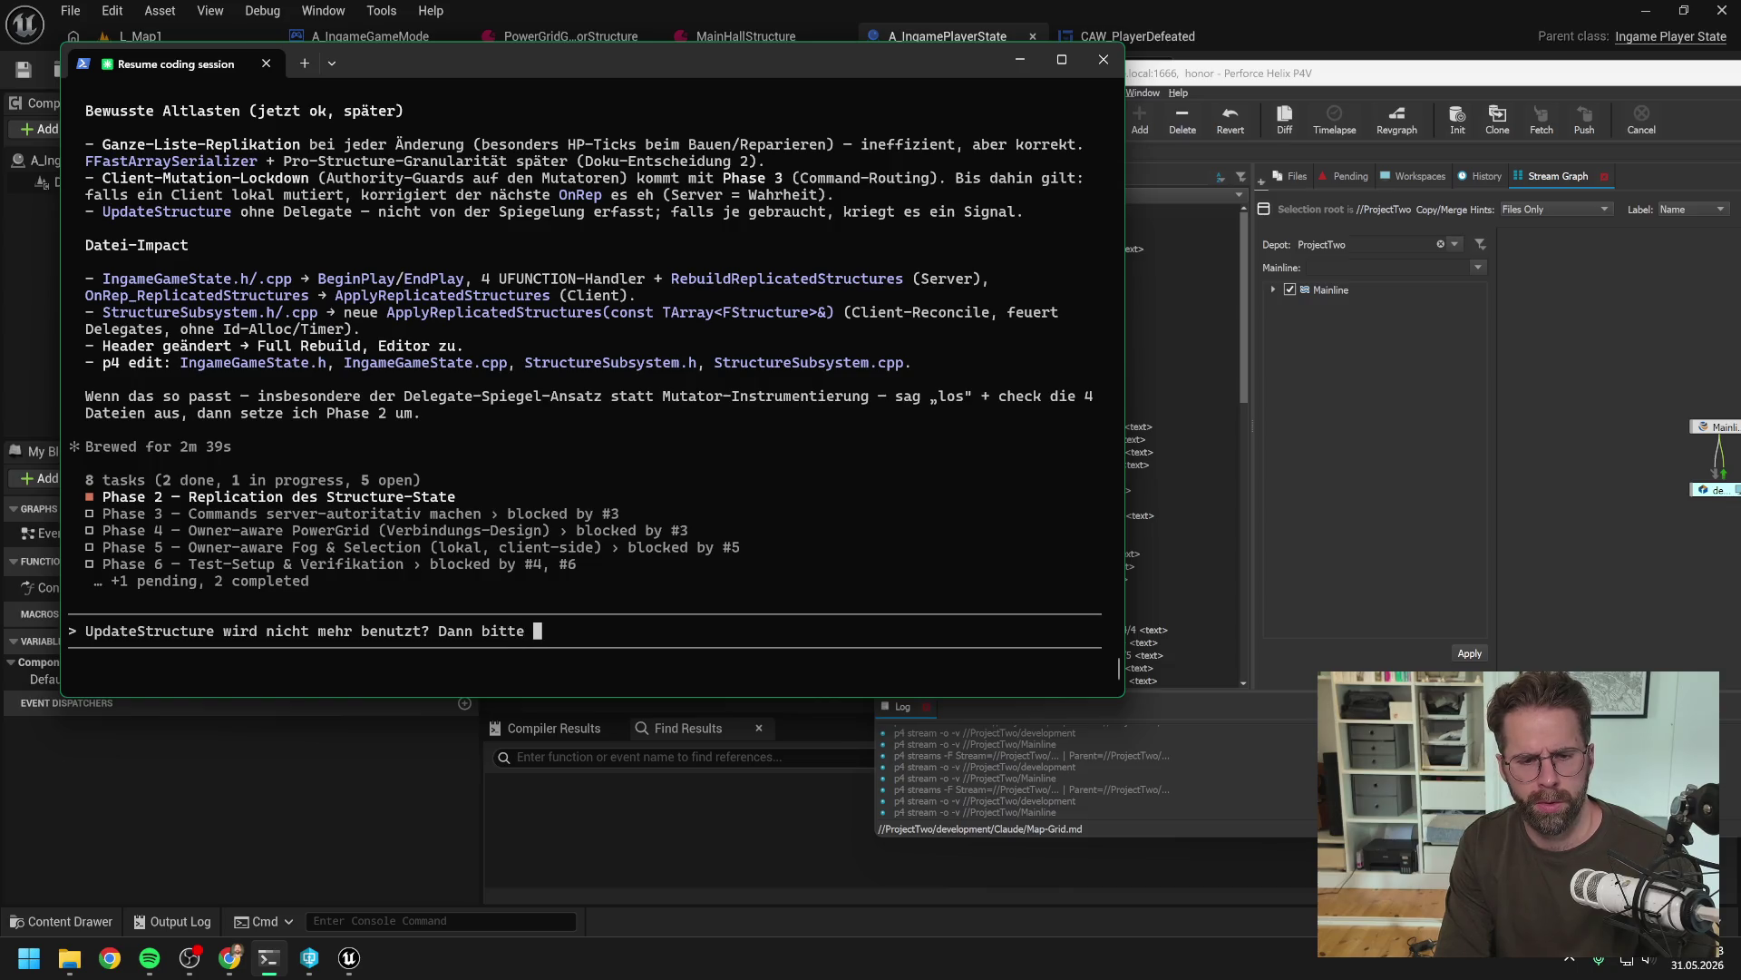
pyautogui.write('direkt raushauen.')
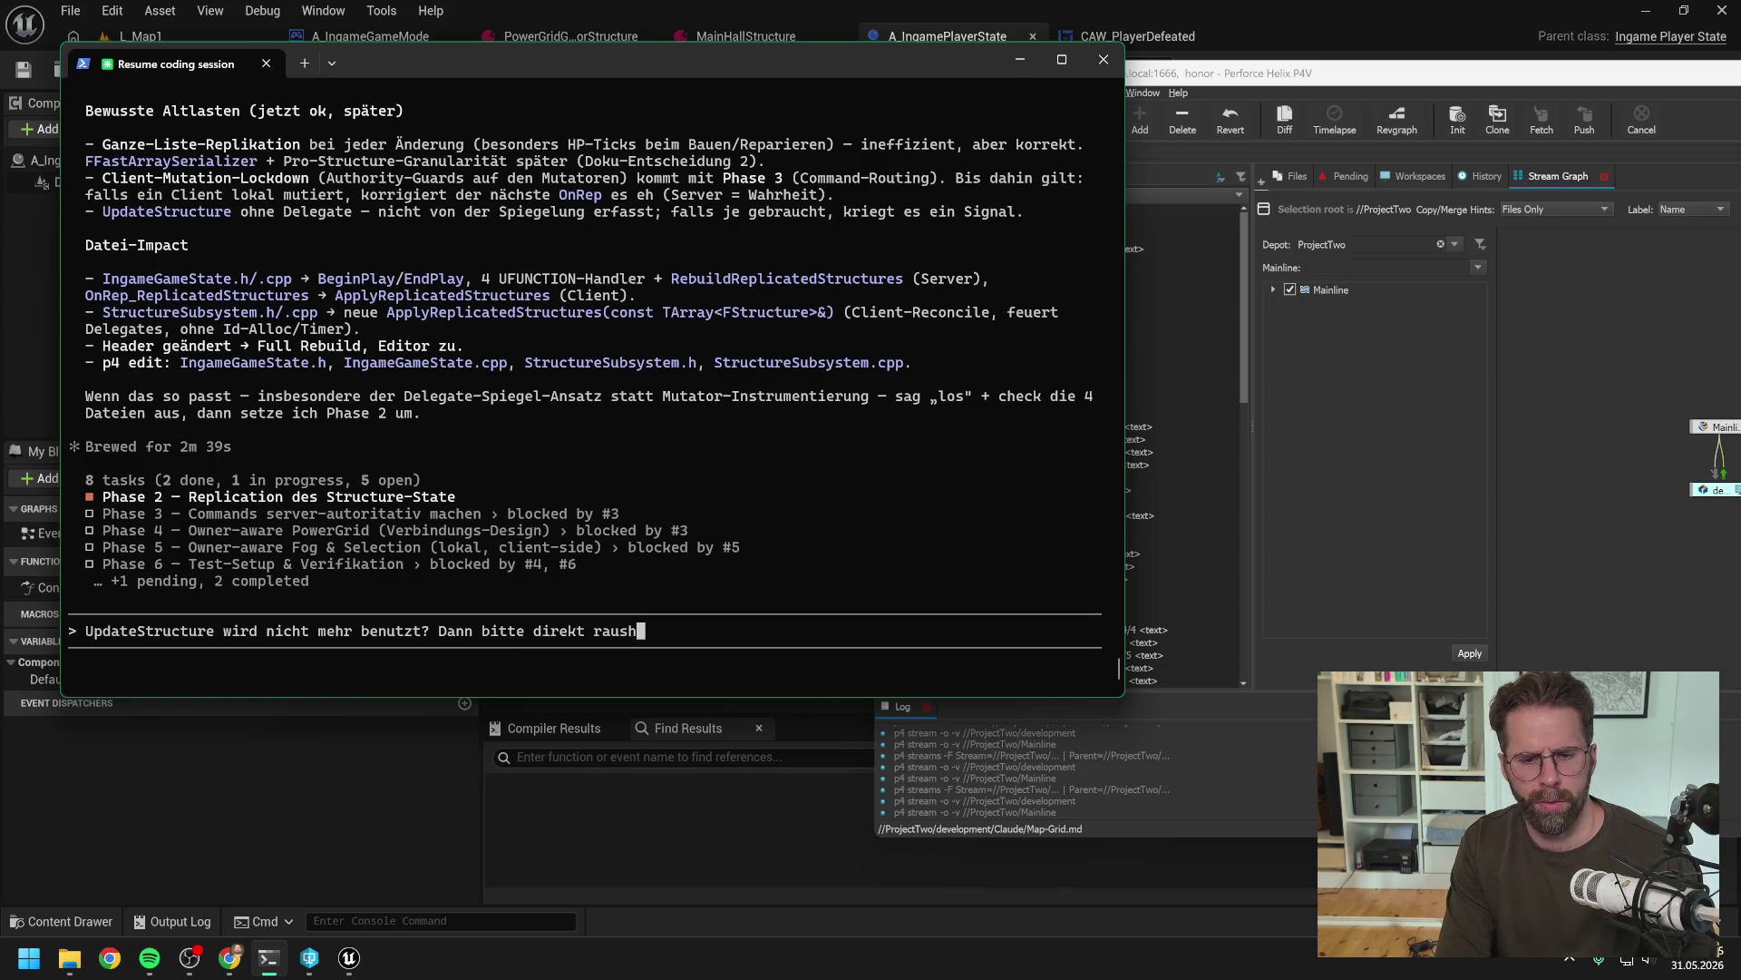
pyautogui.scroll(15, 711, 392)
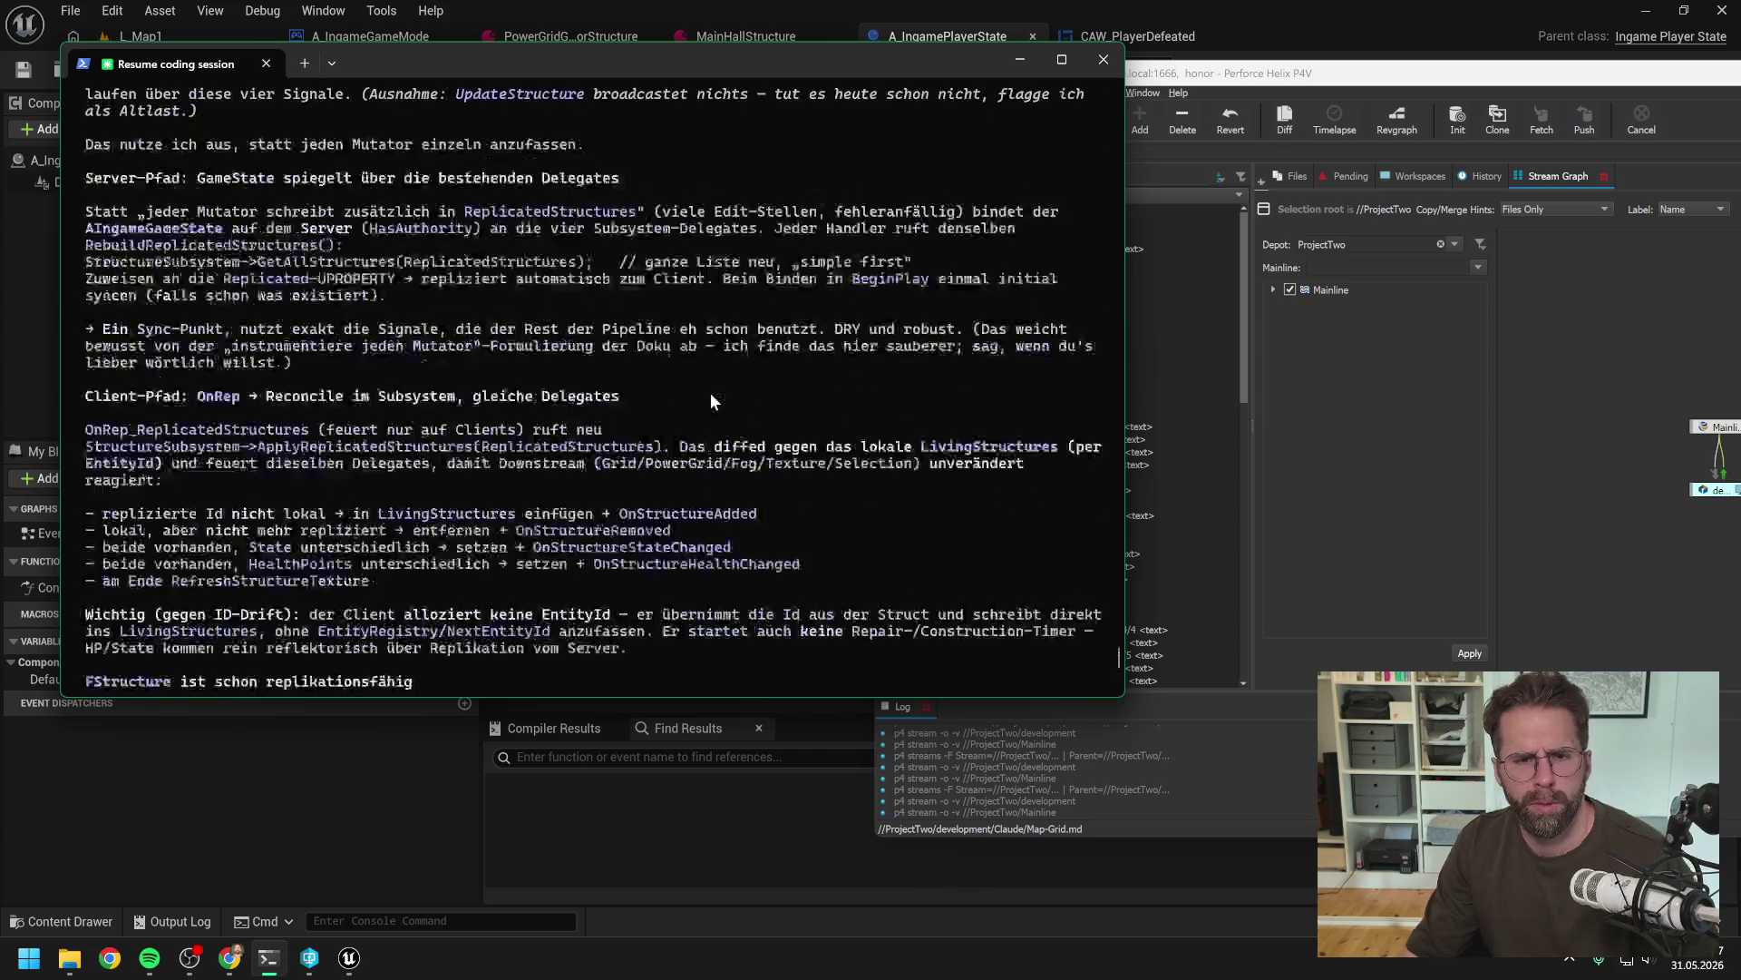
pyautogui.scroll(2, 677, 450)
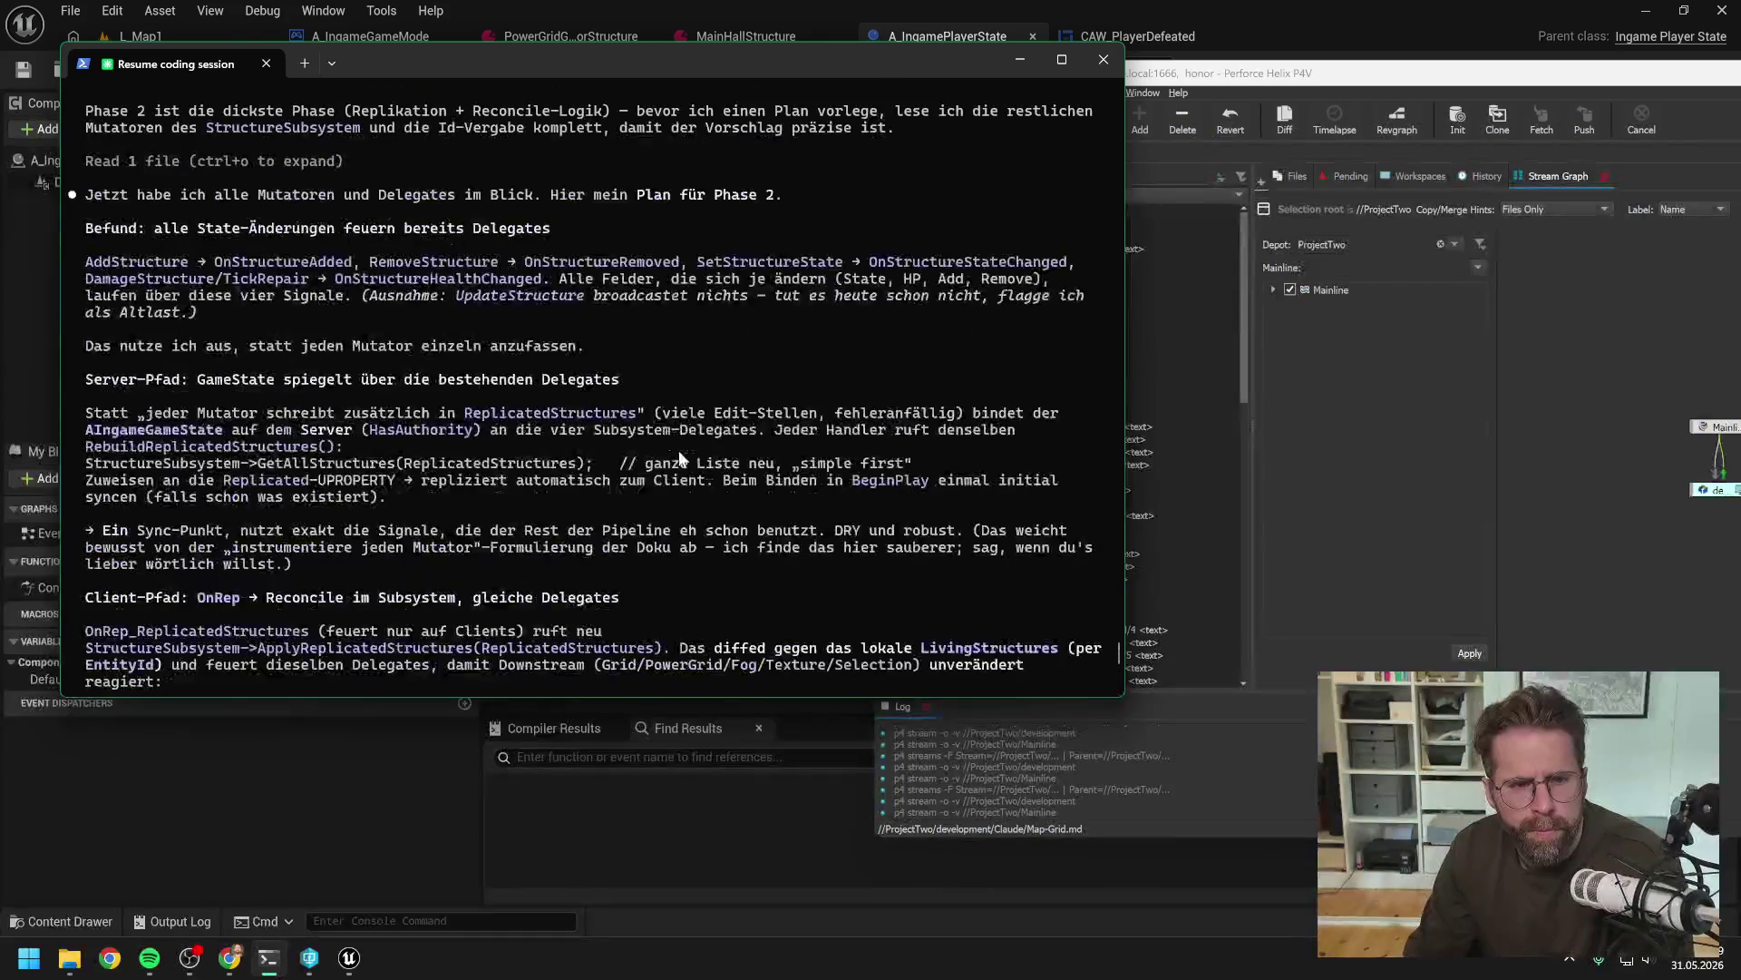
pyautogui.scroll(-1, 678, 458)
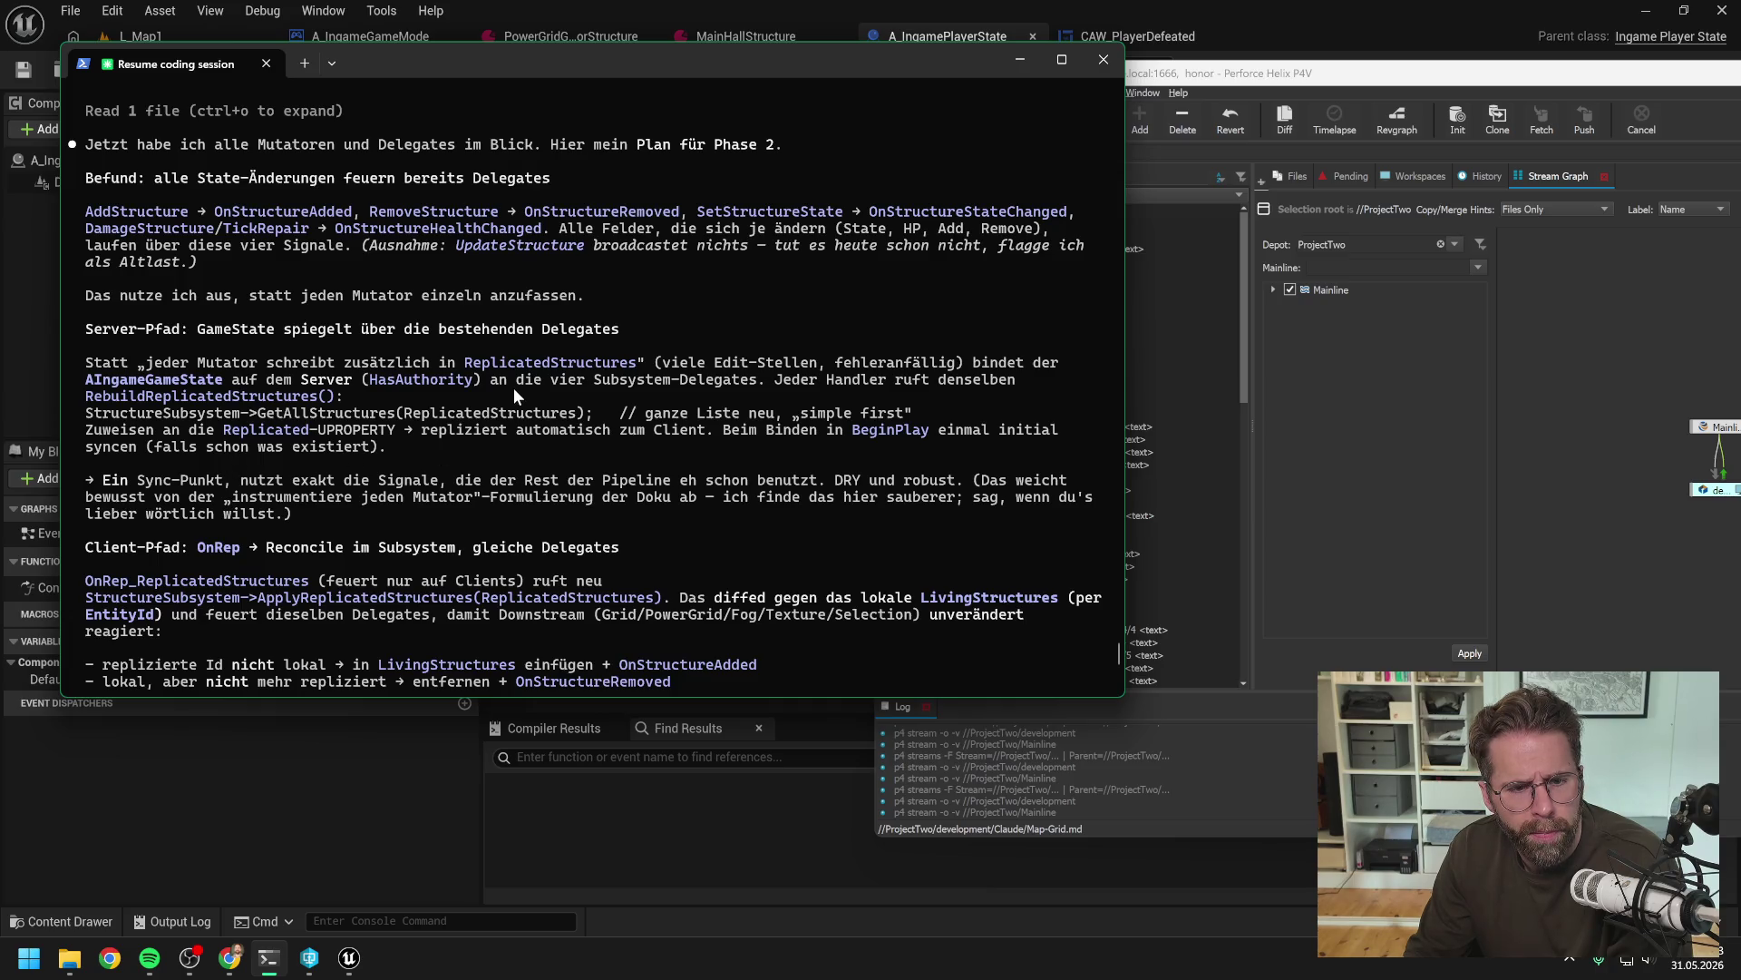
pyautogui.scroll(-2, 513, 388)
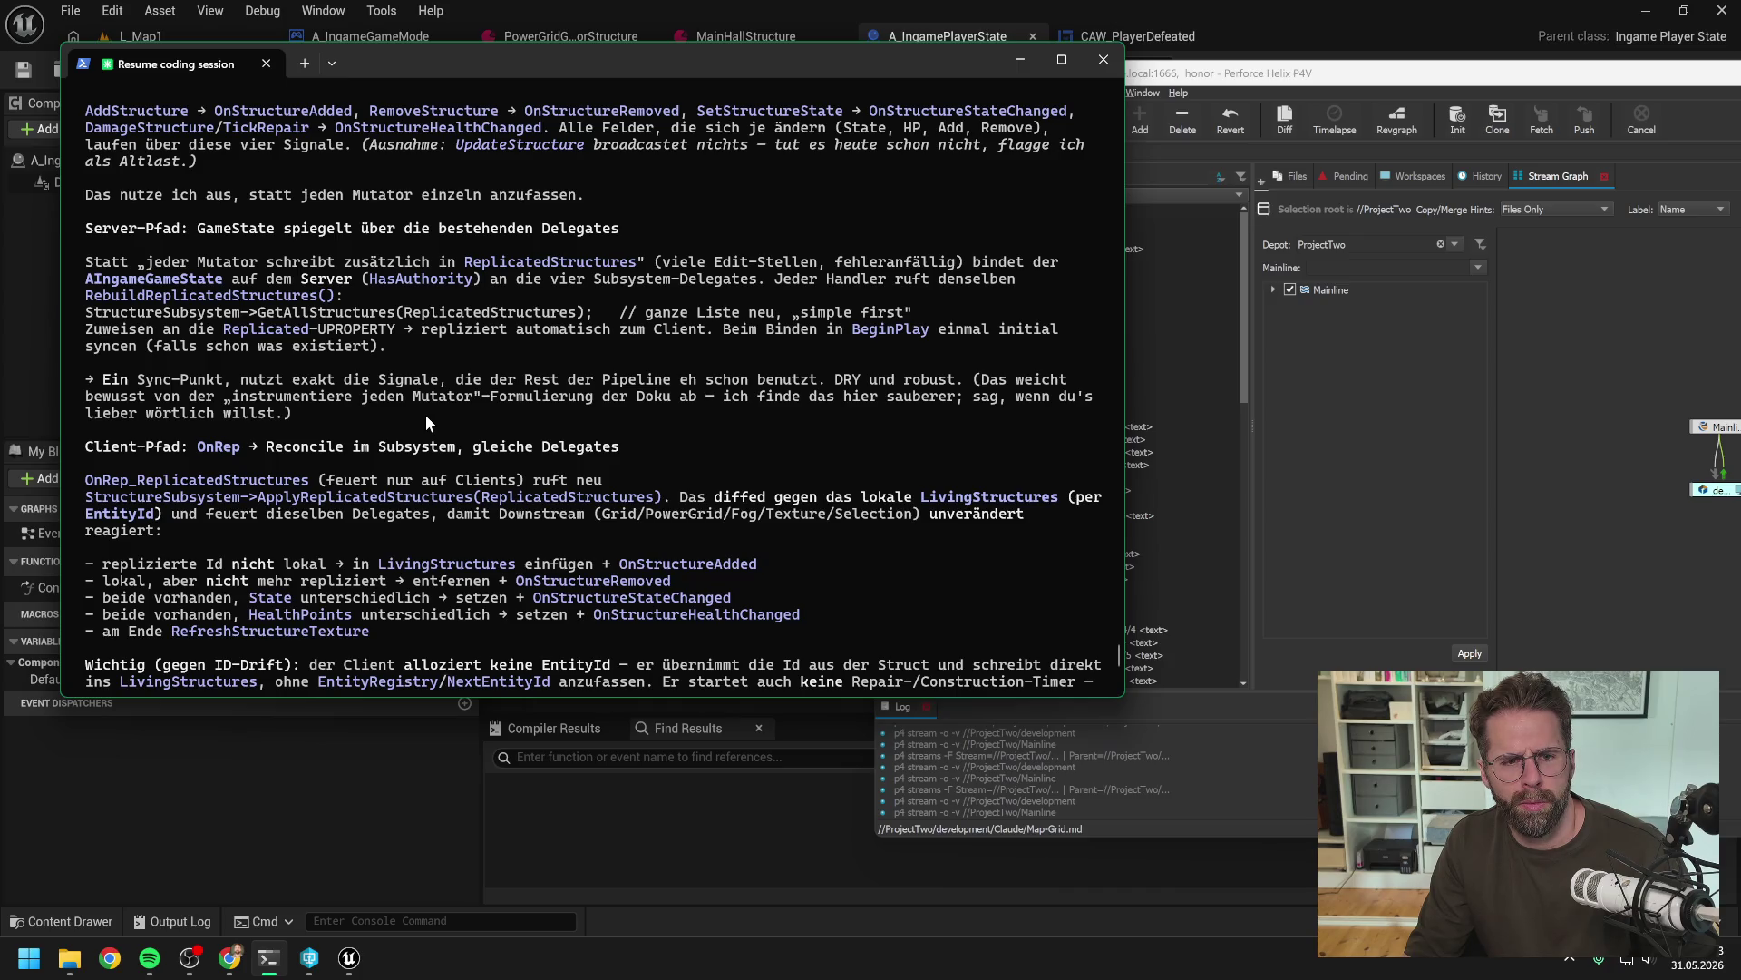
pyautogui.scroll(-10, 427, 415)
pyautogui.write('UpdateStructure wird nicht mehr benutzt? Dann bitte direkt raushauen.')
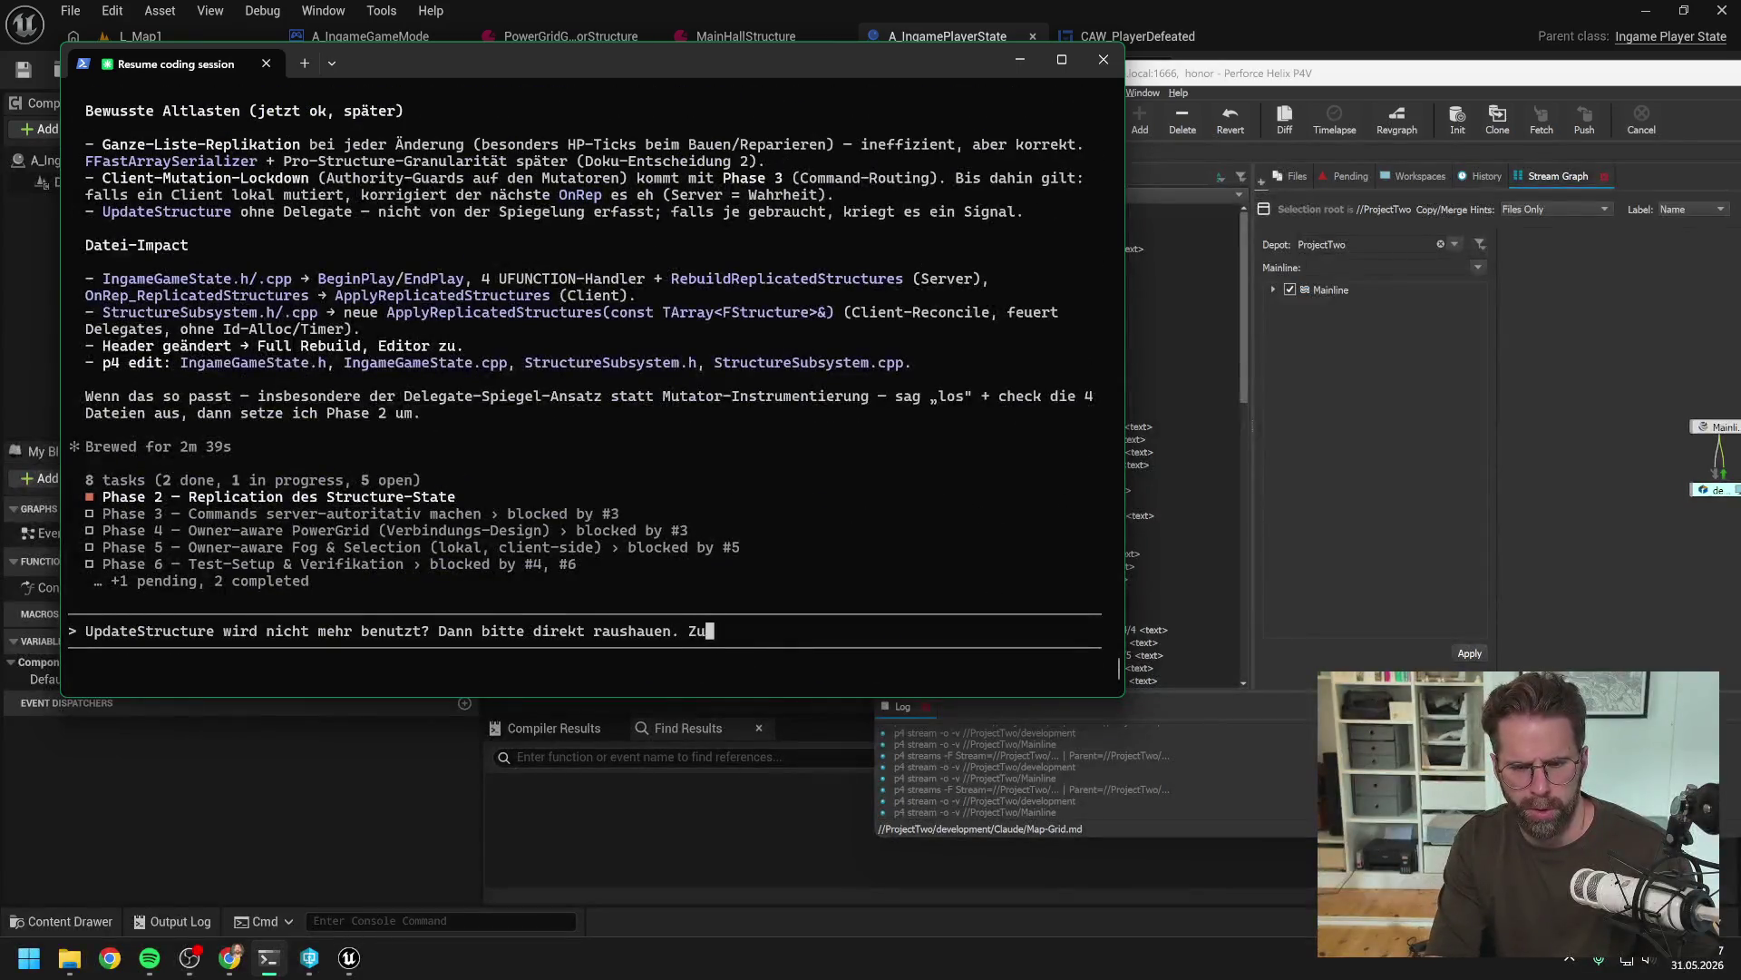
# Add 'Zu "Ein Sync-Punkt": Vorschlag klingt sinnvoll' to the reply
pyautogui.write('Zu "Ein Sync-P')
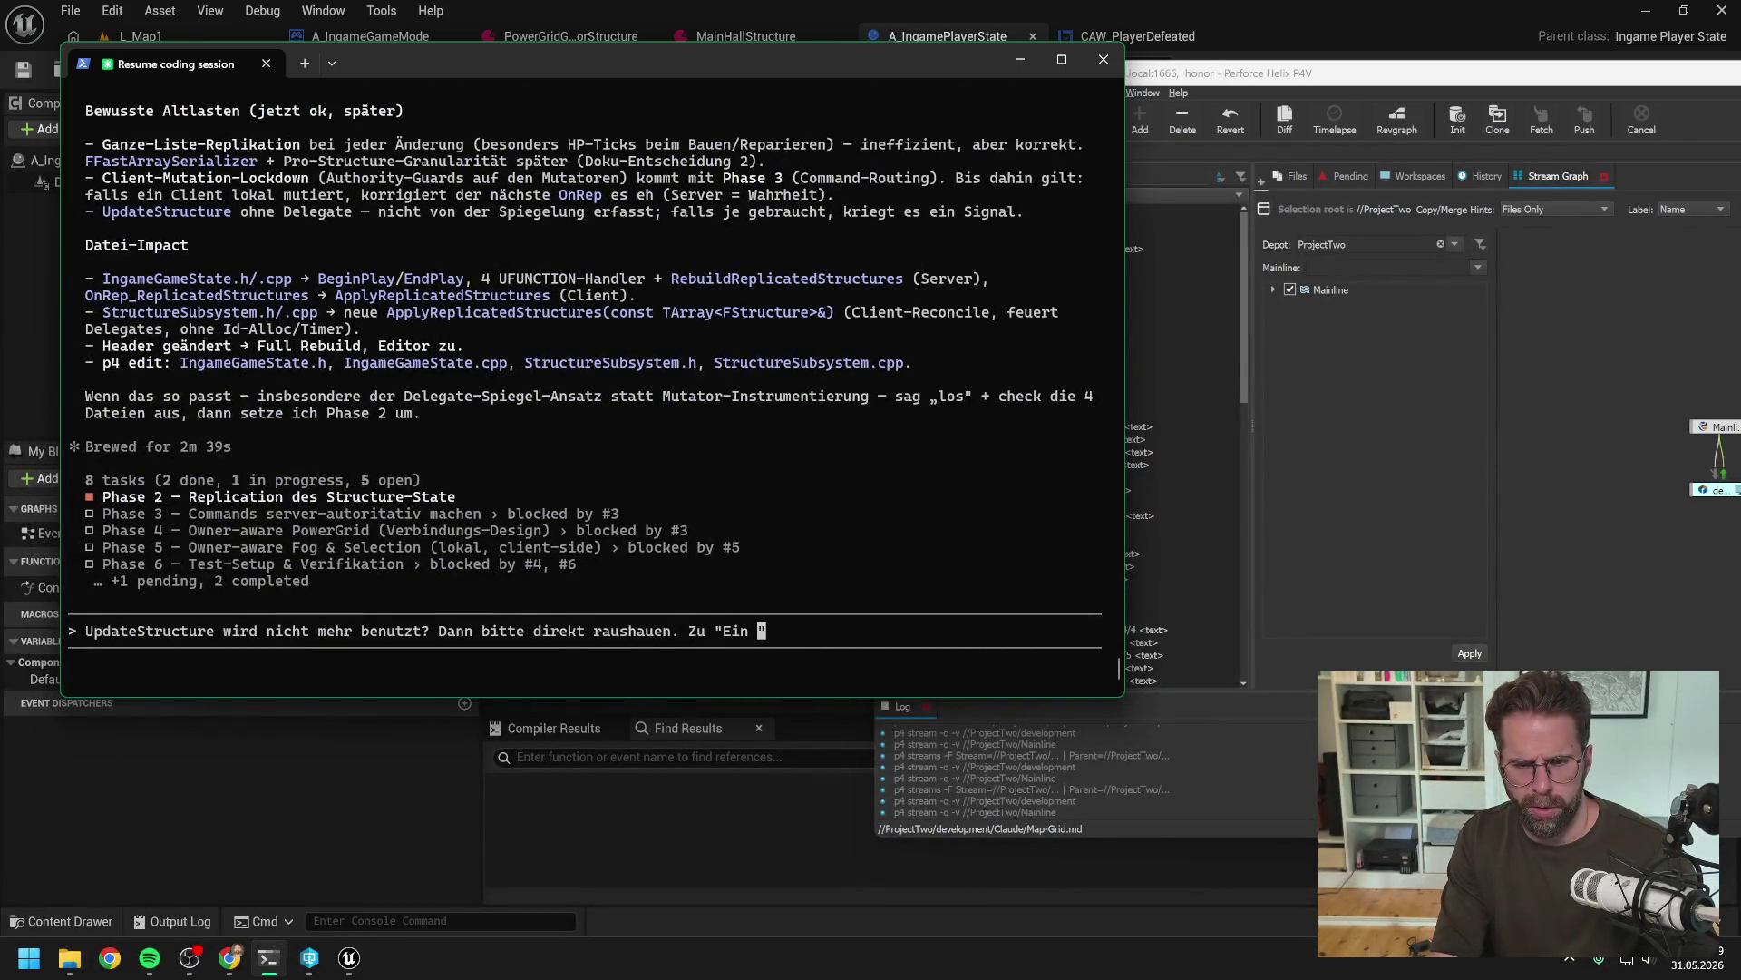
pyautogui.write('unkt" kling')
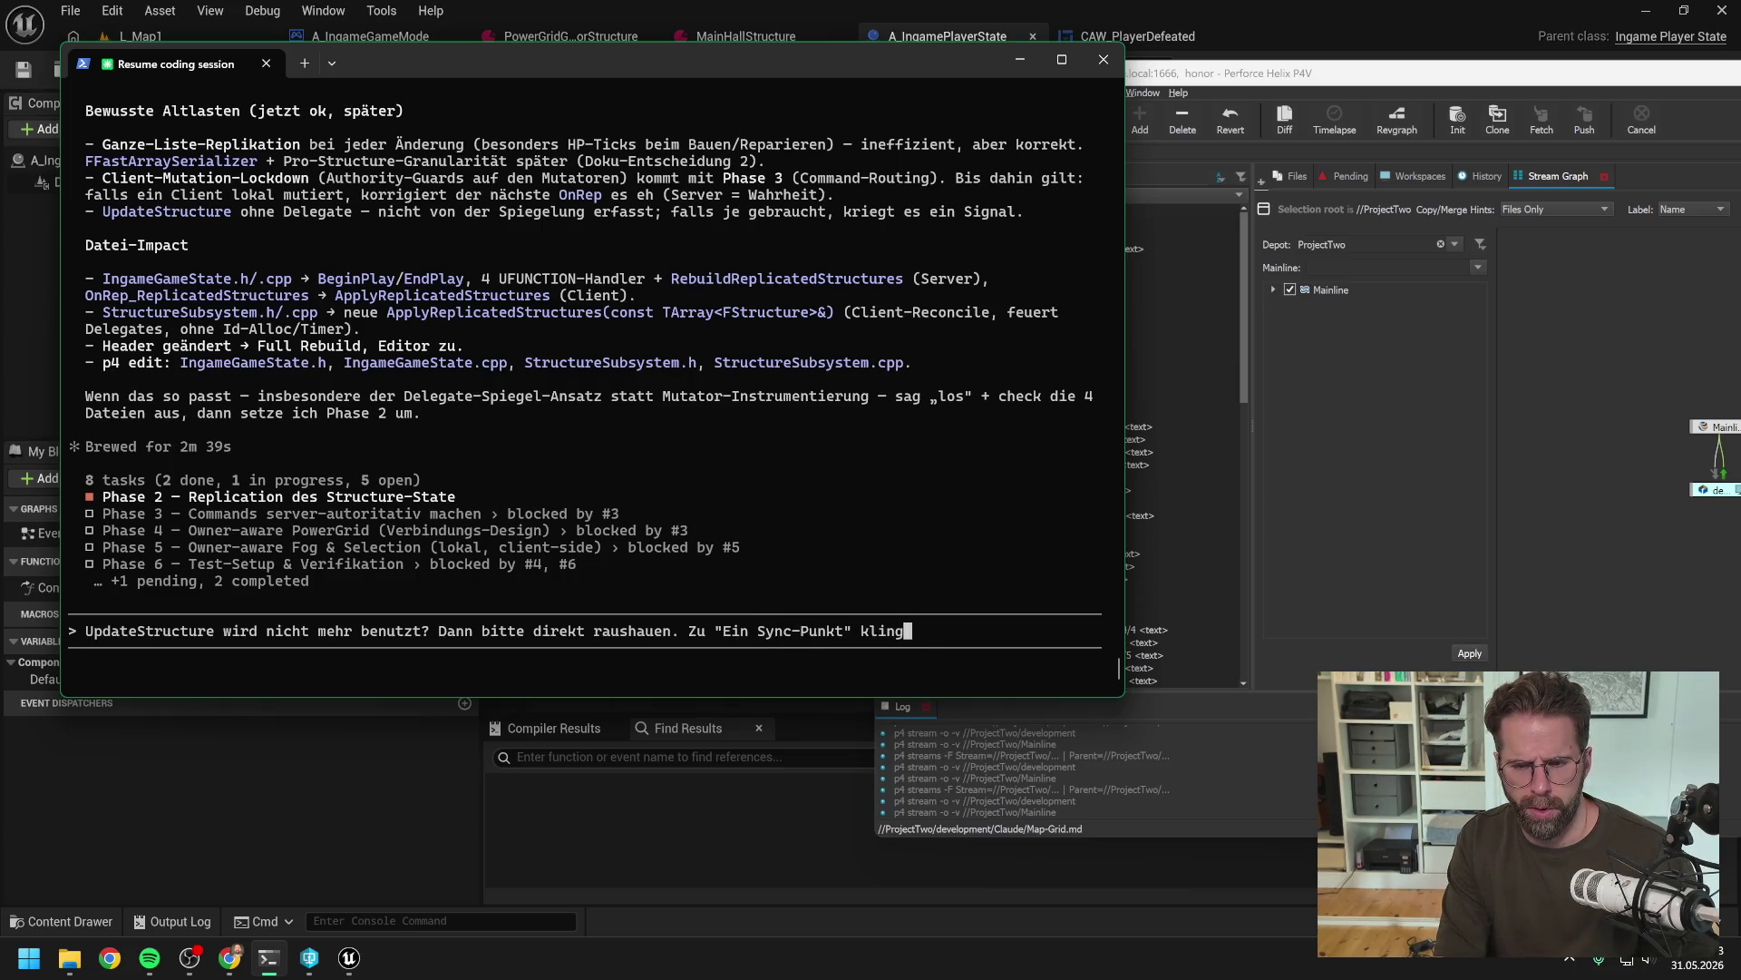
pyautogui.write('t')
pyautogui.press('BackSpace')
pyautogui.press('BackSpace')
pyautogui.press('BackSpace')
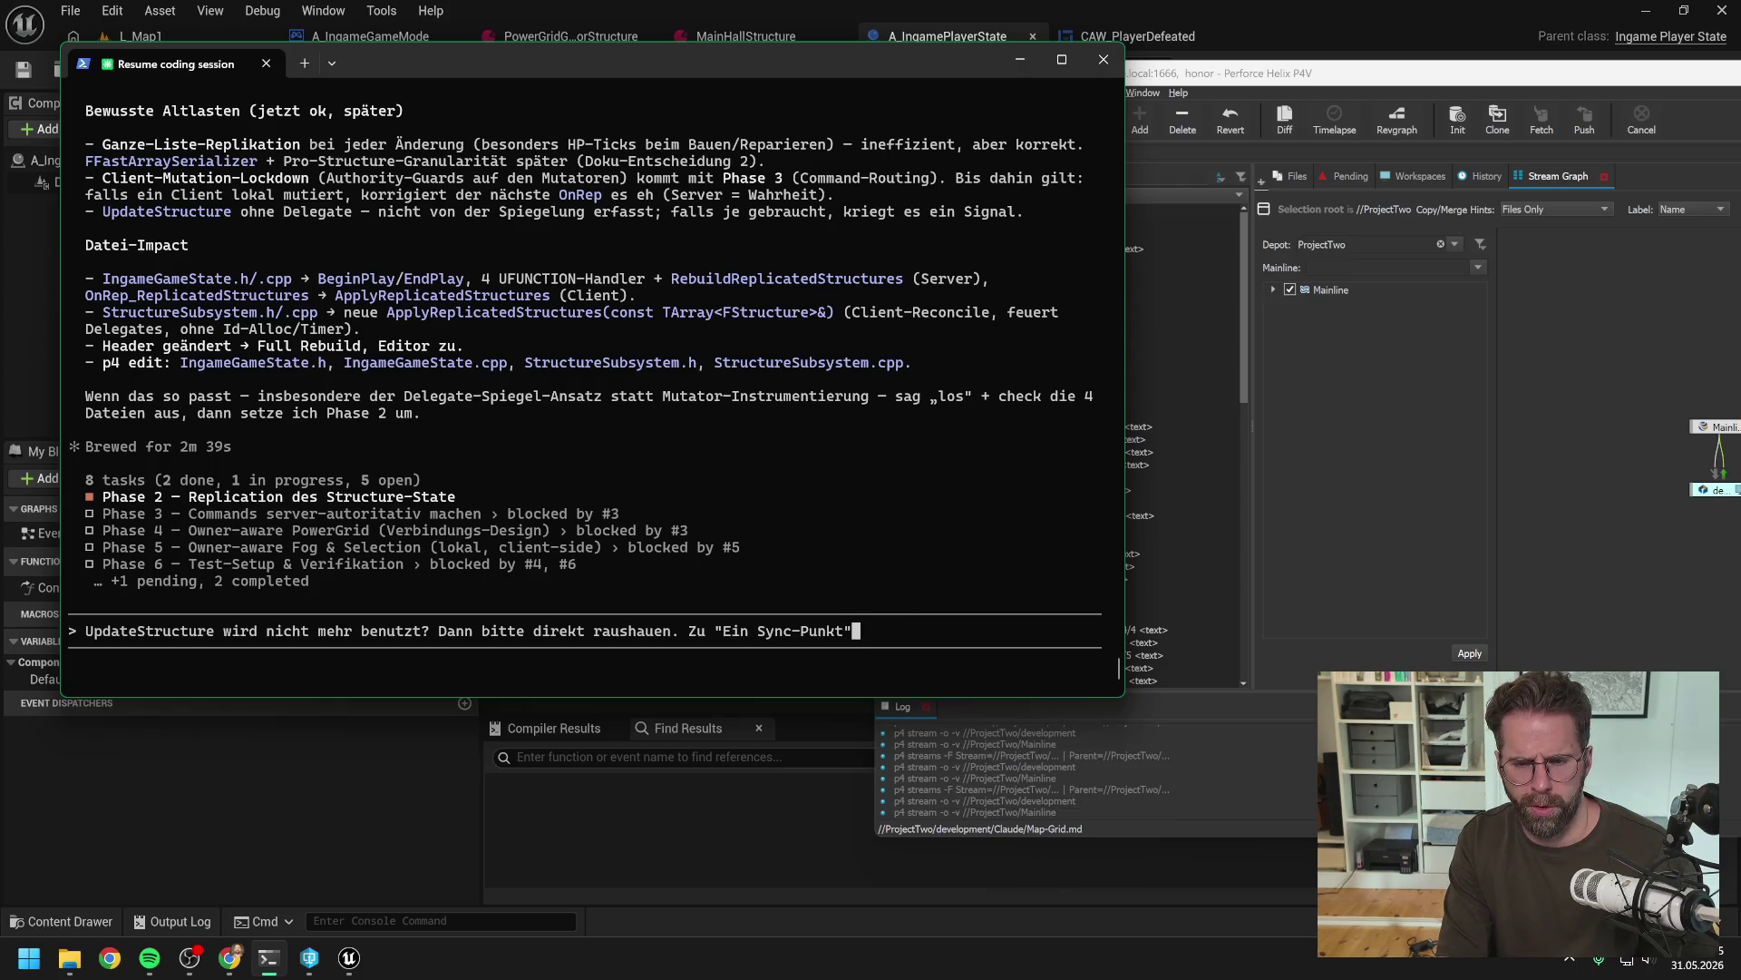
pyautogui.write(': Vorschlag klintg')
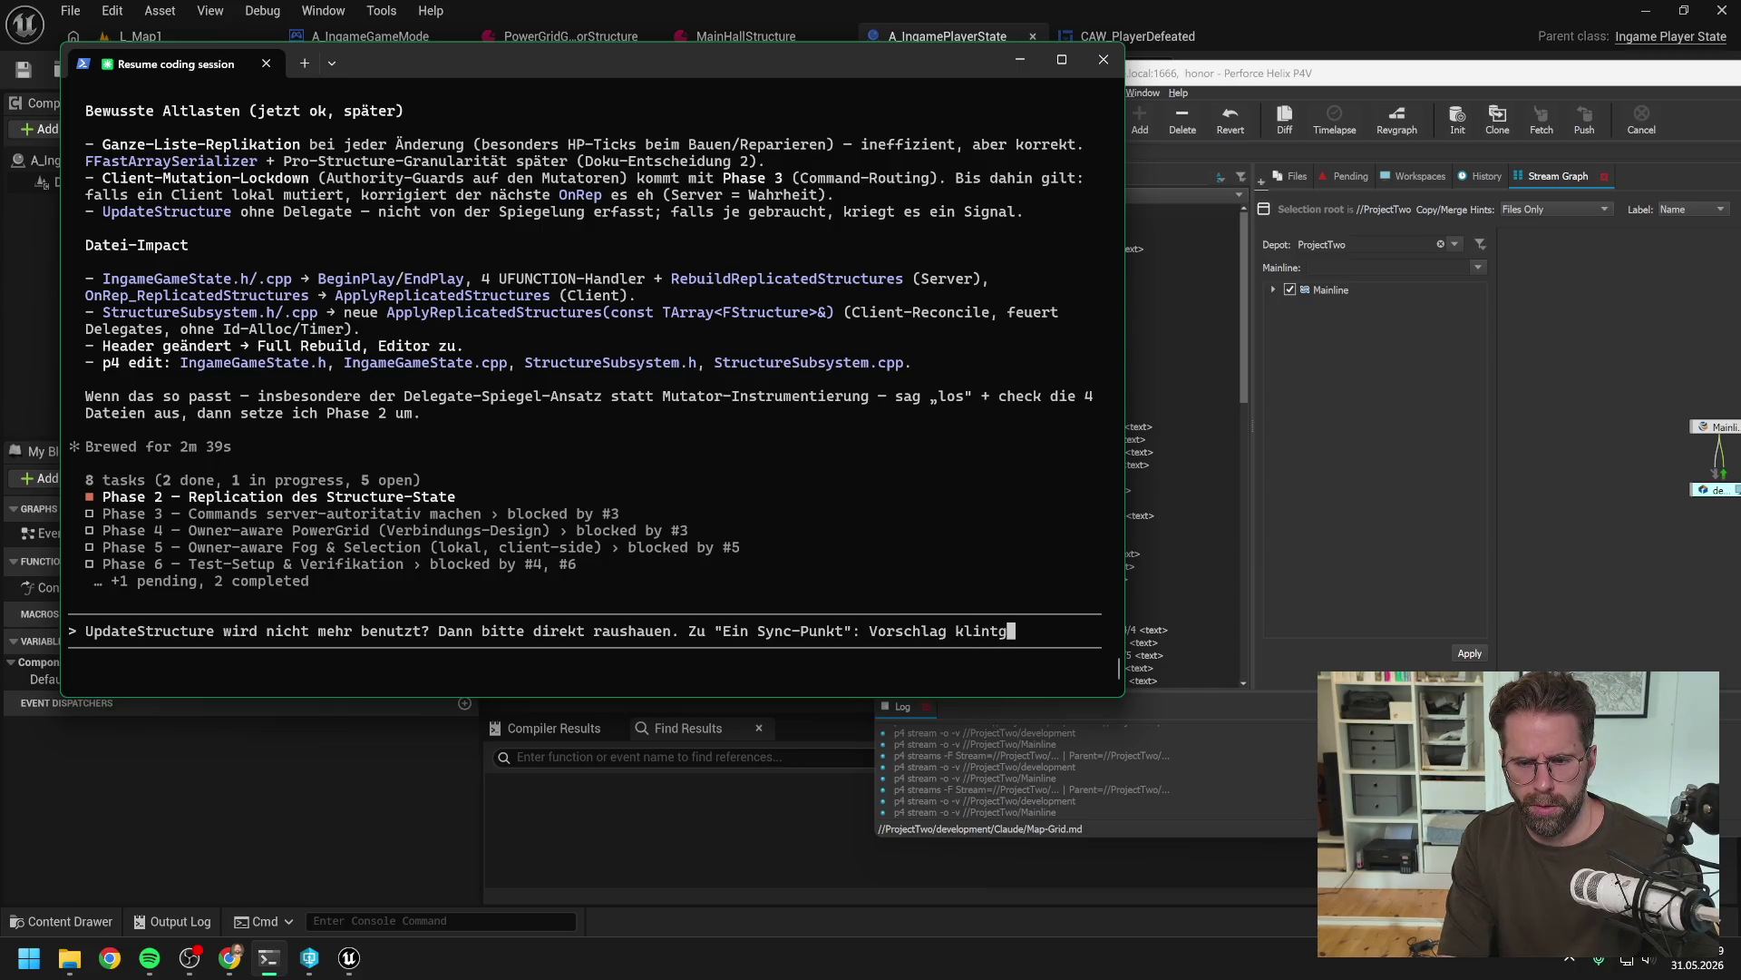
pyautogui.press('BackSpace')
pyautogui.press('BackSpace')
pyautogui.write('gt sinvoll')
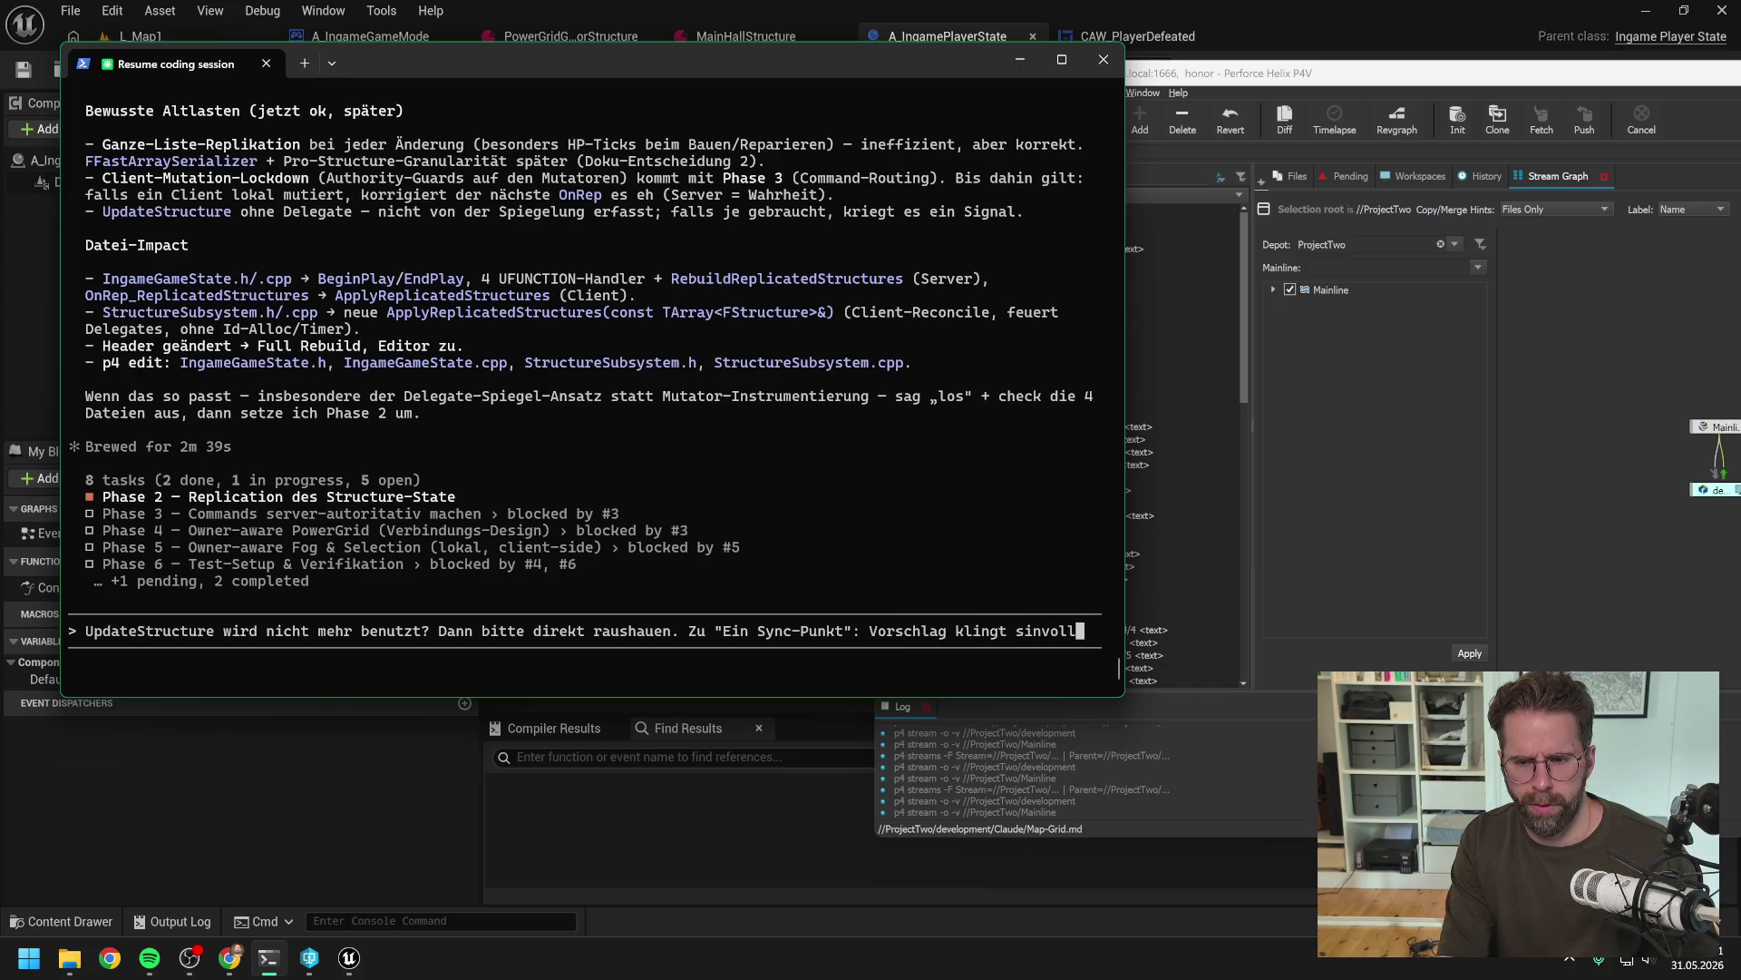
pyautogui.scroll(15, 671, 463)
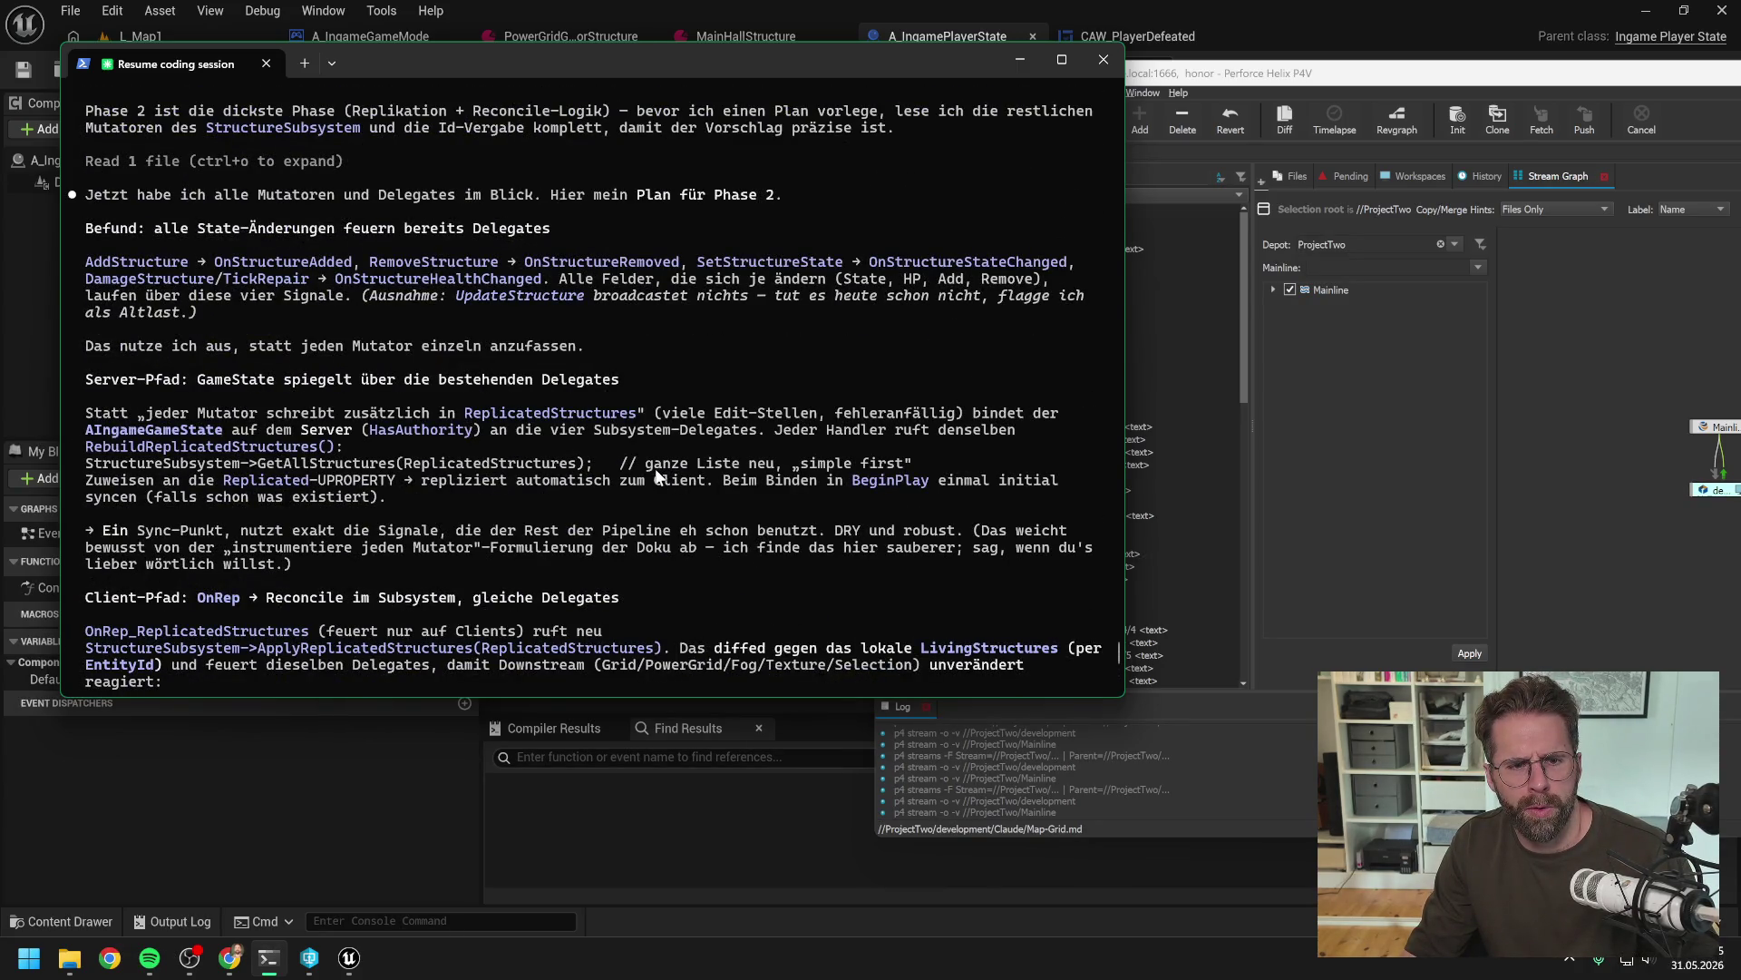
pyautogui.scroll(4, 655, 468)
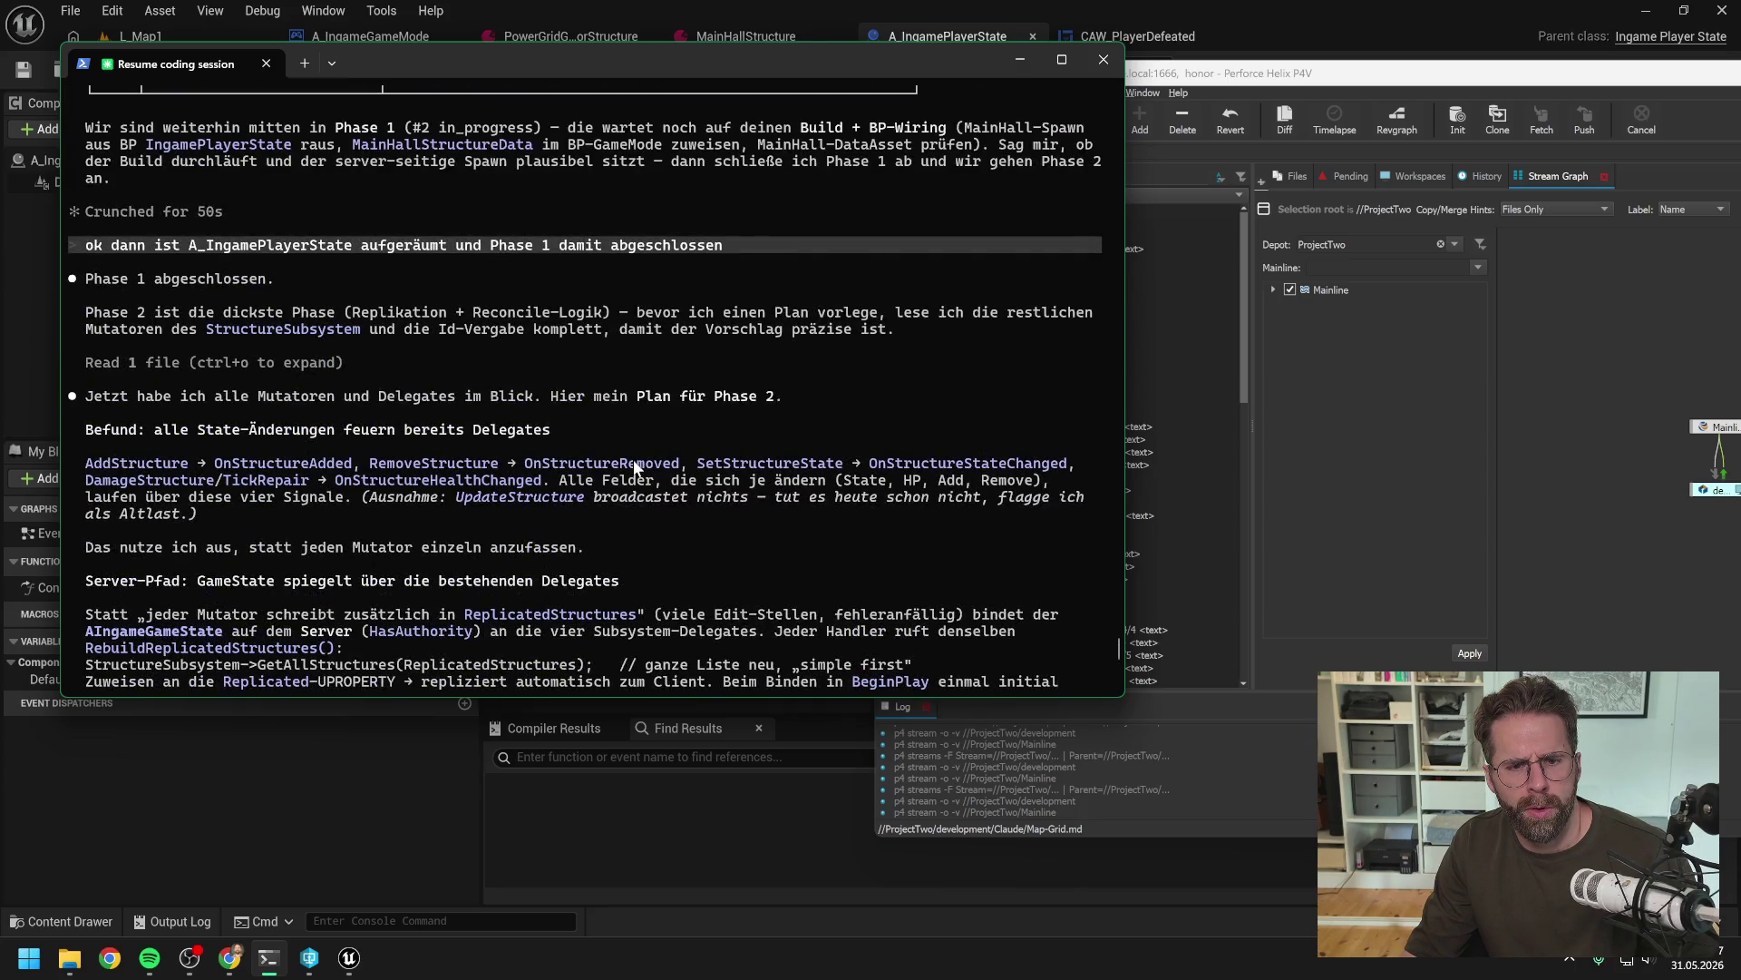
pyautogui.scroll(-3, 635, 467)
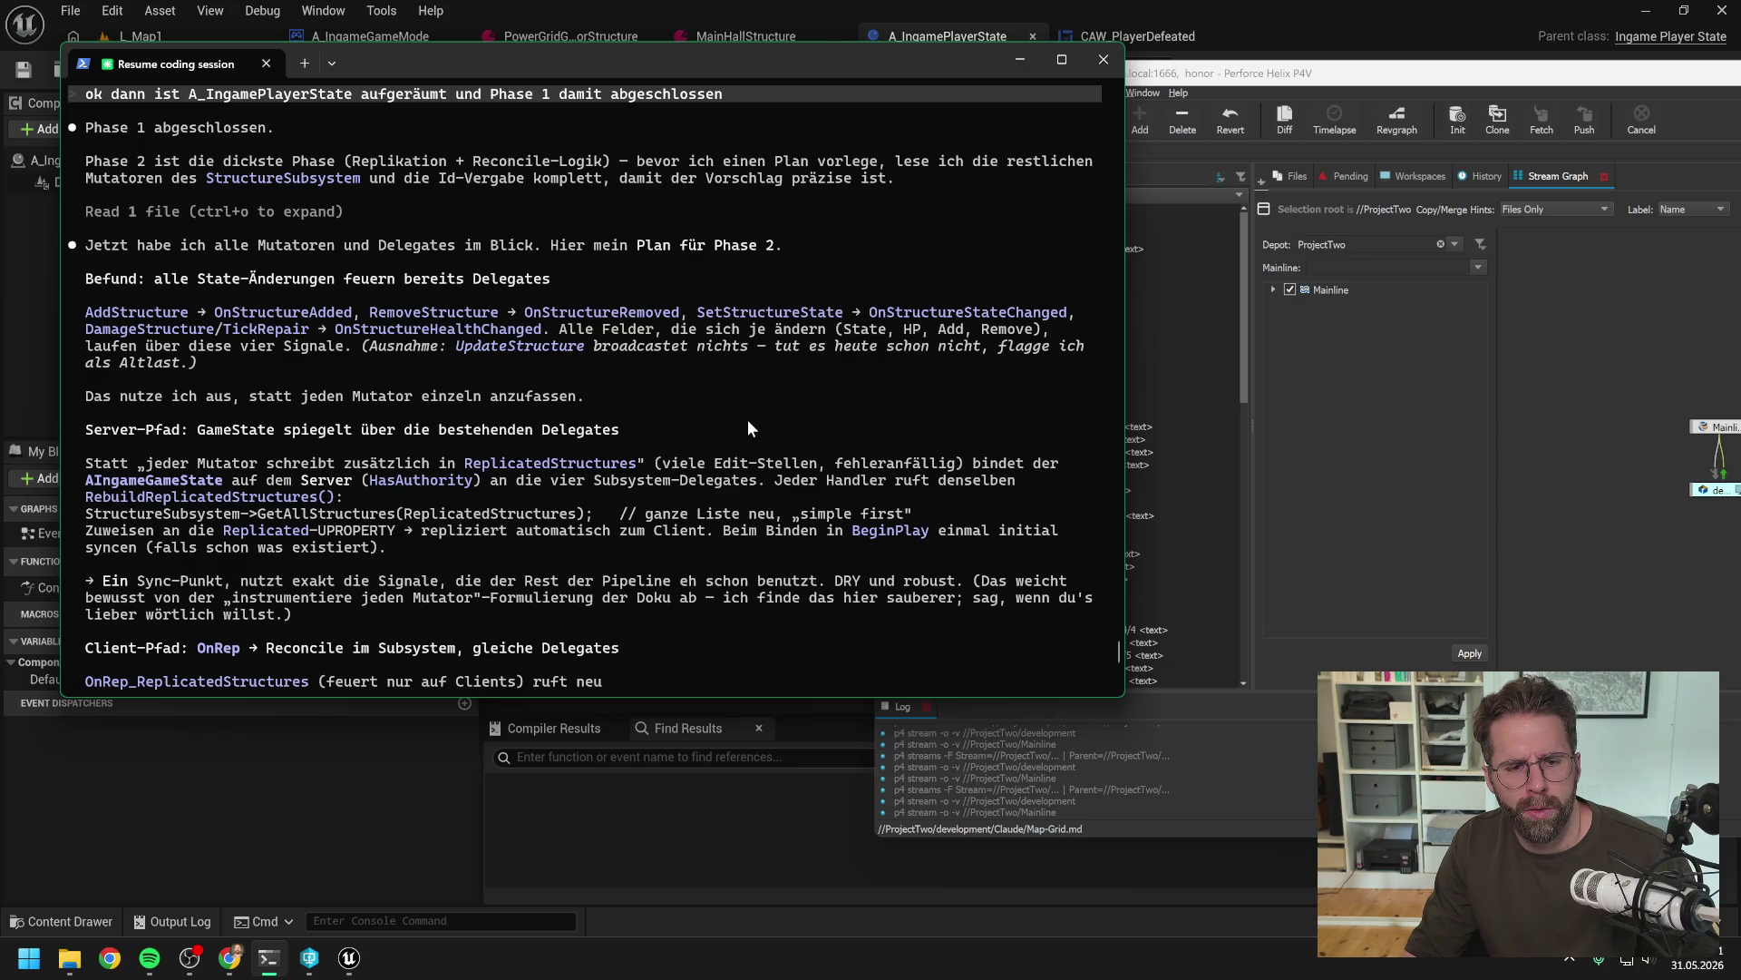
pyautogui.scroll(-15, 747, 419)
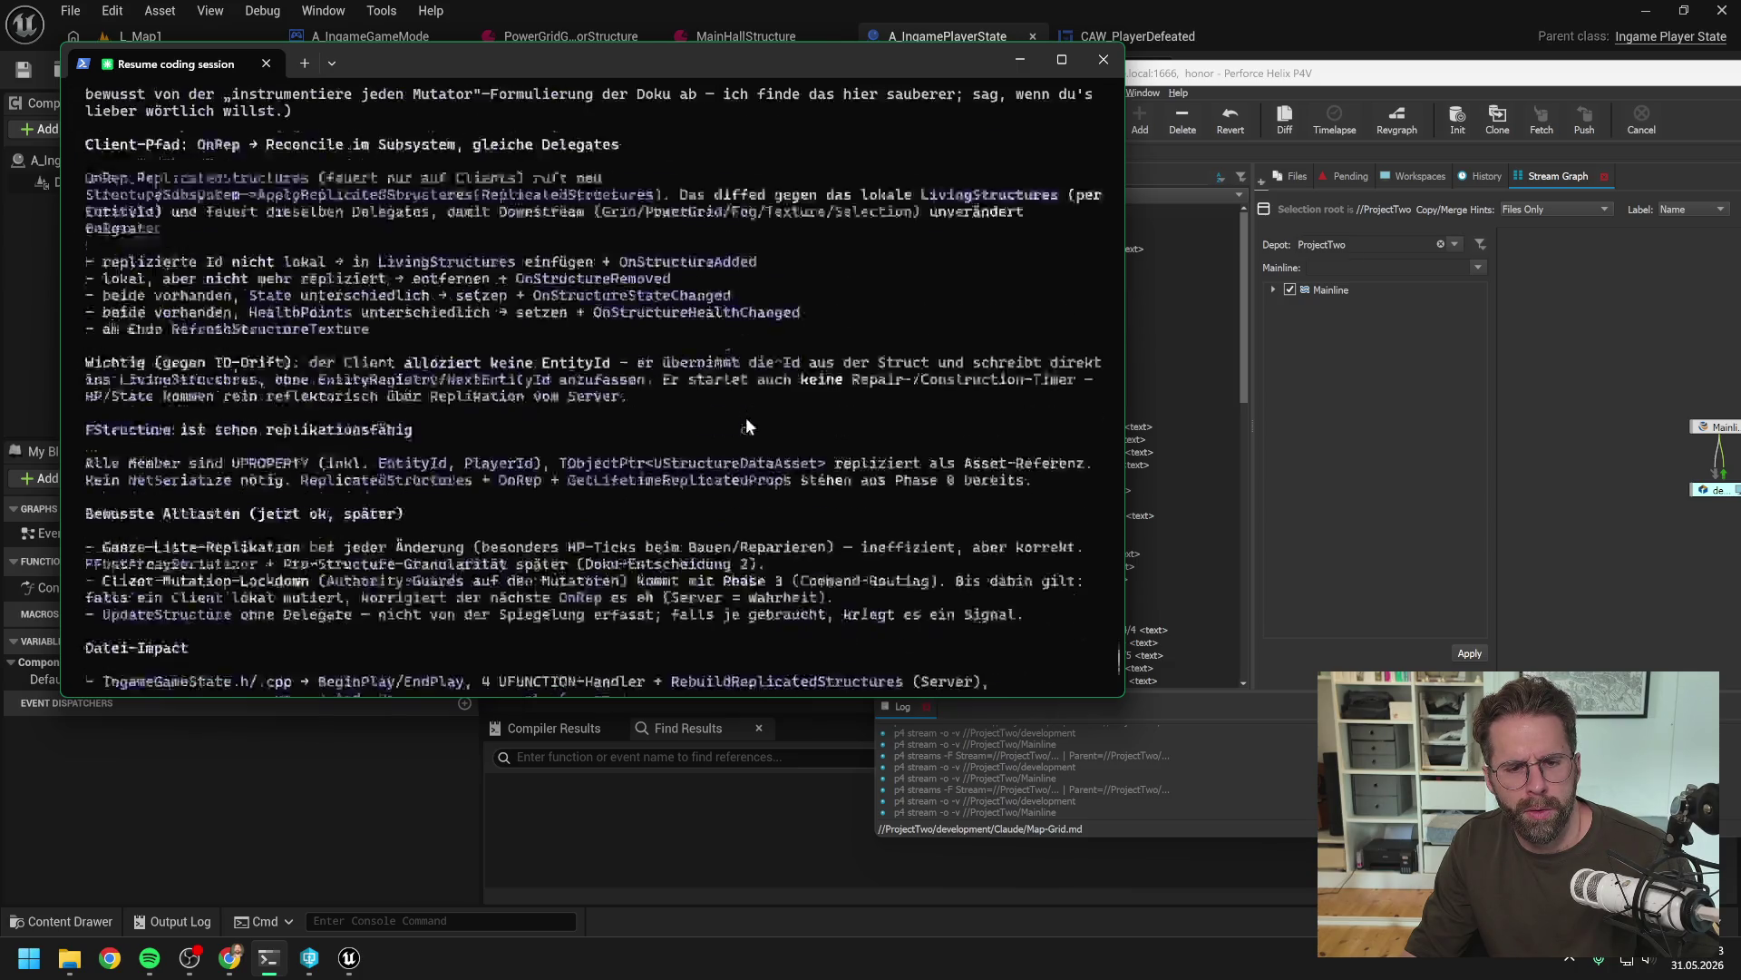
# Add that the Doku-Formulierung isn't remembered that way either
pyautogui.write(', kan')
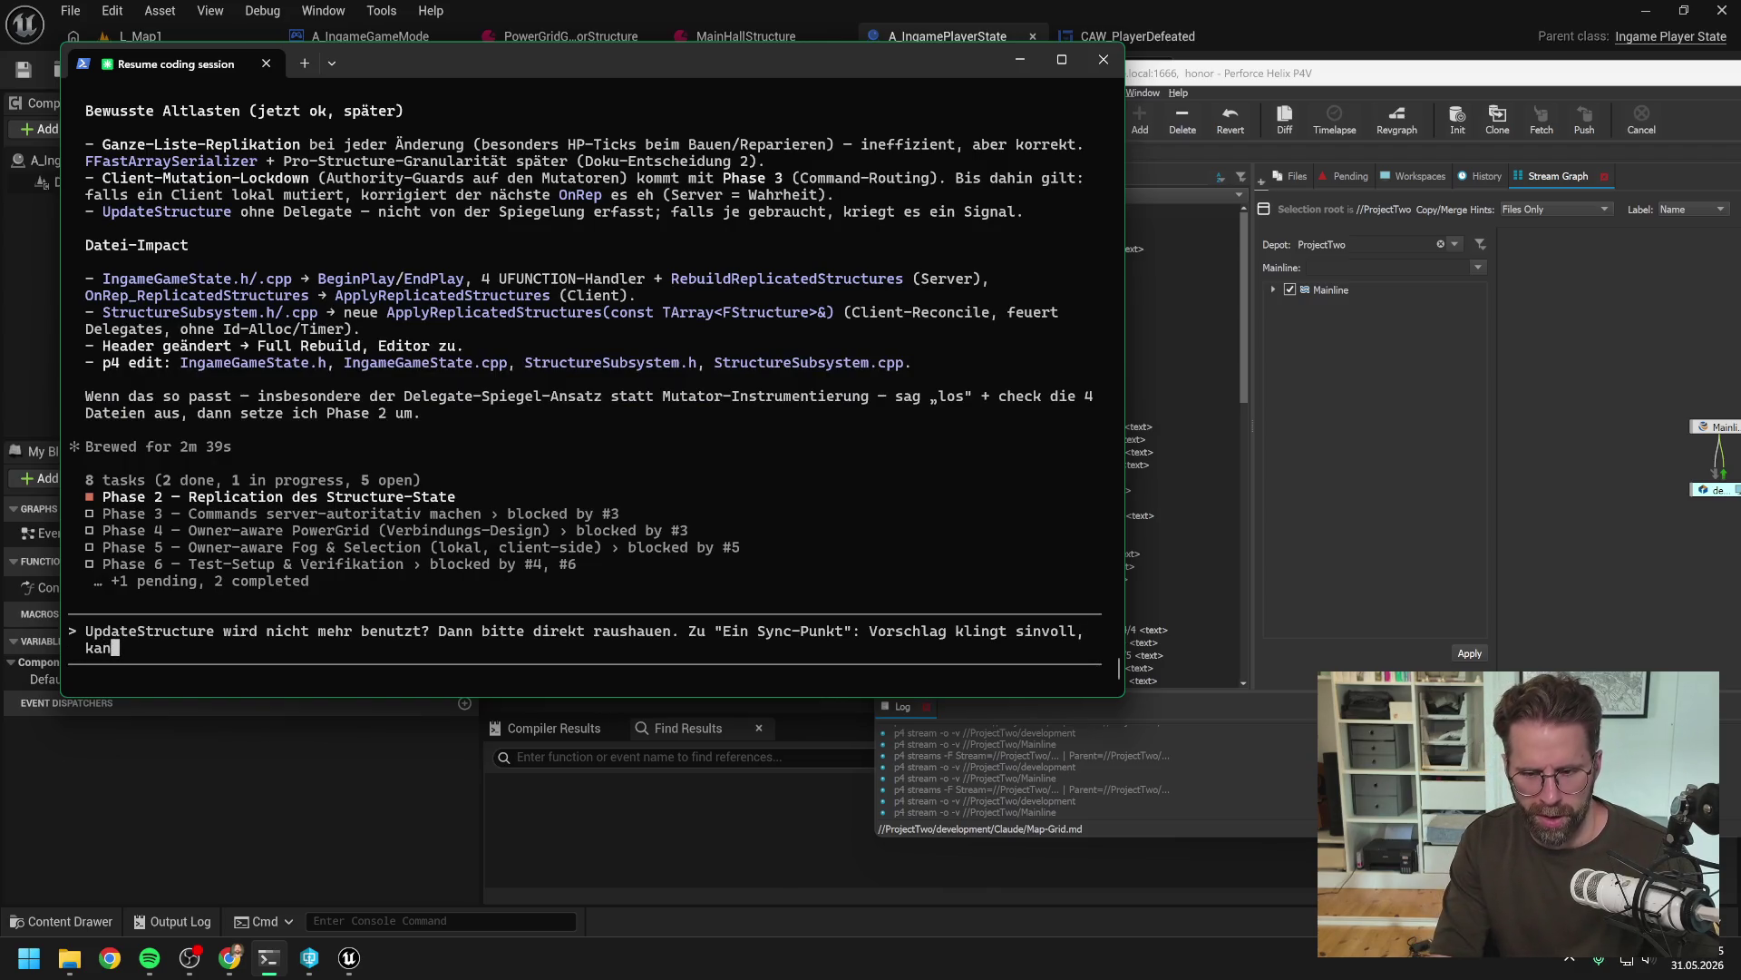
pyautogui.write('n mich an die Doku.')
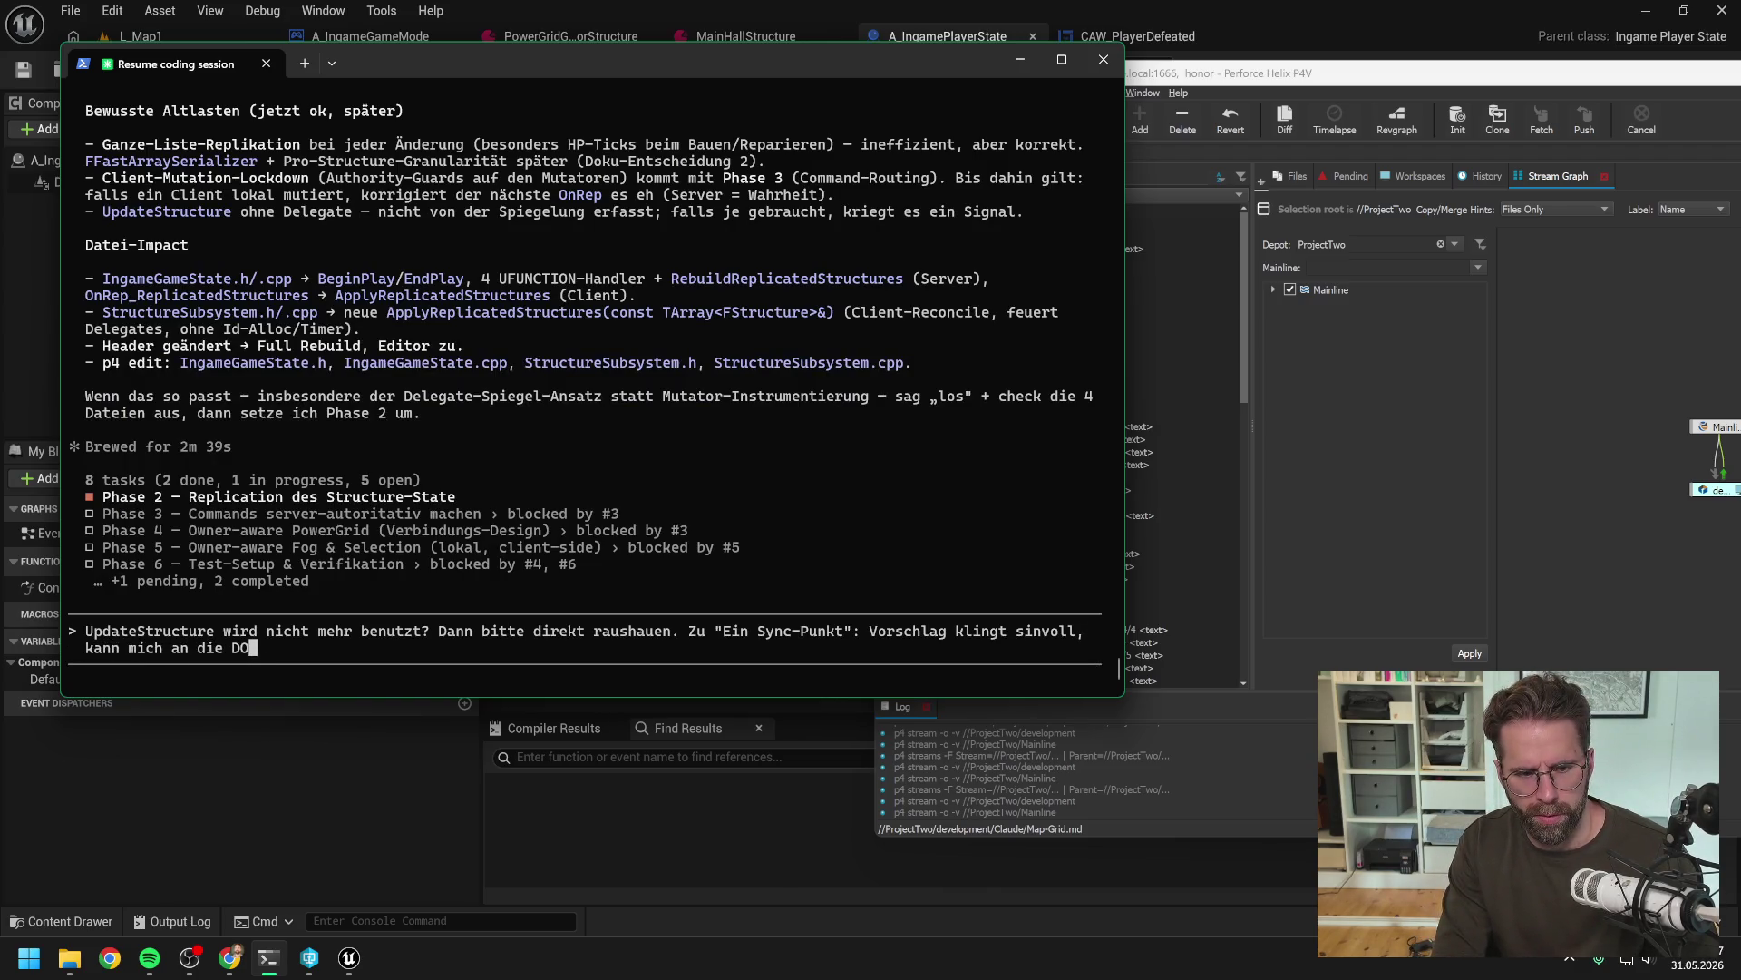
pyautogui.press('BackSpace')
pyautogui.write('-')
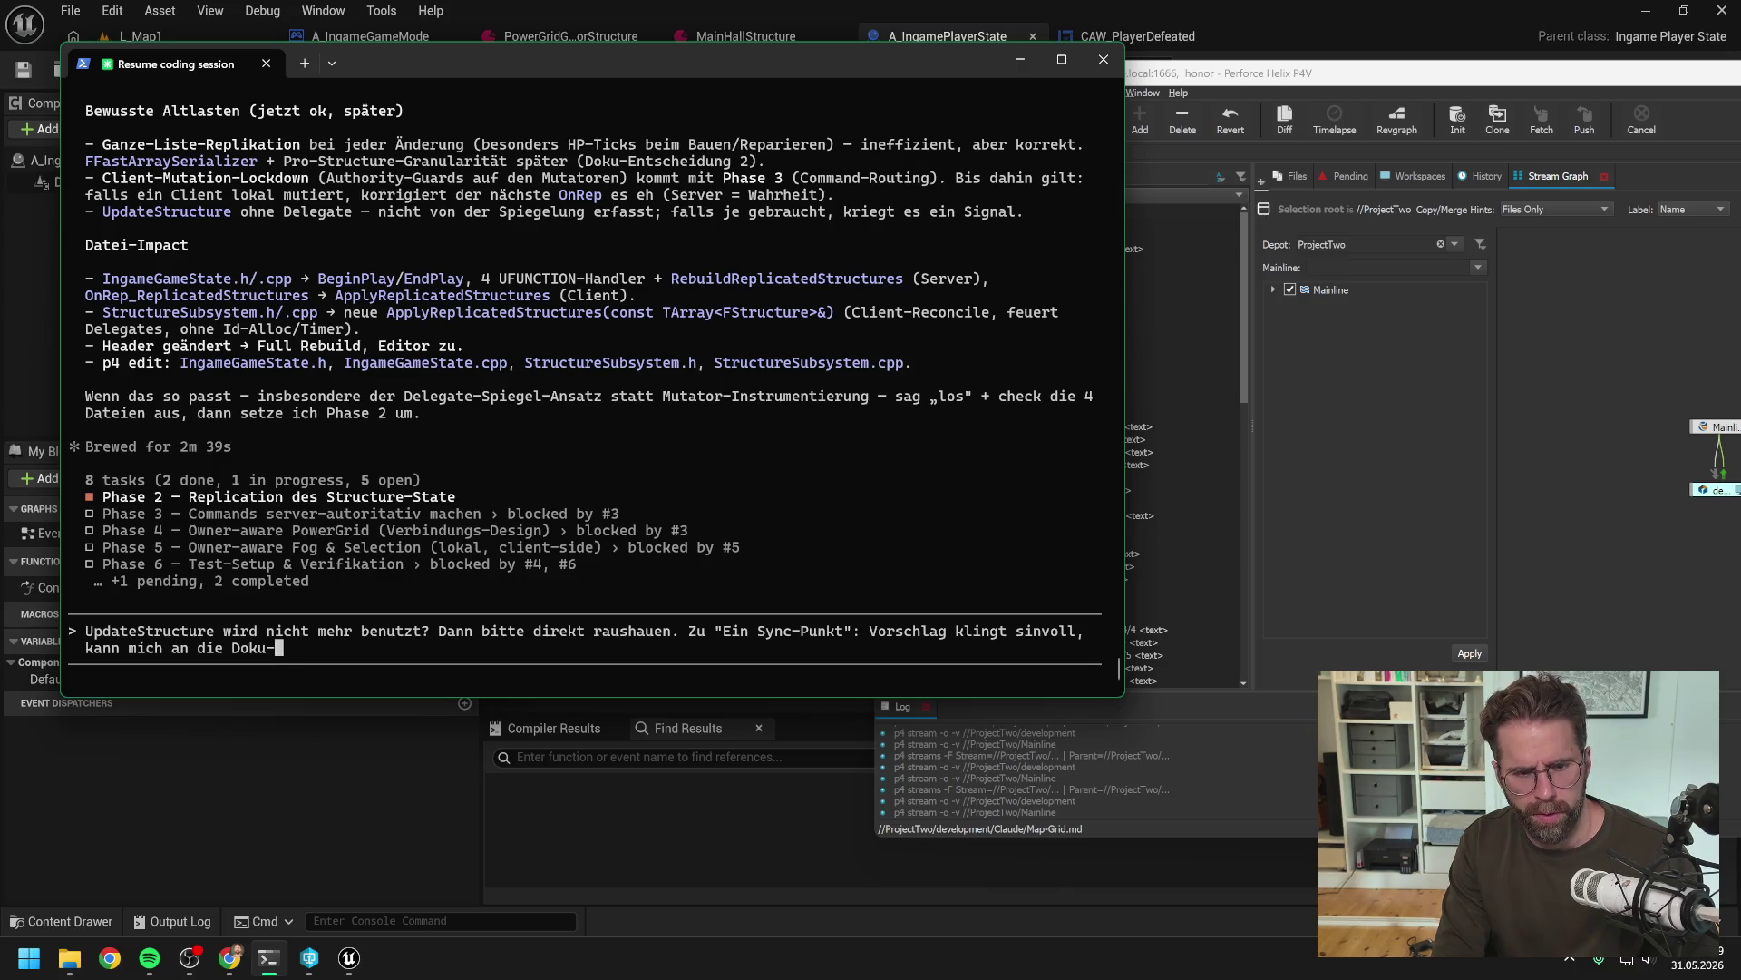
pyautogui.write('Formulierung so auch nciht e')
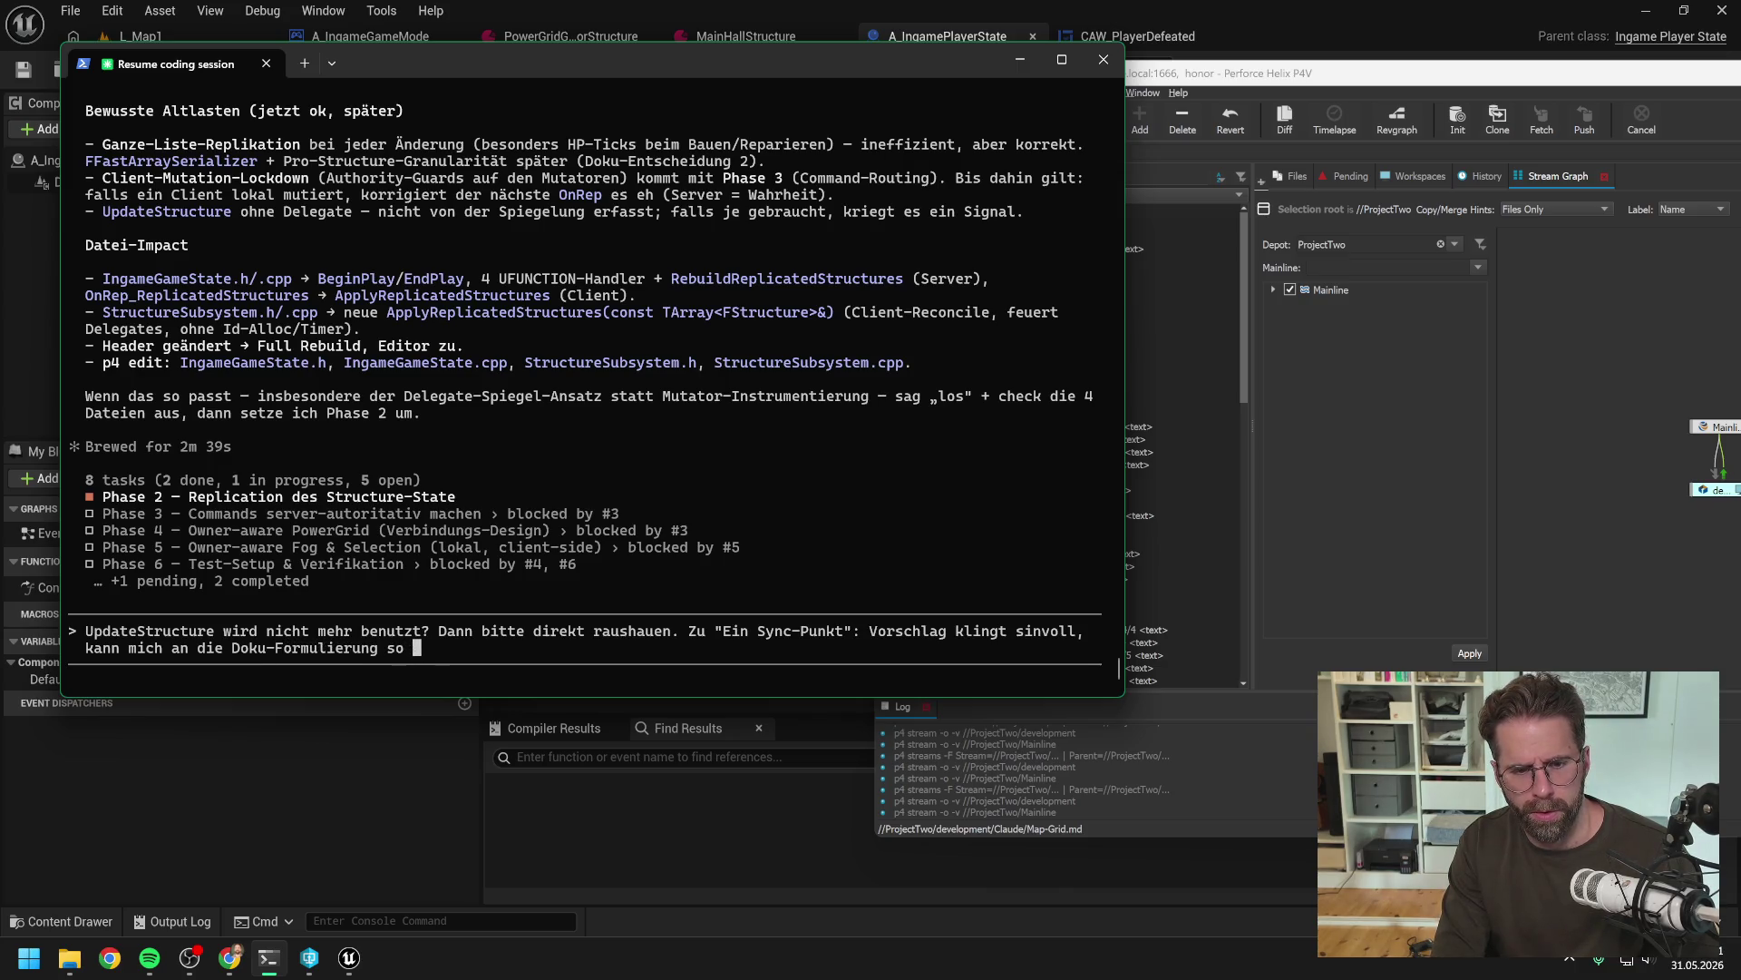
pyautogui.press('BackSpace')
pyautogui.press('BackSpace')
pyautogui.press('BackSpace')
pyautogui.write('icht erinnern.')
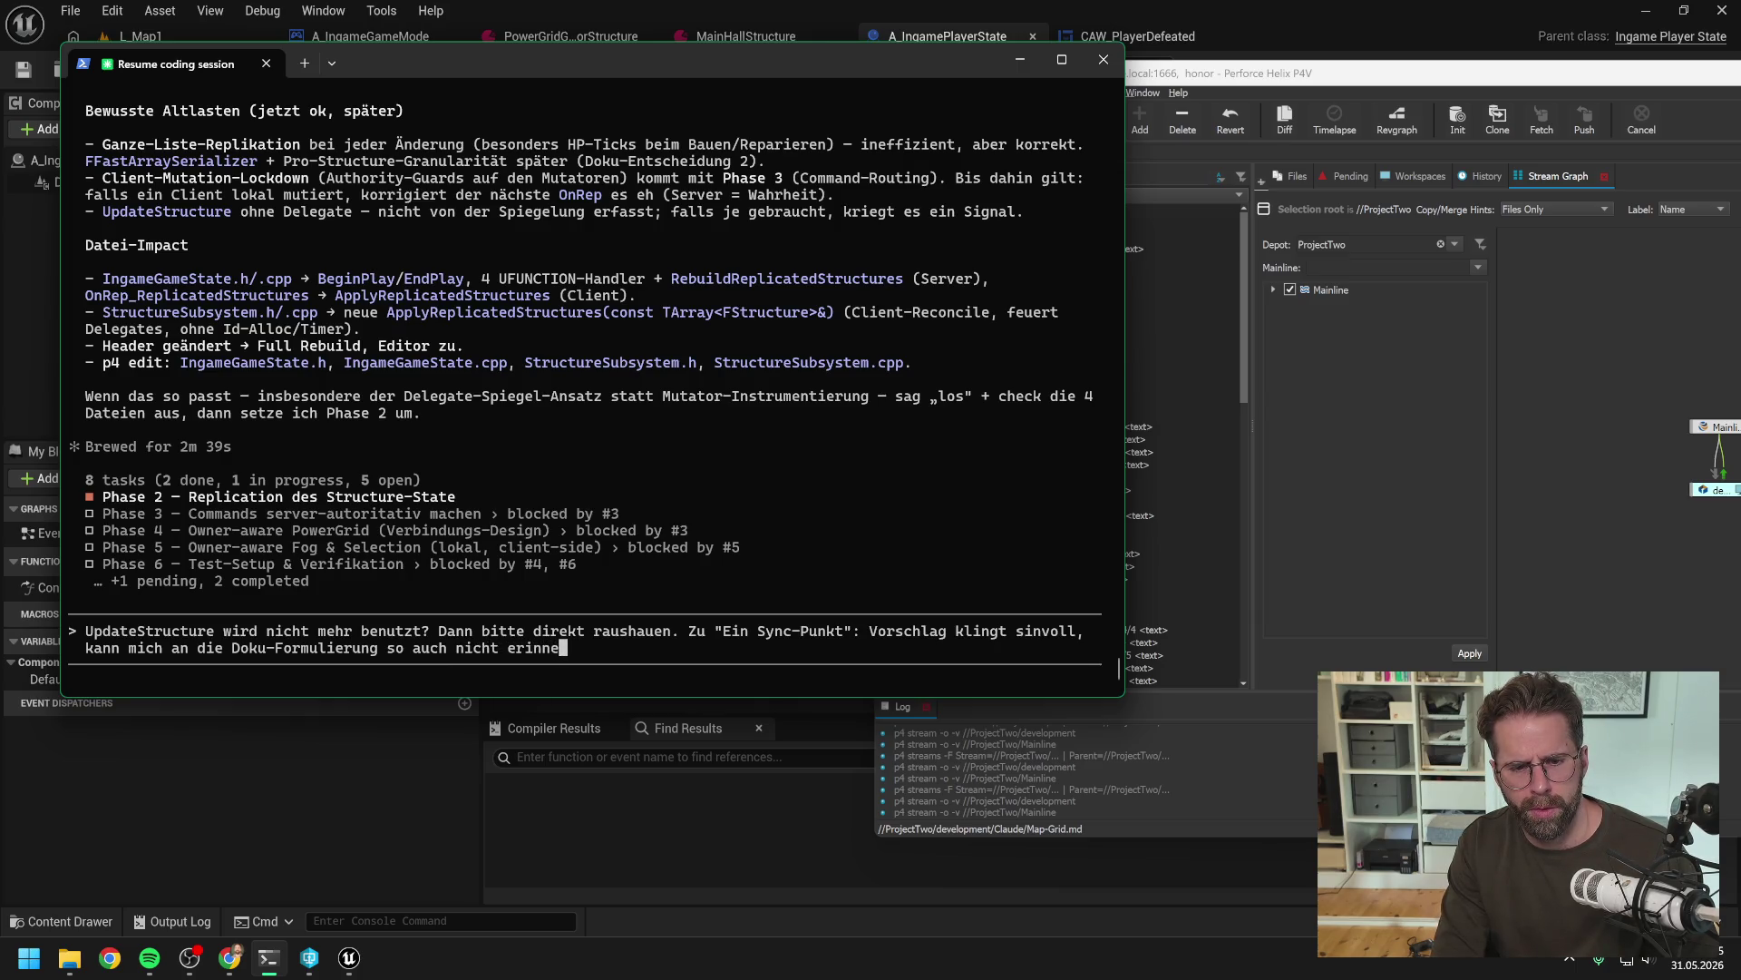
pyautogui.scroll(15, 775, 344)
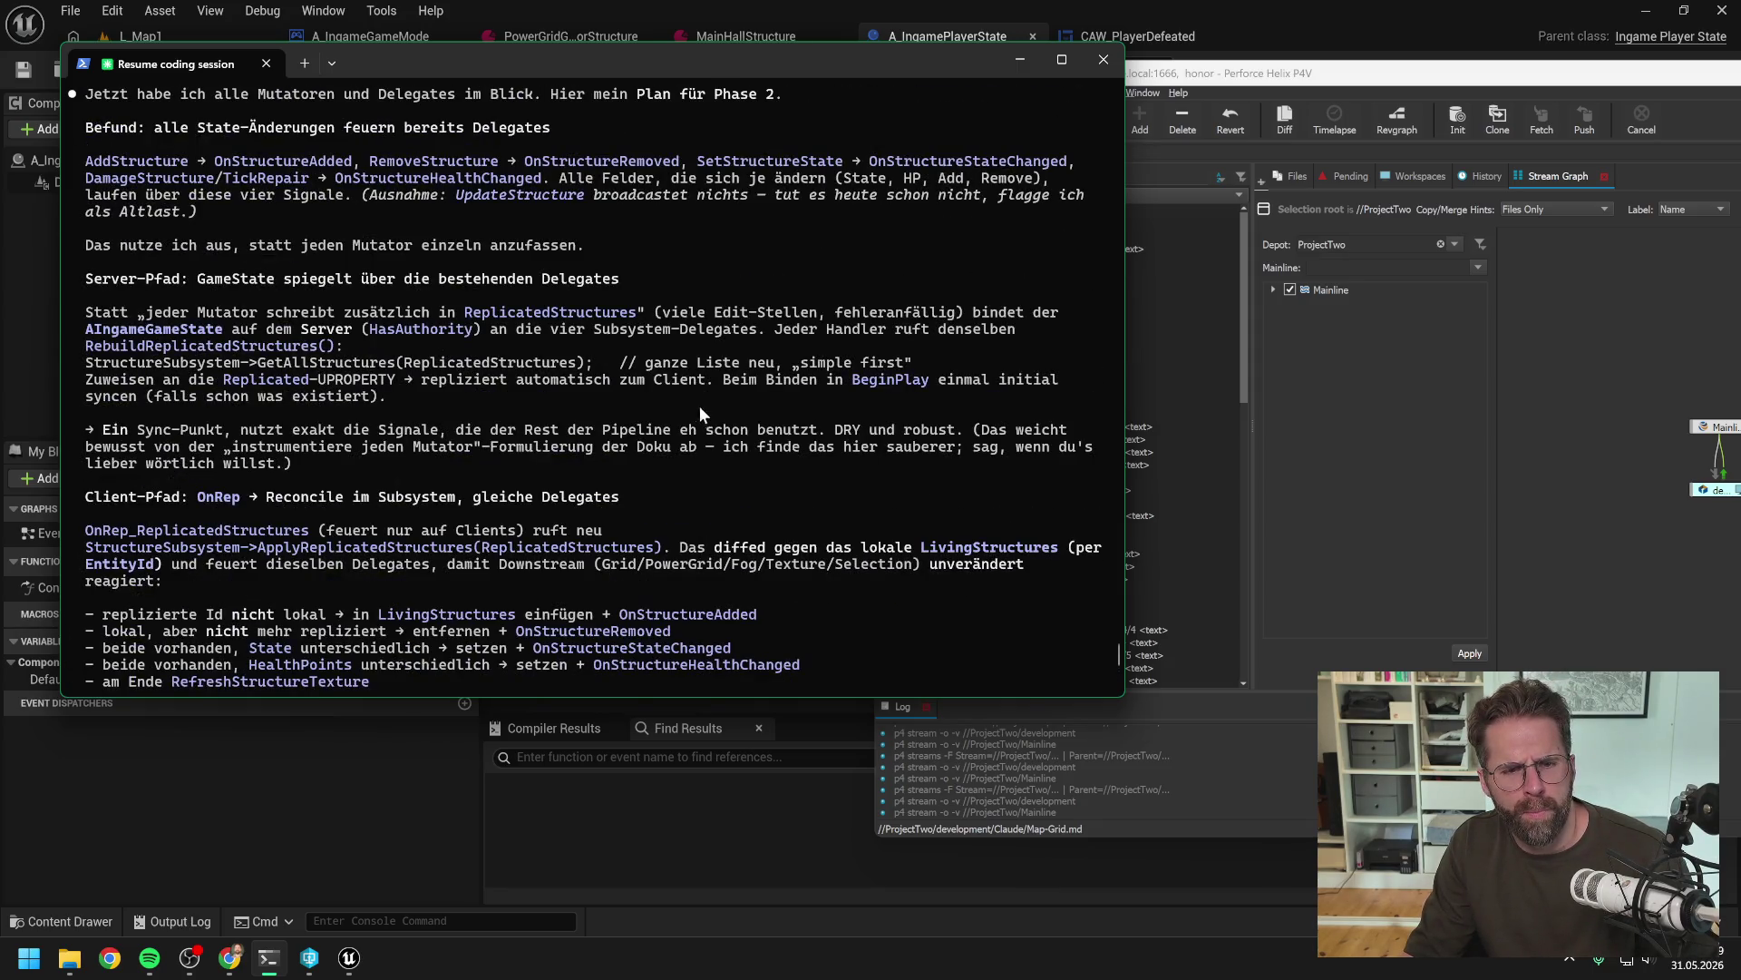
pyautogui.scroll(-2, 571, 402)
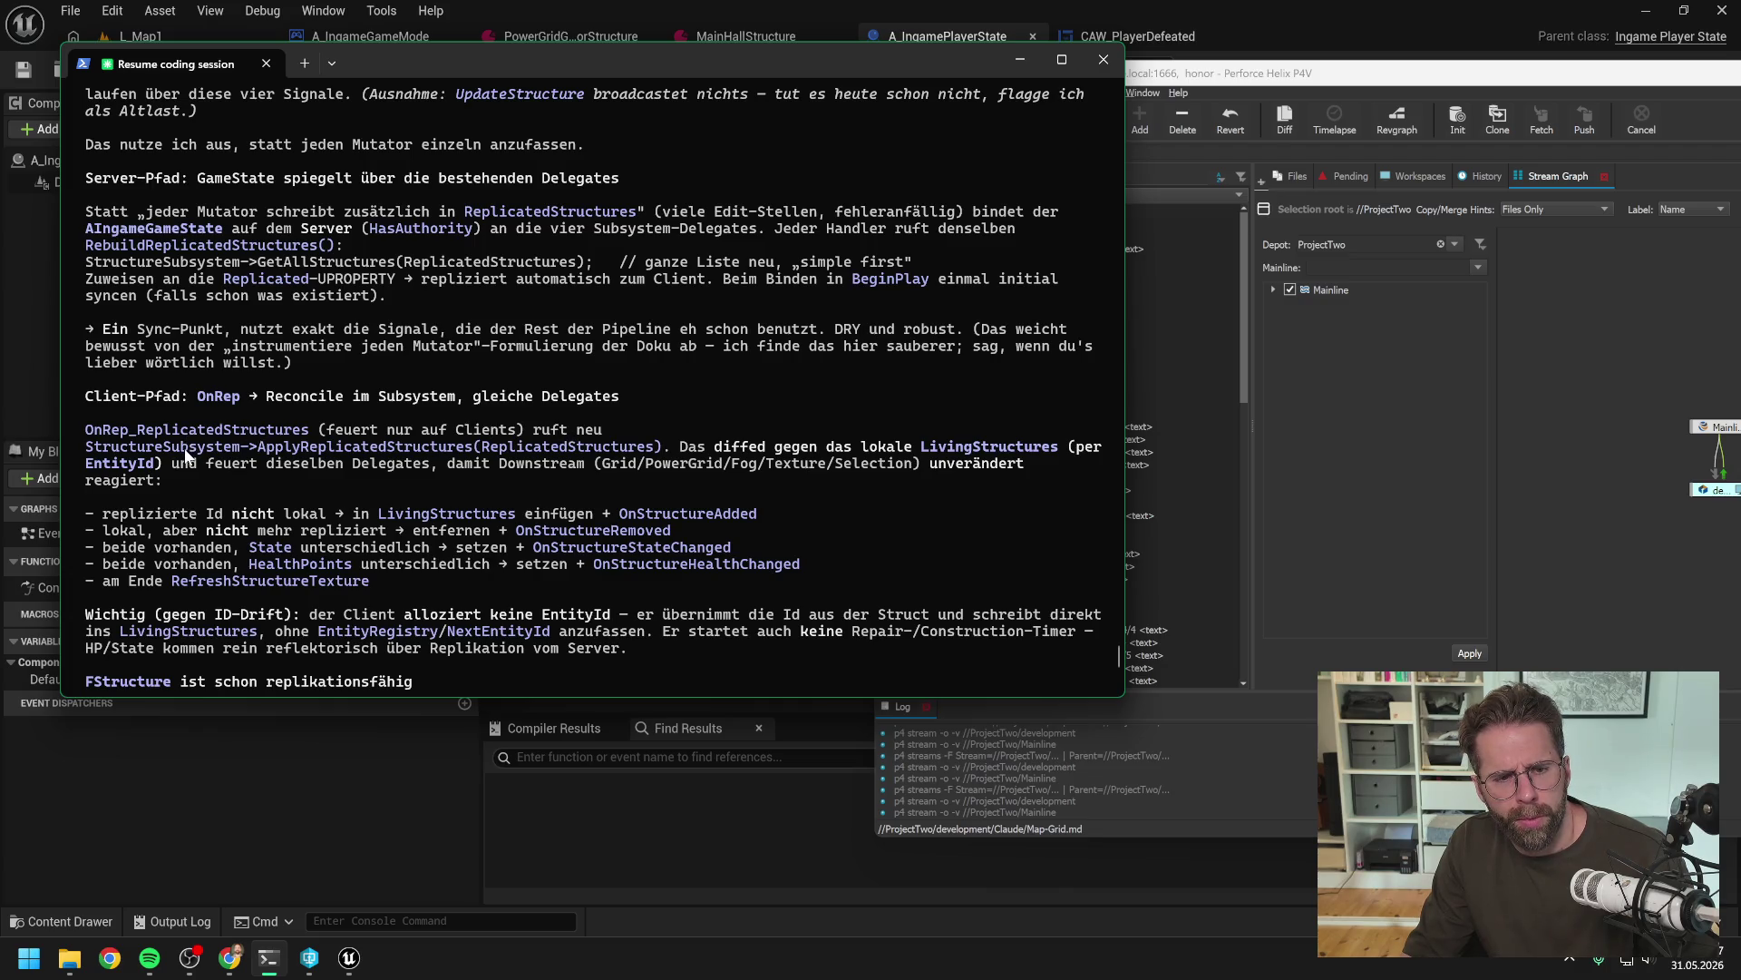
pyautogui.scroll(2, 617, 401)
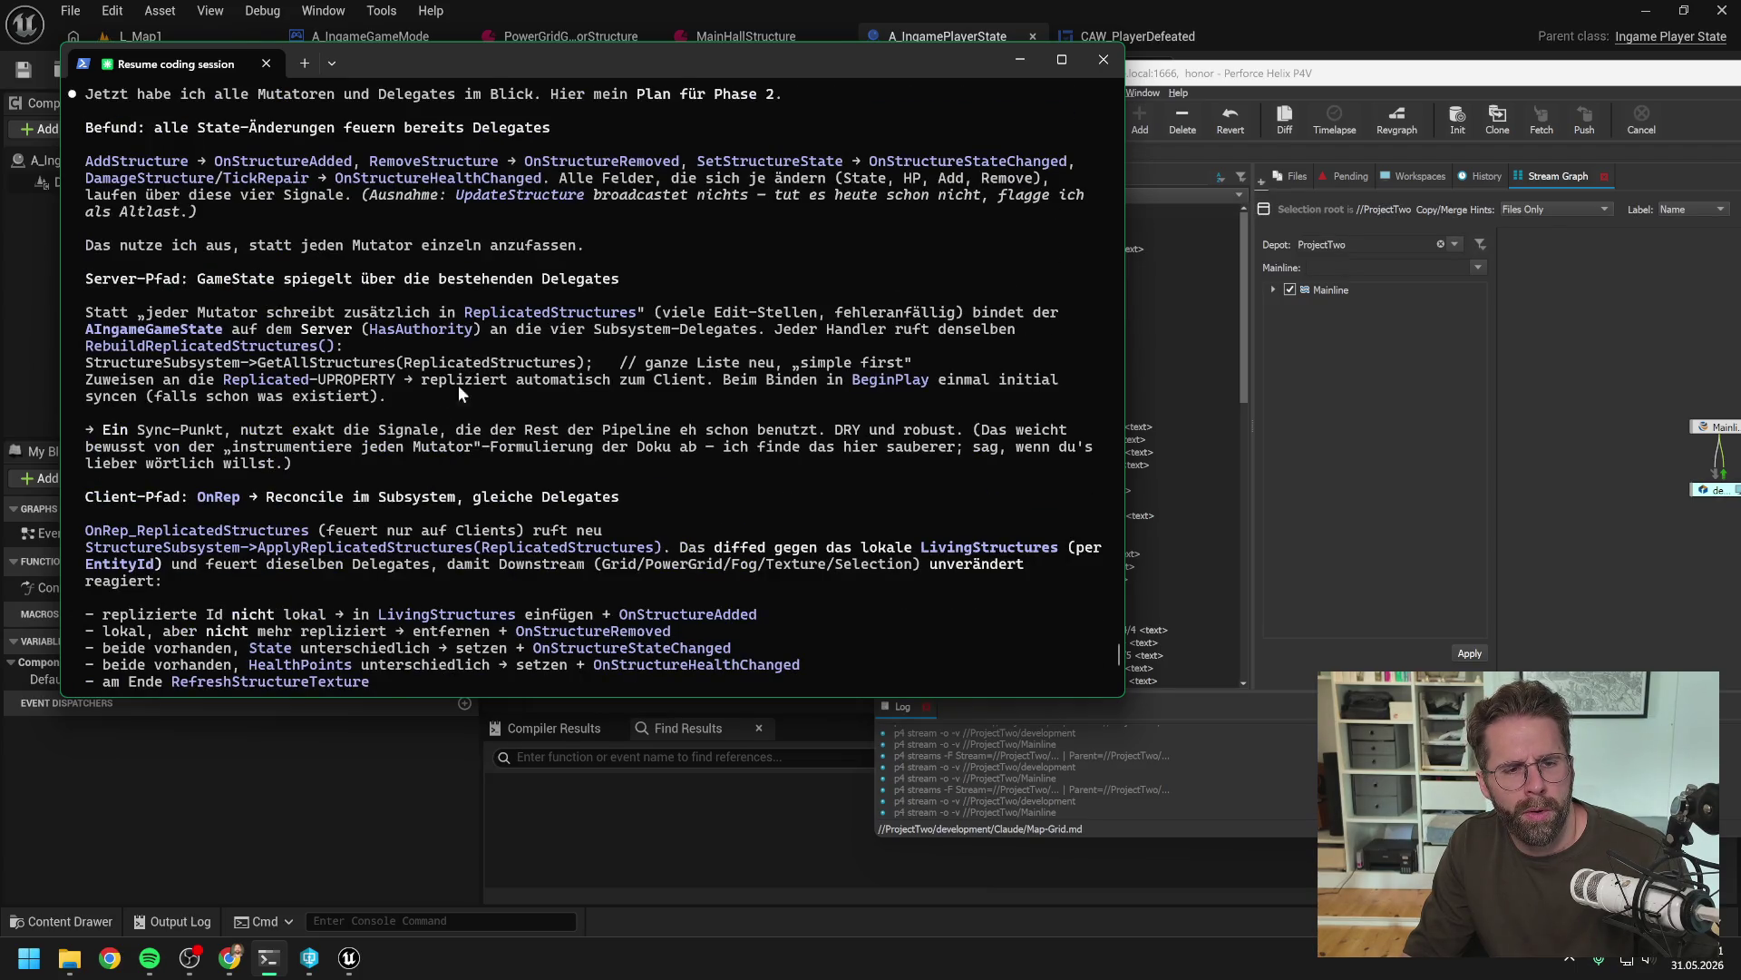
pyautogui.scroll(2, 508, 388)
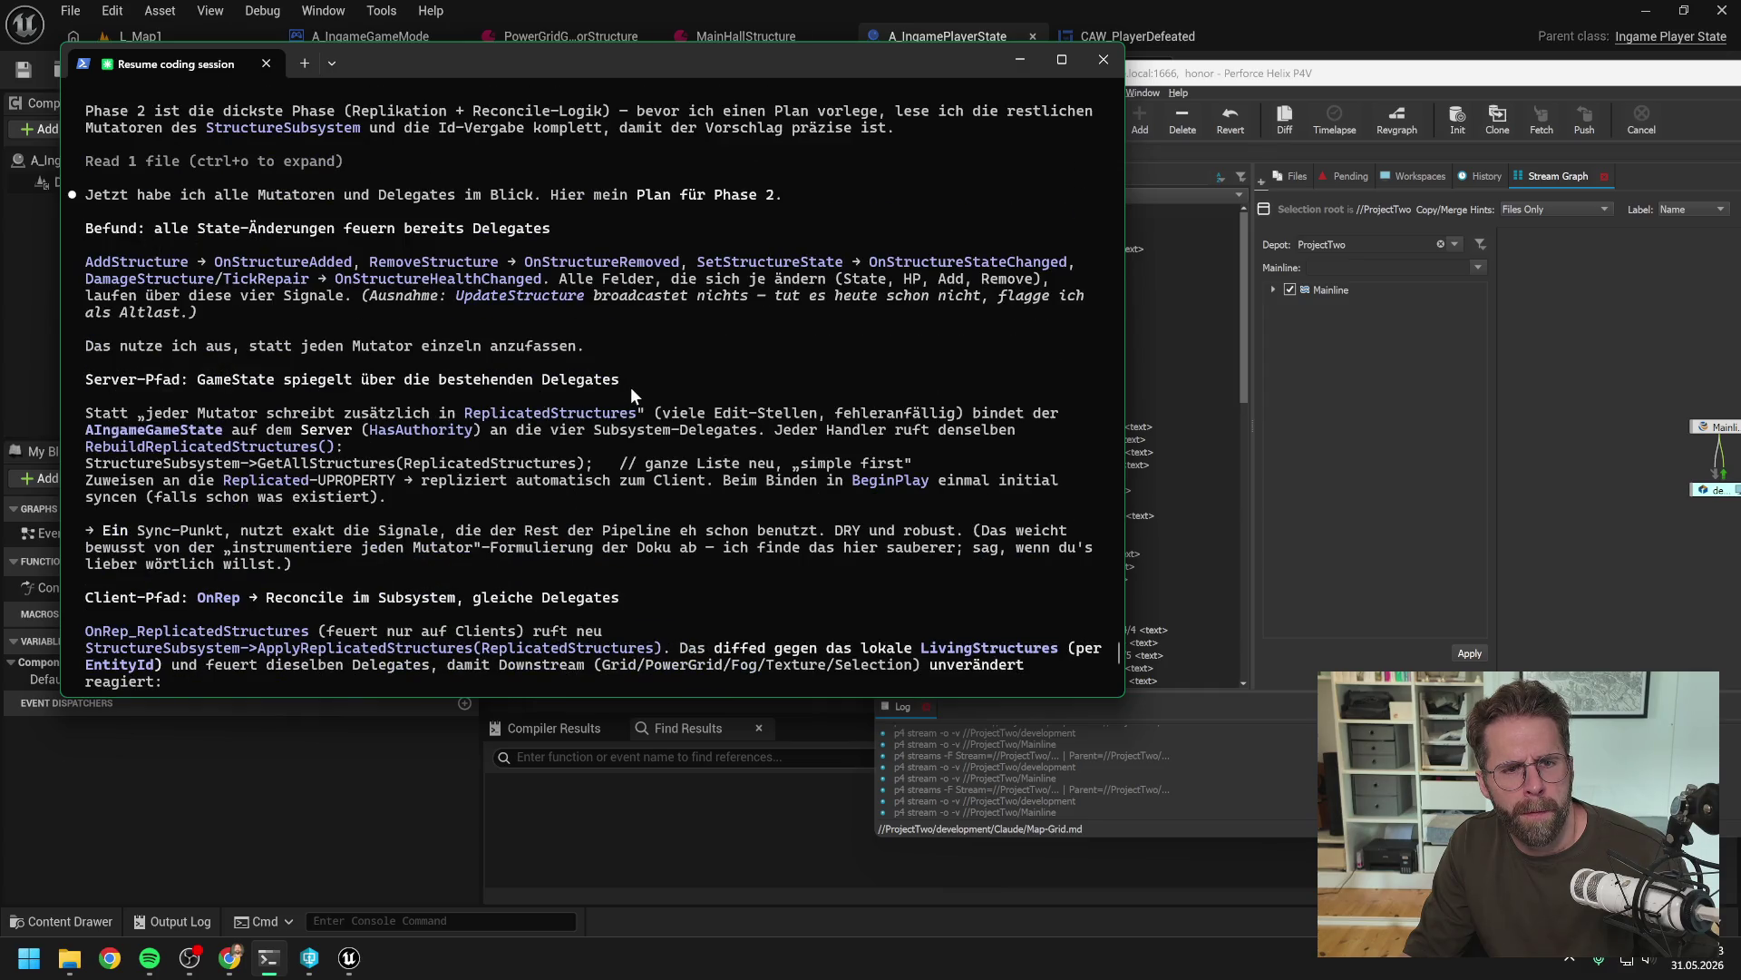
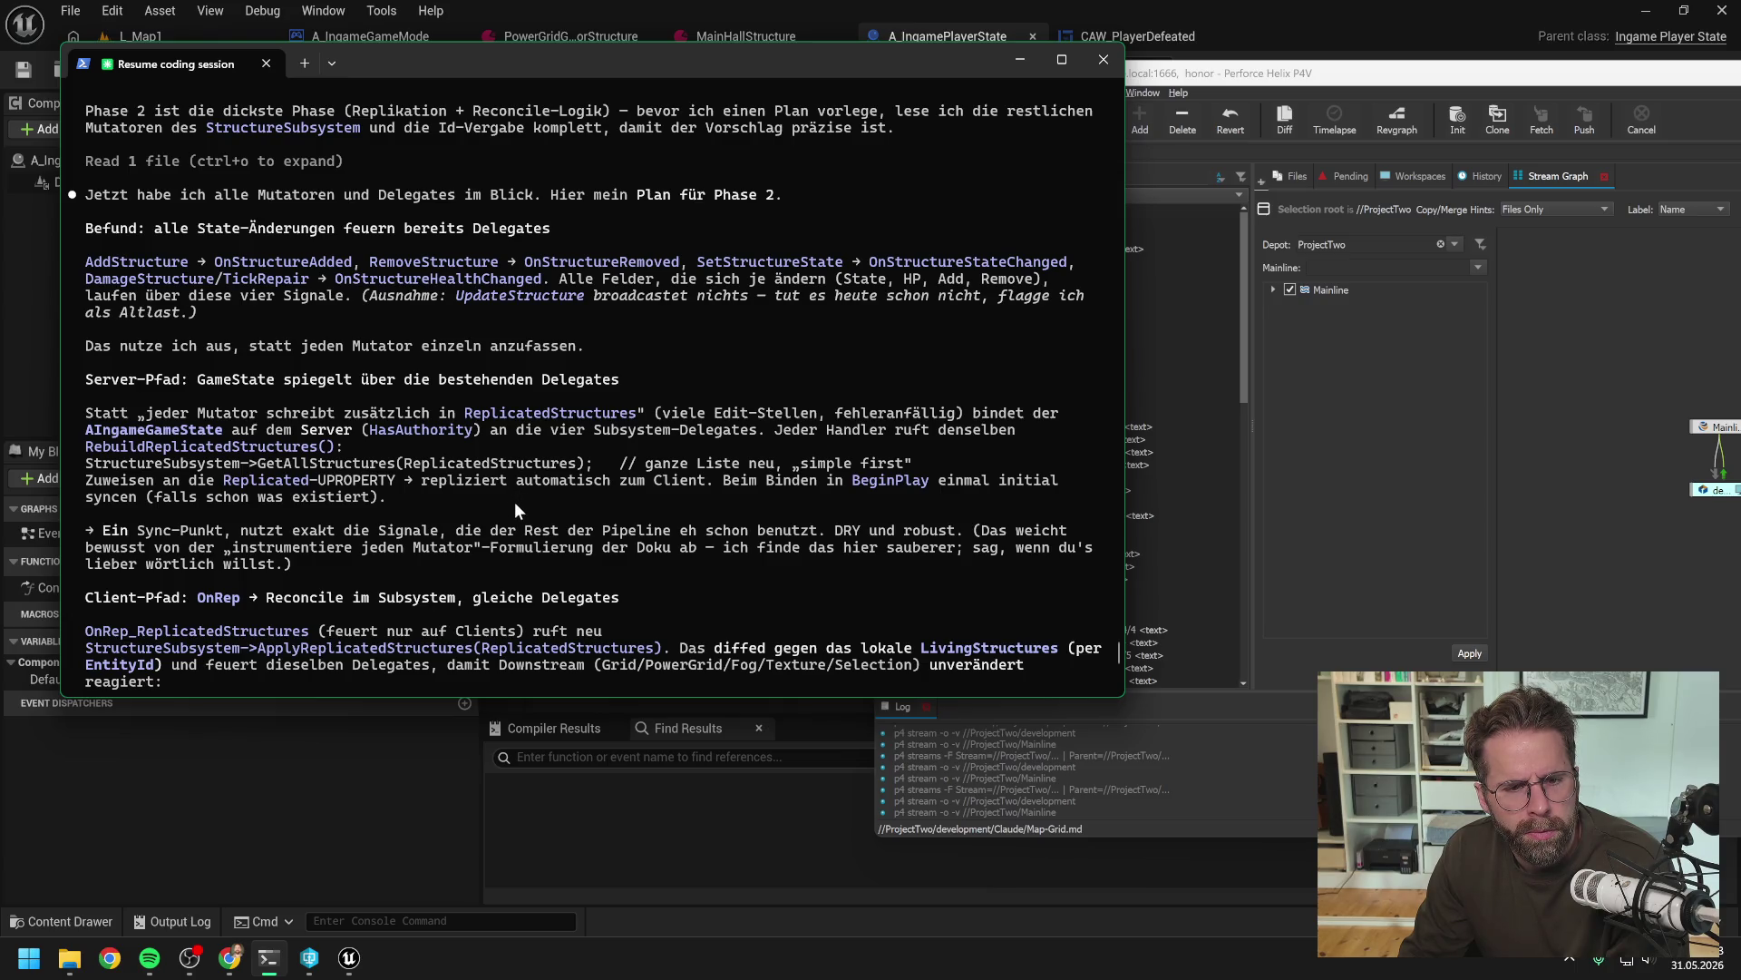
# Write that RebuildReplicatedStructures is effectively like the existing "Refresh" functions
pyautogui.scroll(-10, 519, 501)
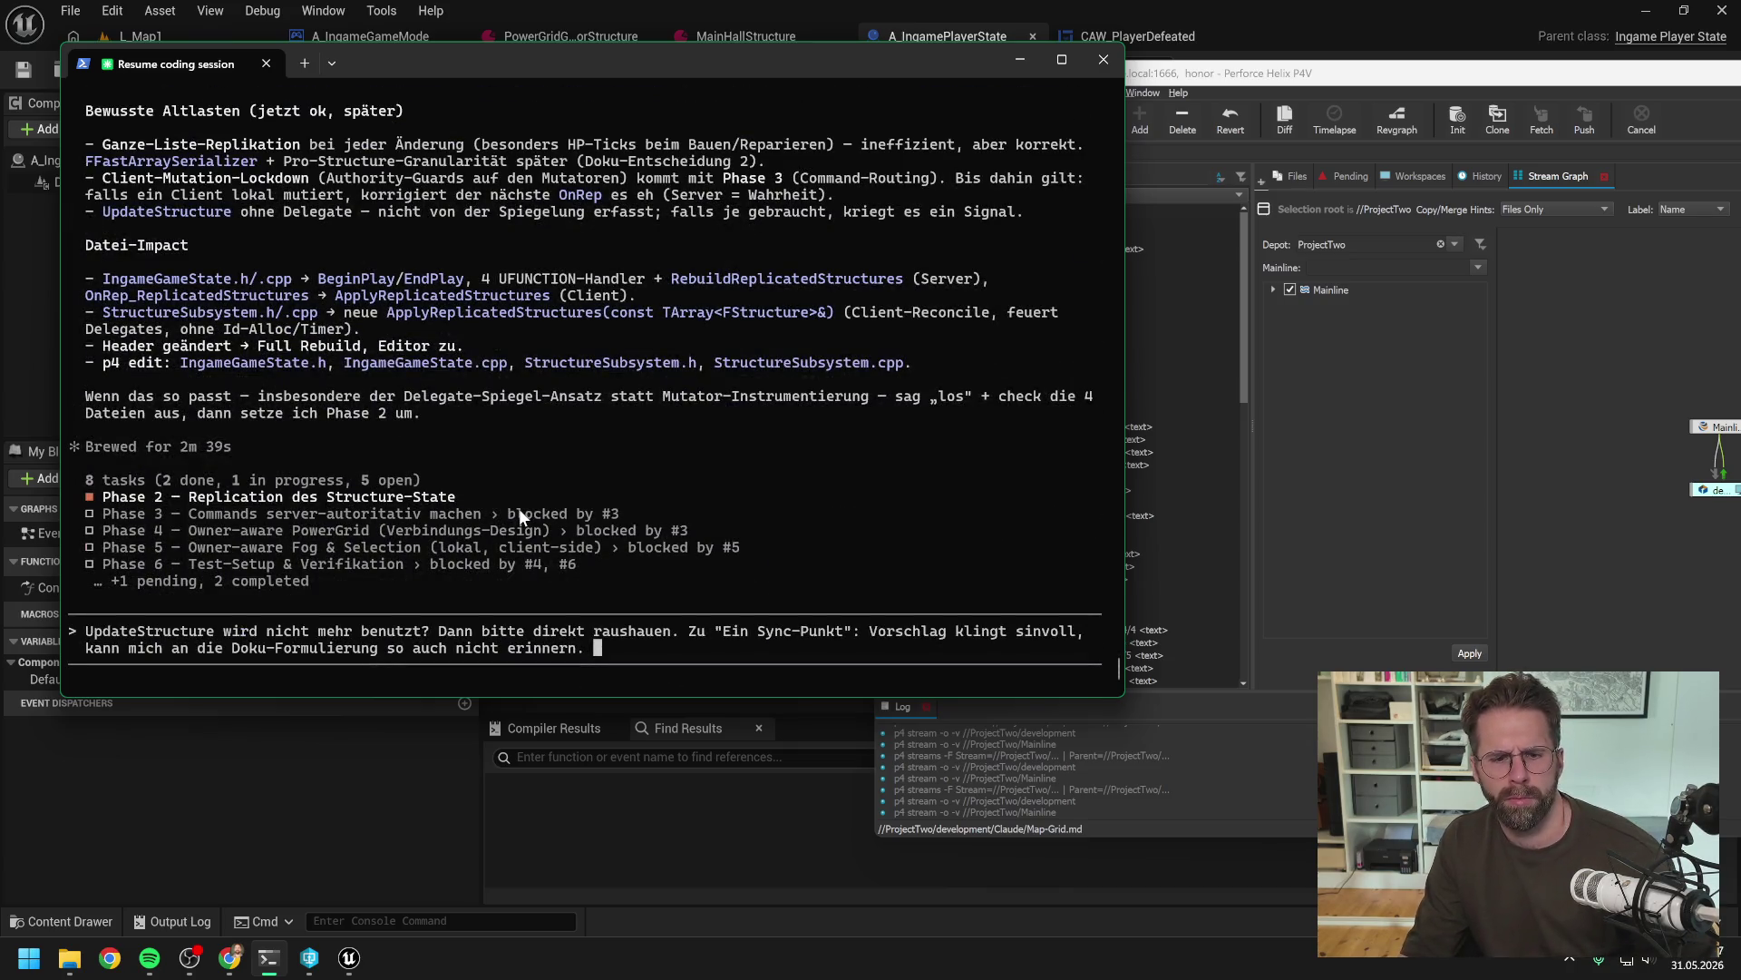
pyautogui.write('Rebuild')
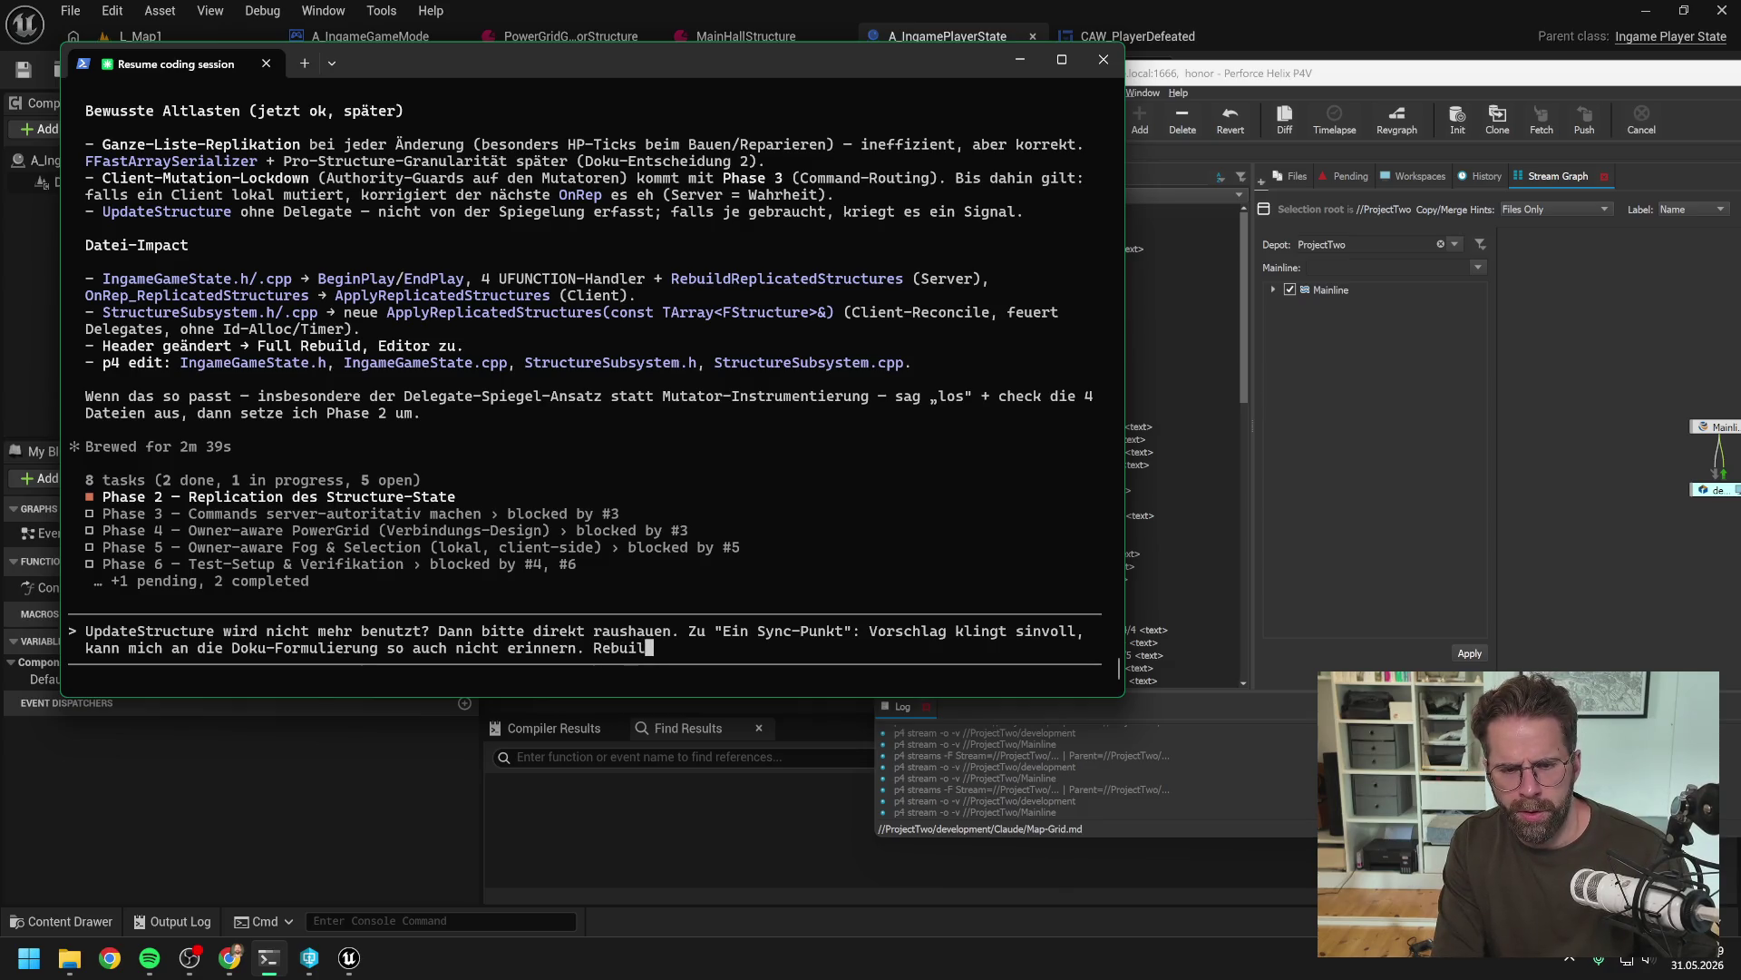
pyautogui.scroll(20, 575, 448)
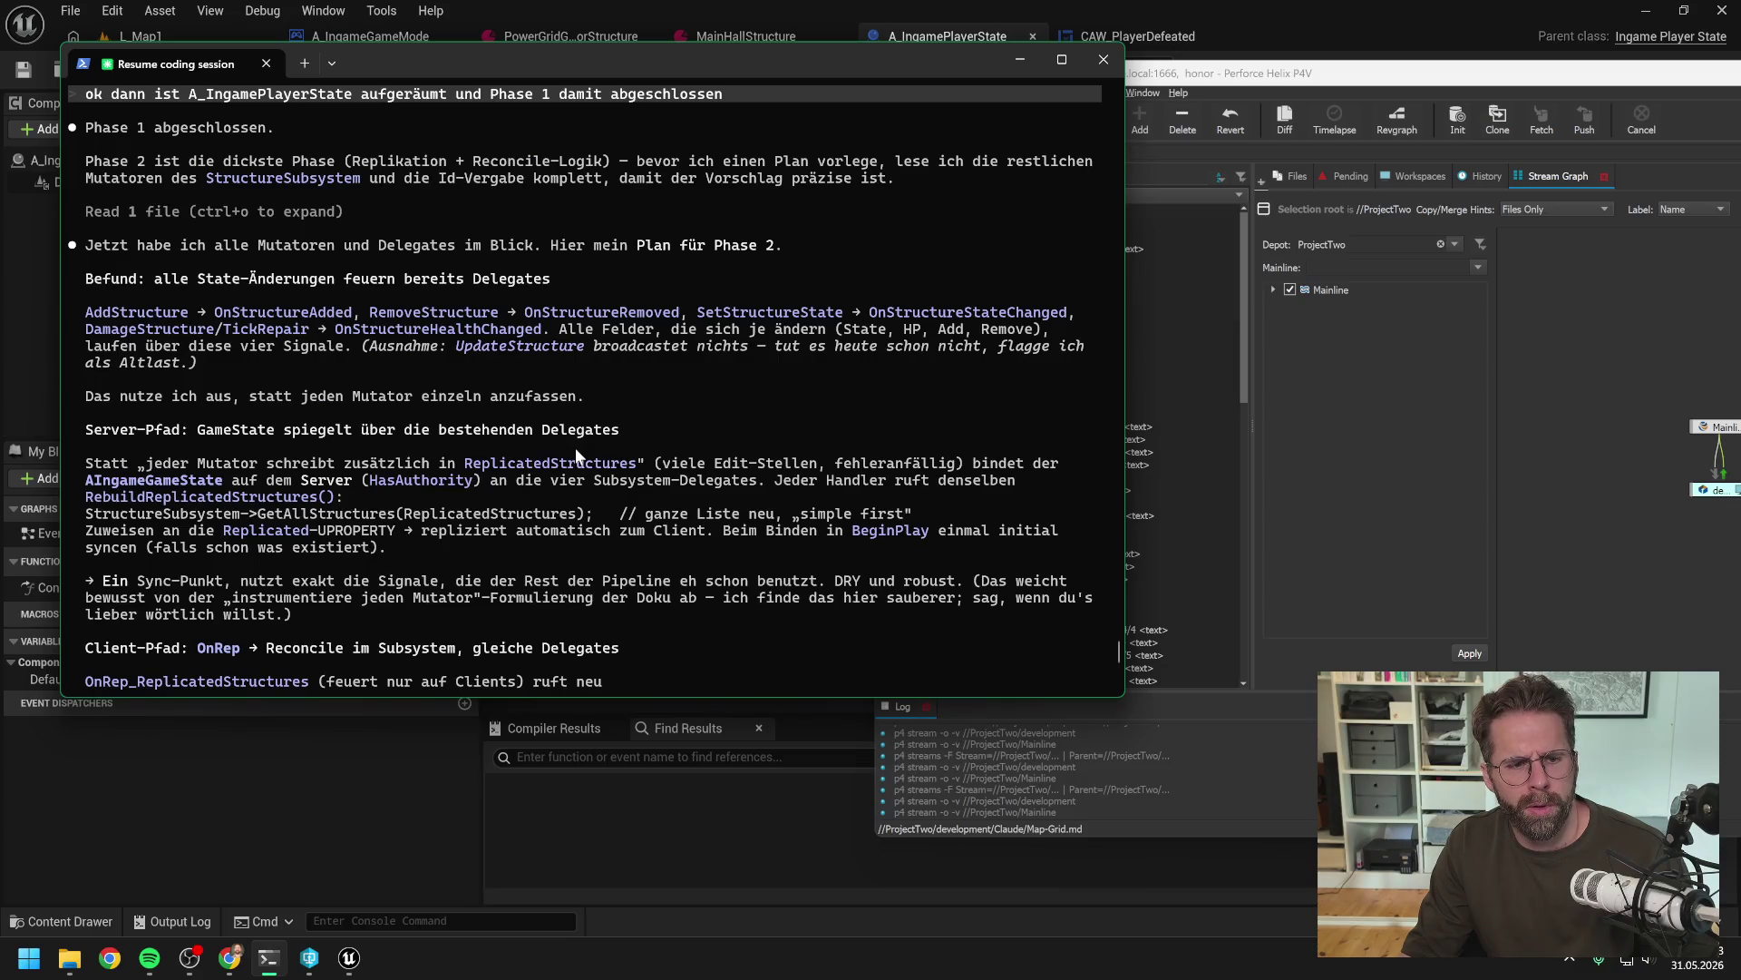
pyautogui.scroll(-20, 575, 448)
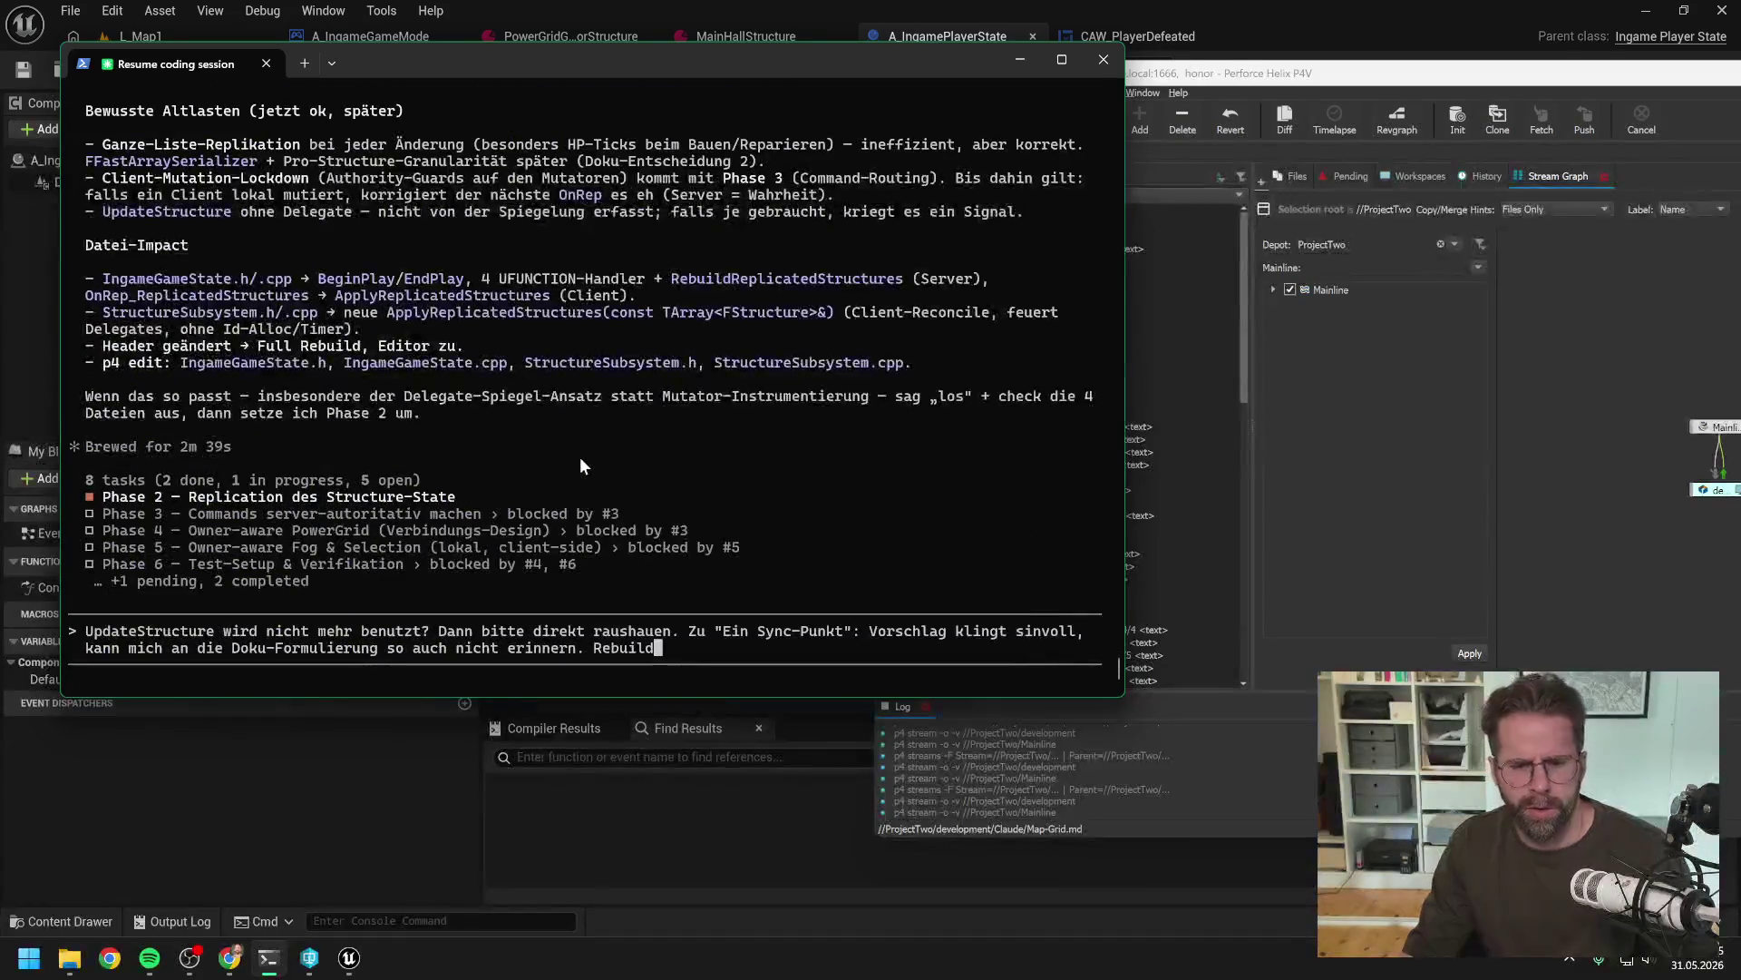
pyautogui.write('Repl')
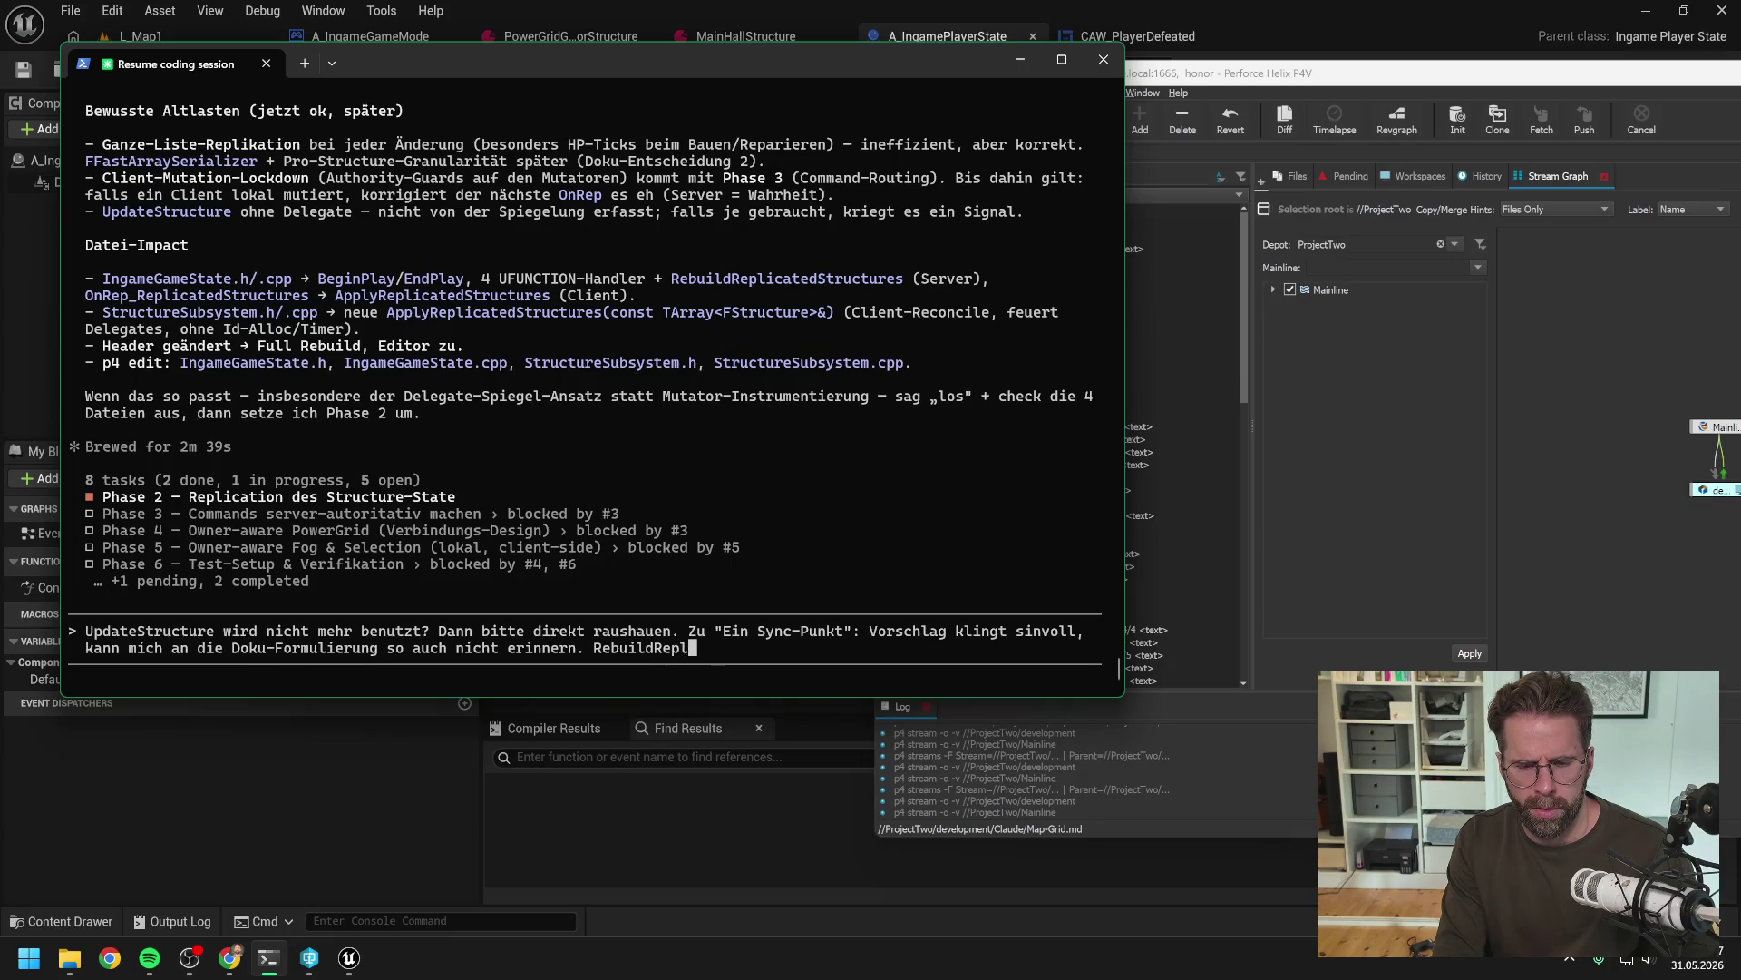
pyautogui.write('icatedStruct')
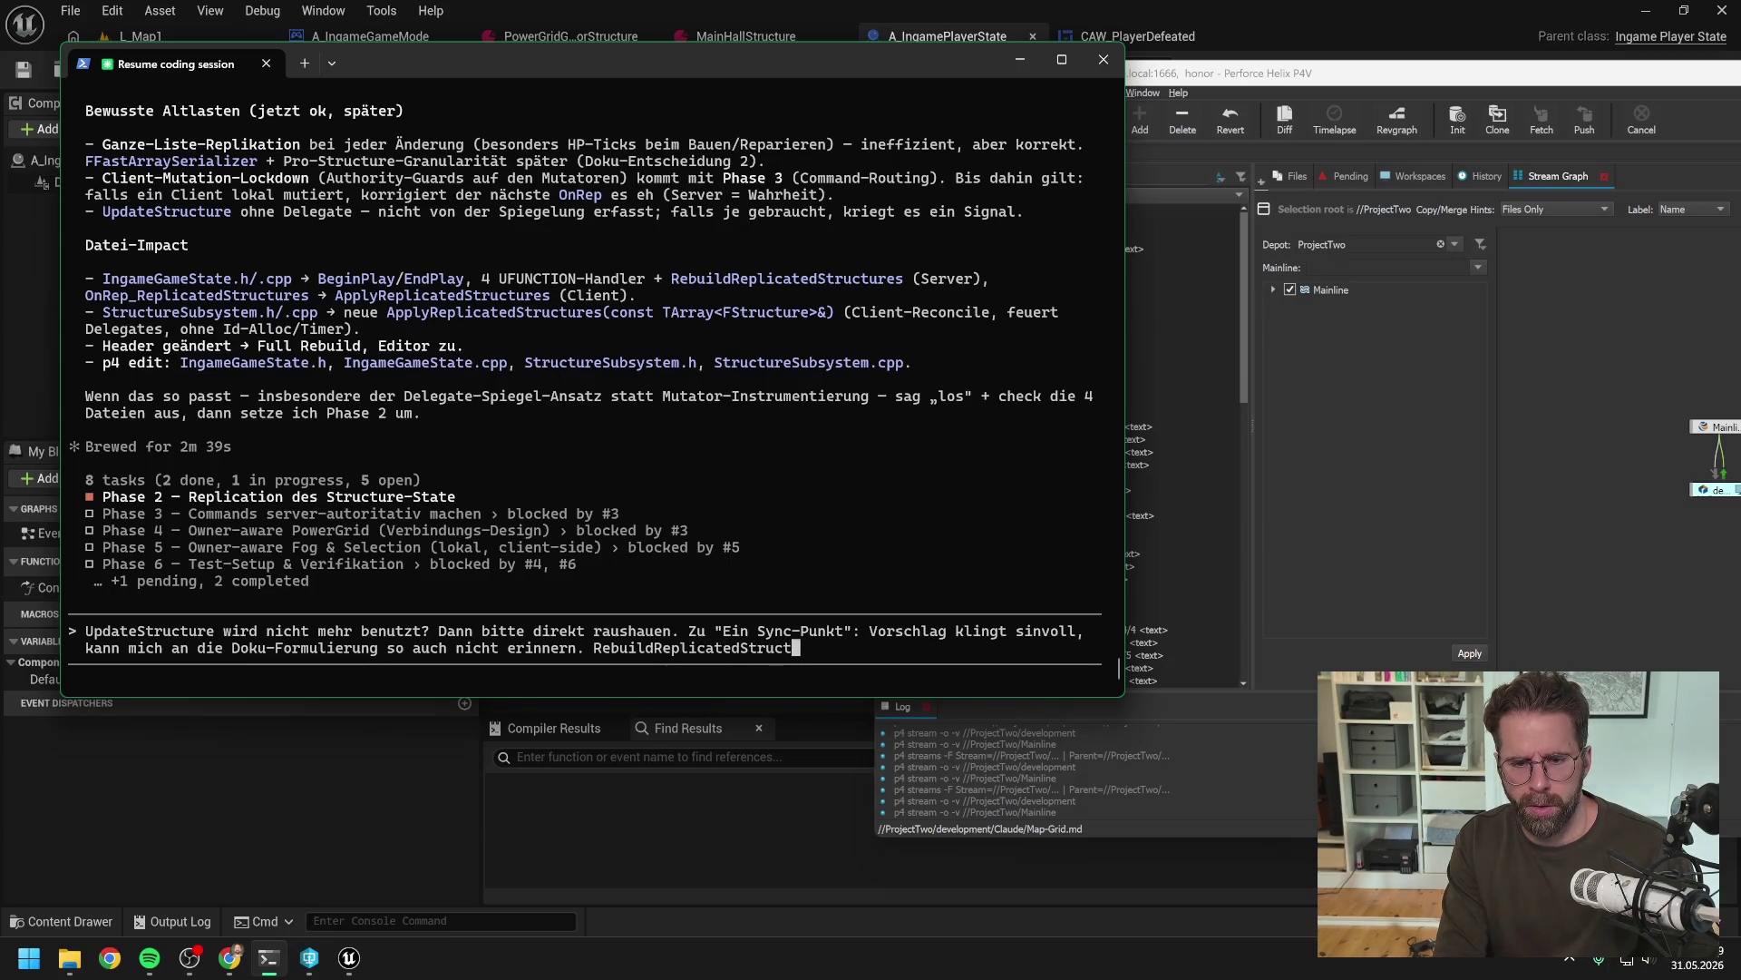
pyautogui.write('ures ist dann ')
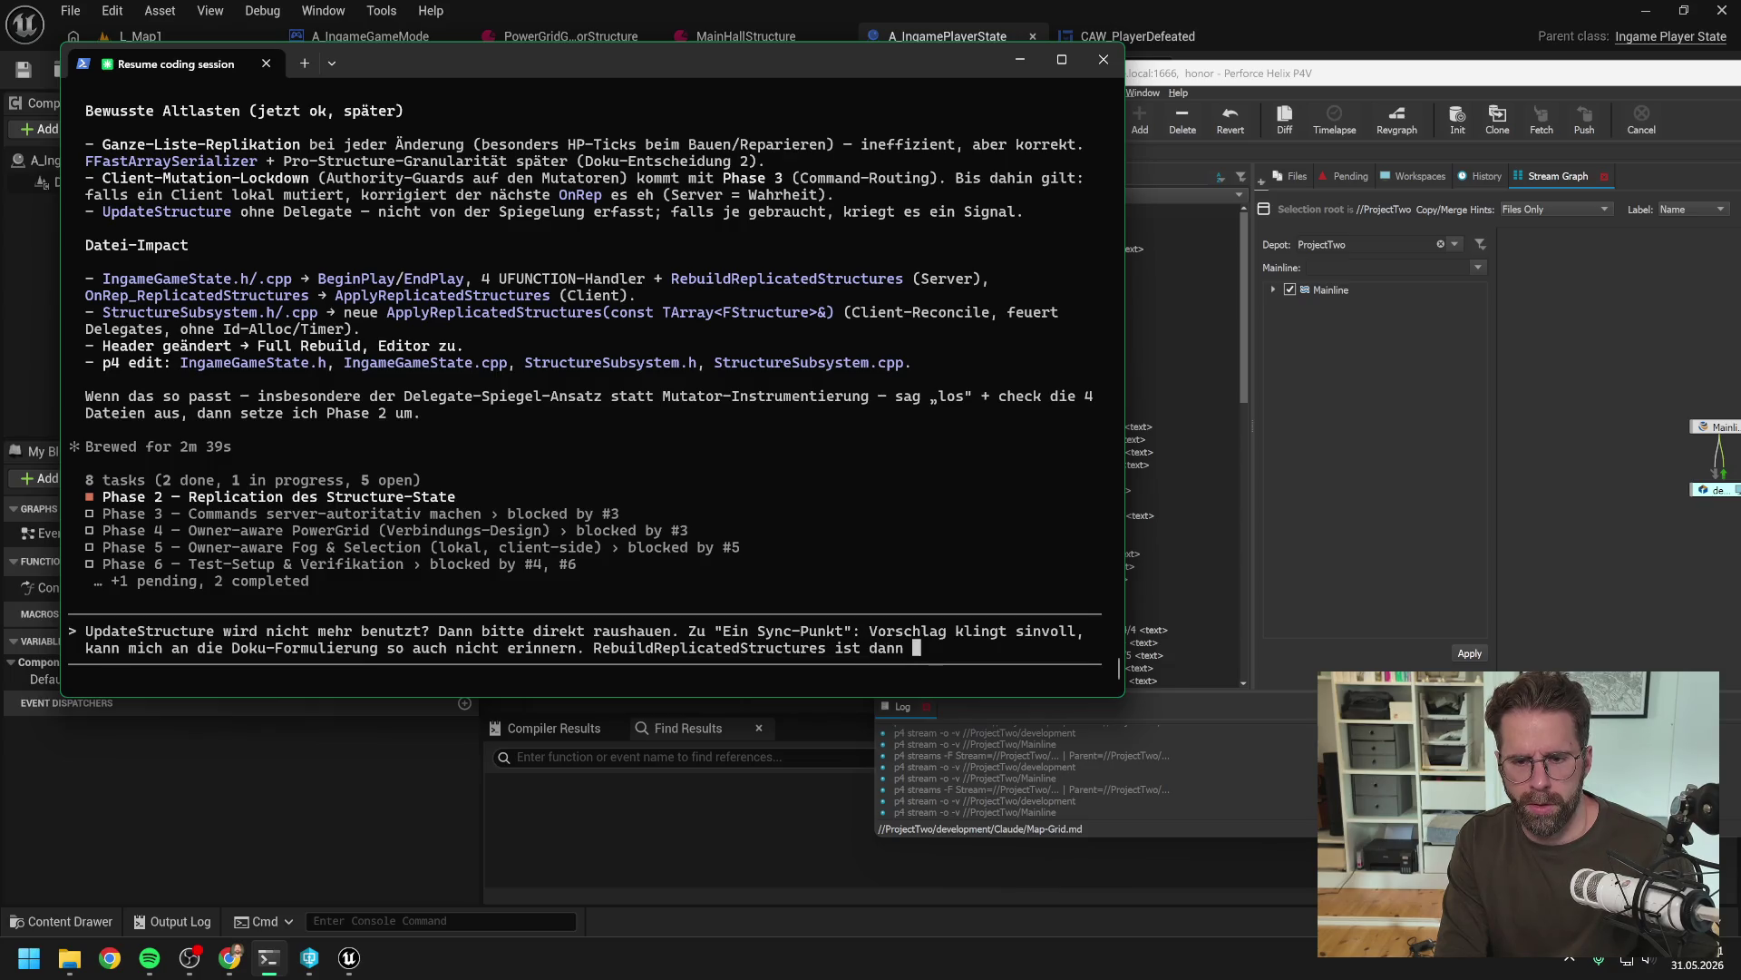
pyautogui.write('ja im Endef')
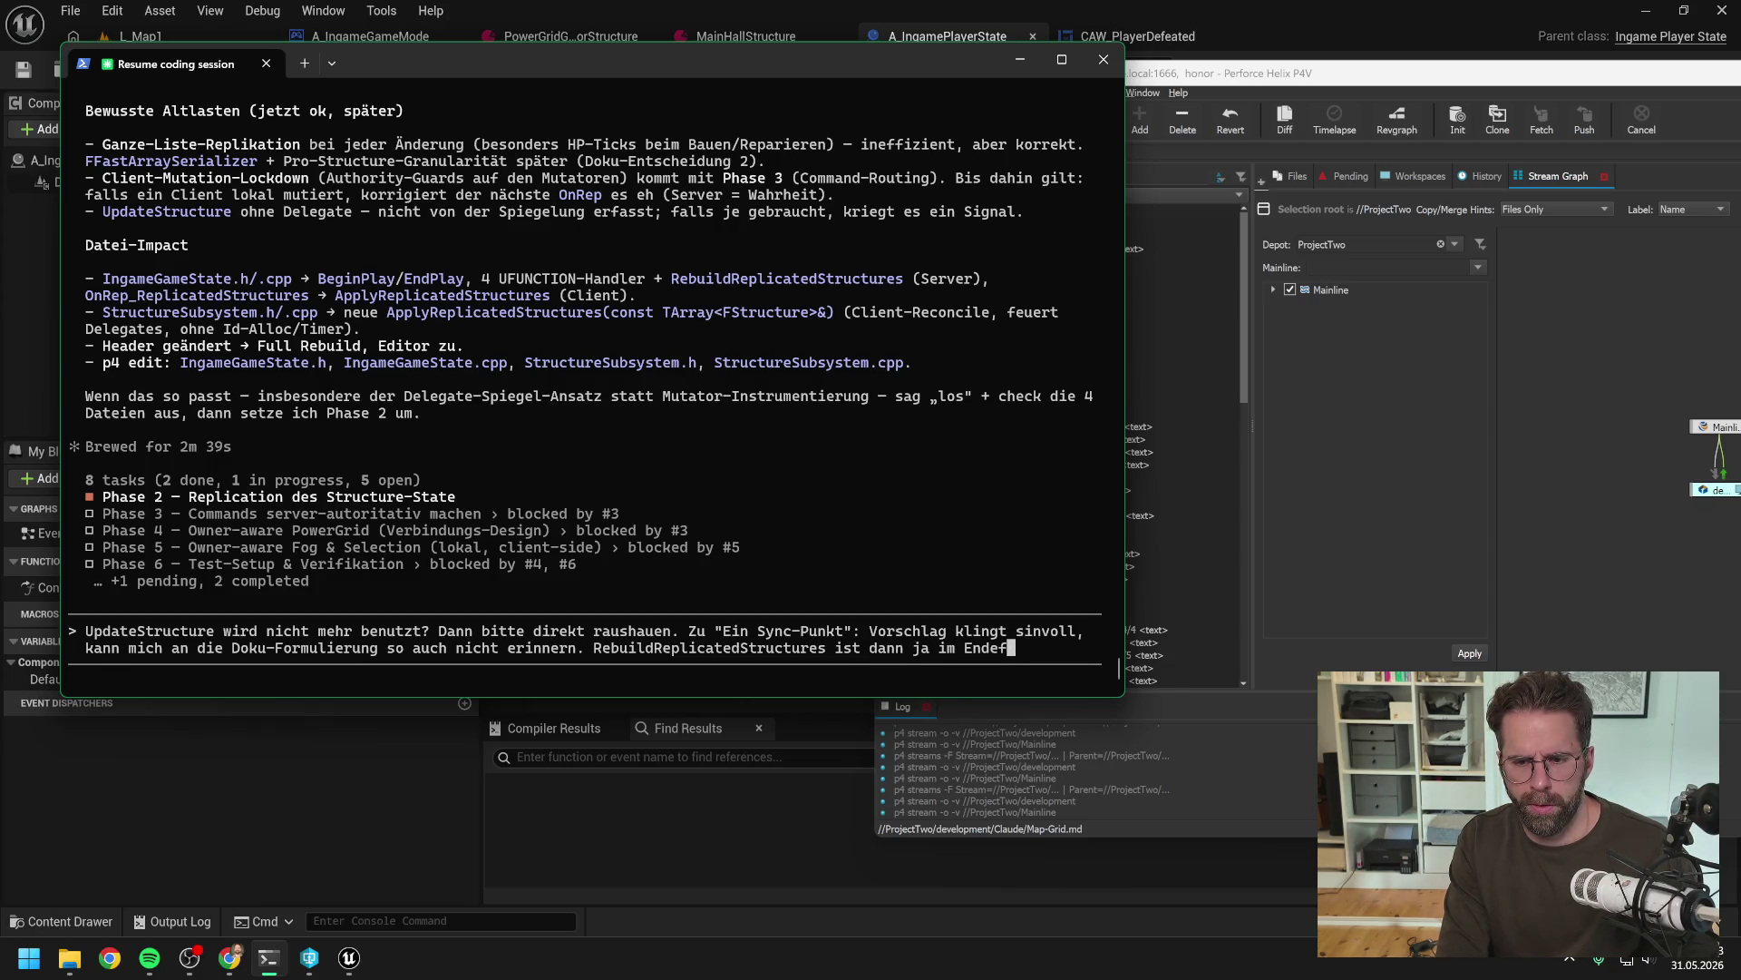
pyautogui.write('fekt w')
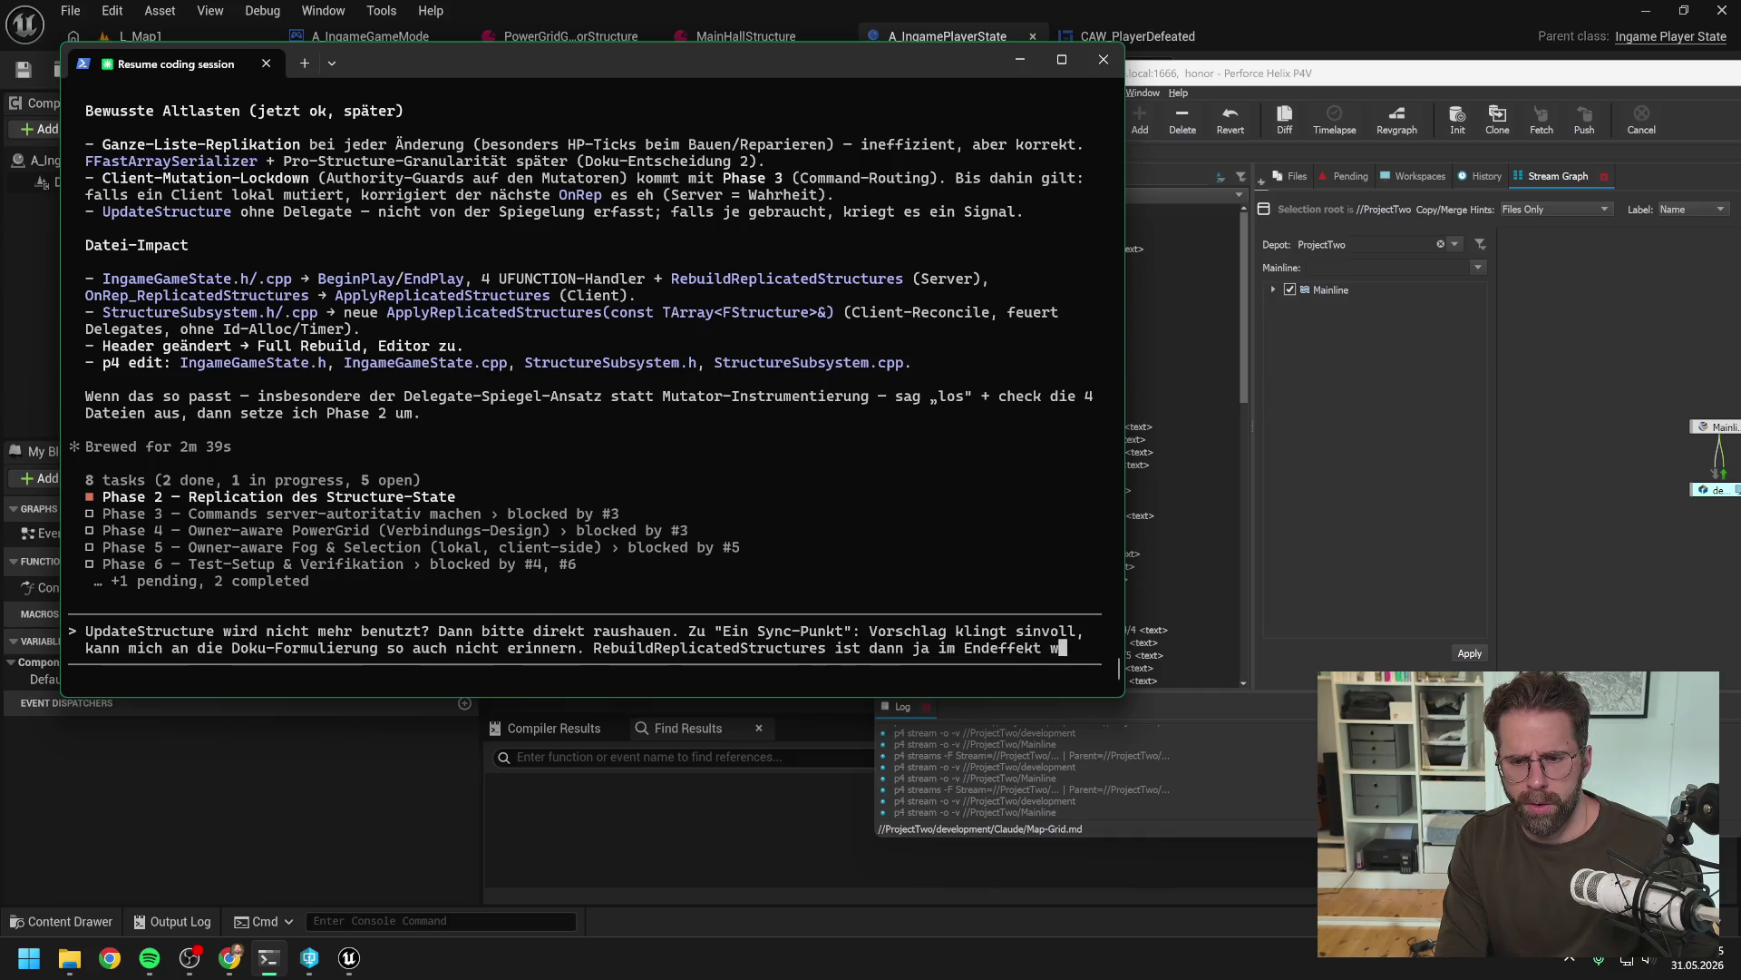
pyautogui.write('ie unsere ganzen Re')
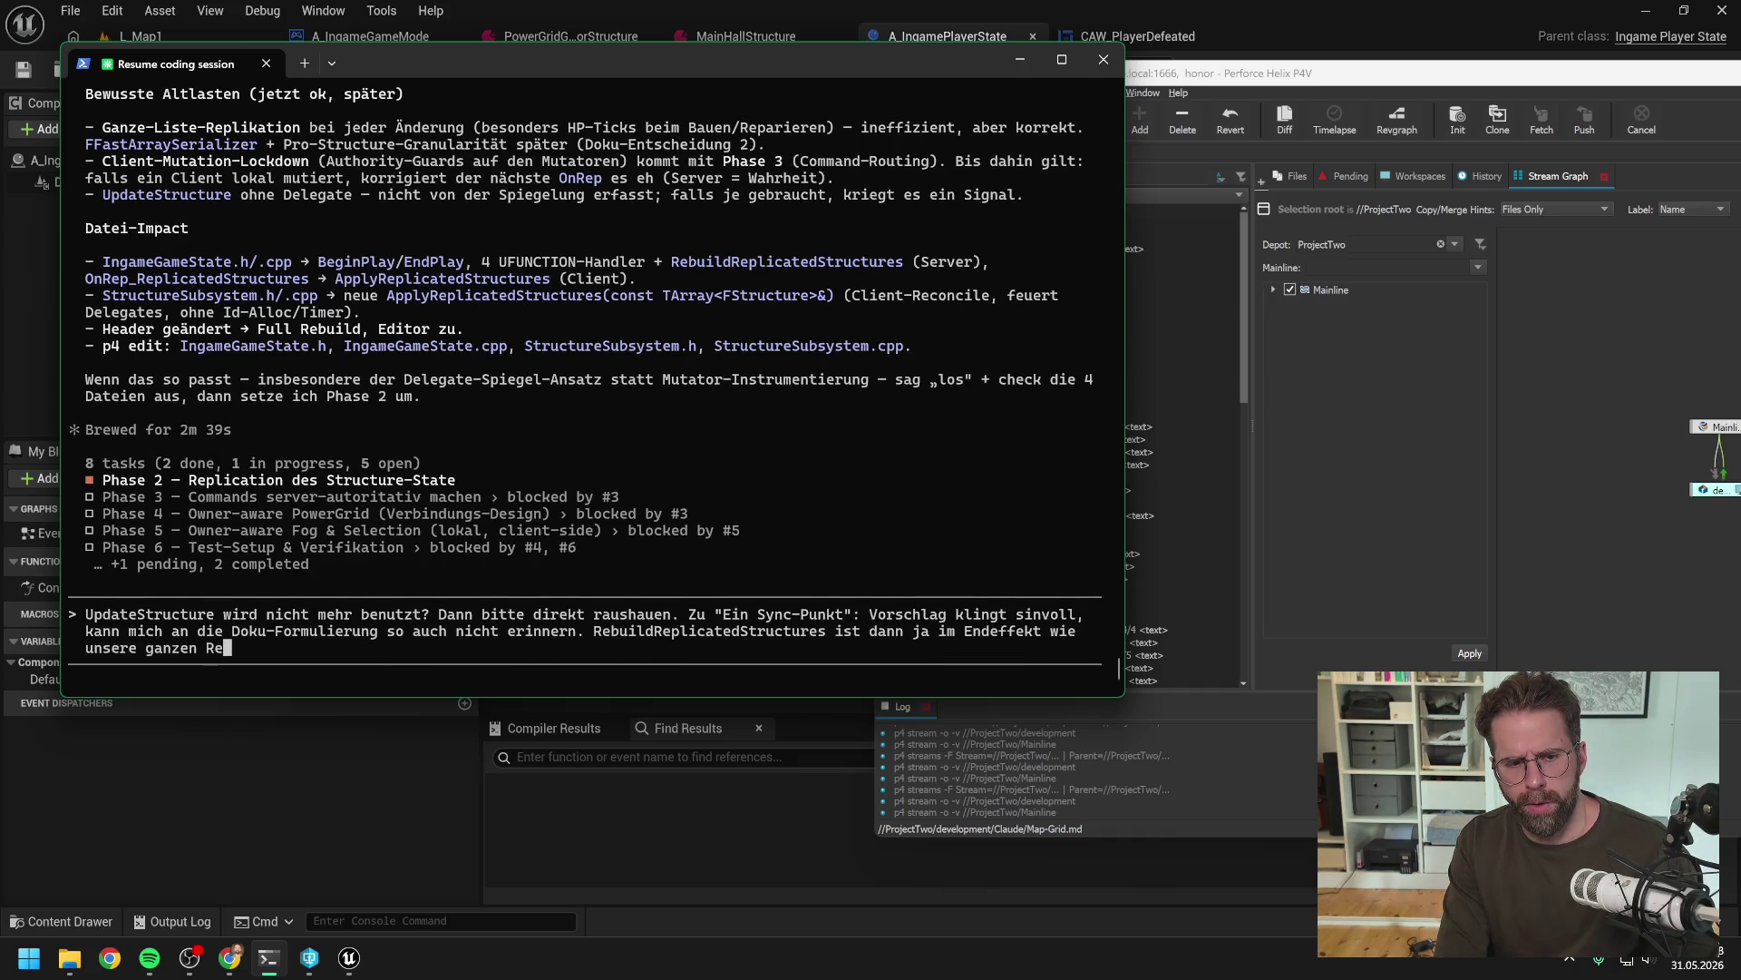
pyautogui.press('BackSpace')
pyautogui.write('"R')
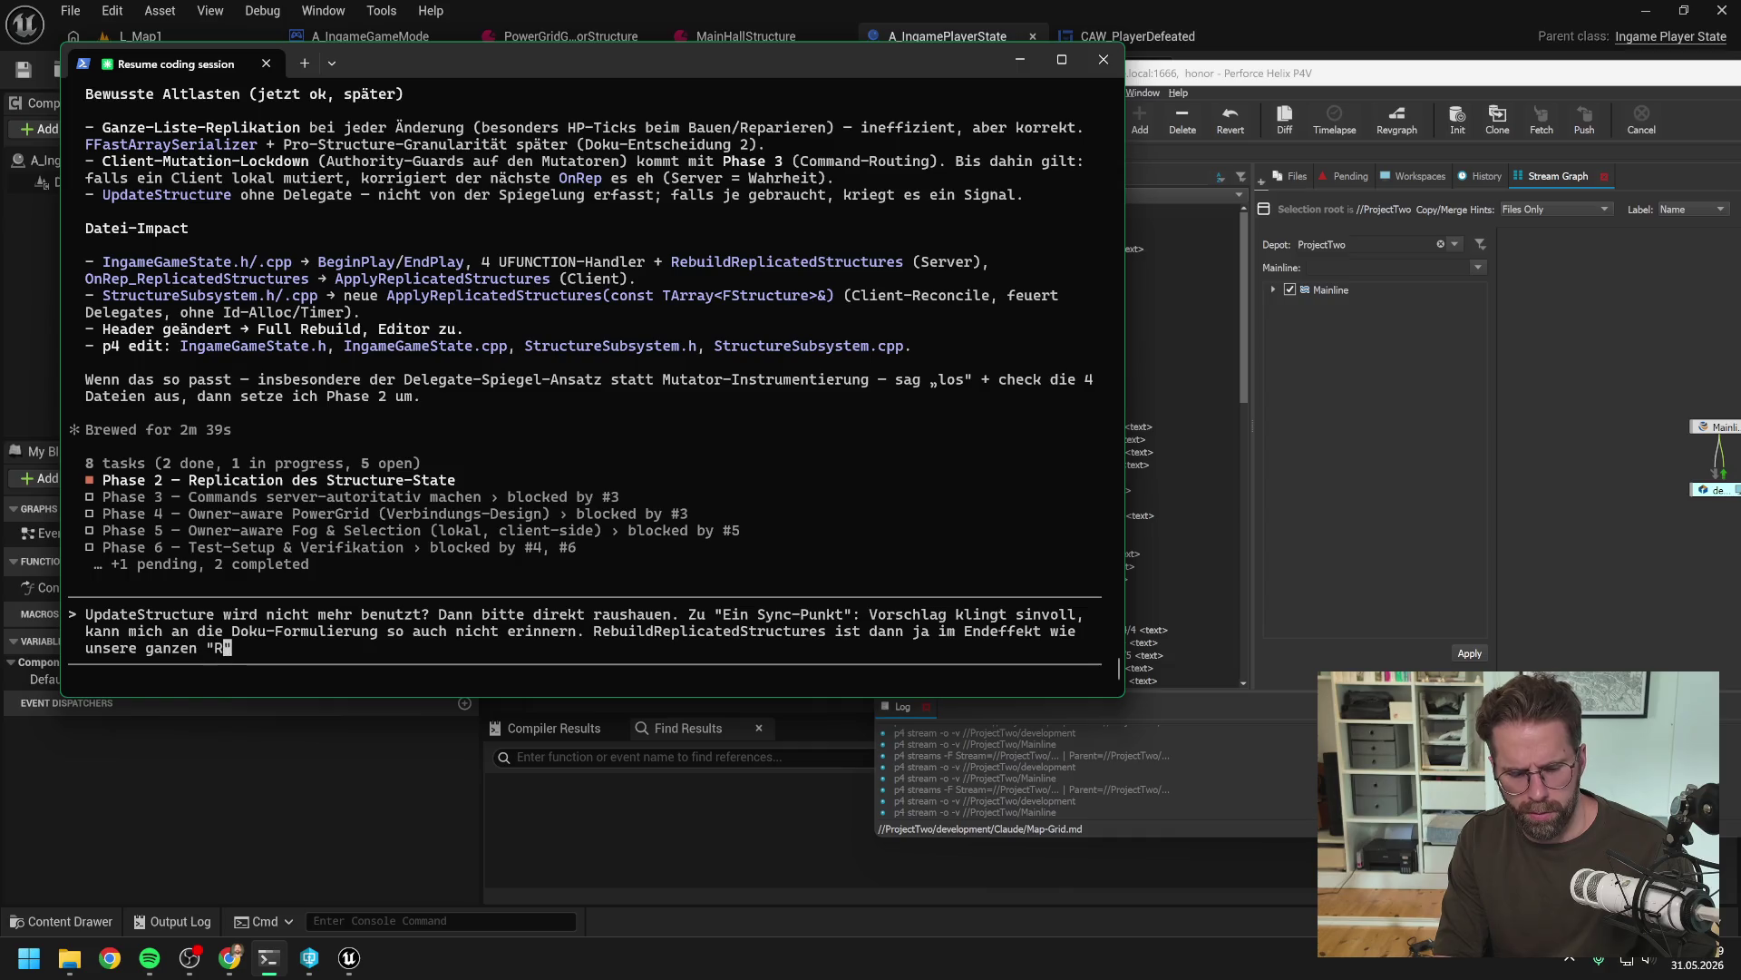
pyautogui.write('efresh" F')
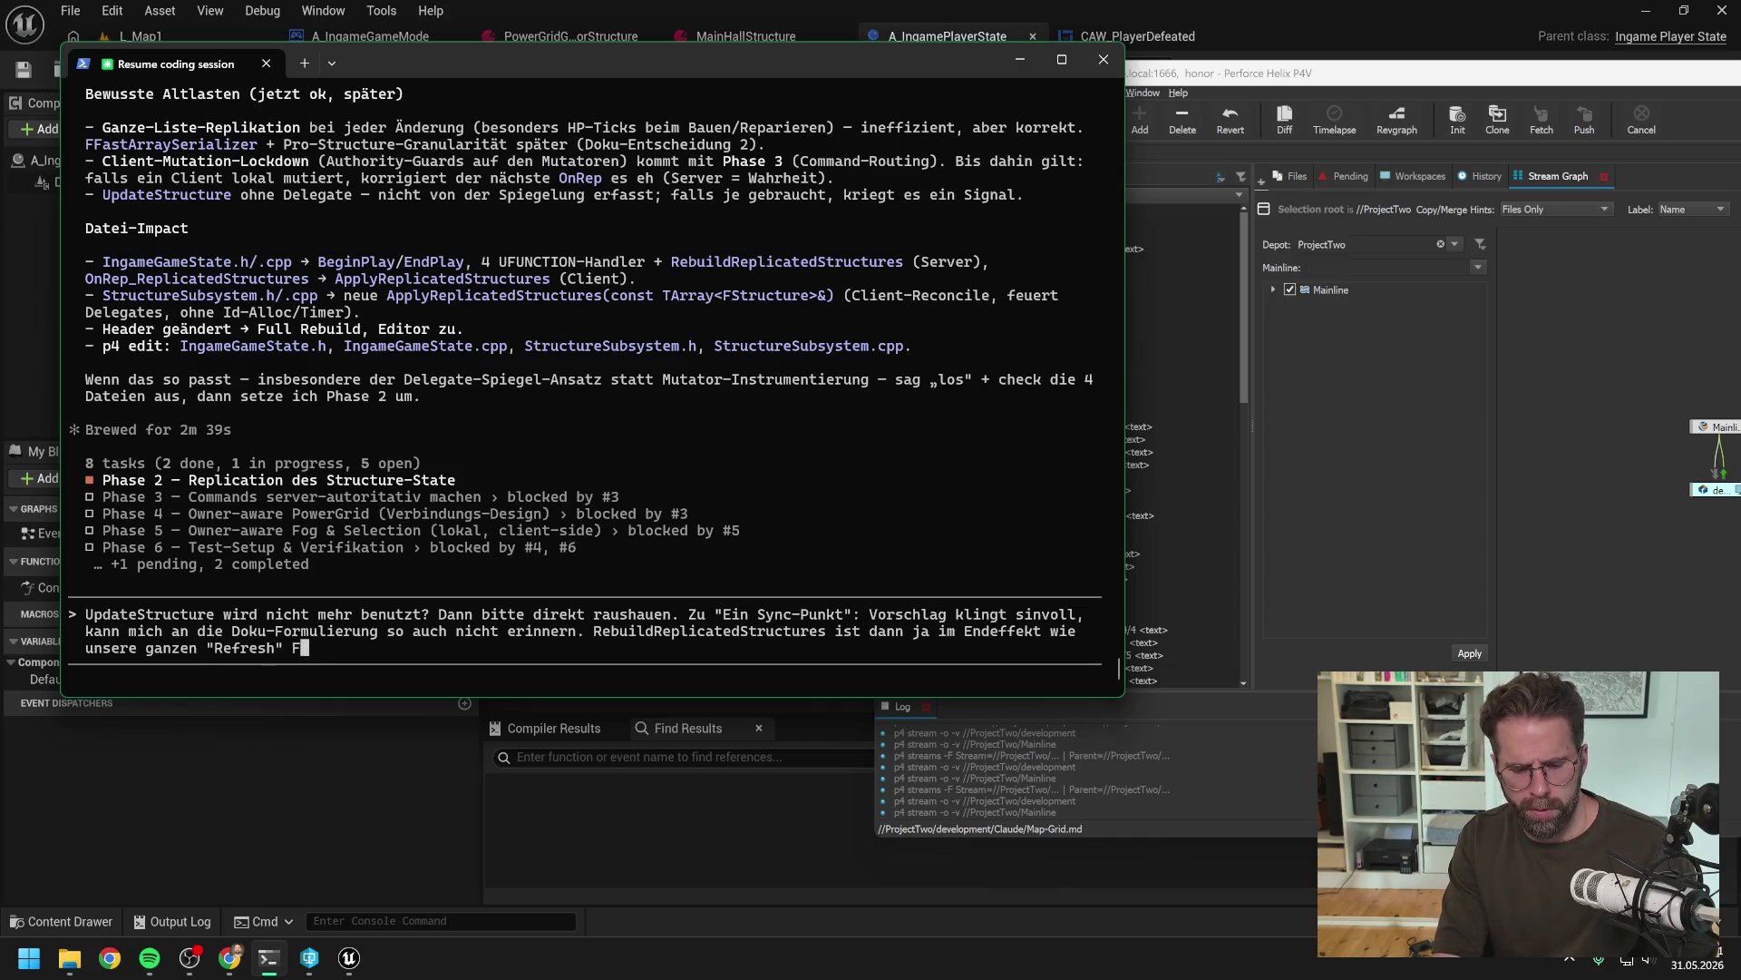
pyautogui.write('unktionen oder nicht')
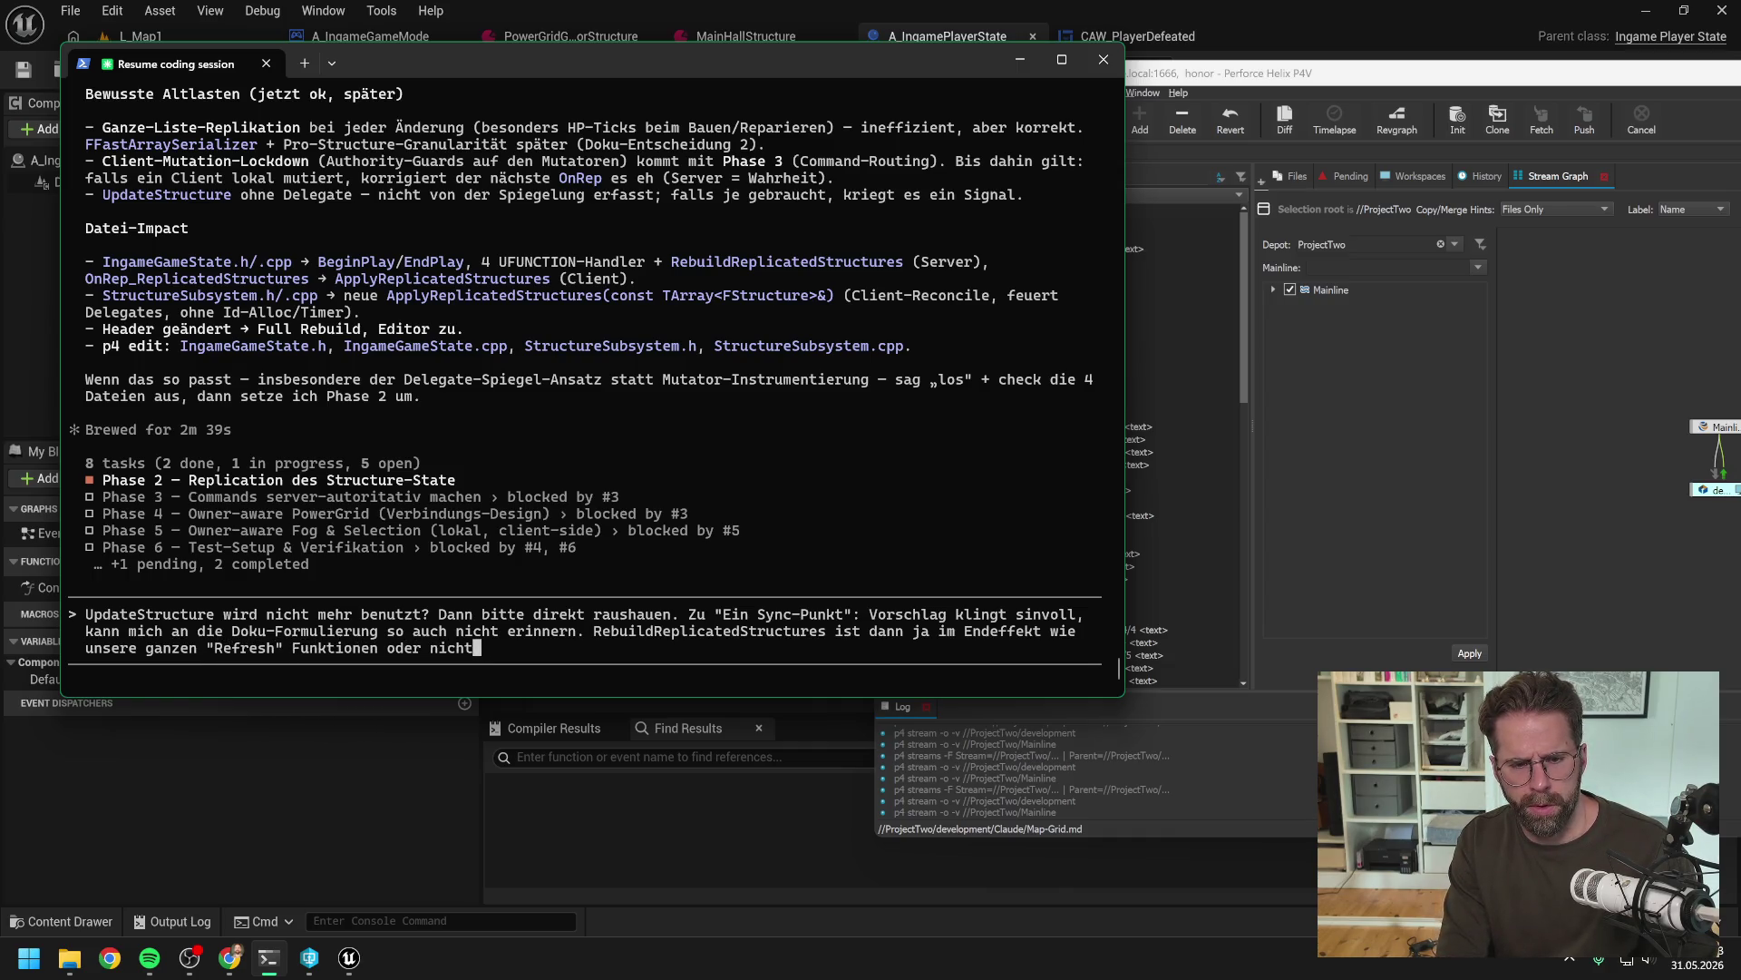
pyautogui.write('?')
# Propose renaming it to RefreshReplicatedStructures to match, fixing typos along the way
pyautogui.write(' Also kö')
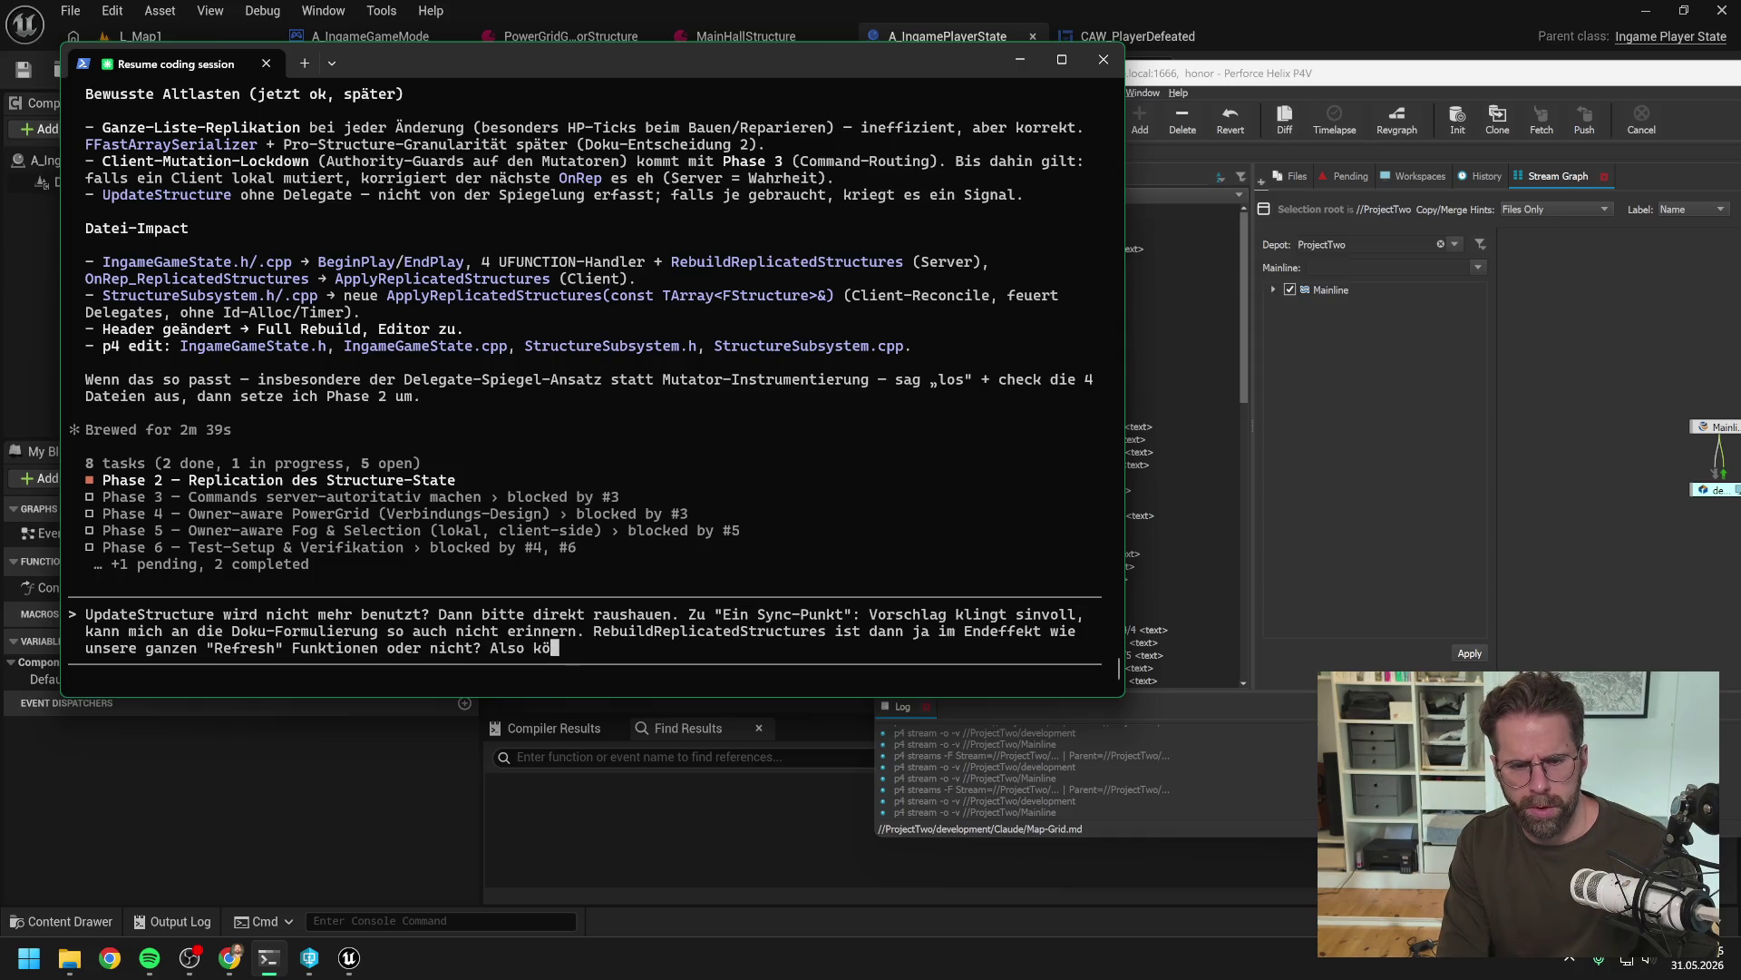
pyautogui.write('nnten wir dann auch leib')
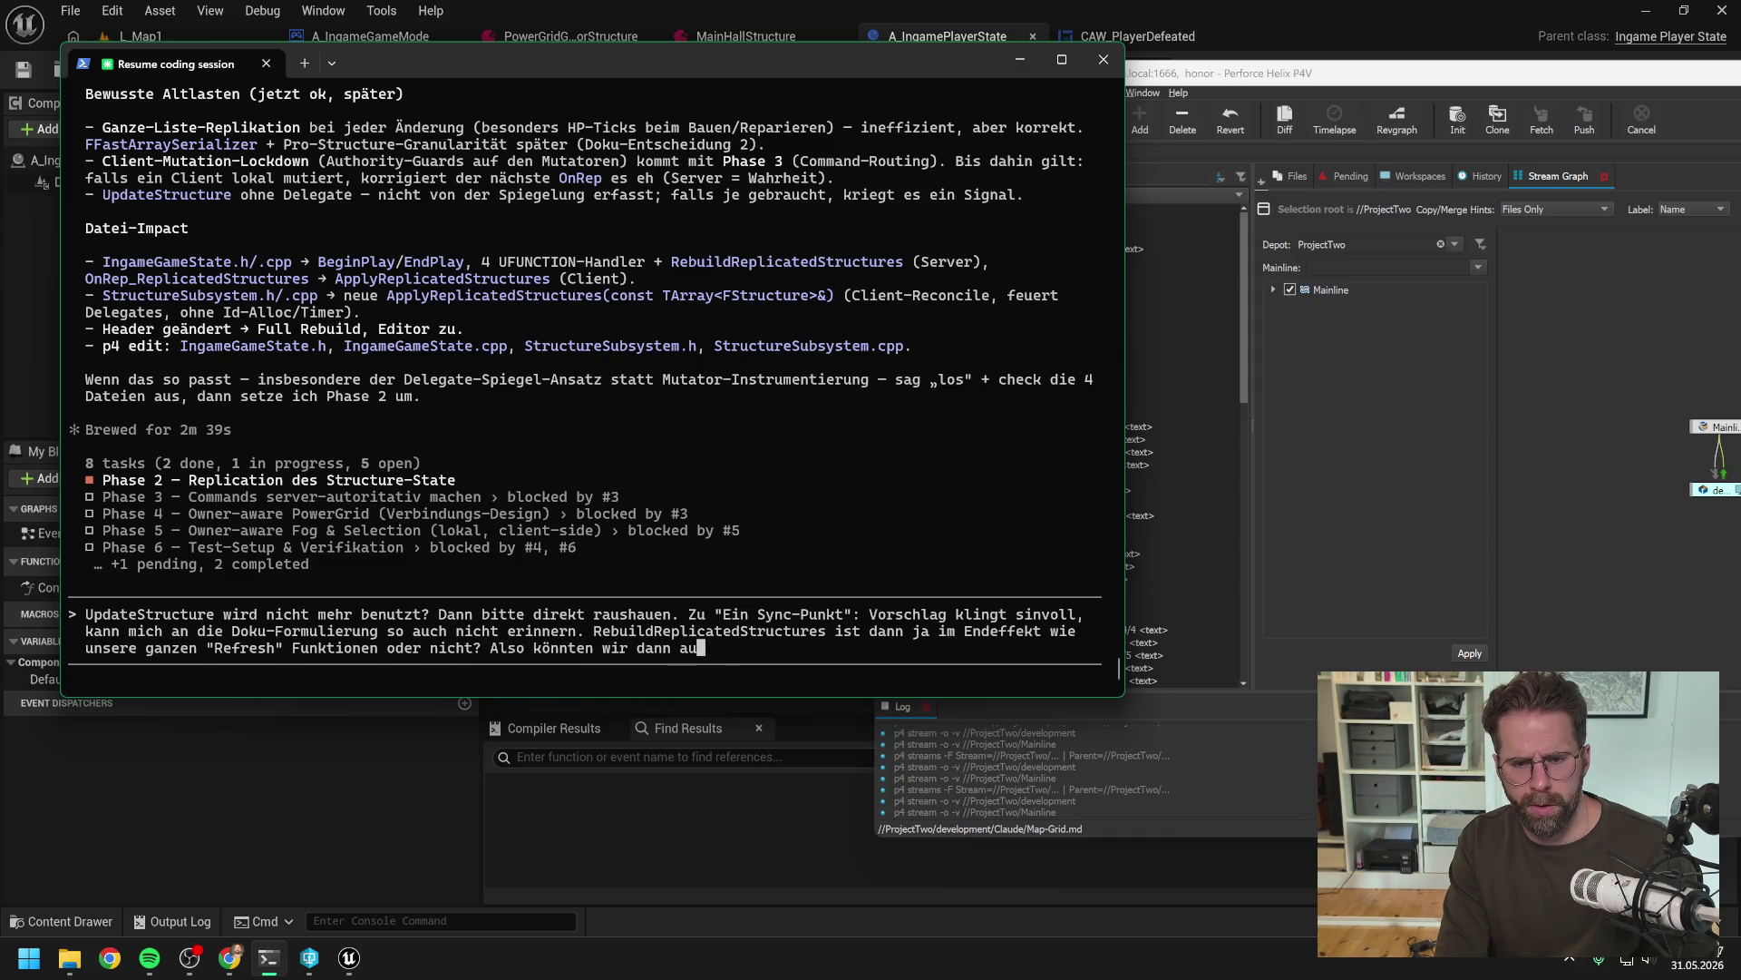
pyautogui.press('BackSpace')
pyautogui.press('BackSpace')
pyautogui.press('BackSpace')
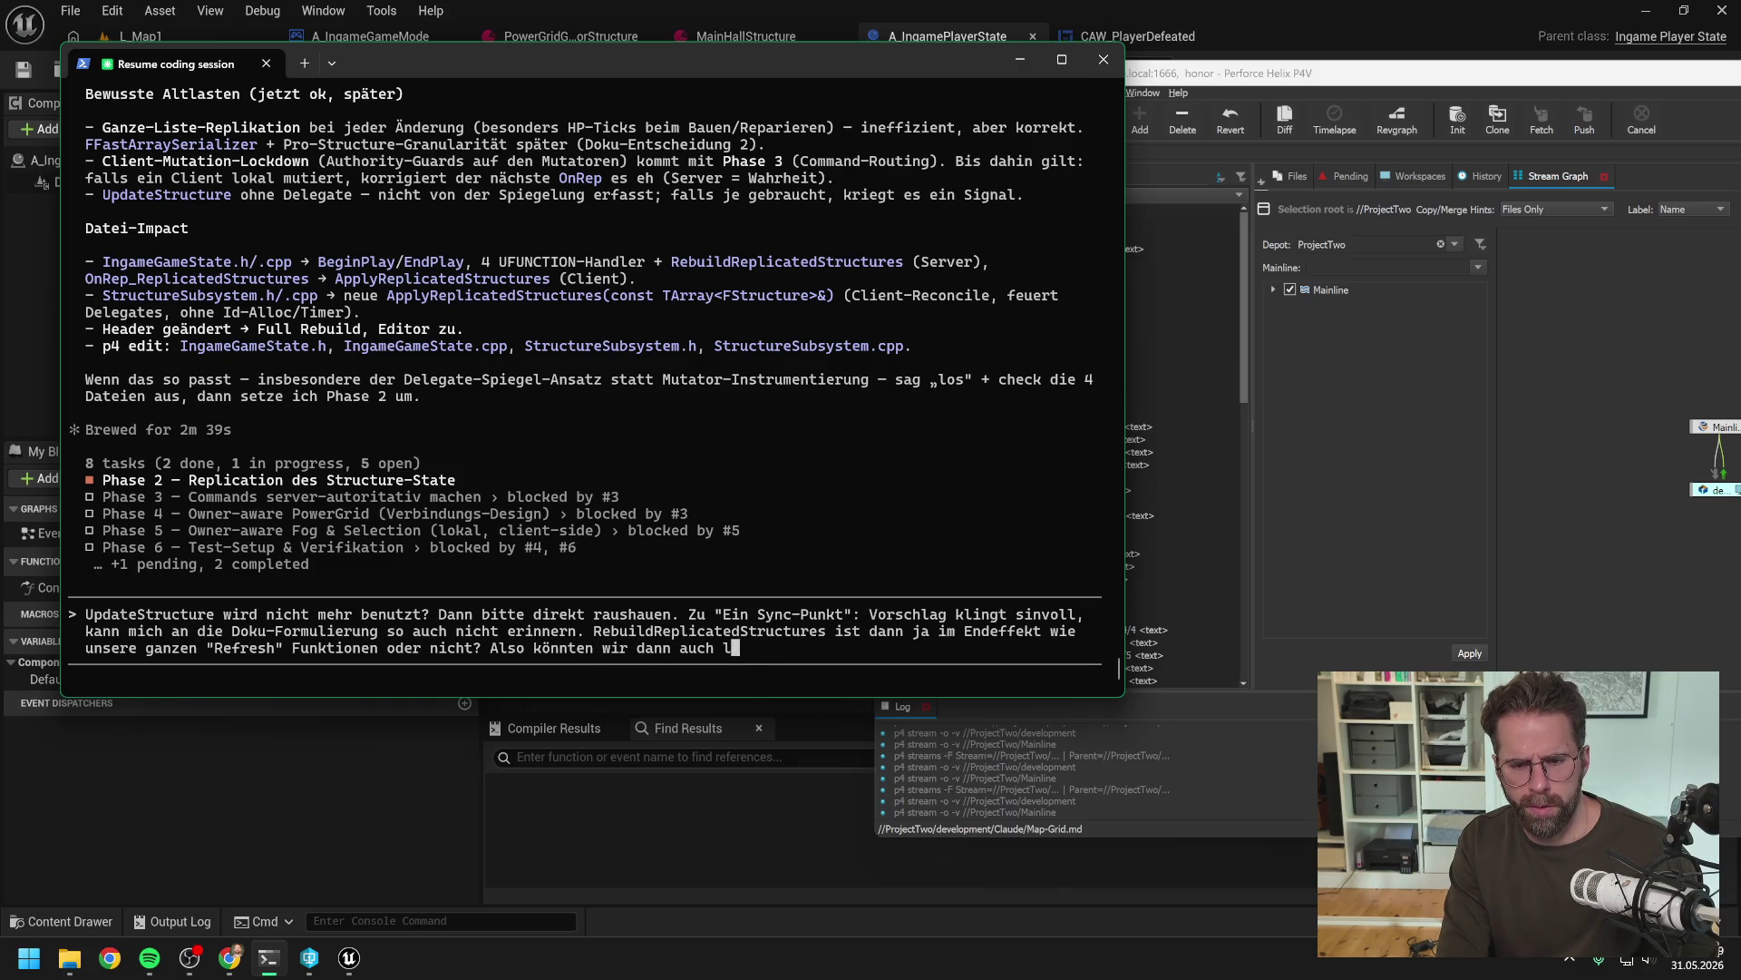
pyautogui.write('ieber passend dazu ')
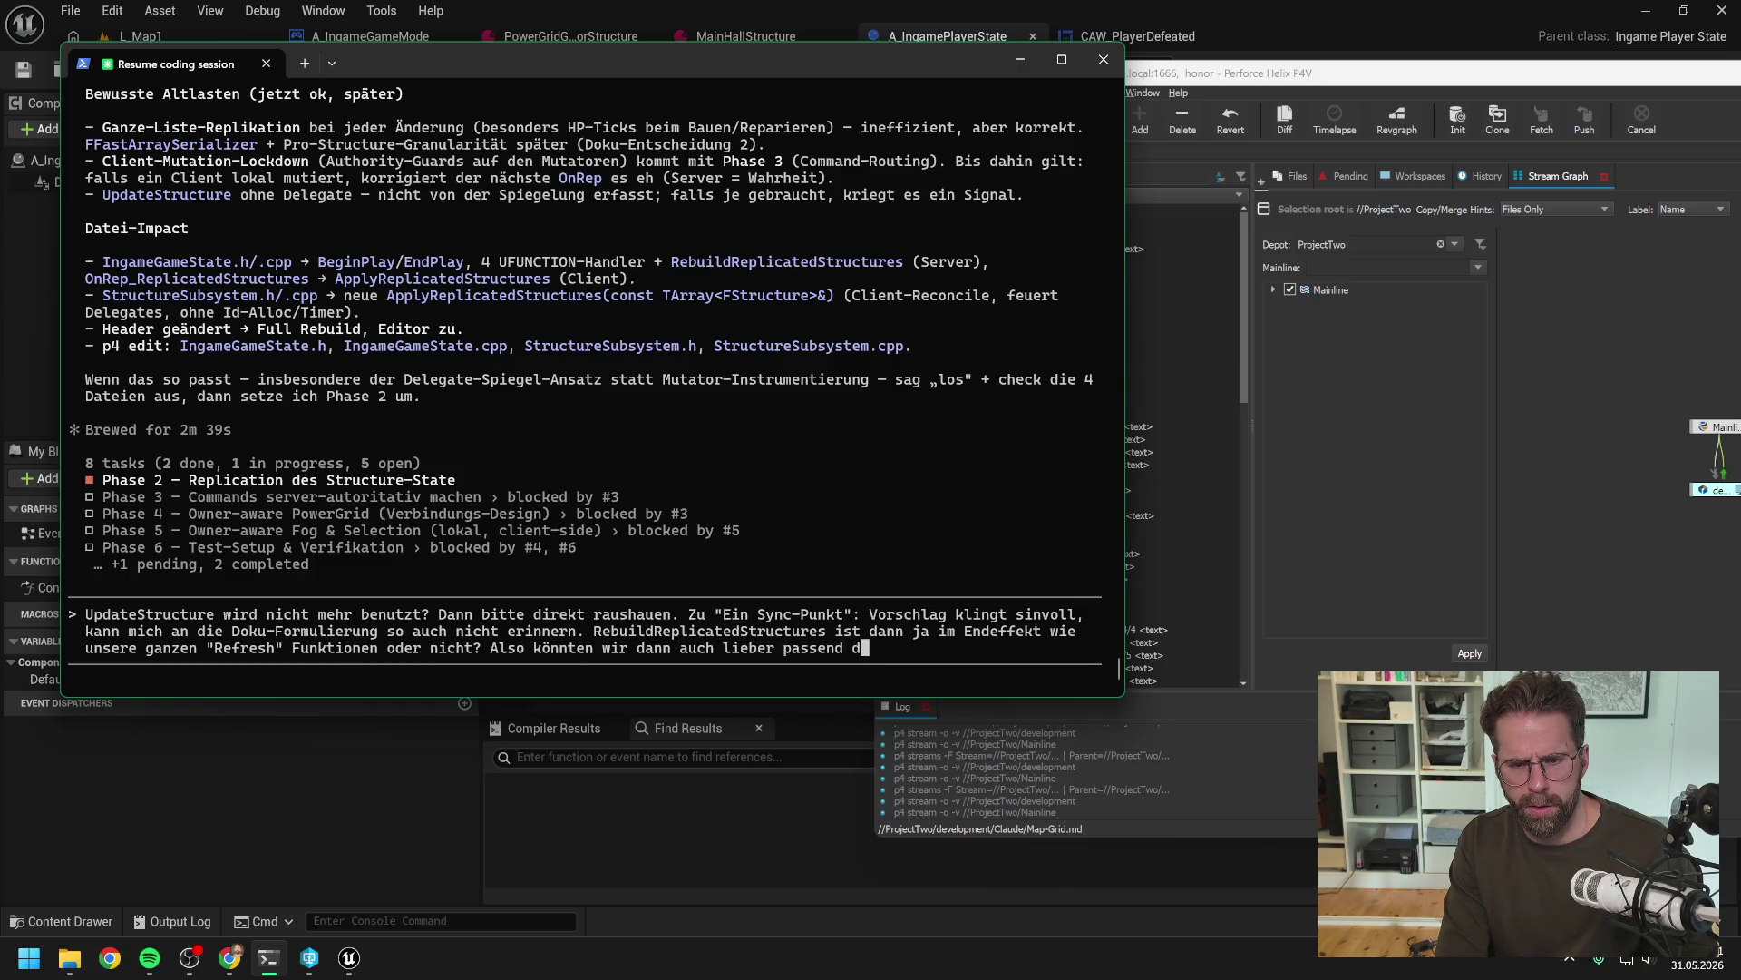
pyautogui.write('Refresh')
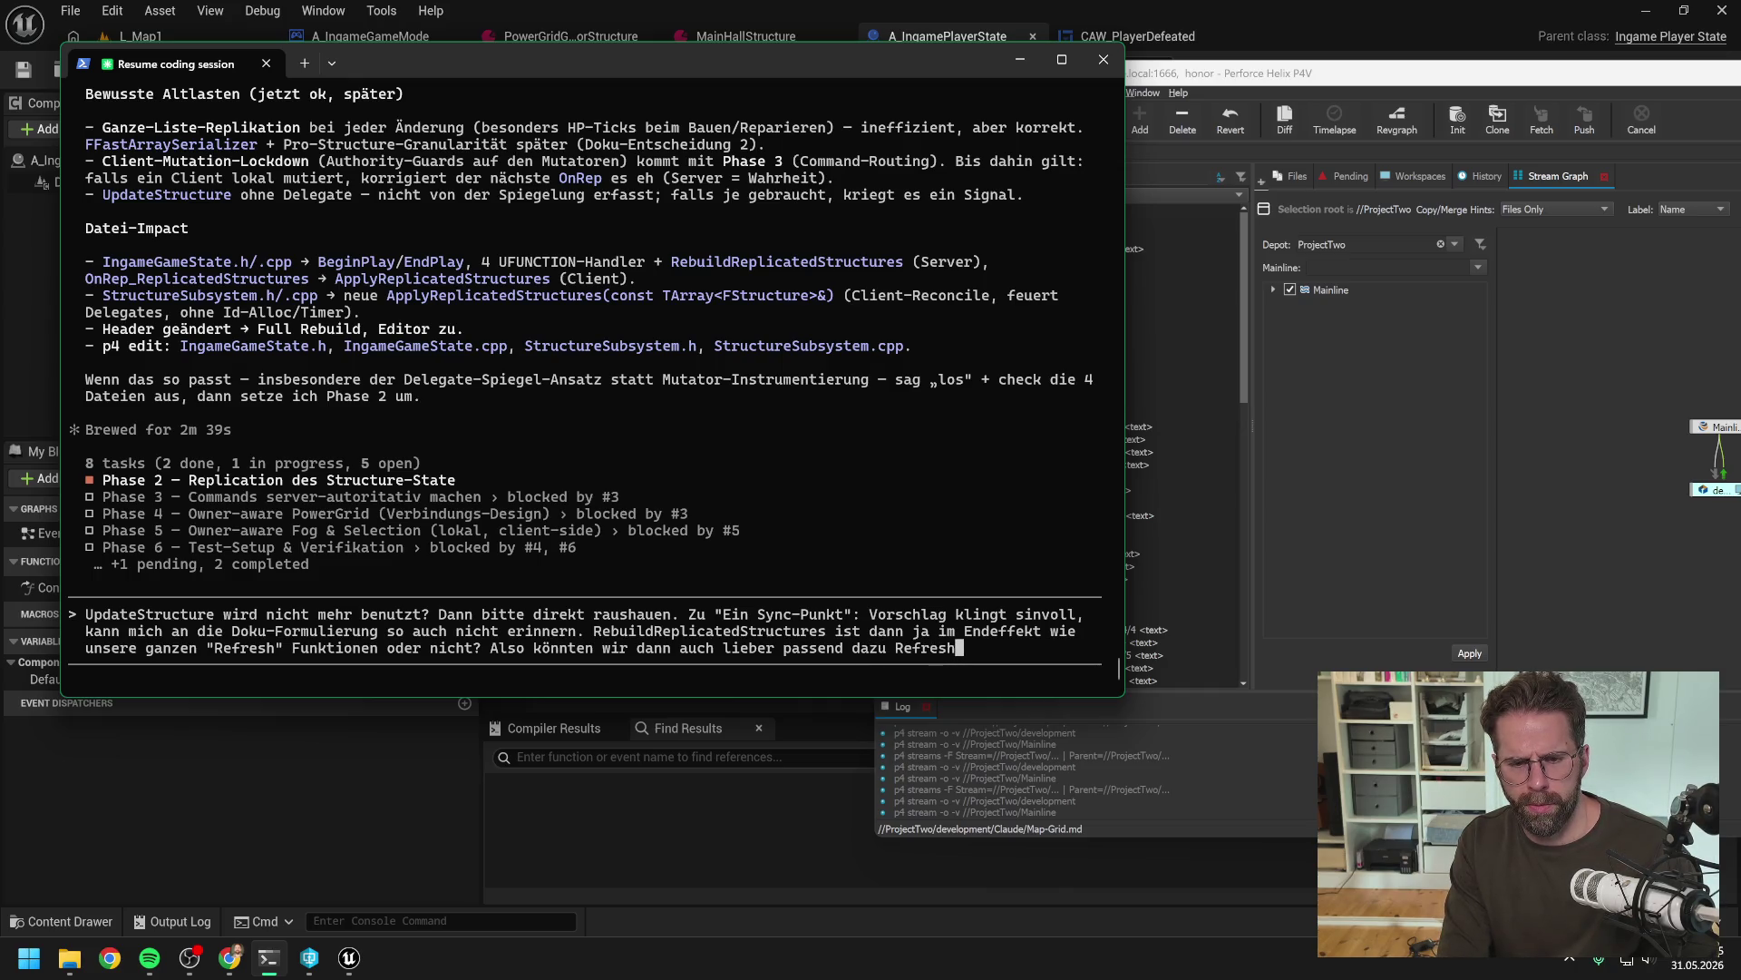
pyautogui.write('Replicat')
pyautogui.press('BackSpace')
pyautogui.press('BackSpace')
pyautogui.press('BackSpace')
pyautogui.write('icatedStr')
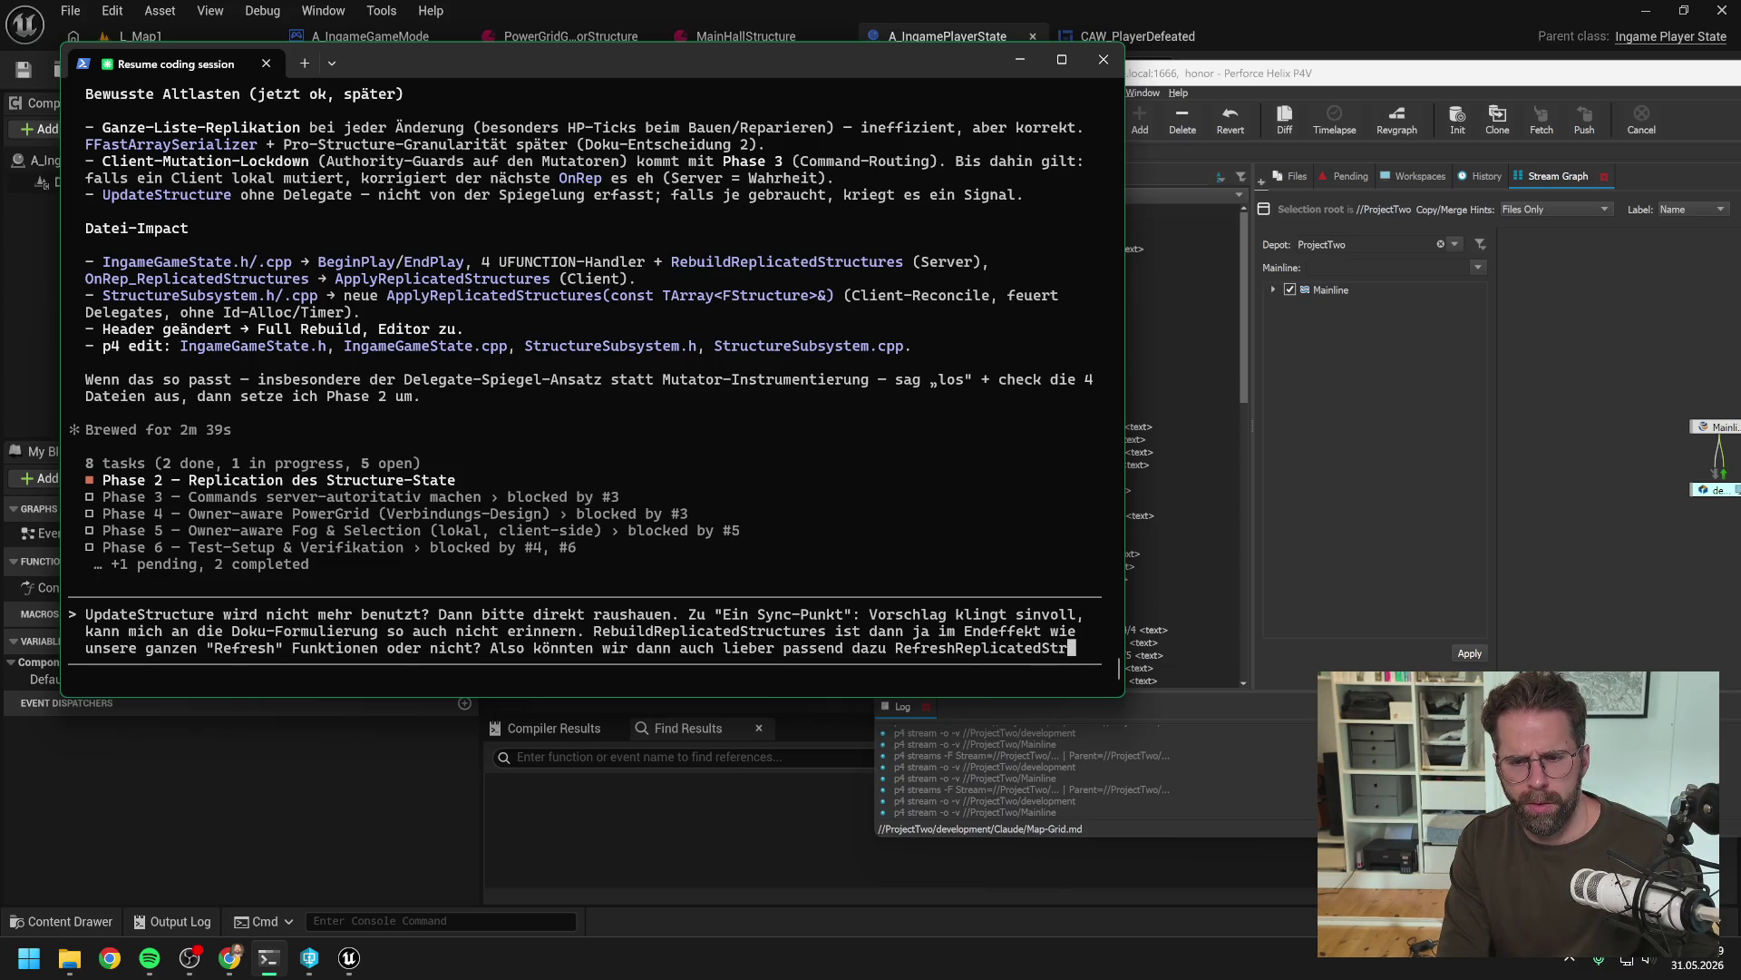
pyautogui.write('uctures nennen')
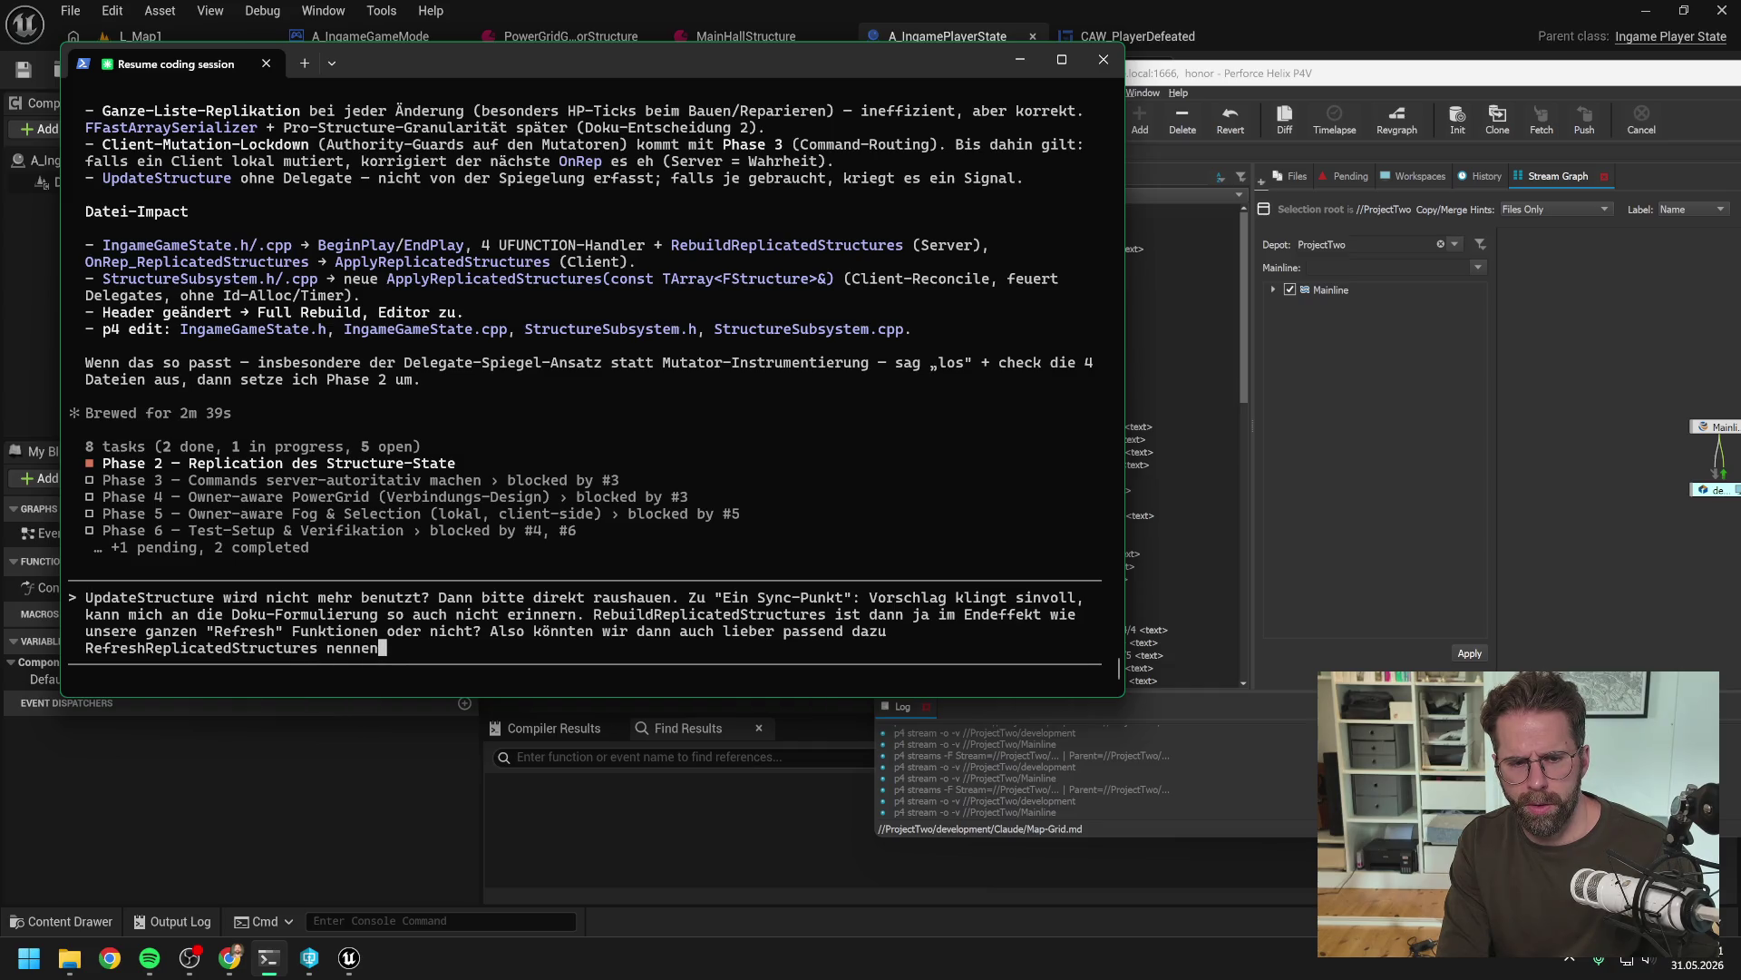
pyautogui.write(', finde ich.')
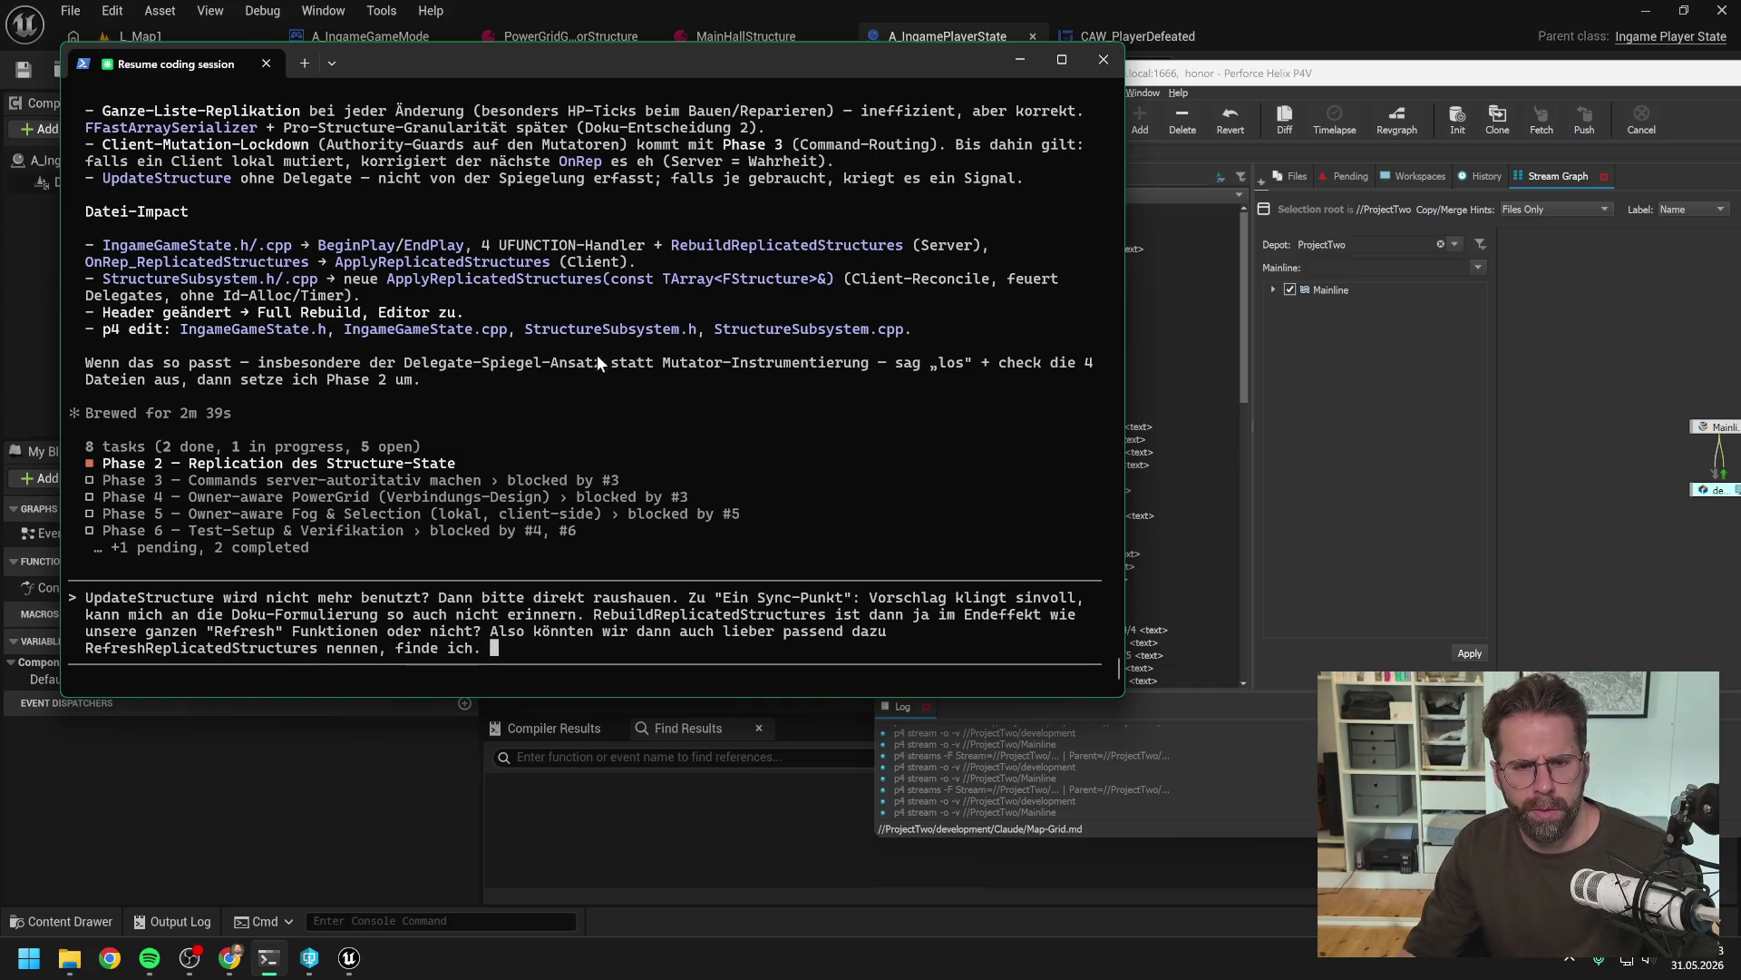
pyautogui.scroll(10, 596, 390)
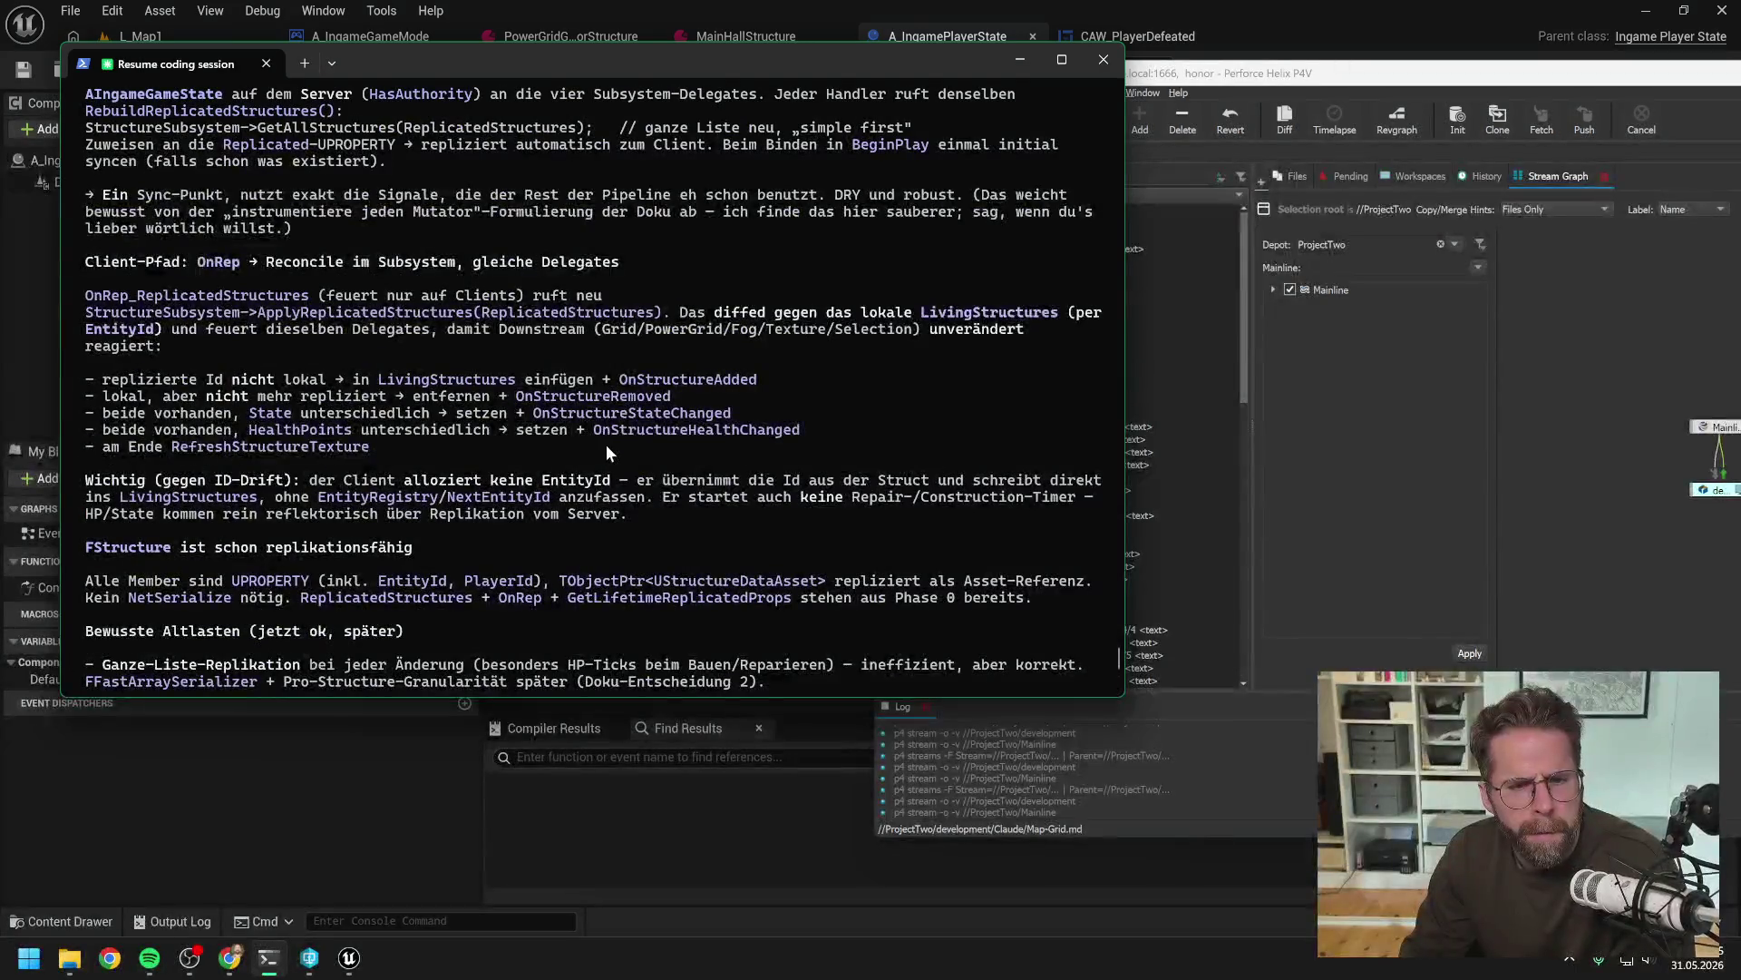
pyautogui.scroll(2, 606, 445)
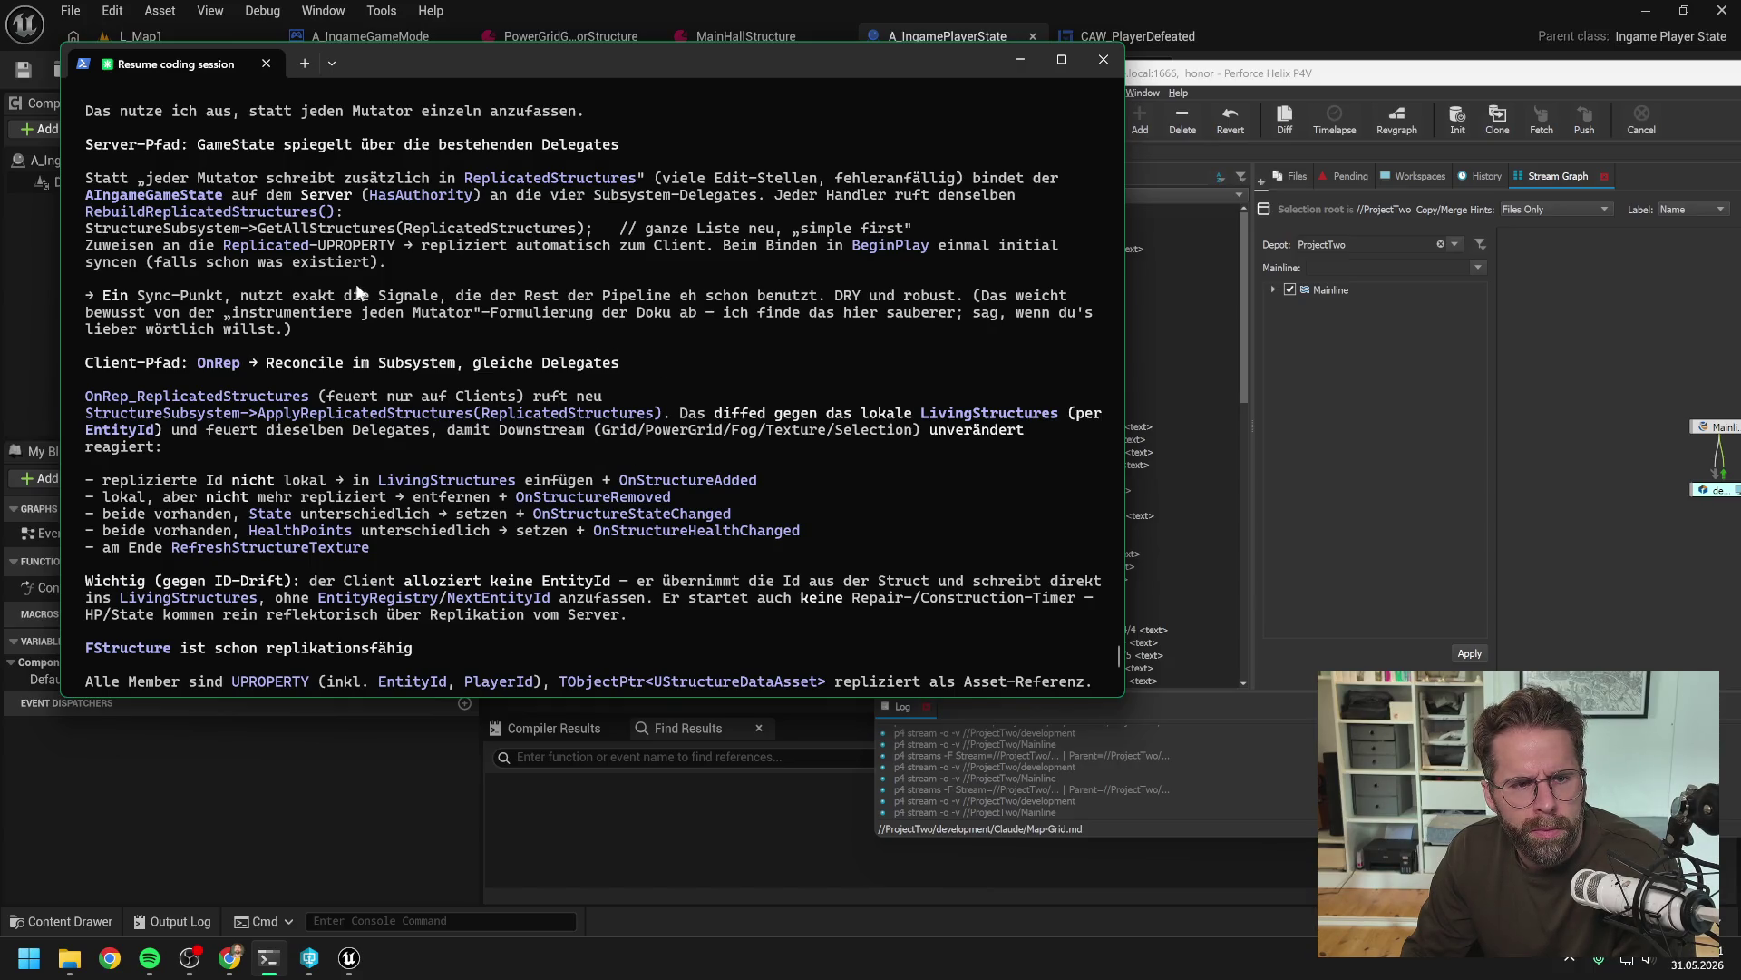
pyautogui.scroll(-1, 380, 339)
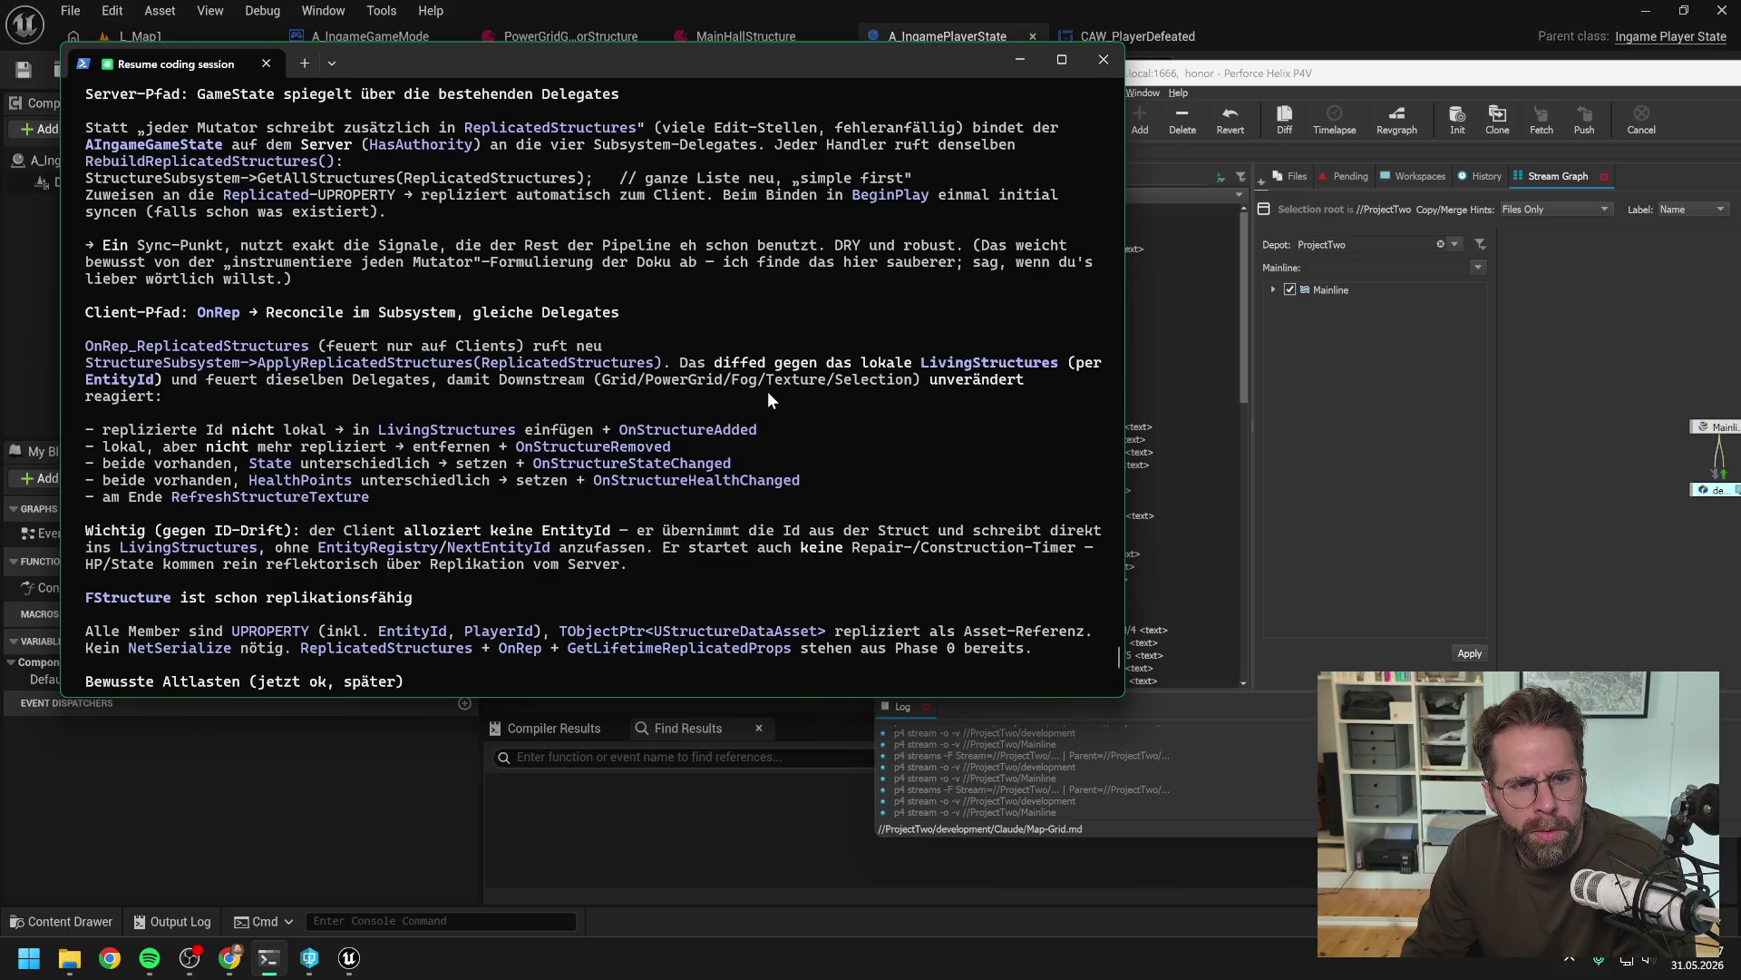
pyautogui.scroll(1, 773, 381)
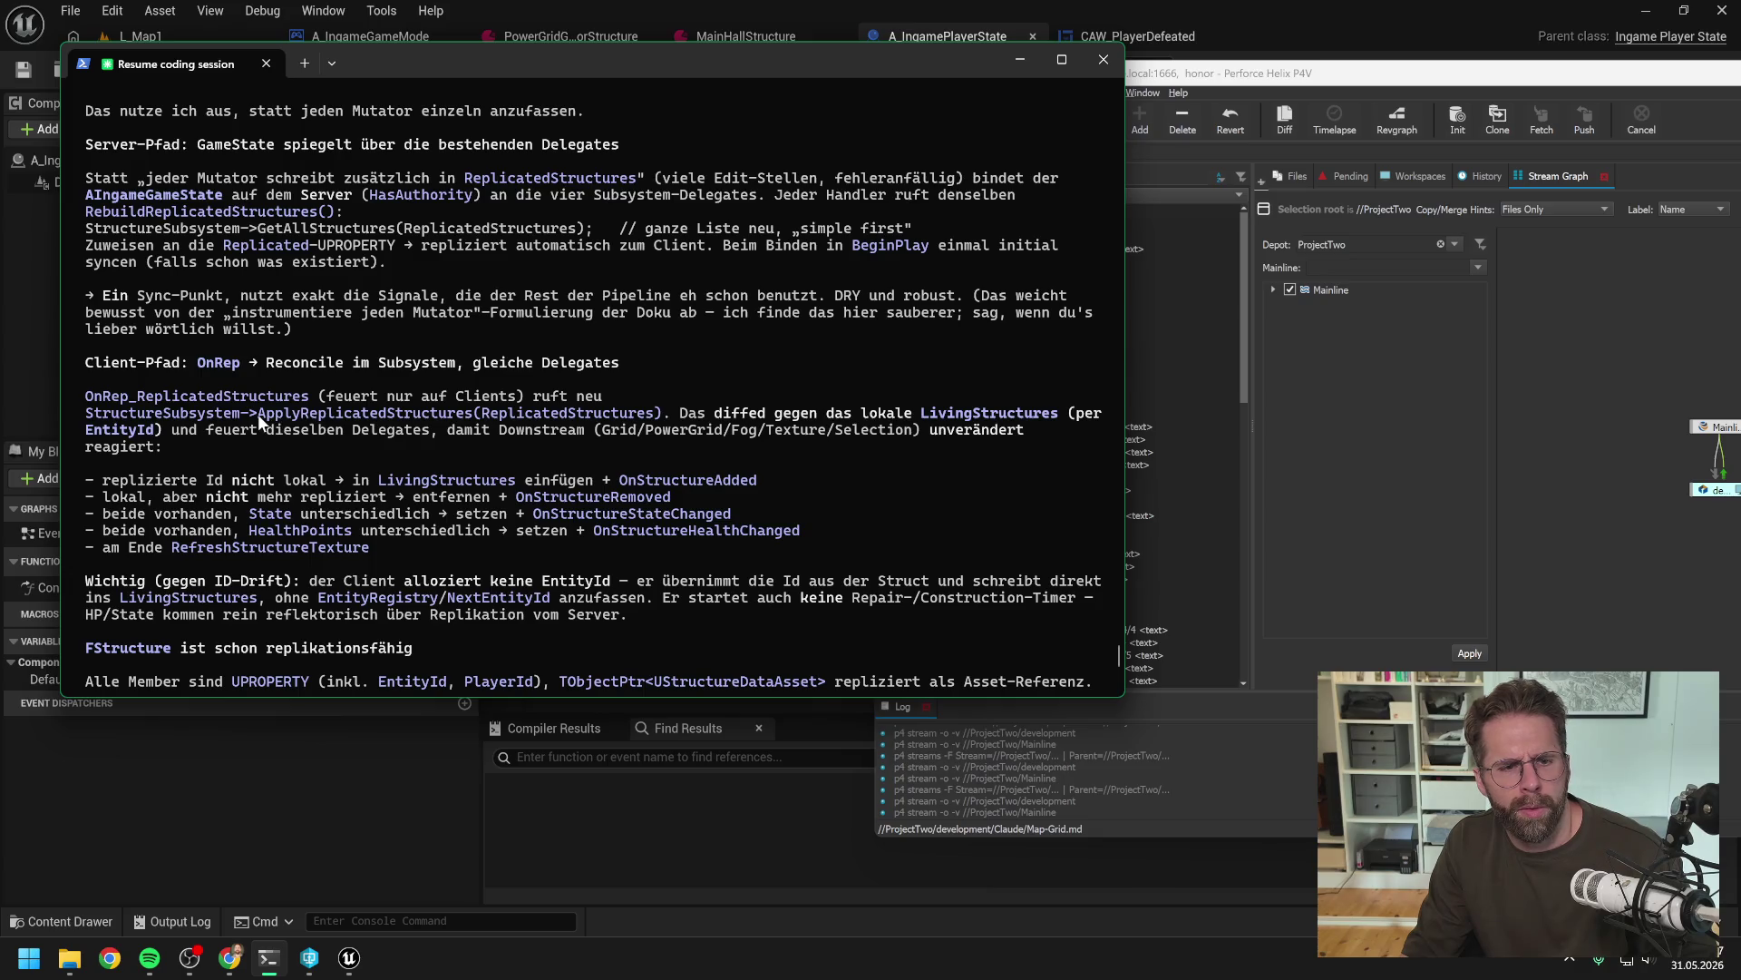
# Paste ApplyReplicatedStructures into the reply and suggest the name RefreshReplicatedStructures, since the client does the same
pyautogui.moveTo(257, 414); pyautogui.dragTo(471, 422)
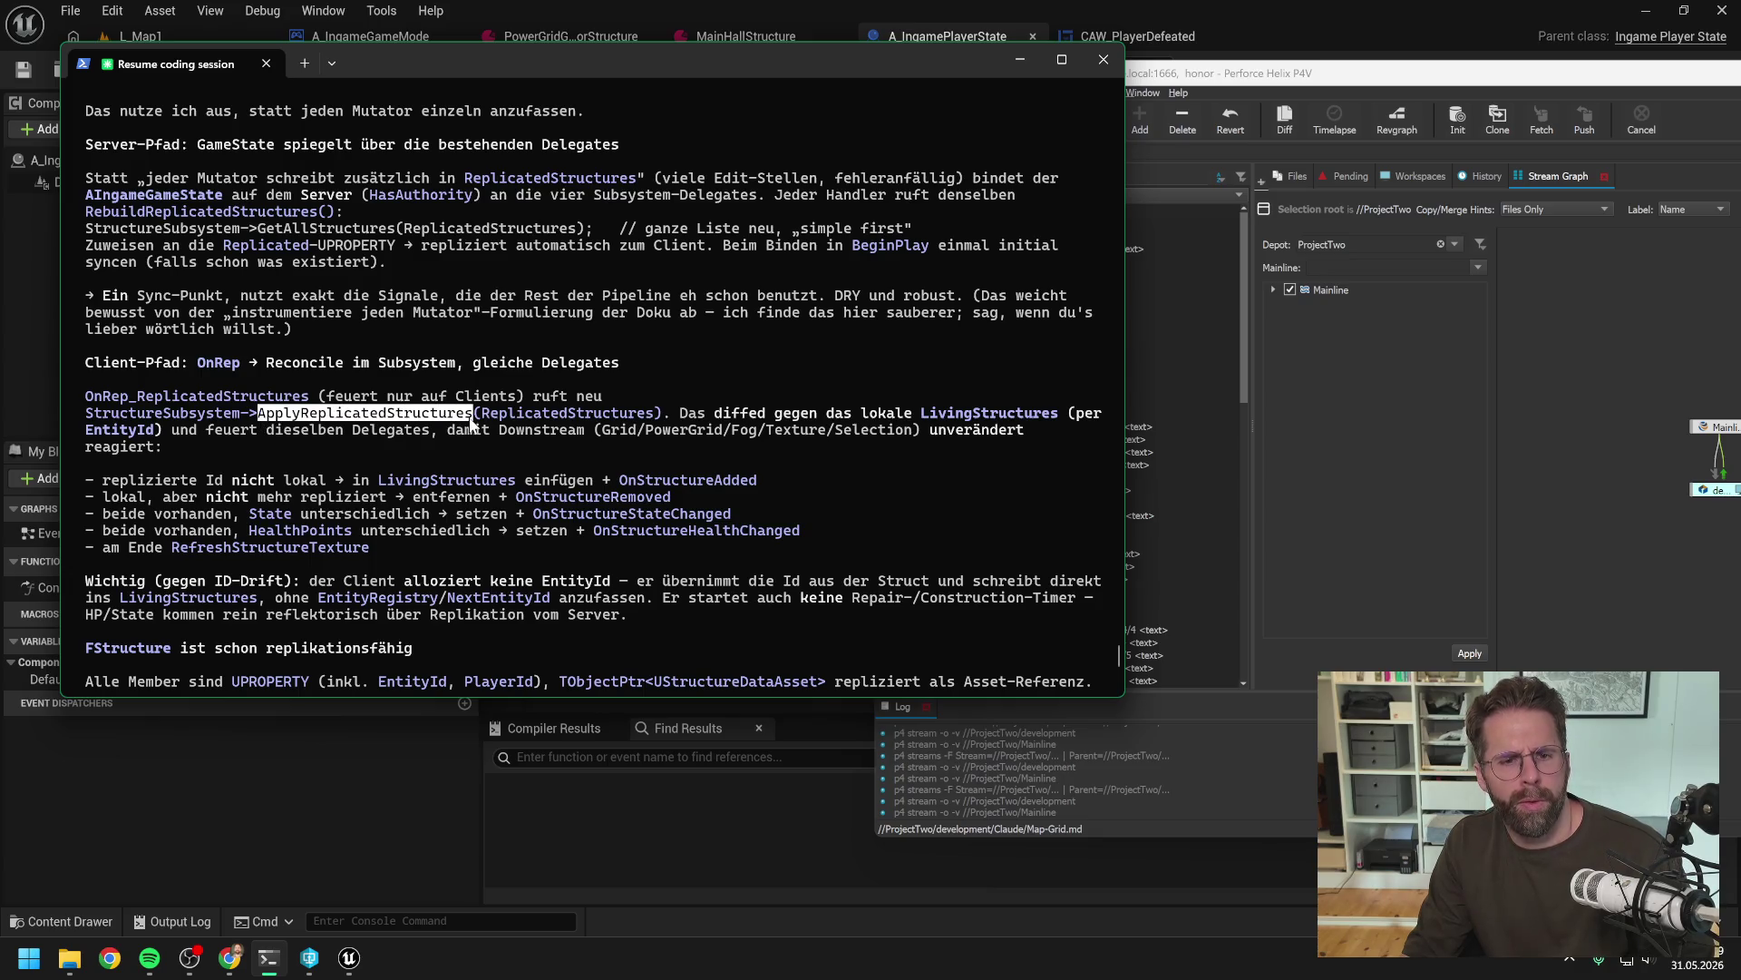
pyautogui.scroll(-15, 472, 432)
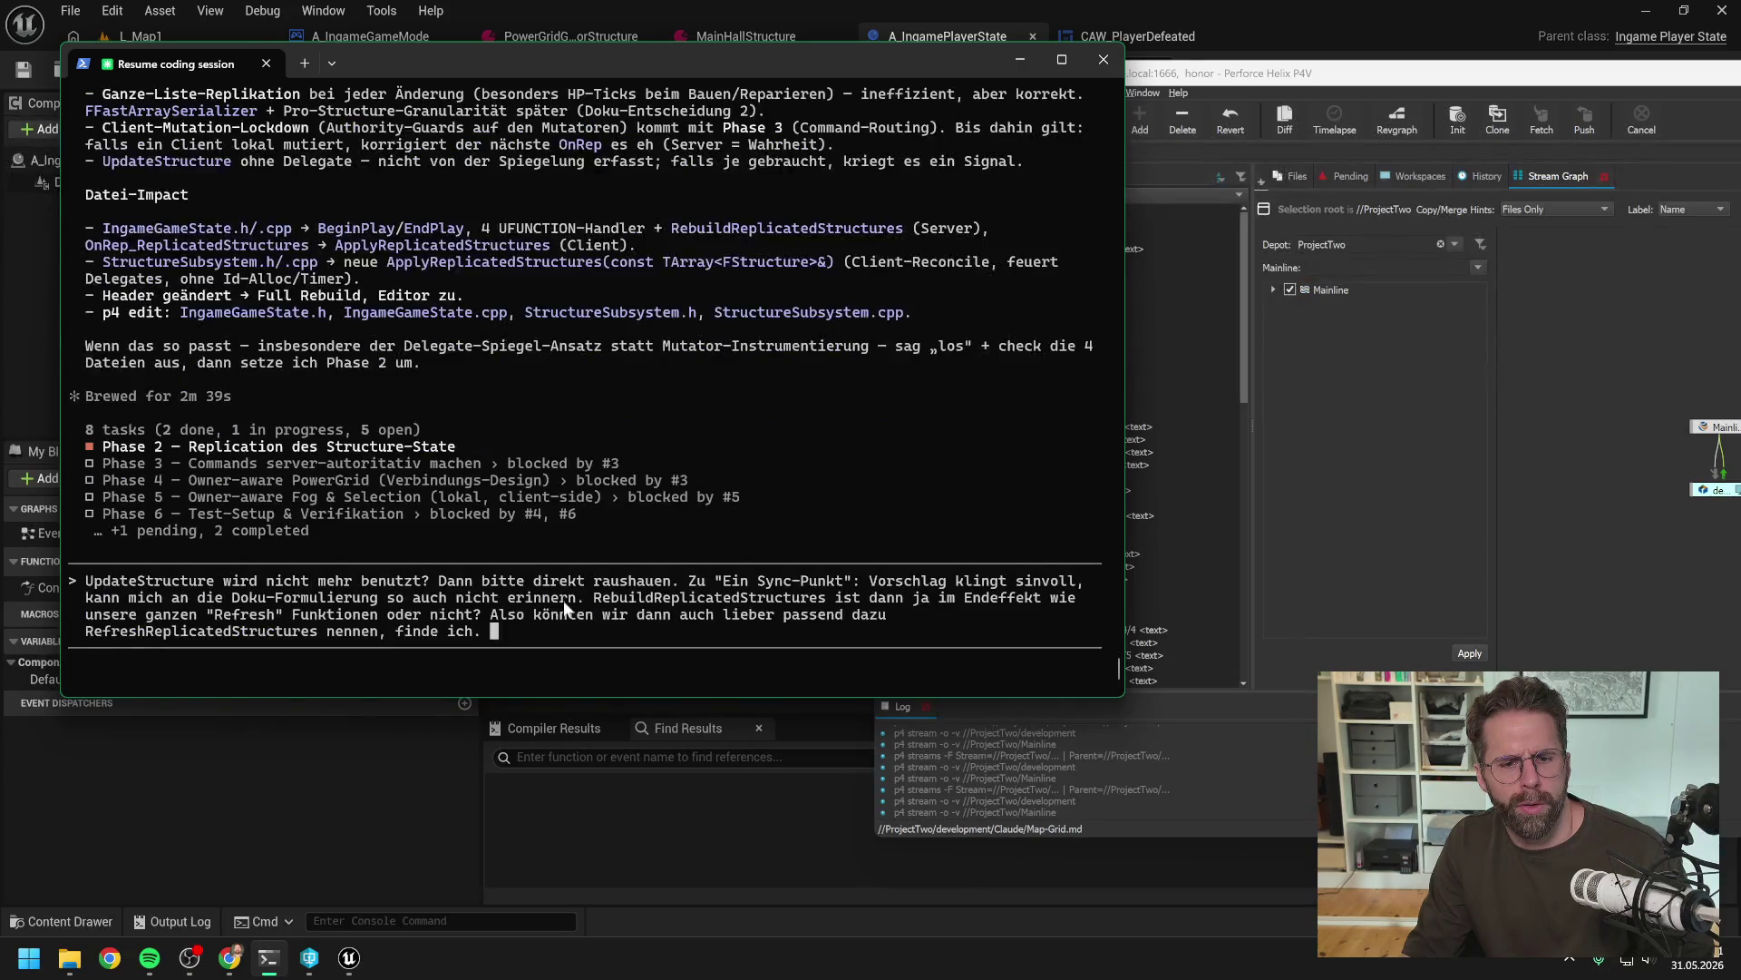
pyautogui.write('ApplyReplicatedStructures')
pyautogui.write('i')
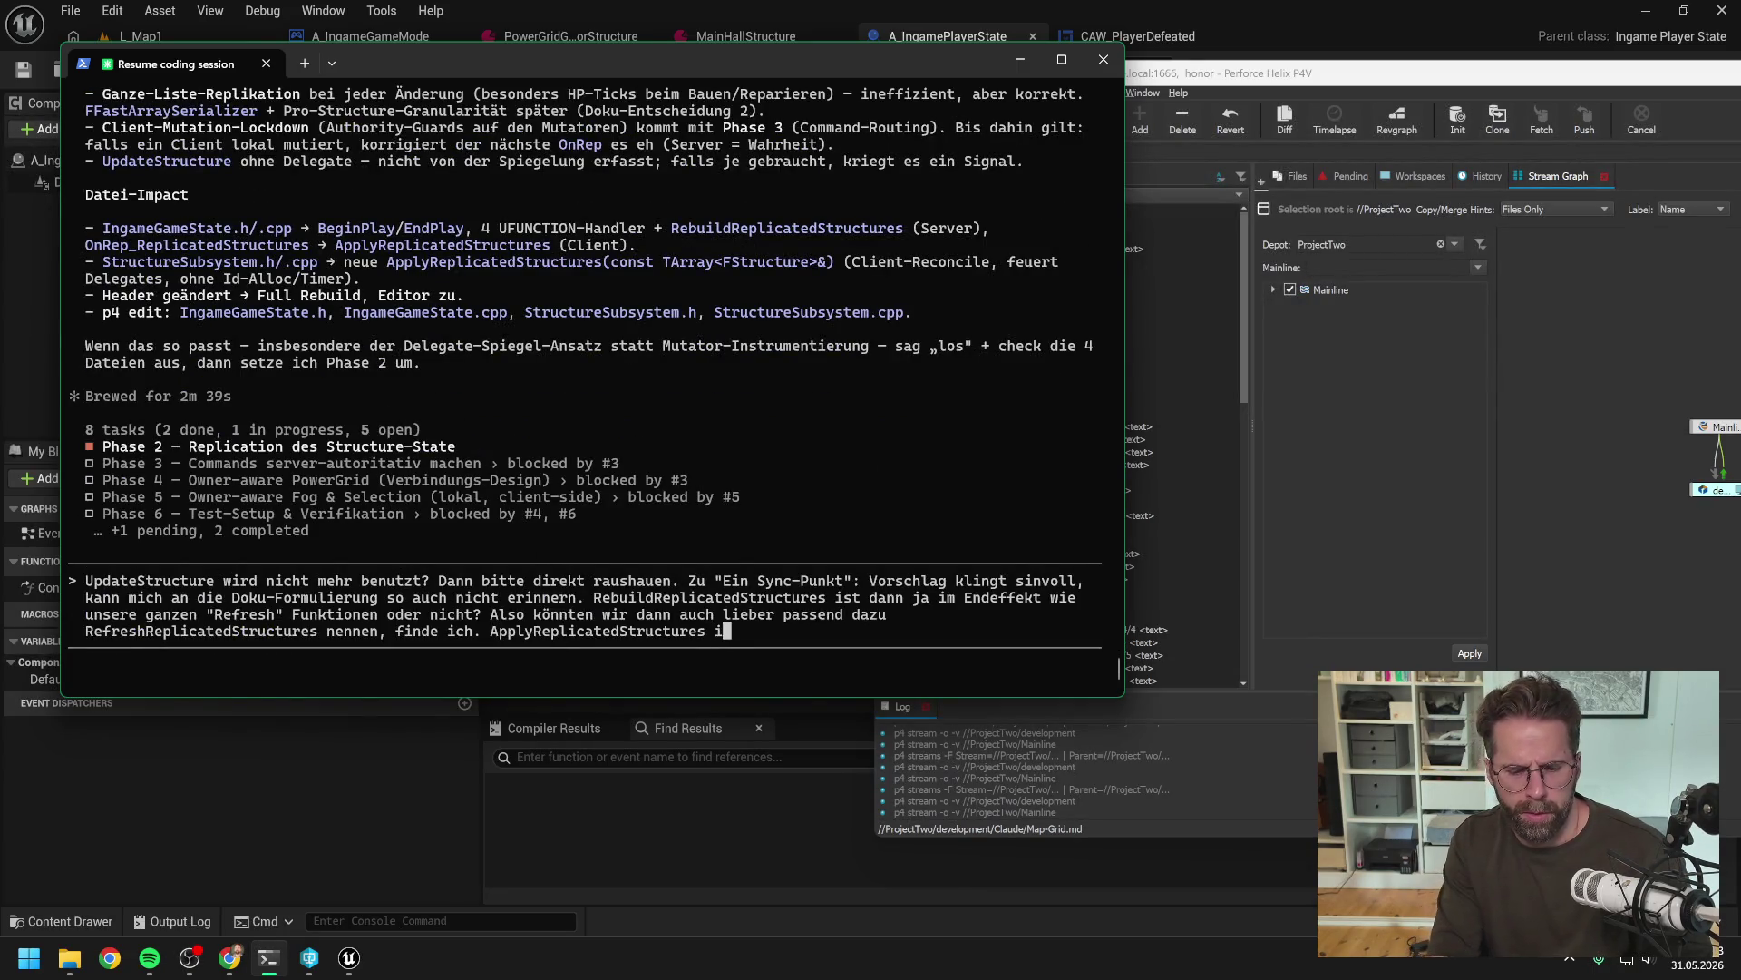
pyautogui.write('m StructureS')
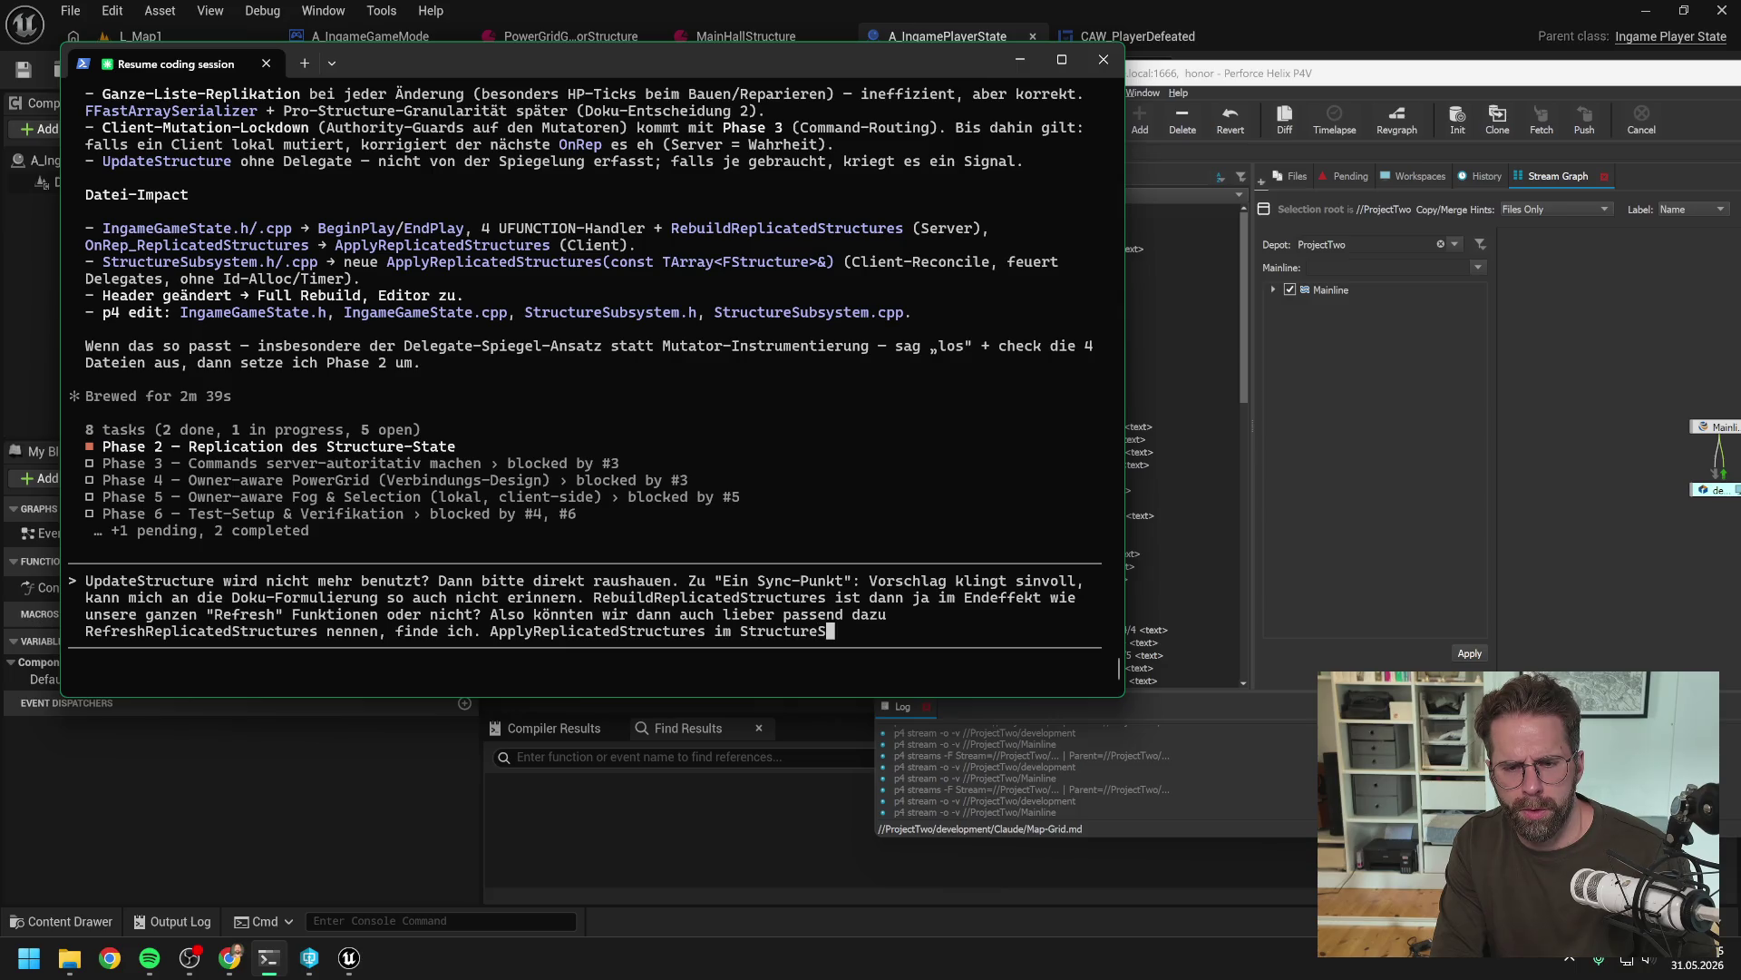
pyautogui.write('ubsystem würde ic')
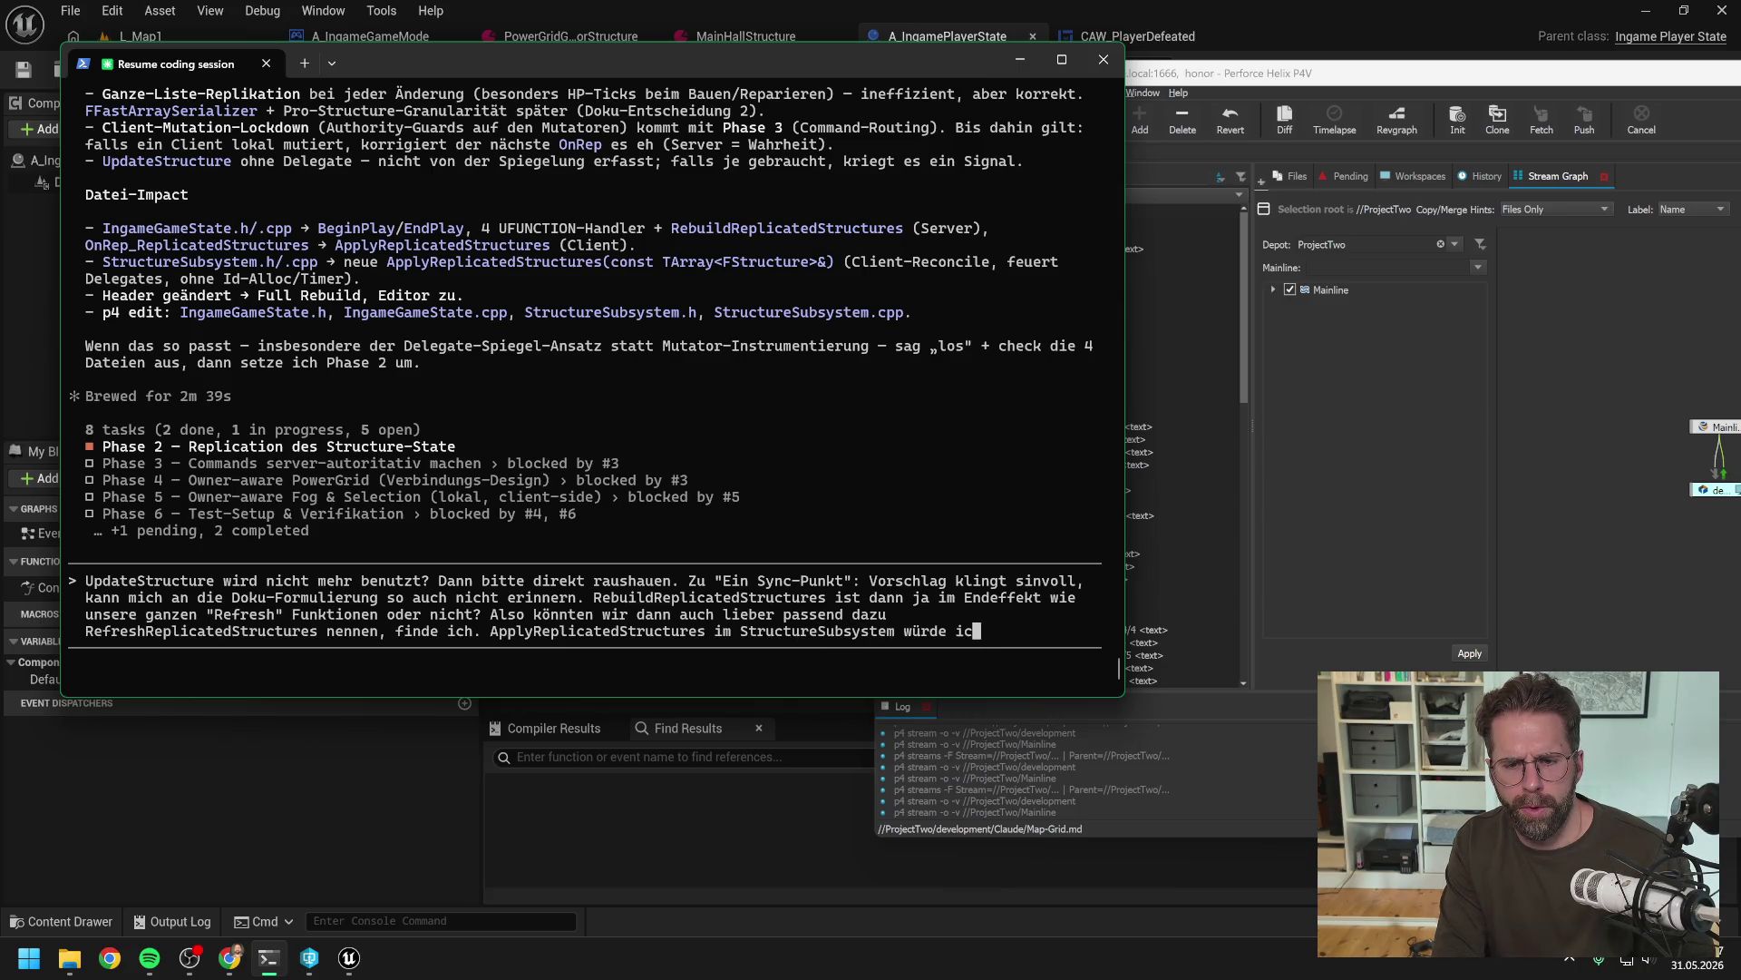
pyautogui.write('h dann auch eine ')
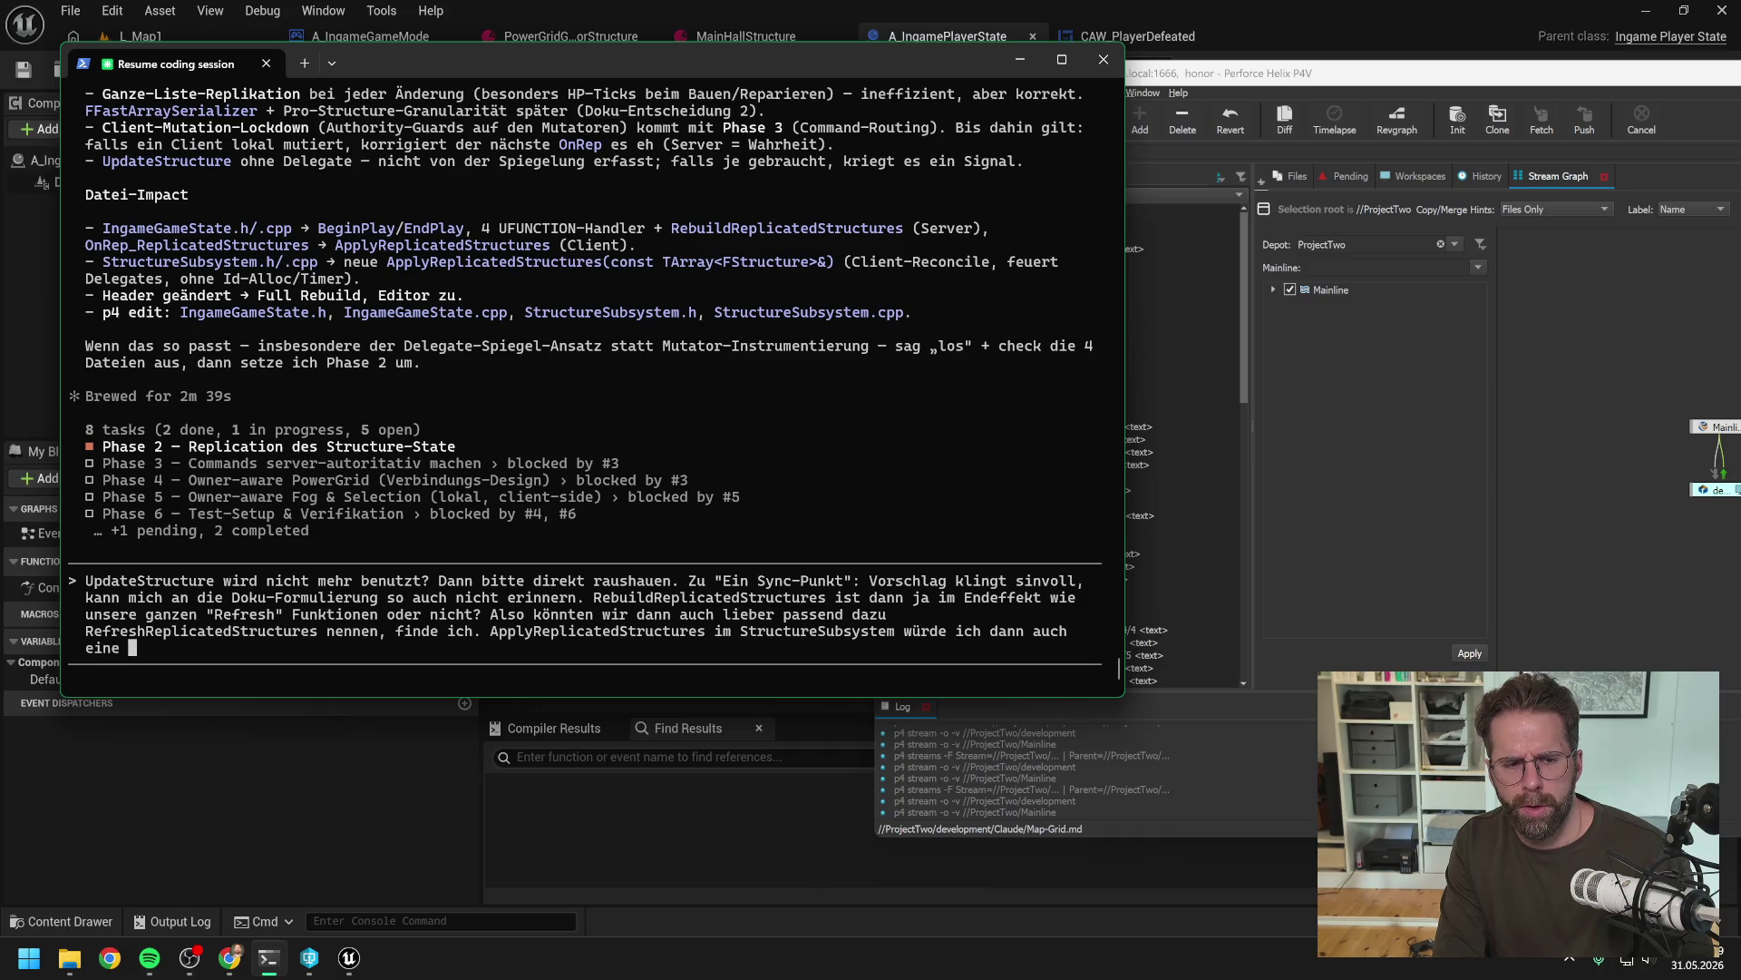
pyautogui.write('RefreshE')
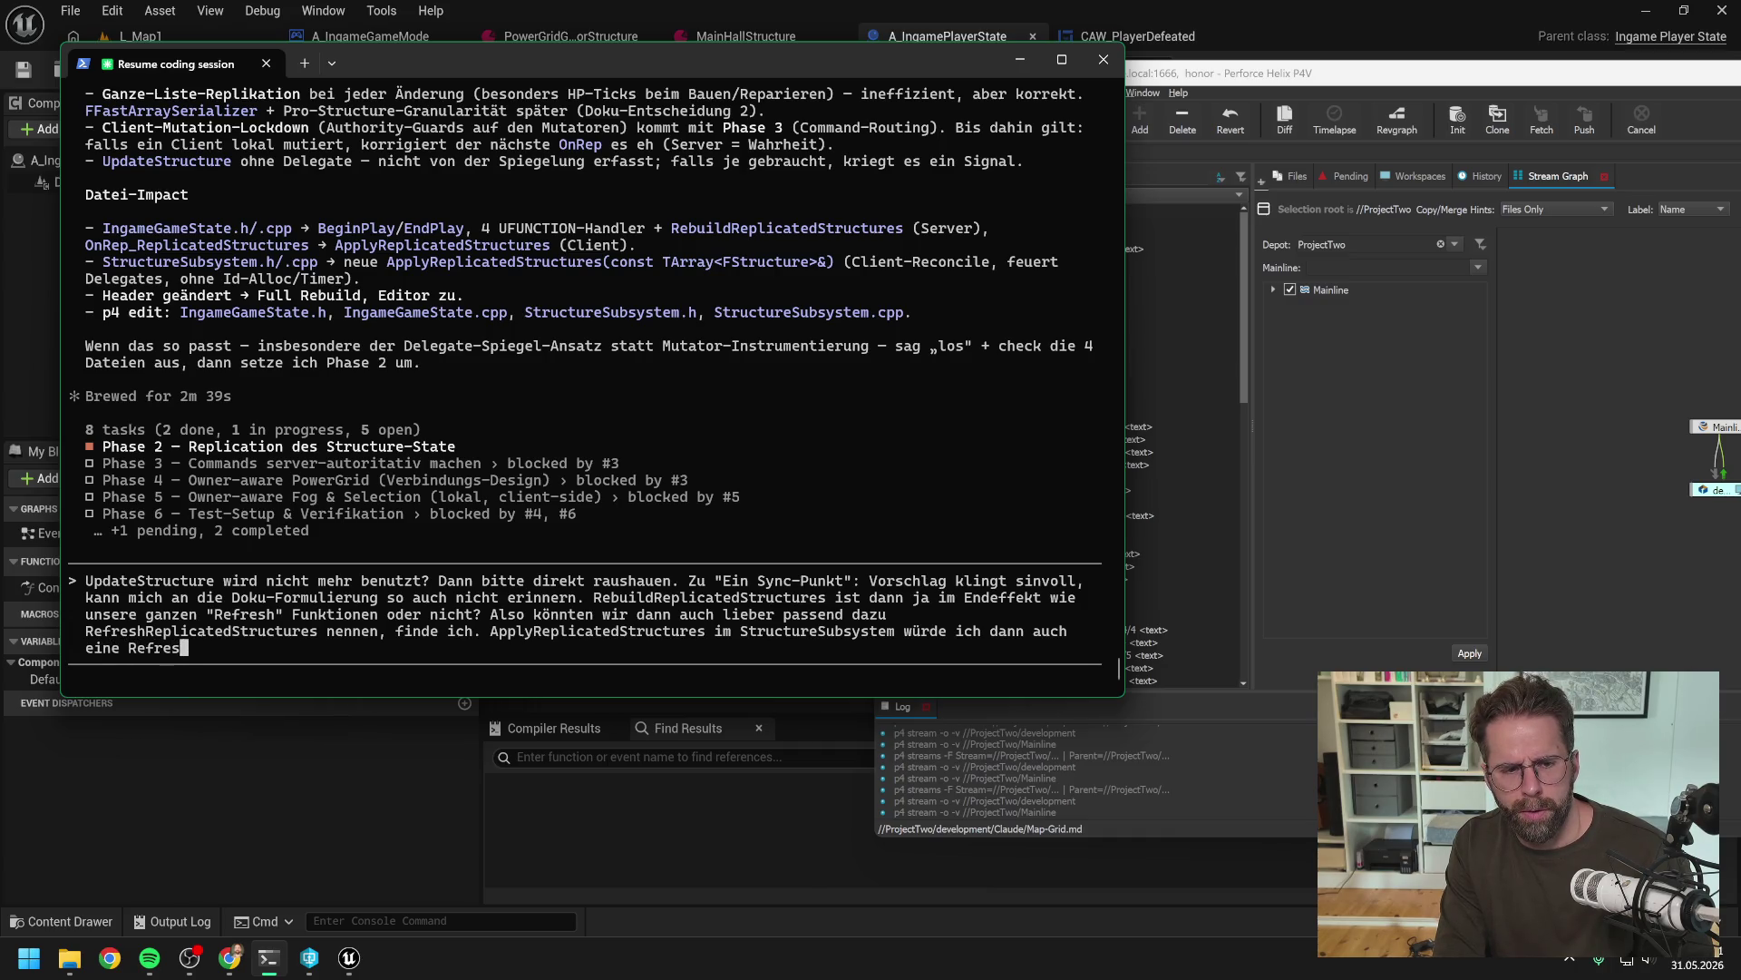
pyautogui.press('BackSpace')
pyautogui.write('Repli')
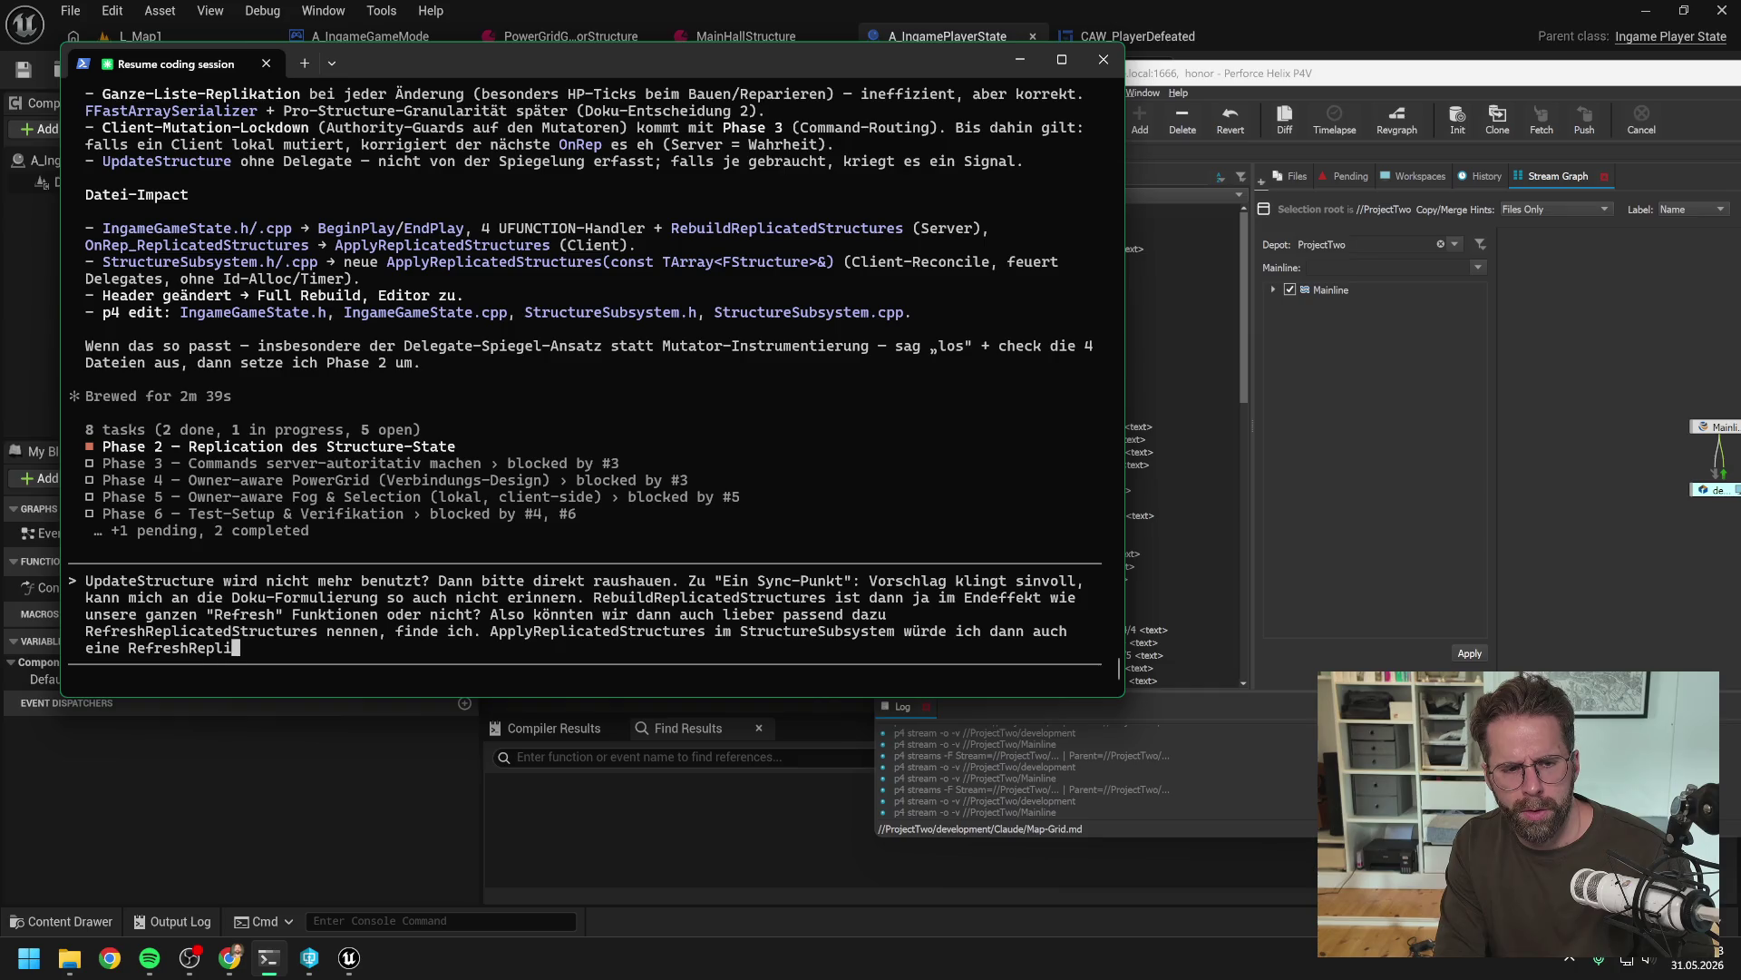
pyautogui.write('catedStructure')
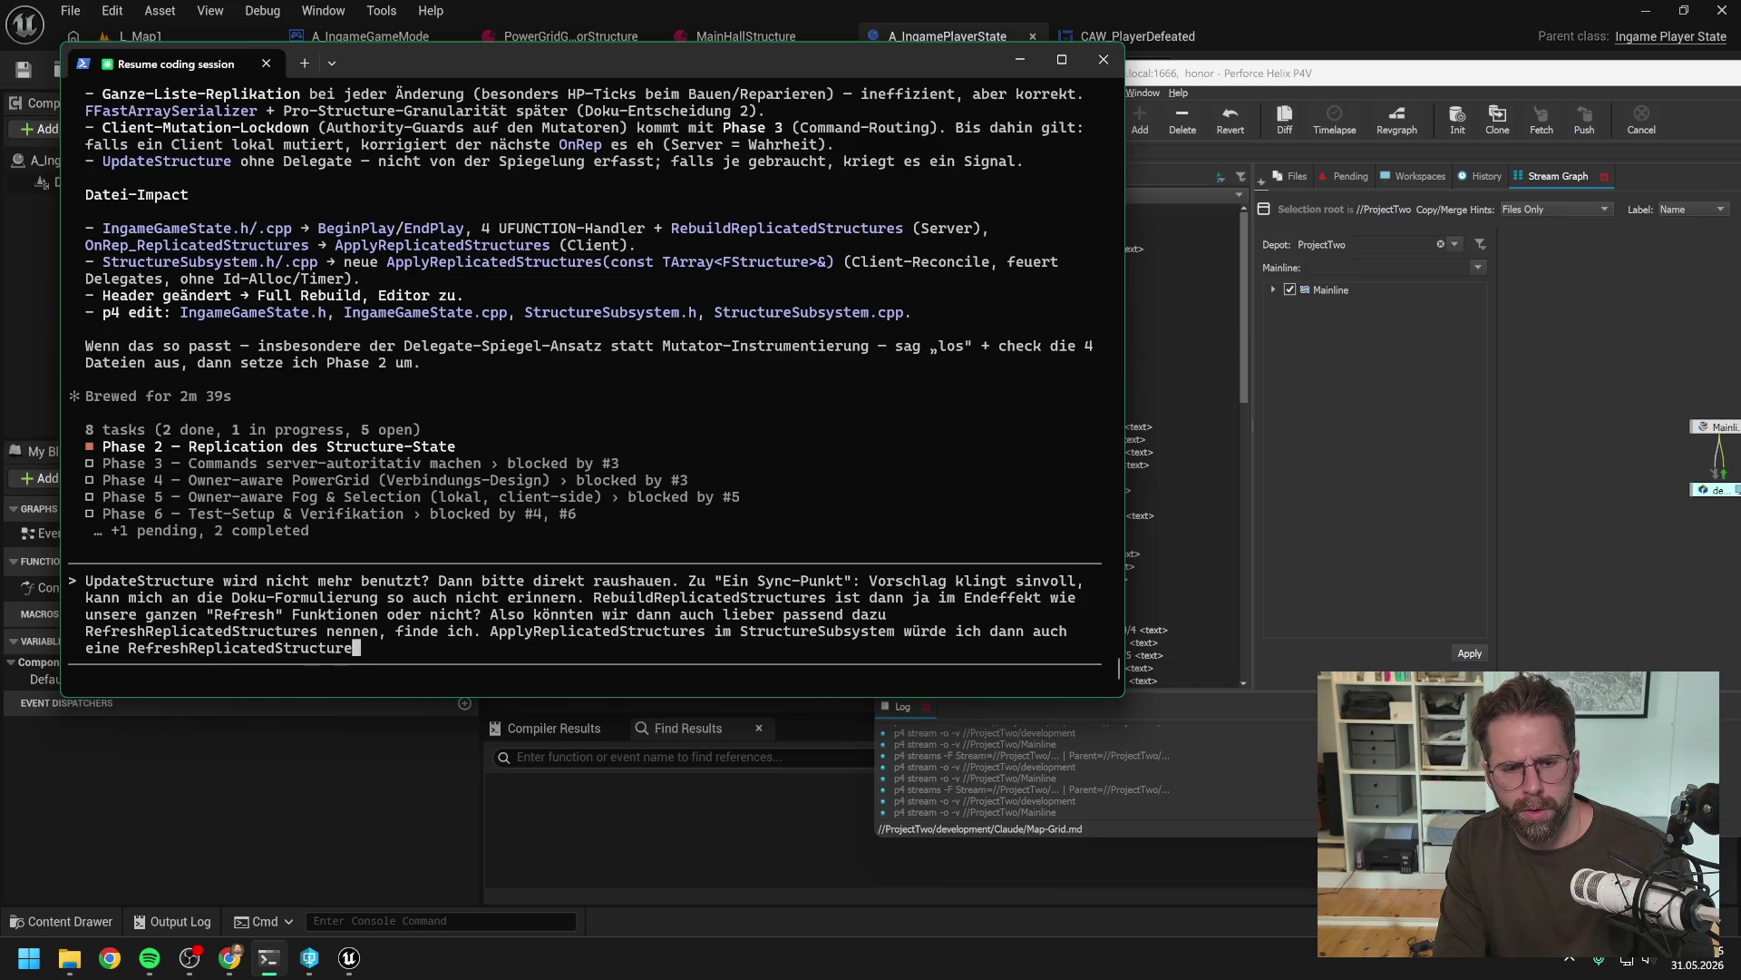
pyautogui.write('s nennen. Soll ')
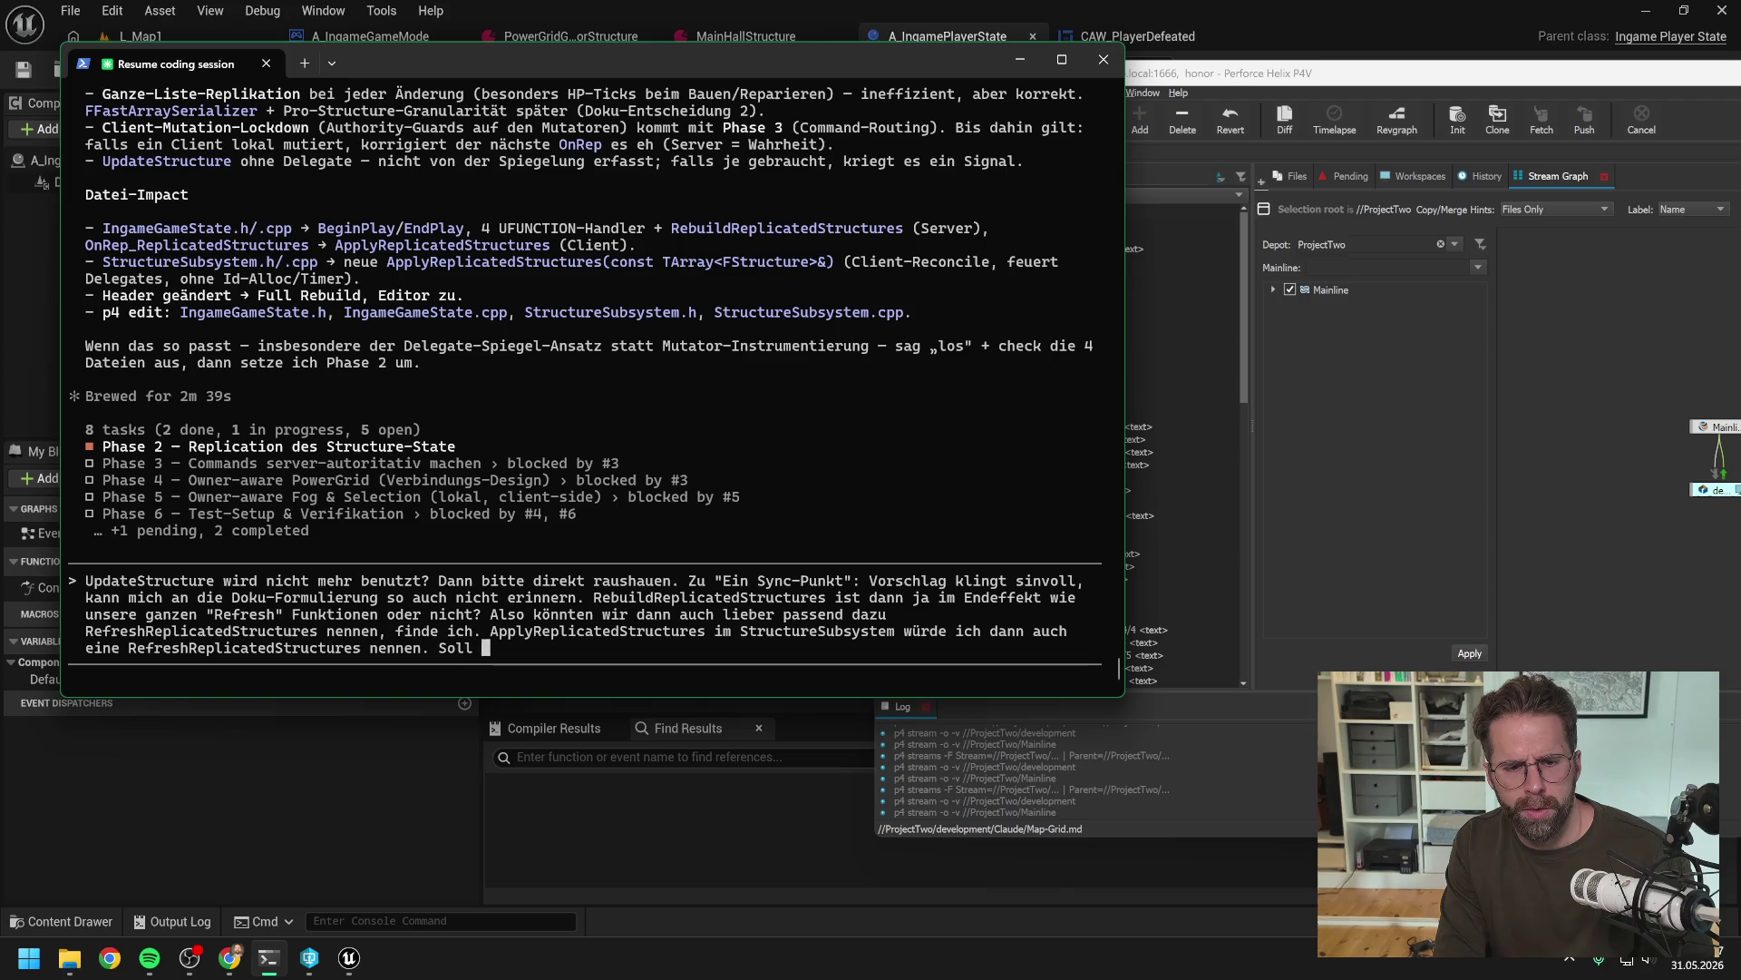
pyautogui.write('ja Client')
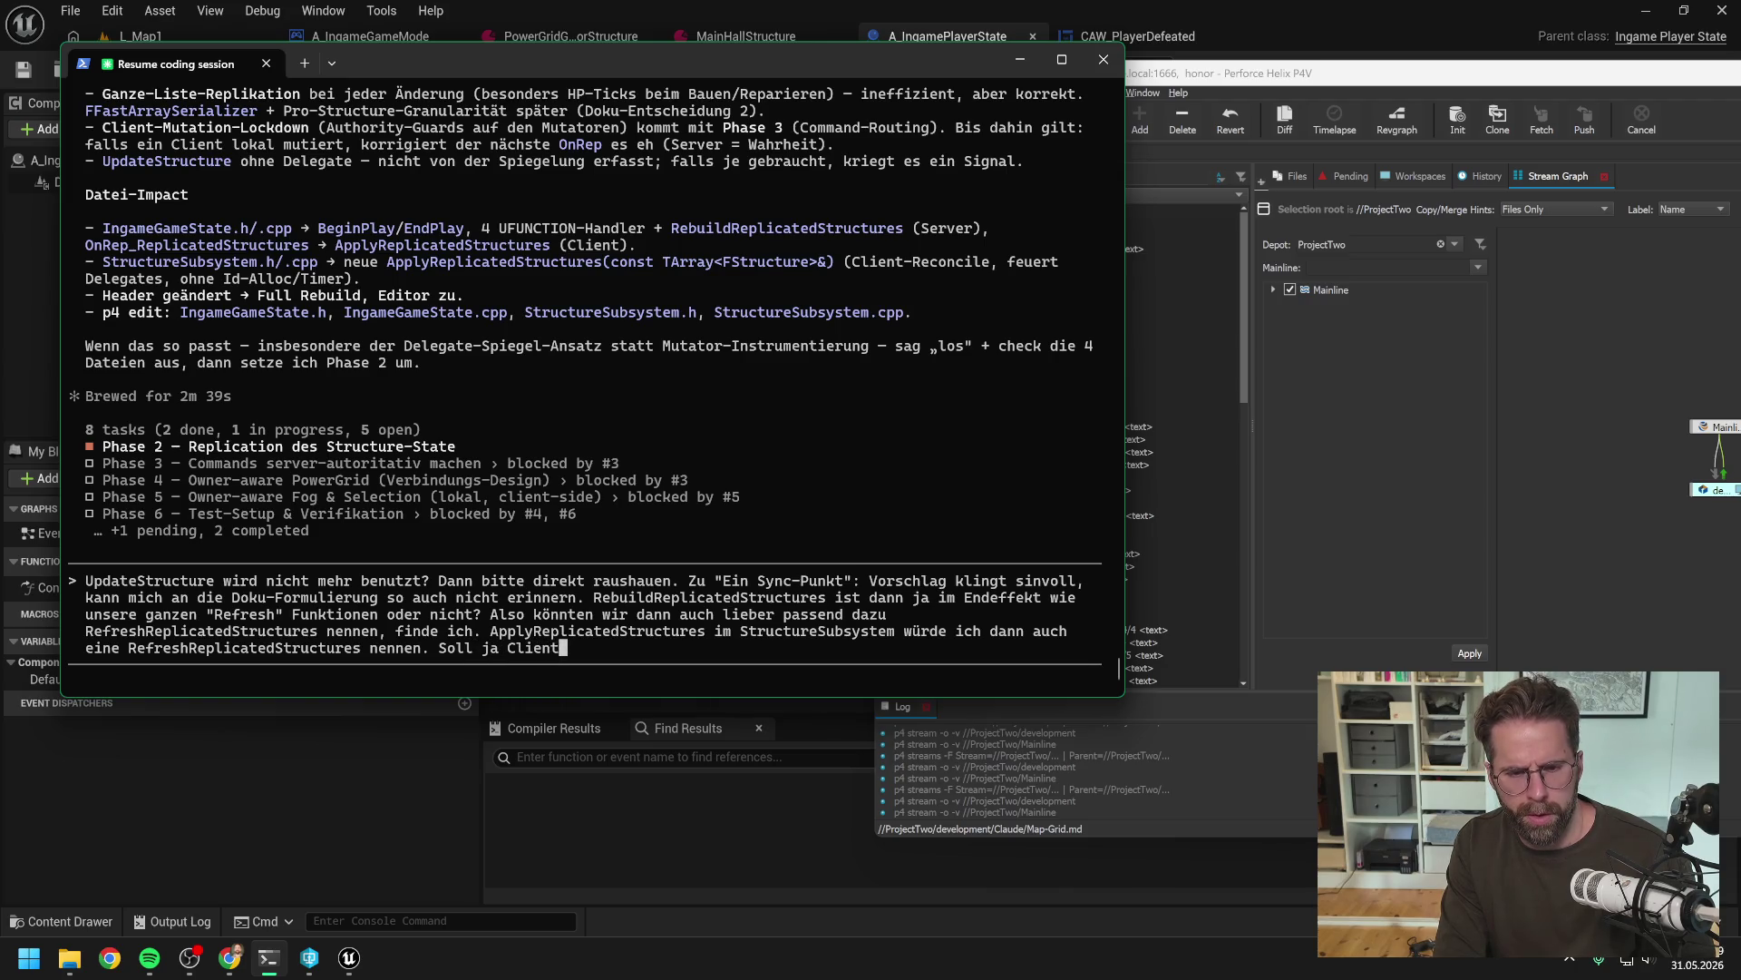
pyautogui.write(' seitig genau ')
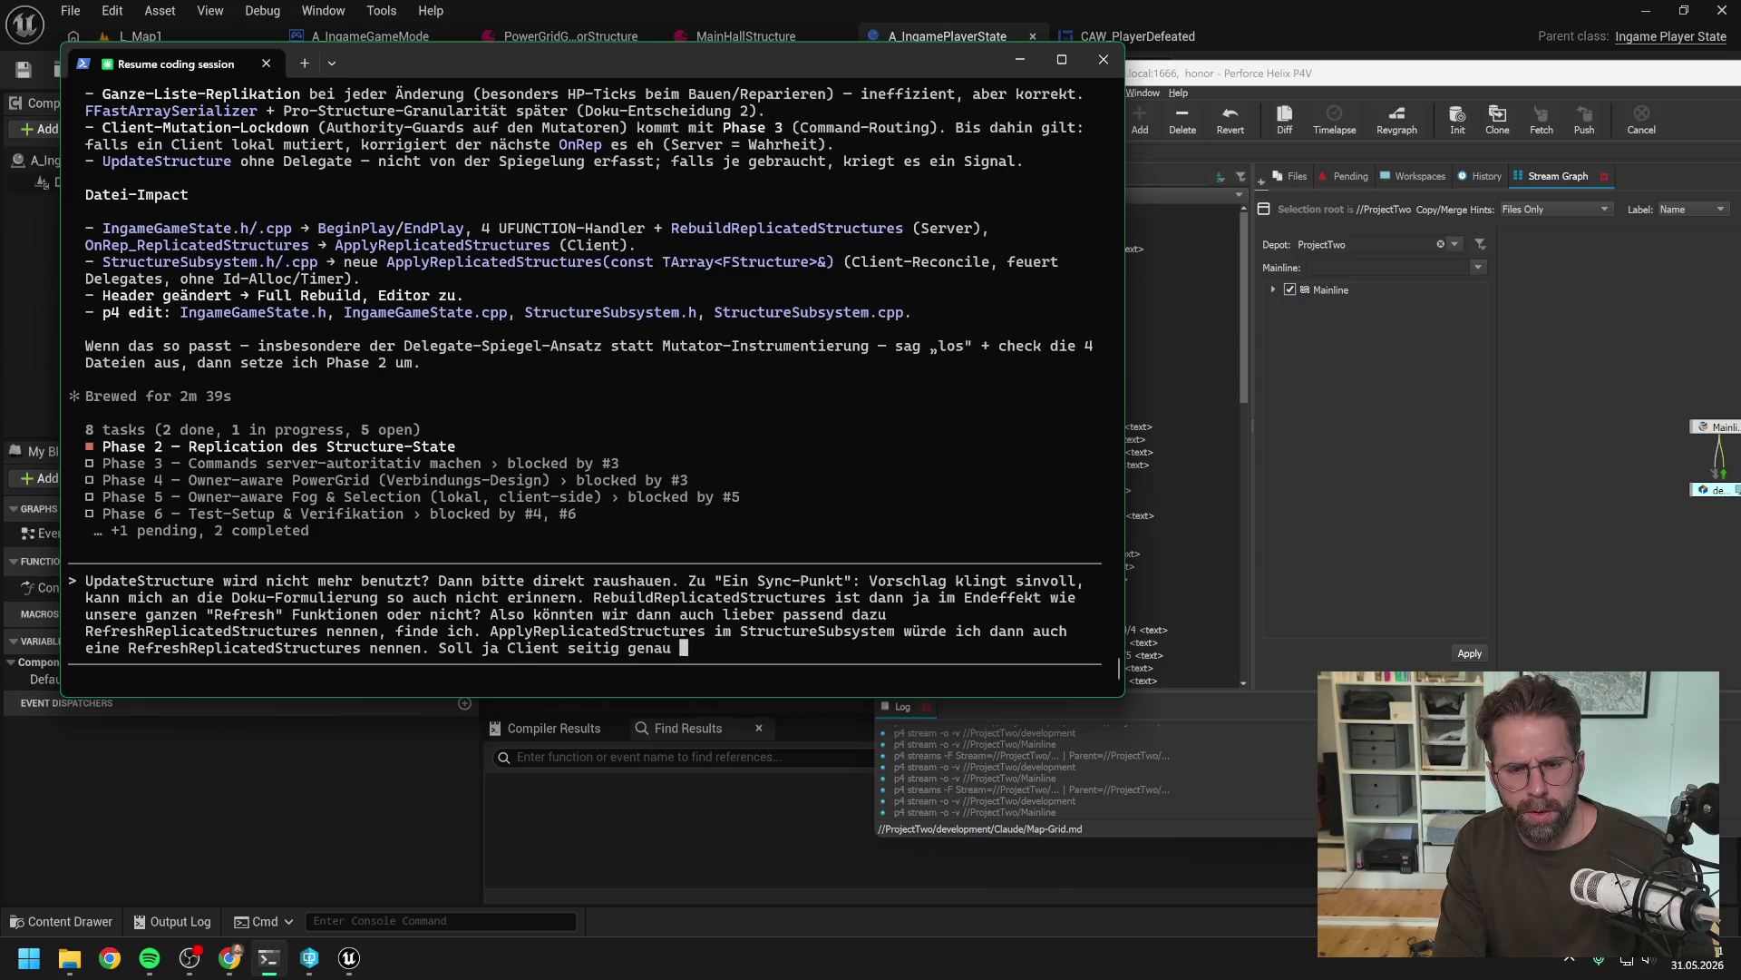
pyautogui.write('das gleiche machen.')
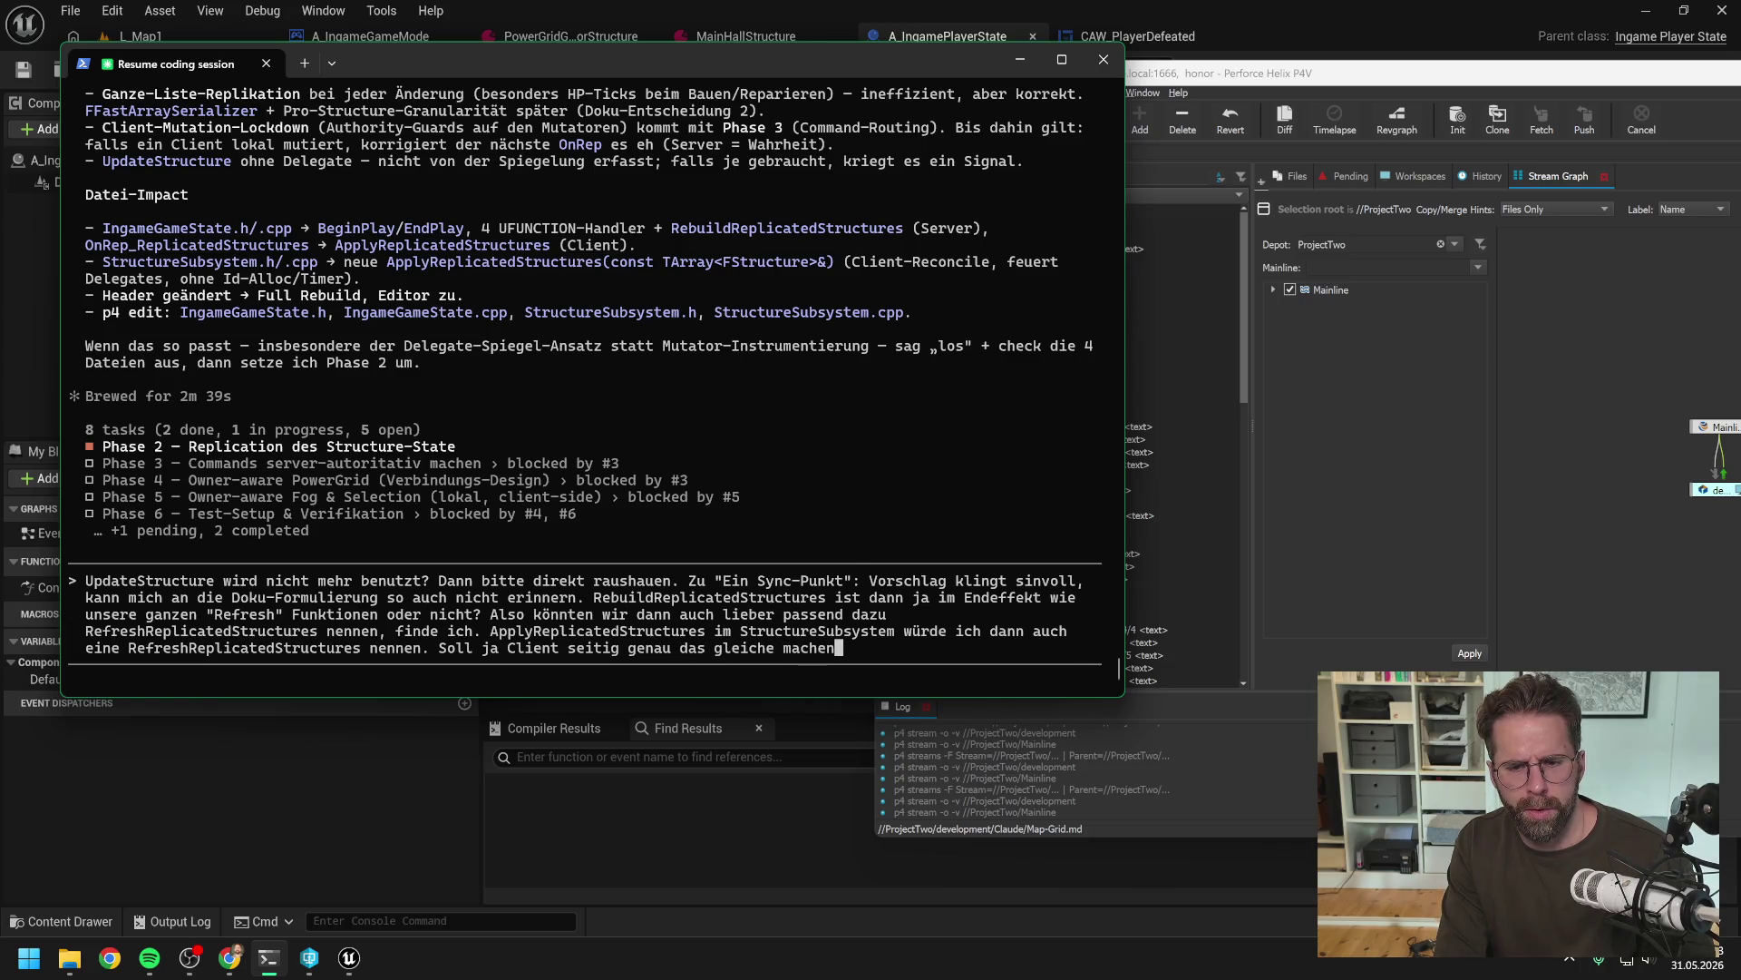
pyautogui.scroll(10, 553, 632)
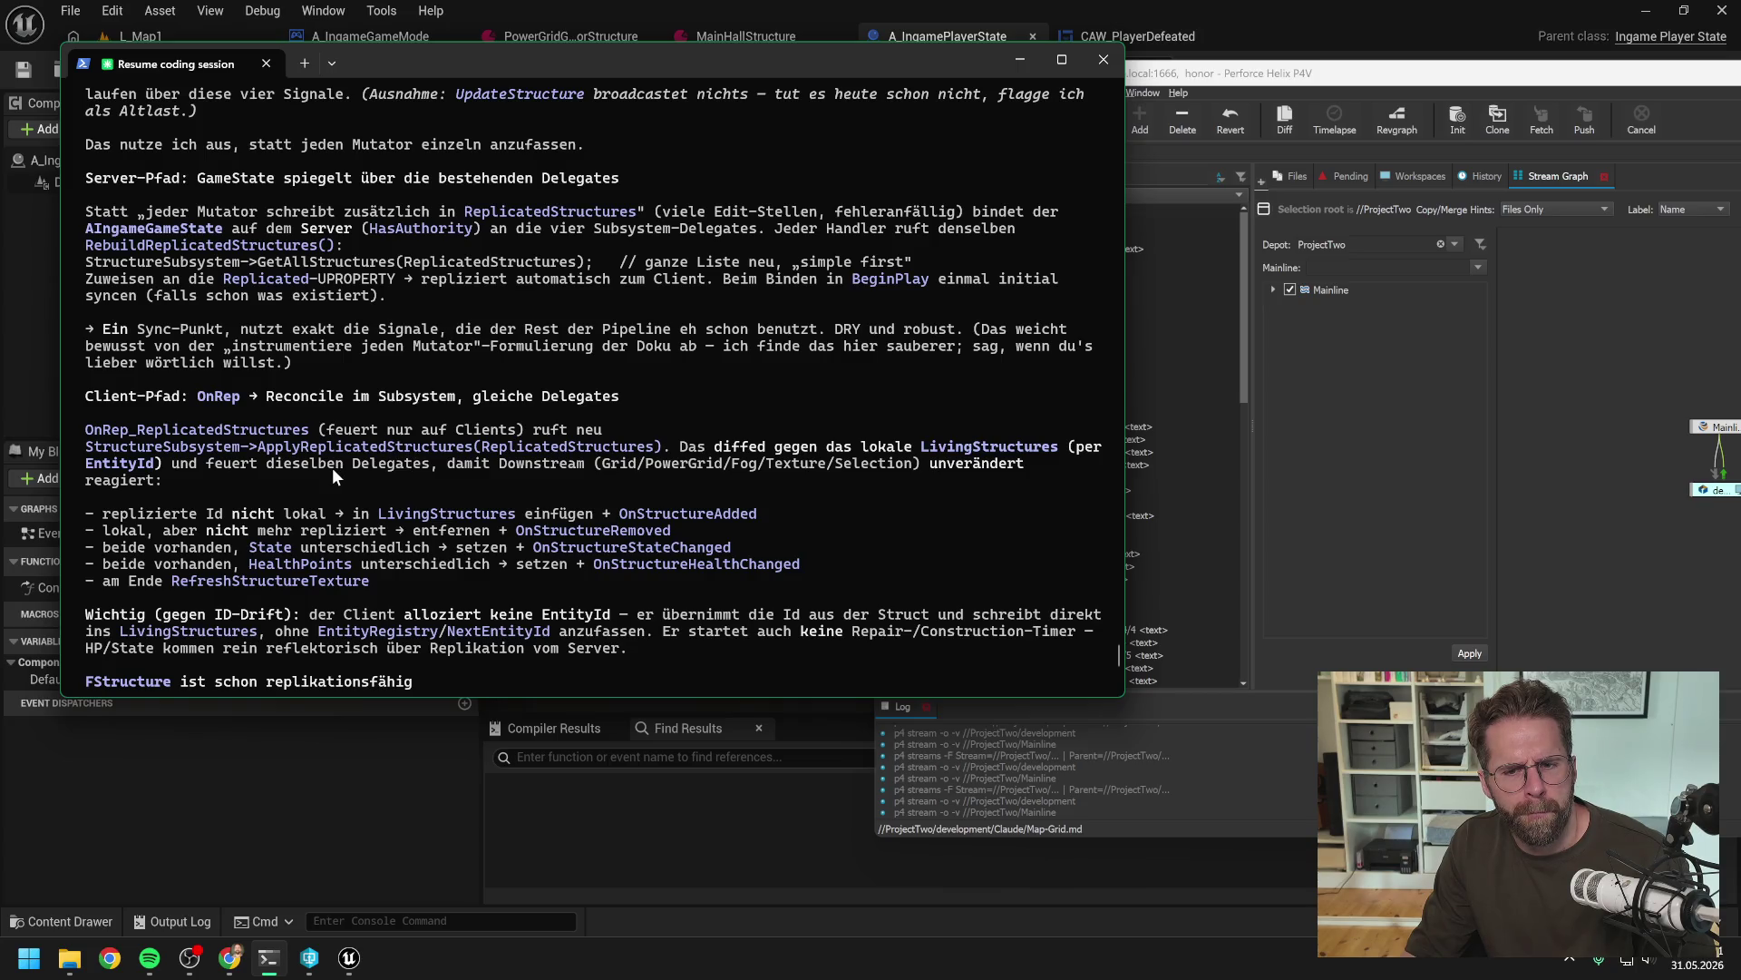
# Scroll through Claude's Phase 2 plan to reread the client path and file impact
pyautogui.scroll(-2, 372, 460)
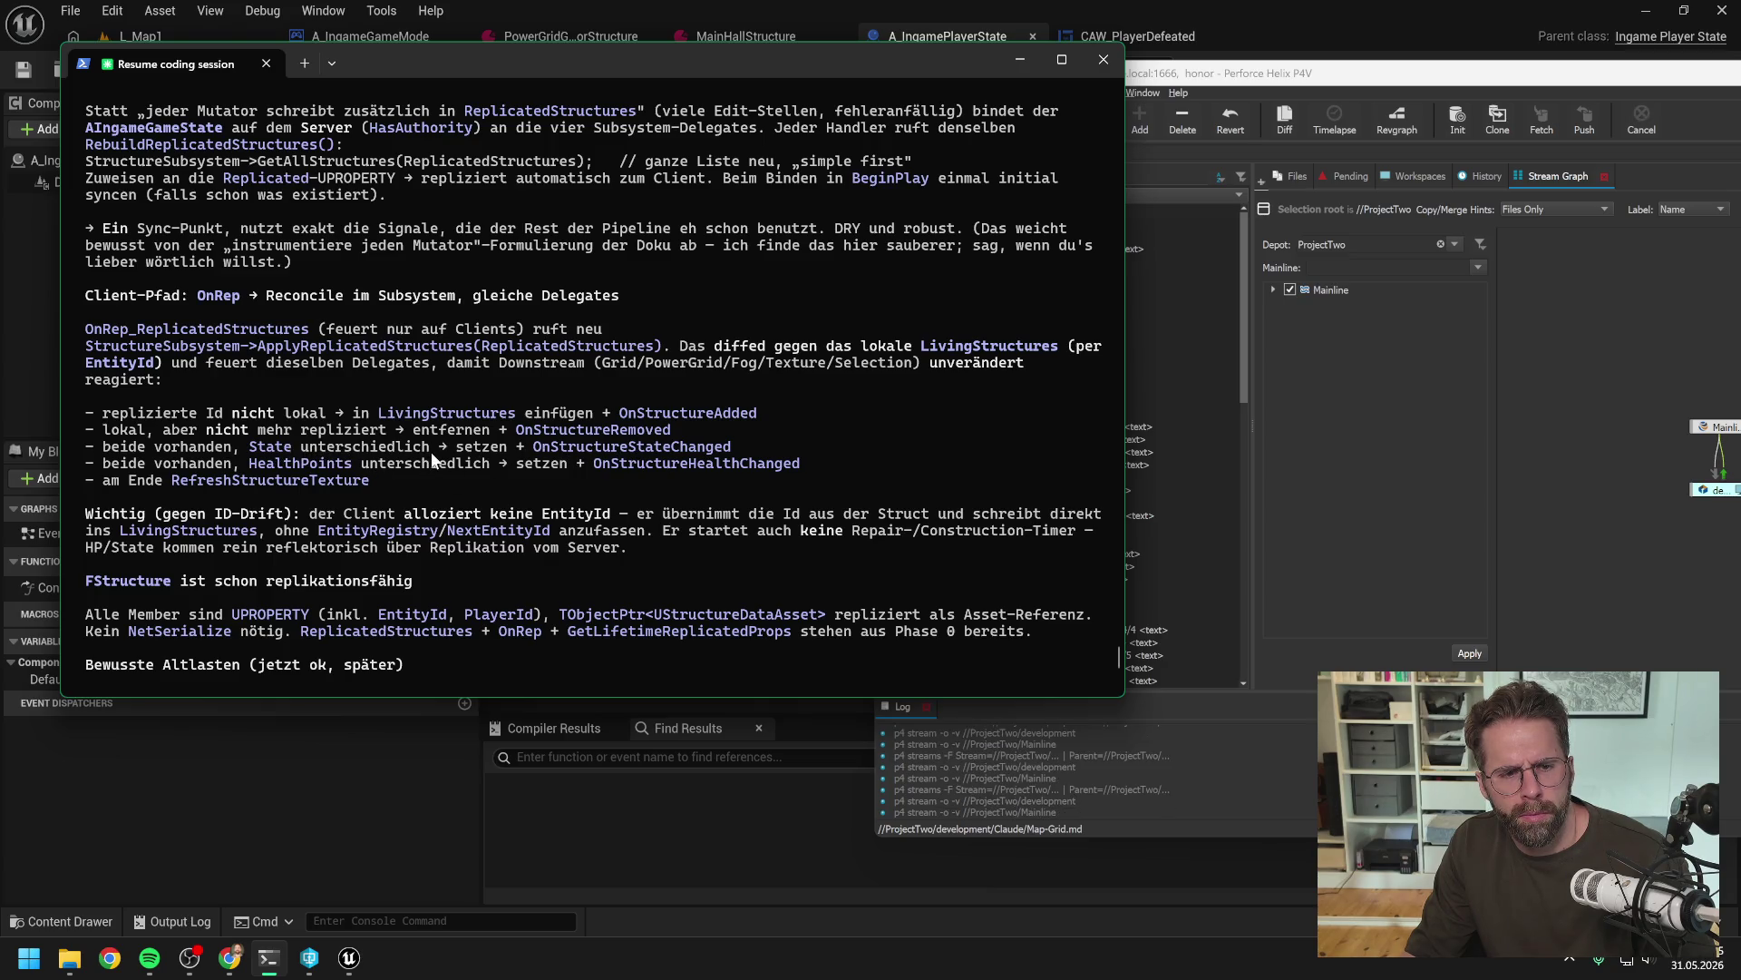
pyautogui.scroll(-1, 432, 451)
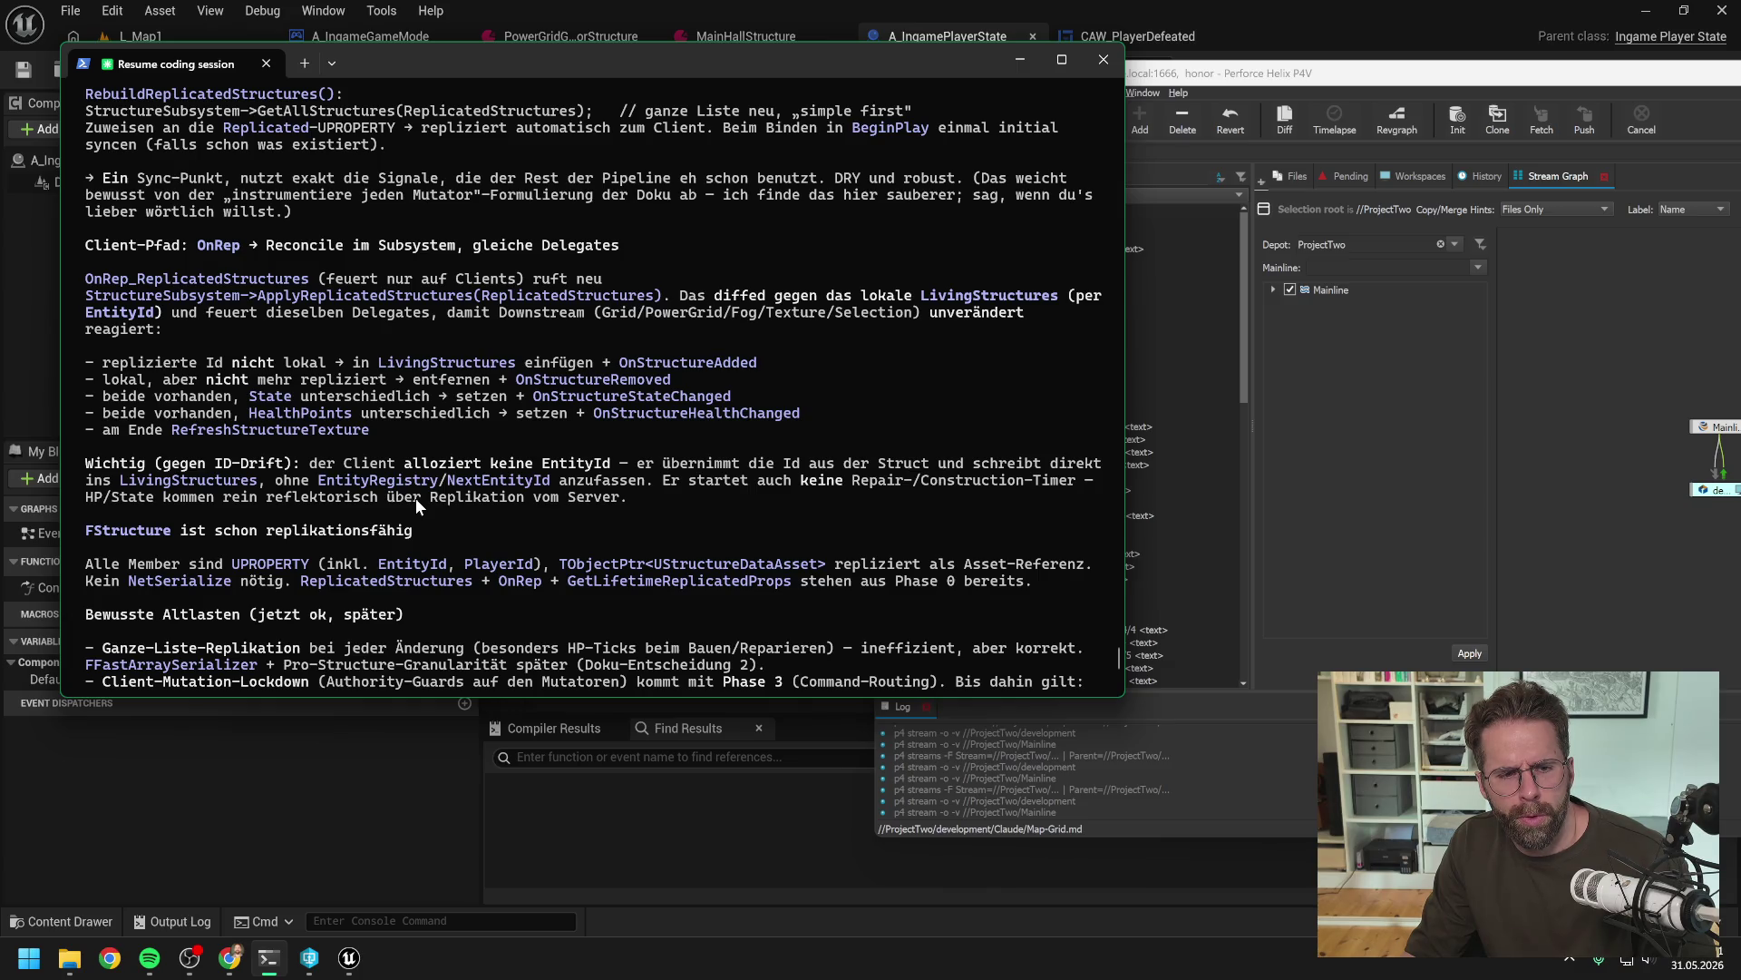
pyautogui.scroll(-2, 452, 481)
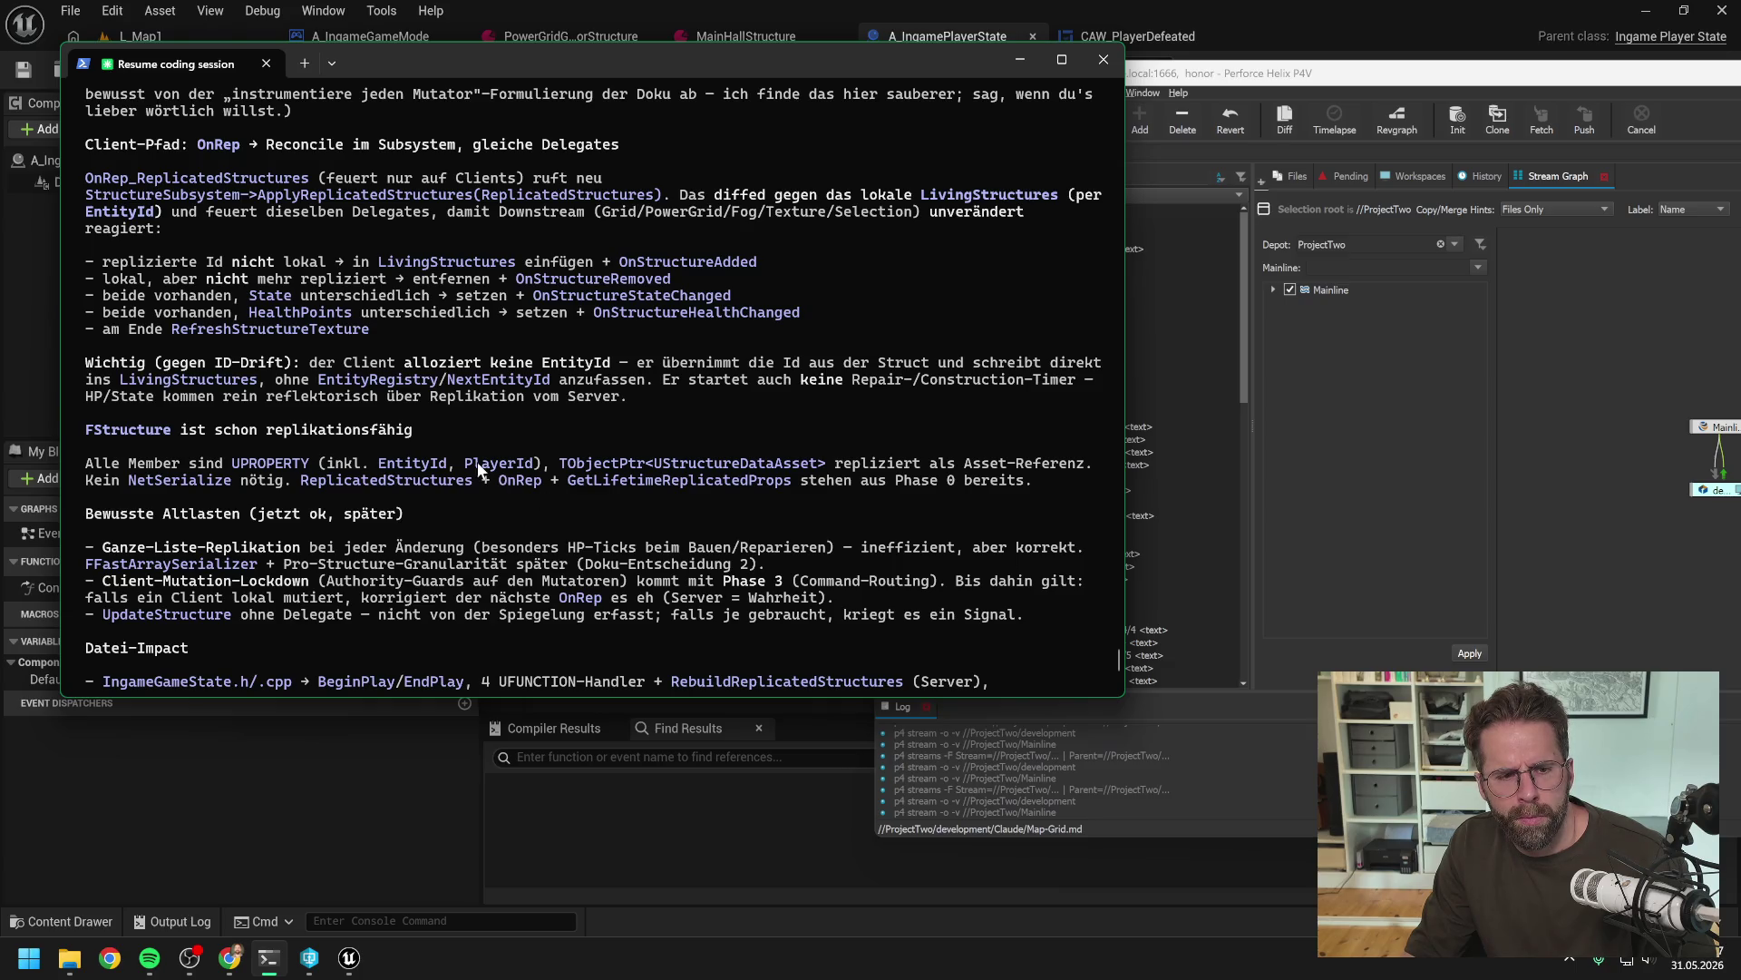
pyautogui.scroll(-2, 475, 460)
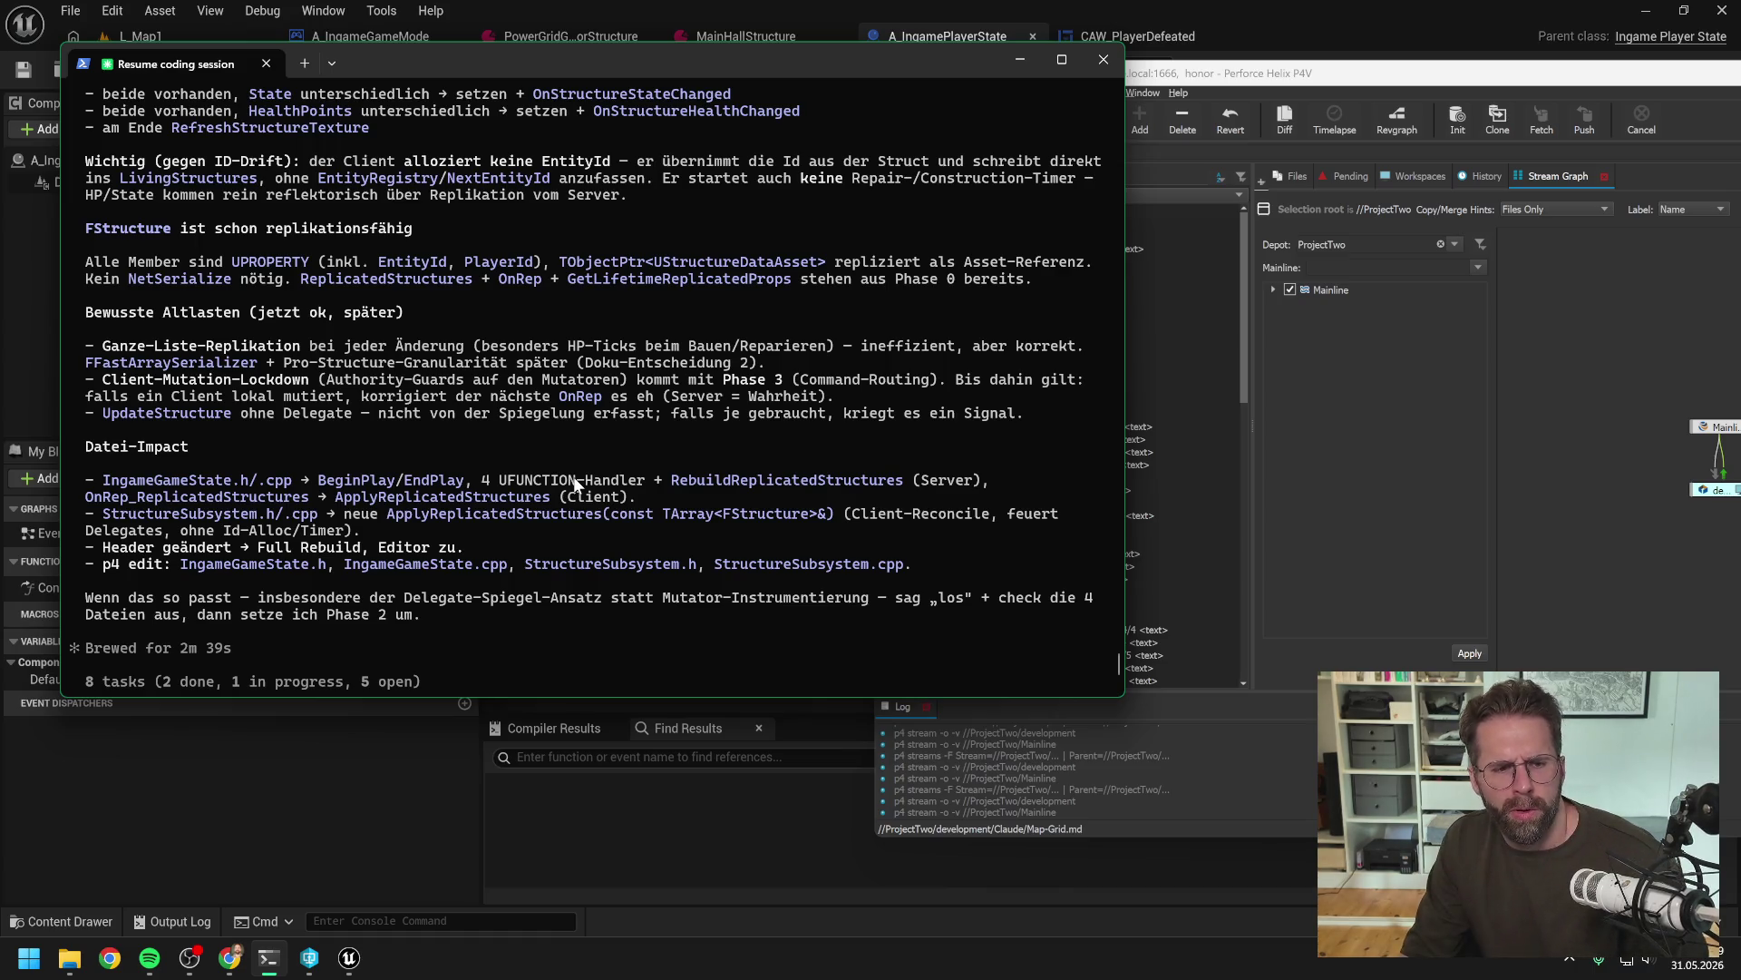
# Bring up Perforce P4V and scroll the depot tree to the ProjectTwo Source files
pyautogui.hotkey('alt', 'Tab')
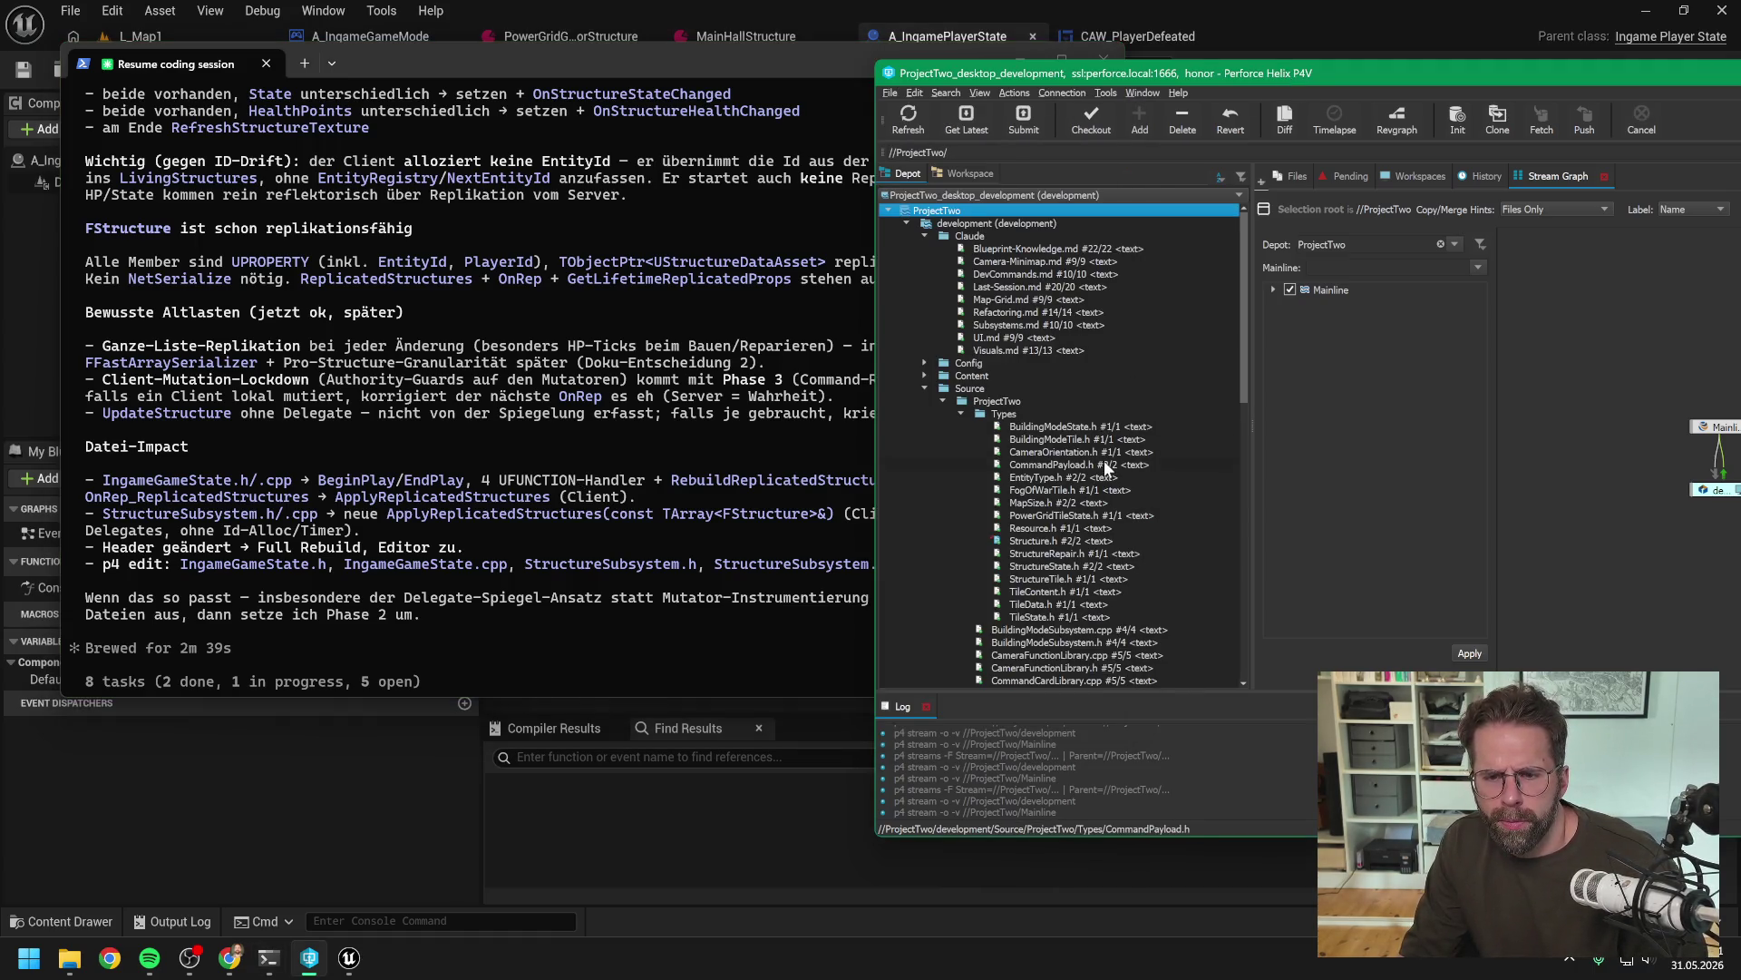
pyautogui.scroll(-3, 1103, 462)
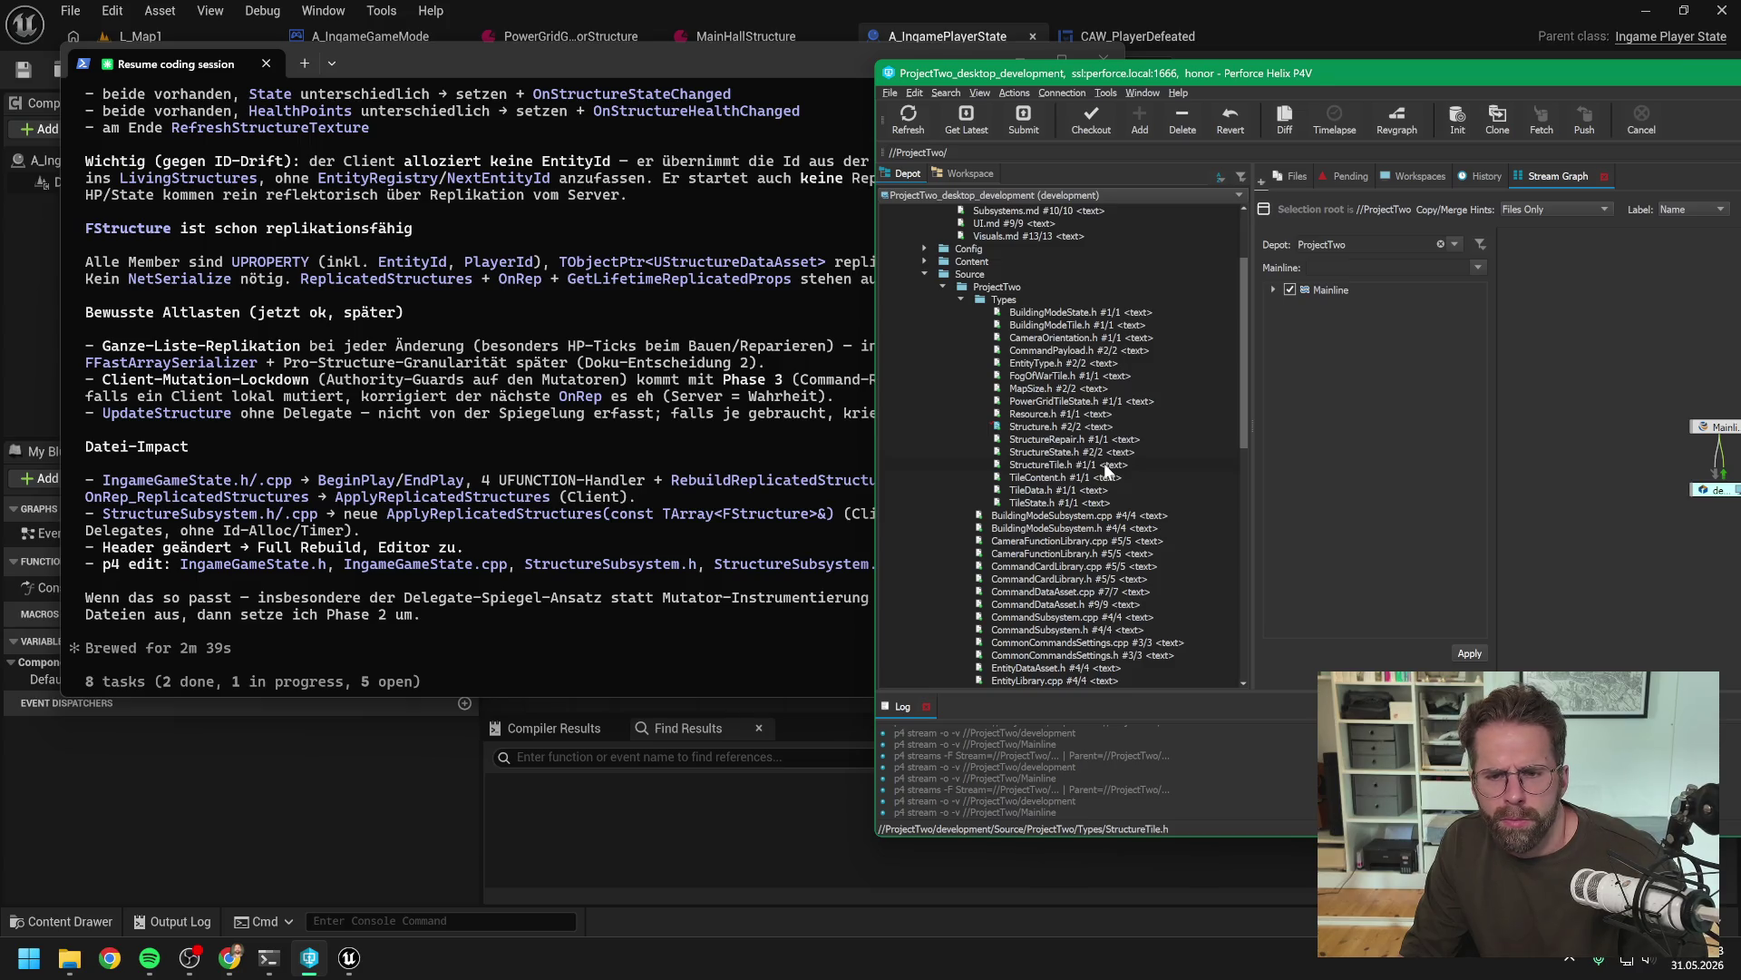
pyautogui.scroll(-10, 1094, 453)
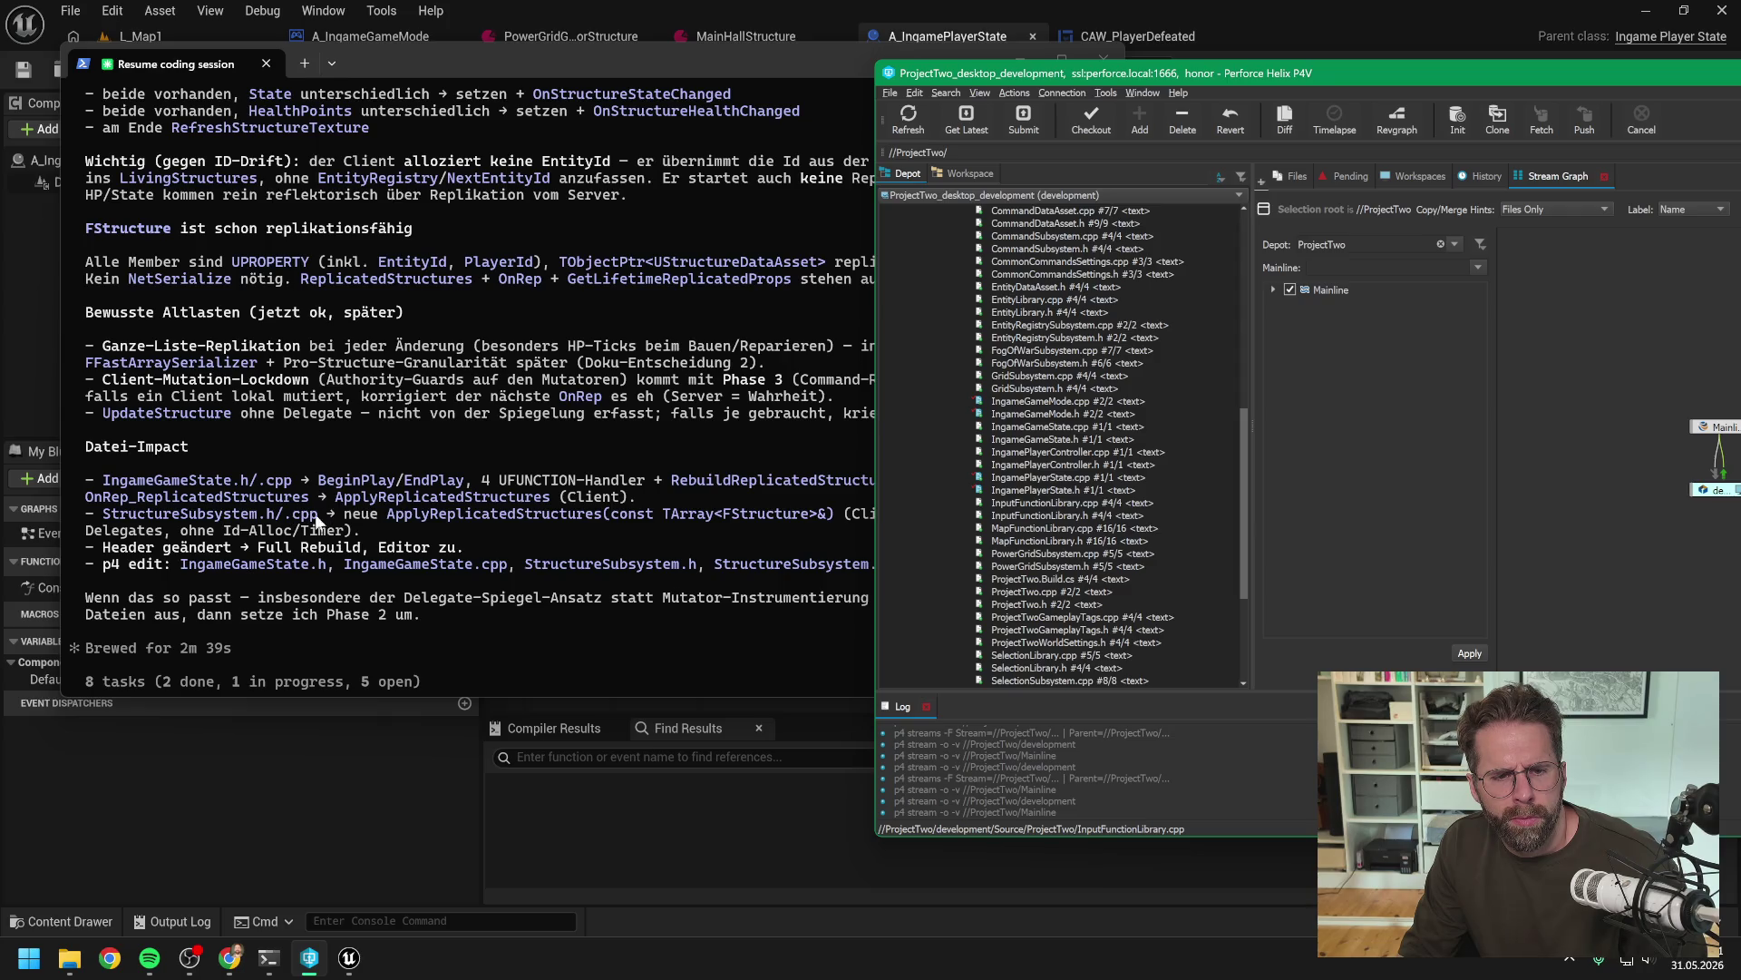
# Append "Ansonsten kanns losgehen, Dateien sind ausgecheckt" to the reply
pyautogui.click(520, 595)
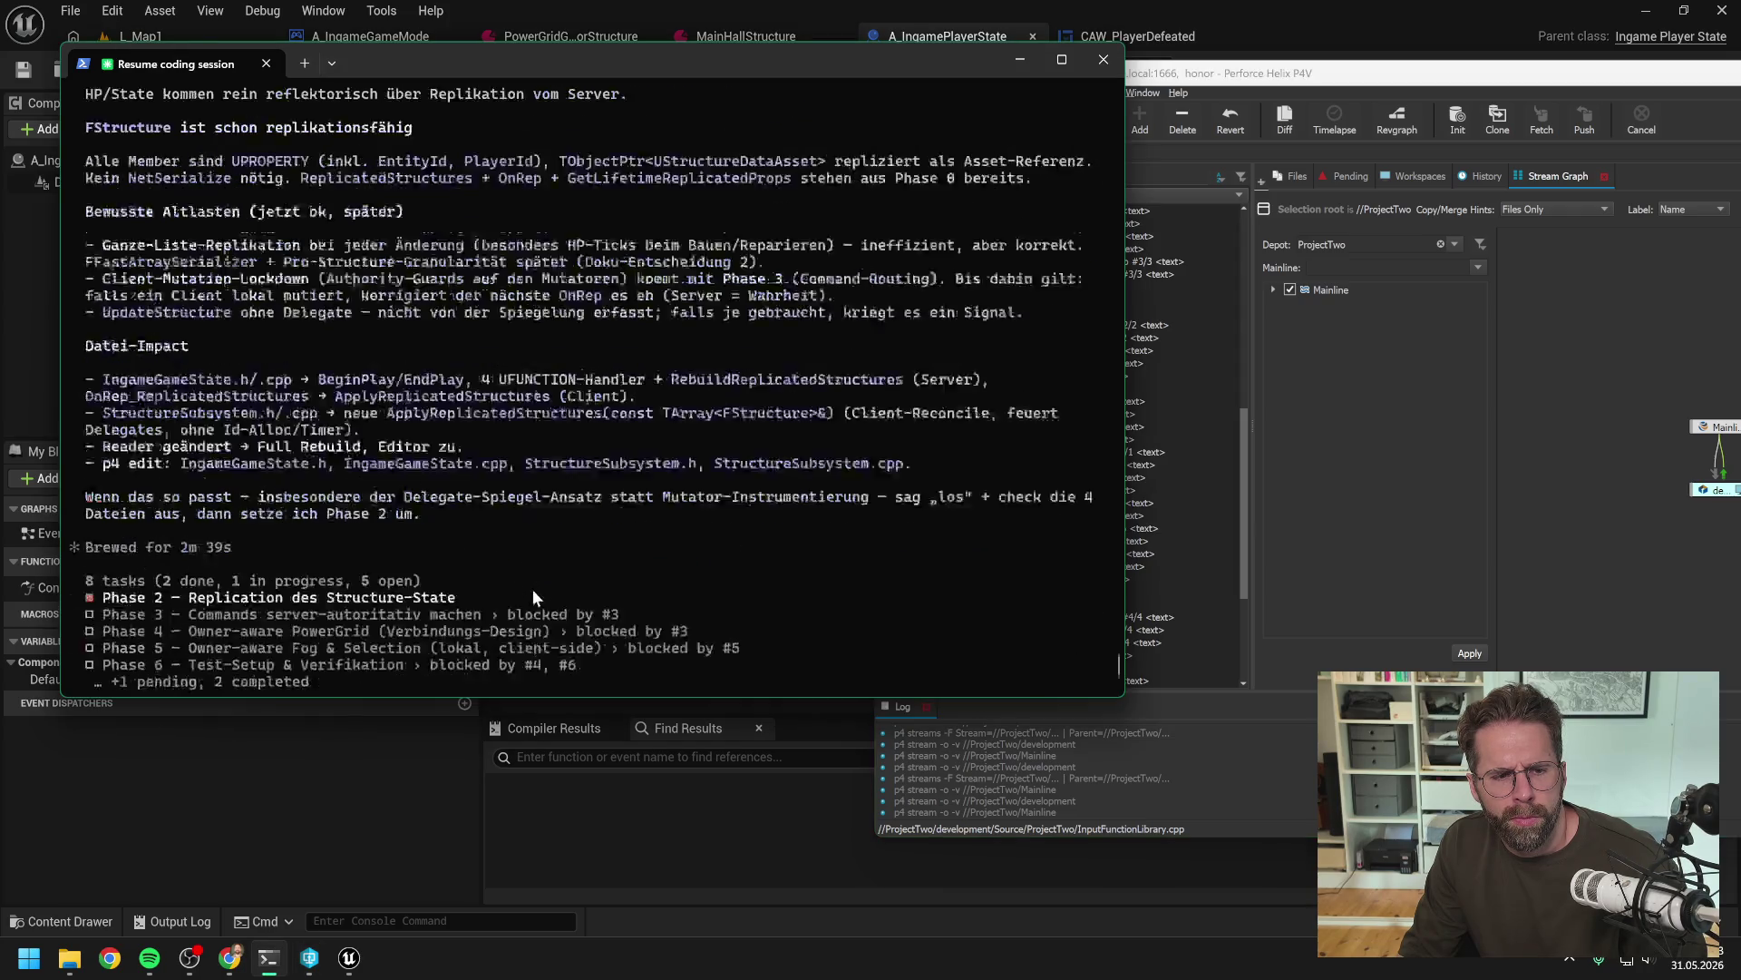
pyautogui.write('An')
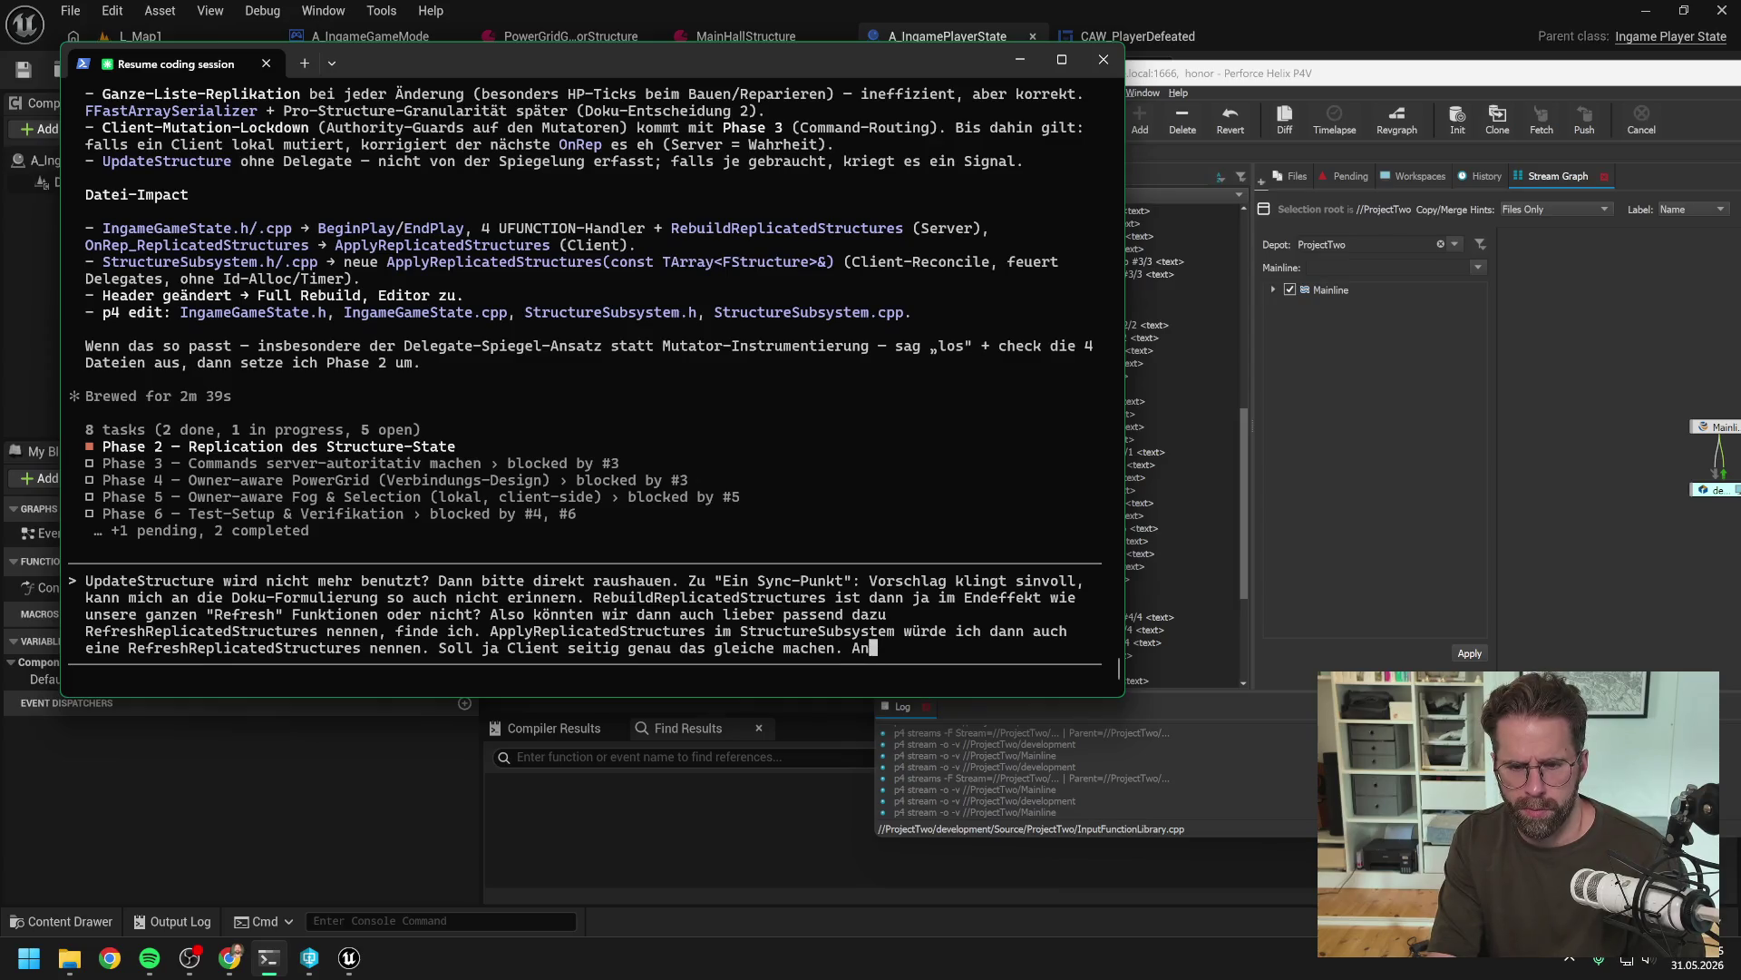
pyautogui.write('sonsten kanns losg')
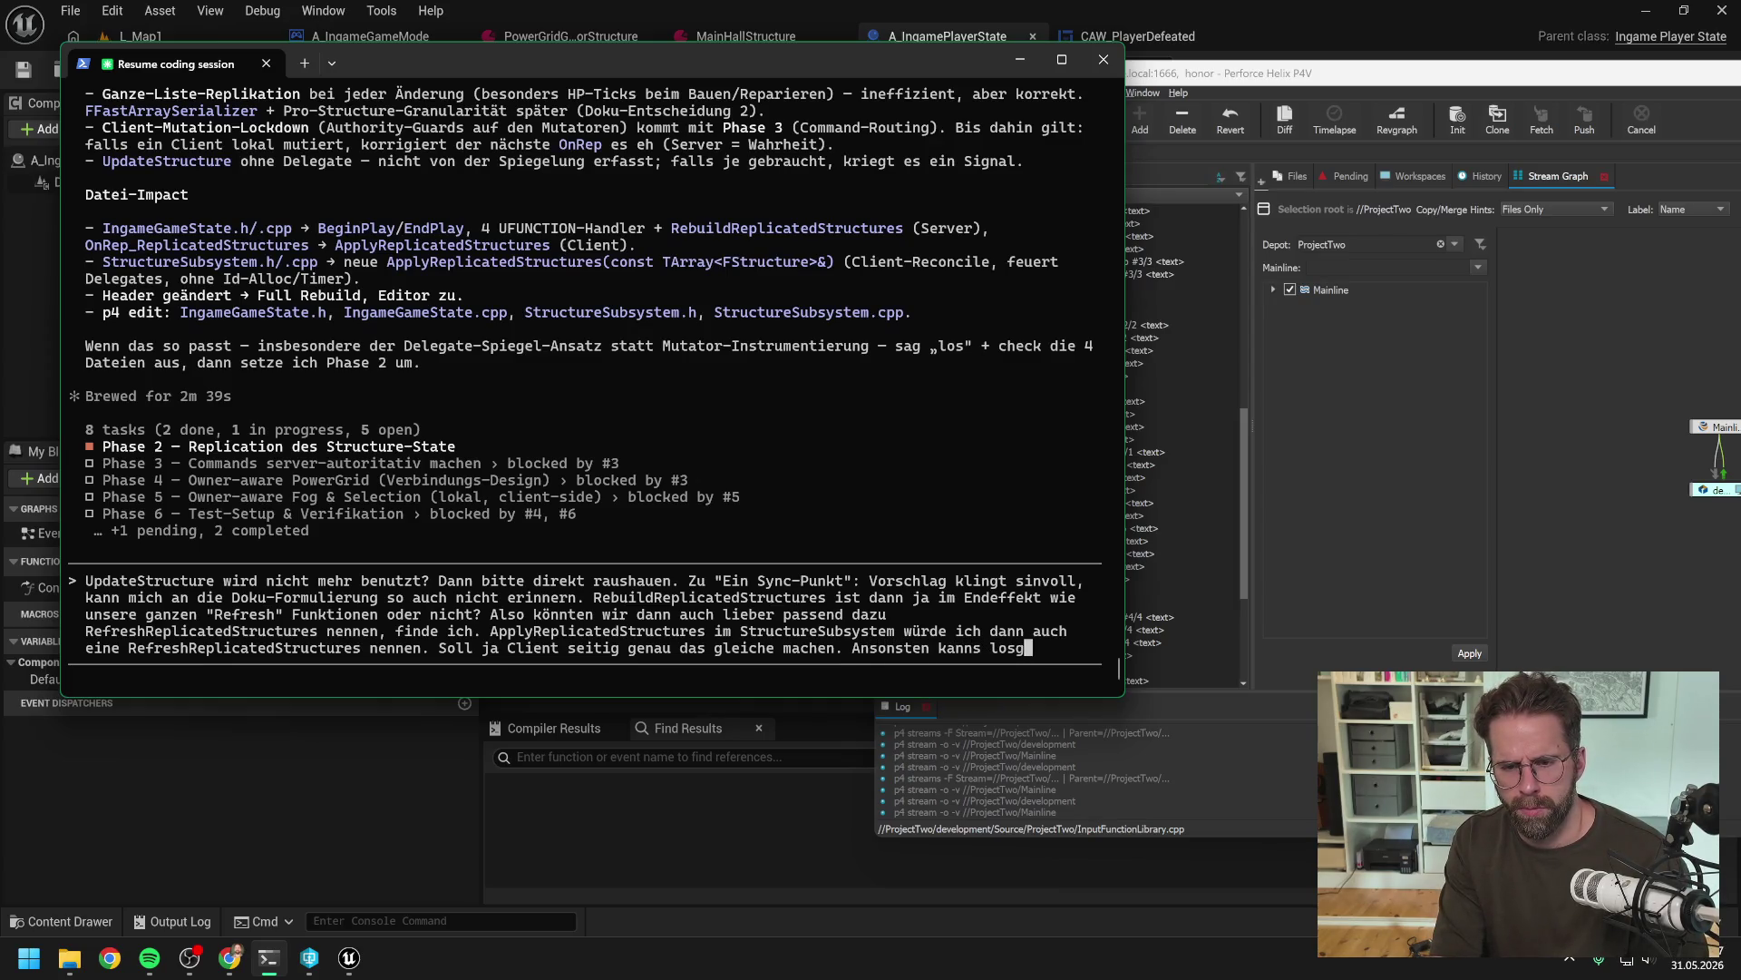
pyautogui.write('eheh')
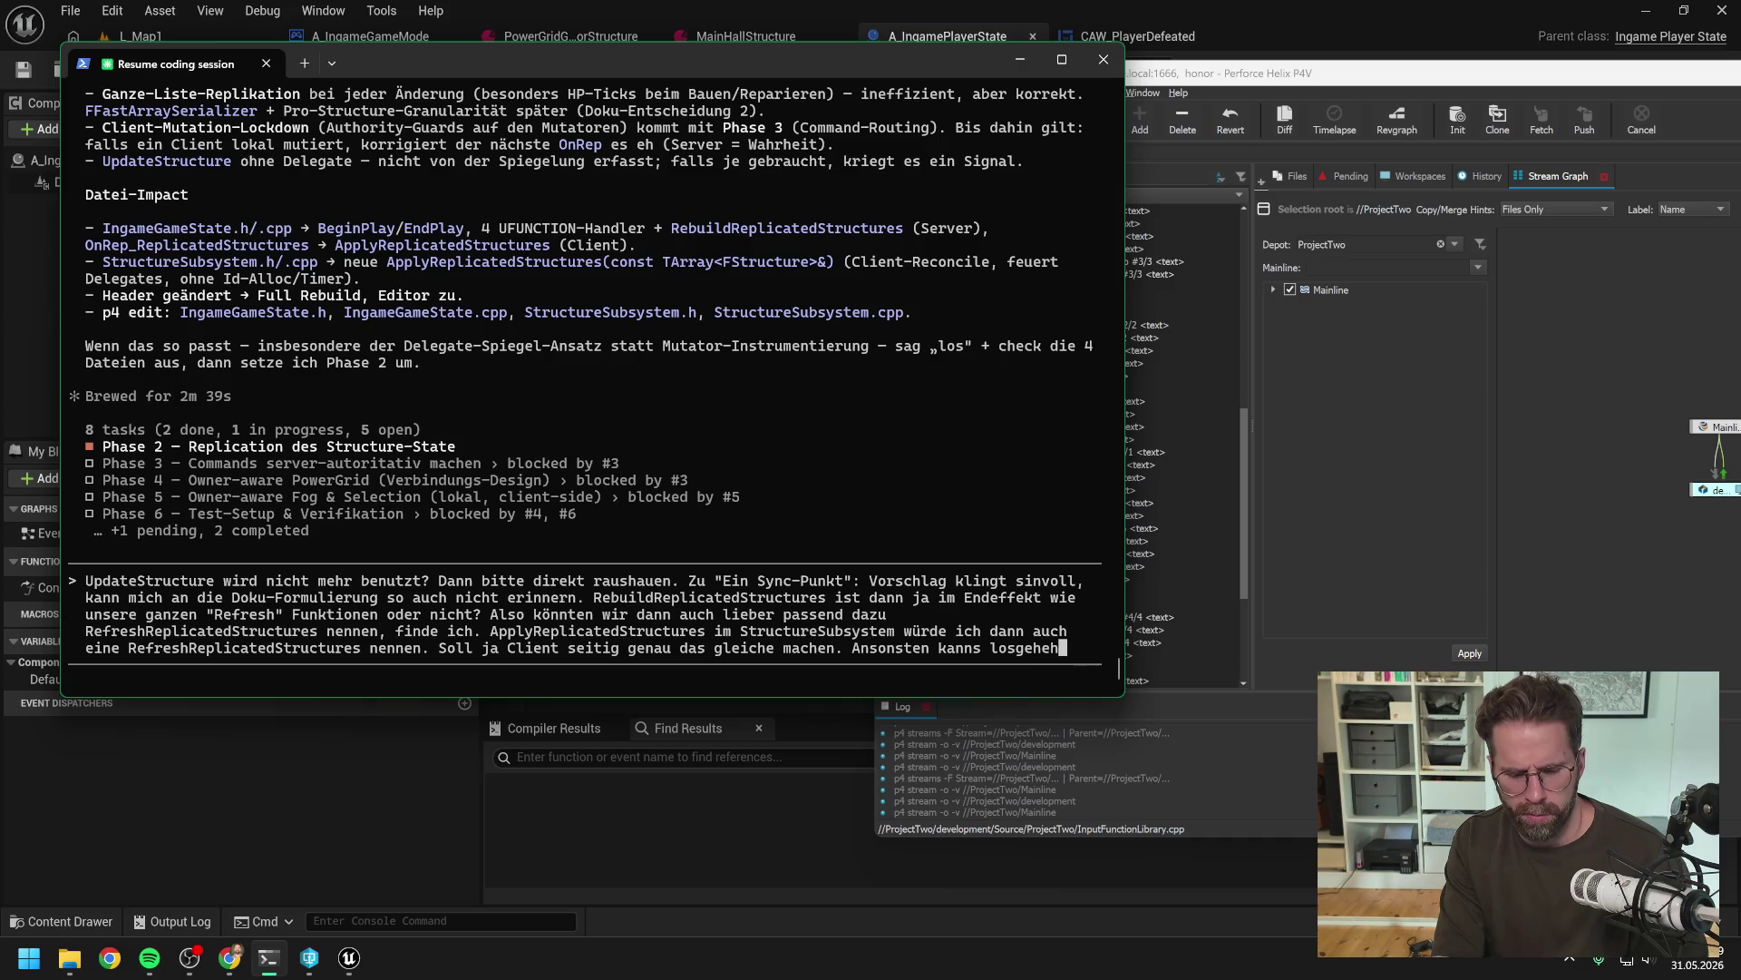
pyautogui.write('n, ')
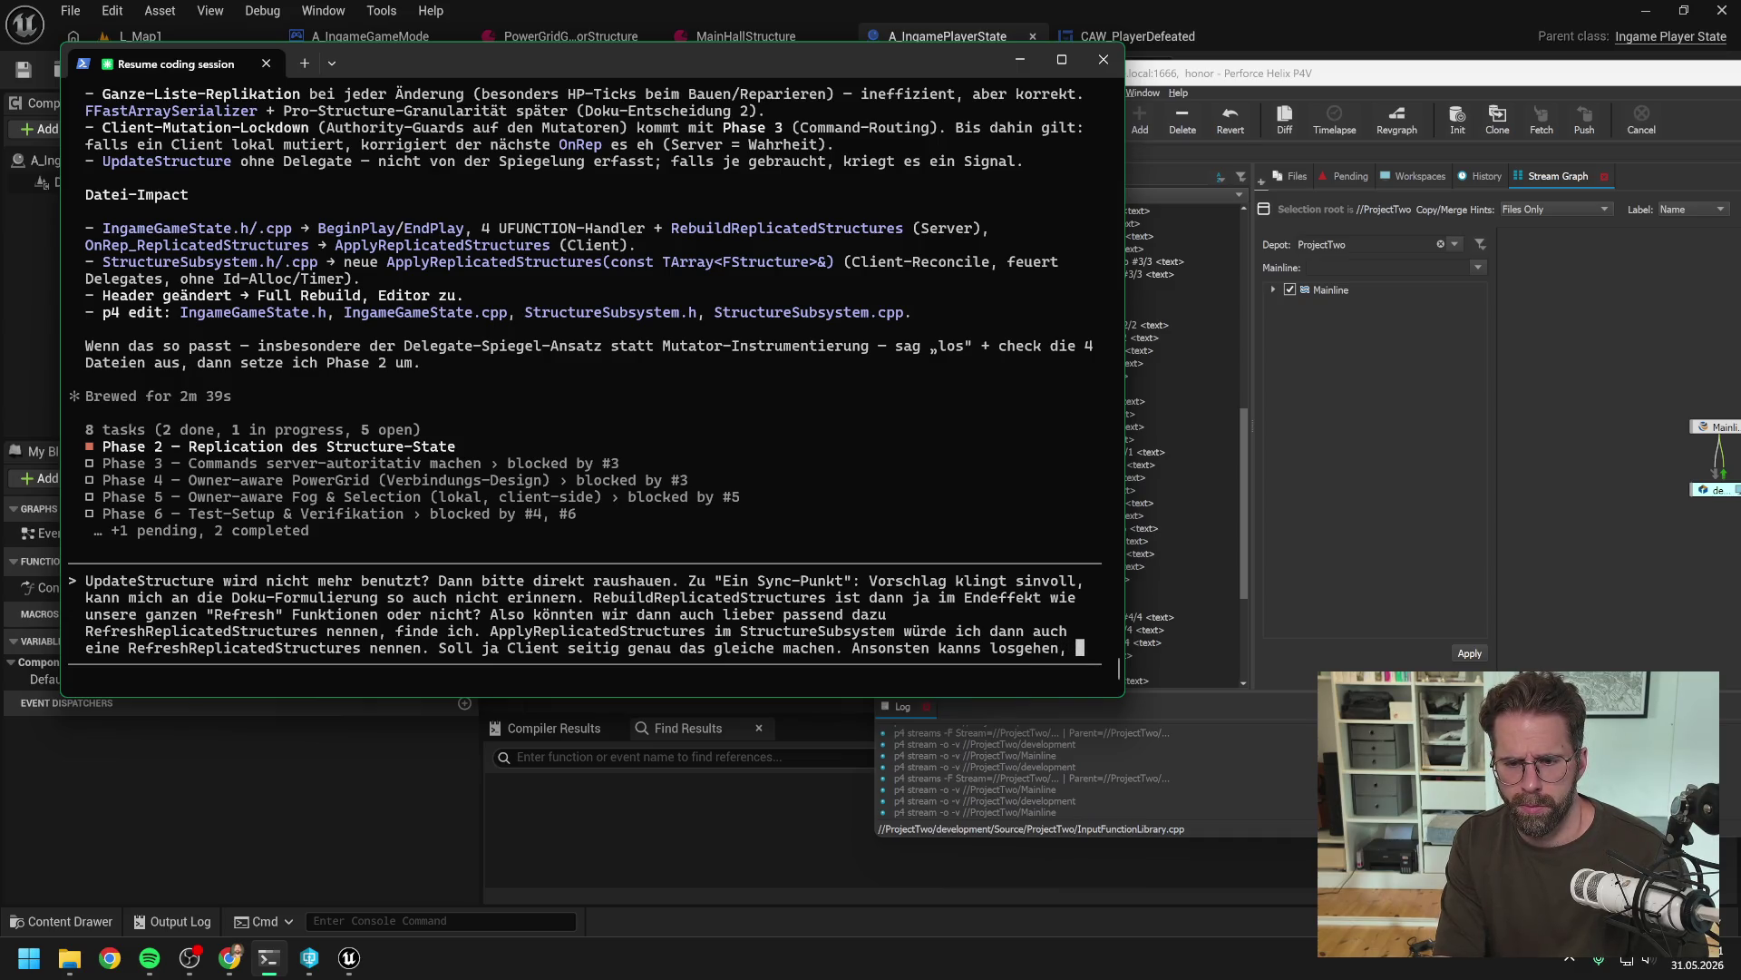
pyautogui.write('Dateien s')
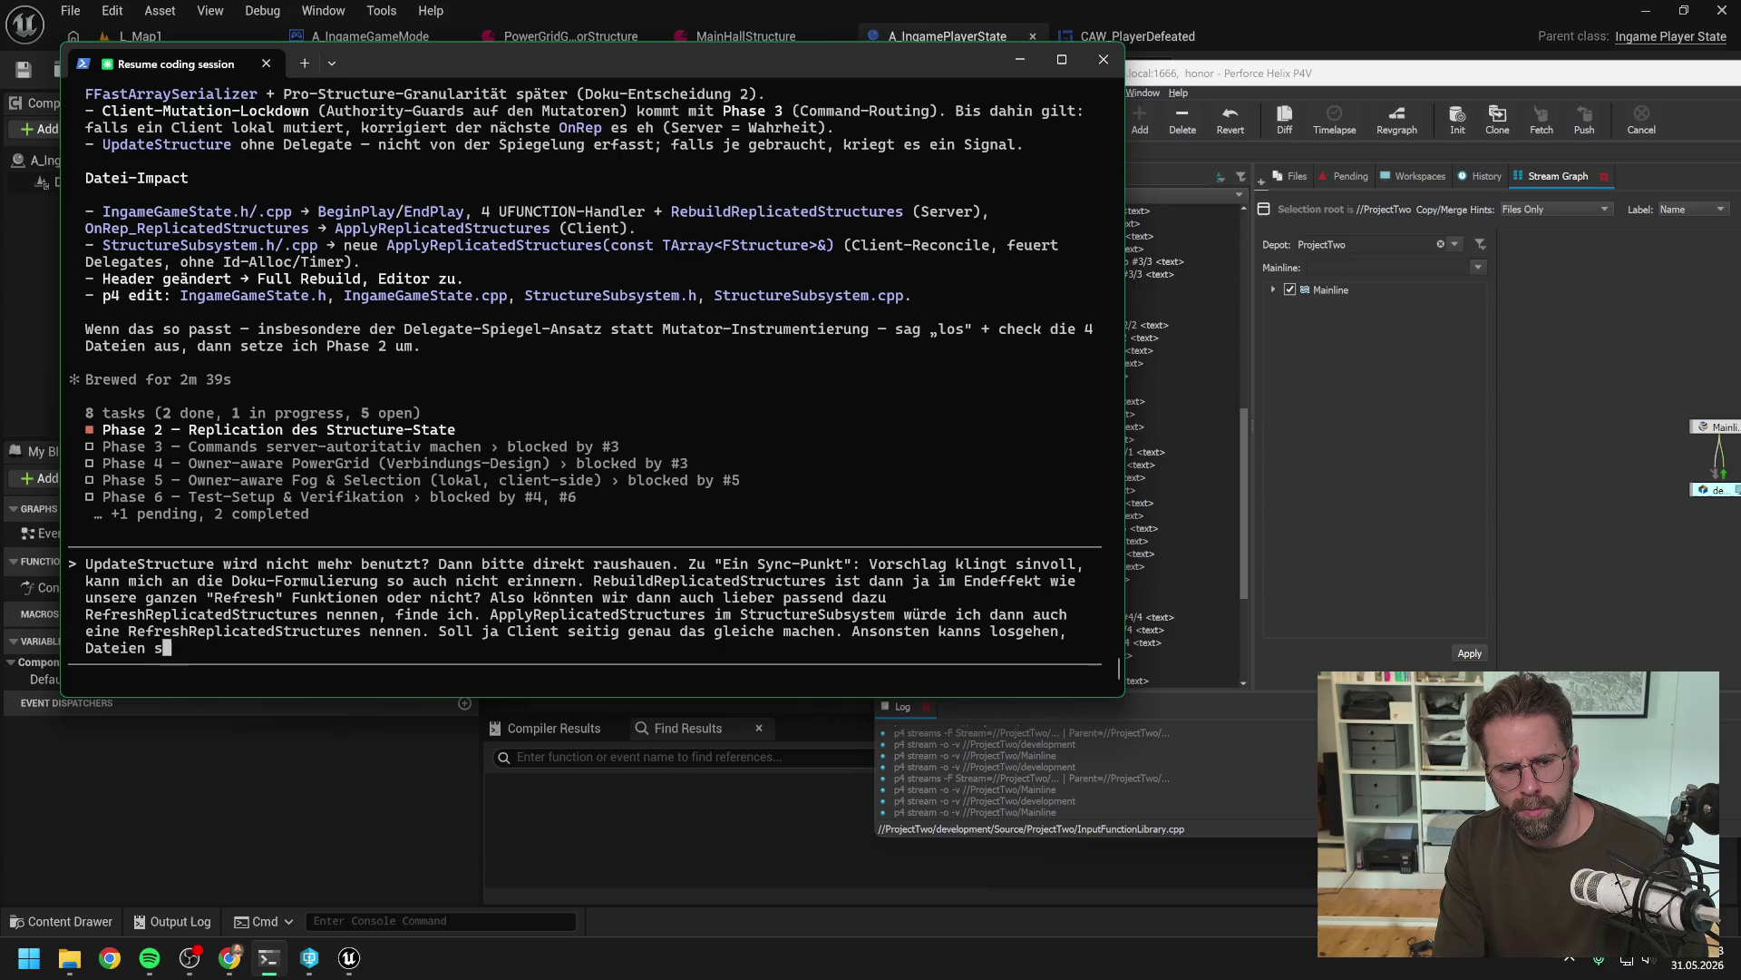
pyautogui.write('ind ausgecheckt')
# Send the reply so Claude begins Phase 2
pyautogui.press('Return')
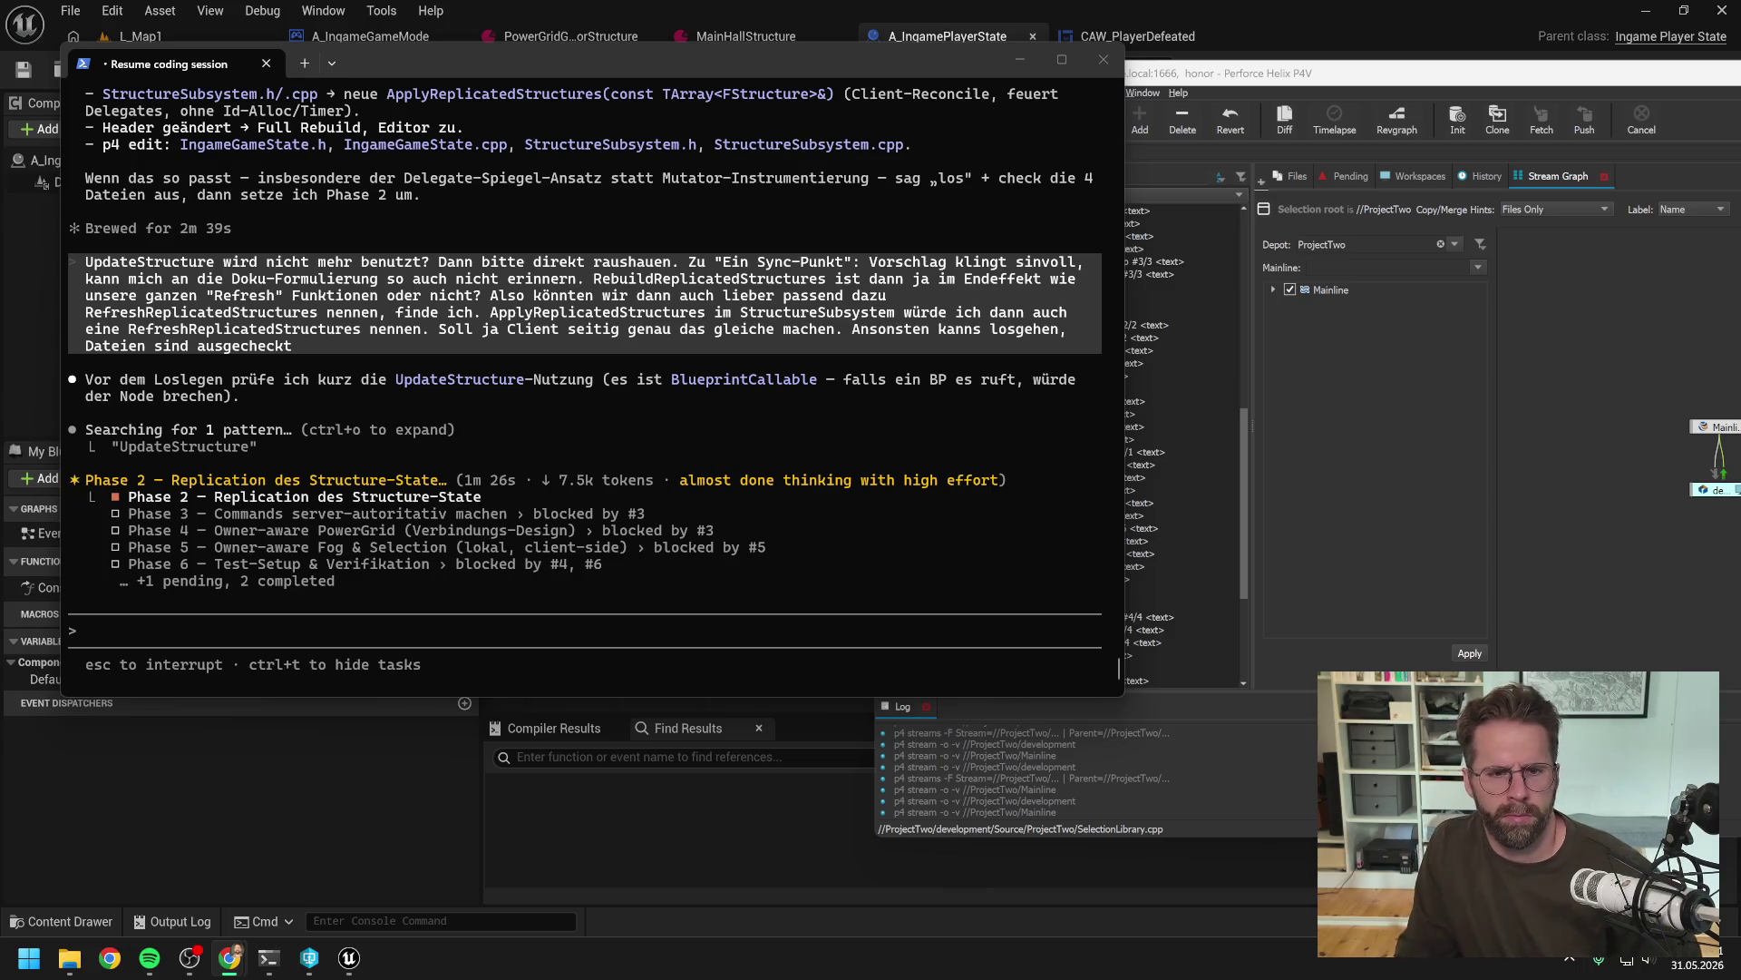
# Search this and all Blueprints for "update structure" to confirm no UpdateStructure usage, then close Unreal Editor
pyautogui.click(345, 769)
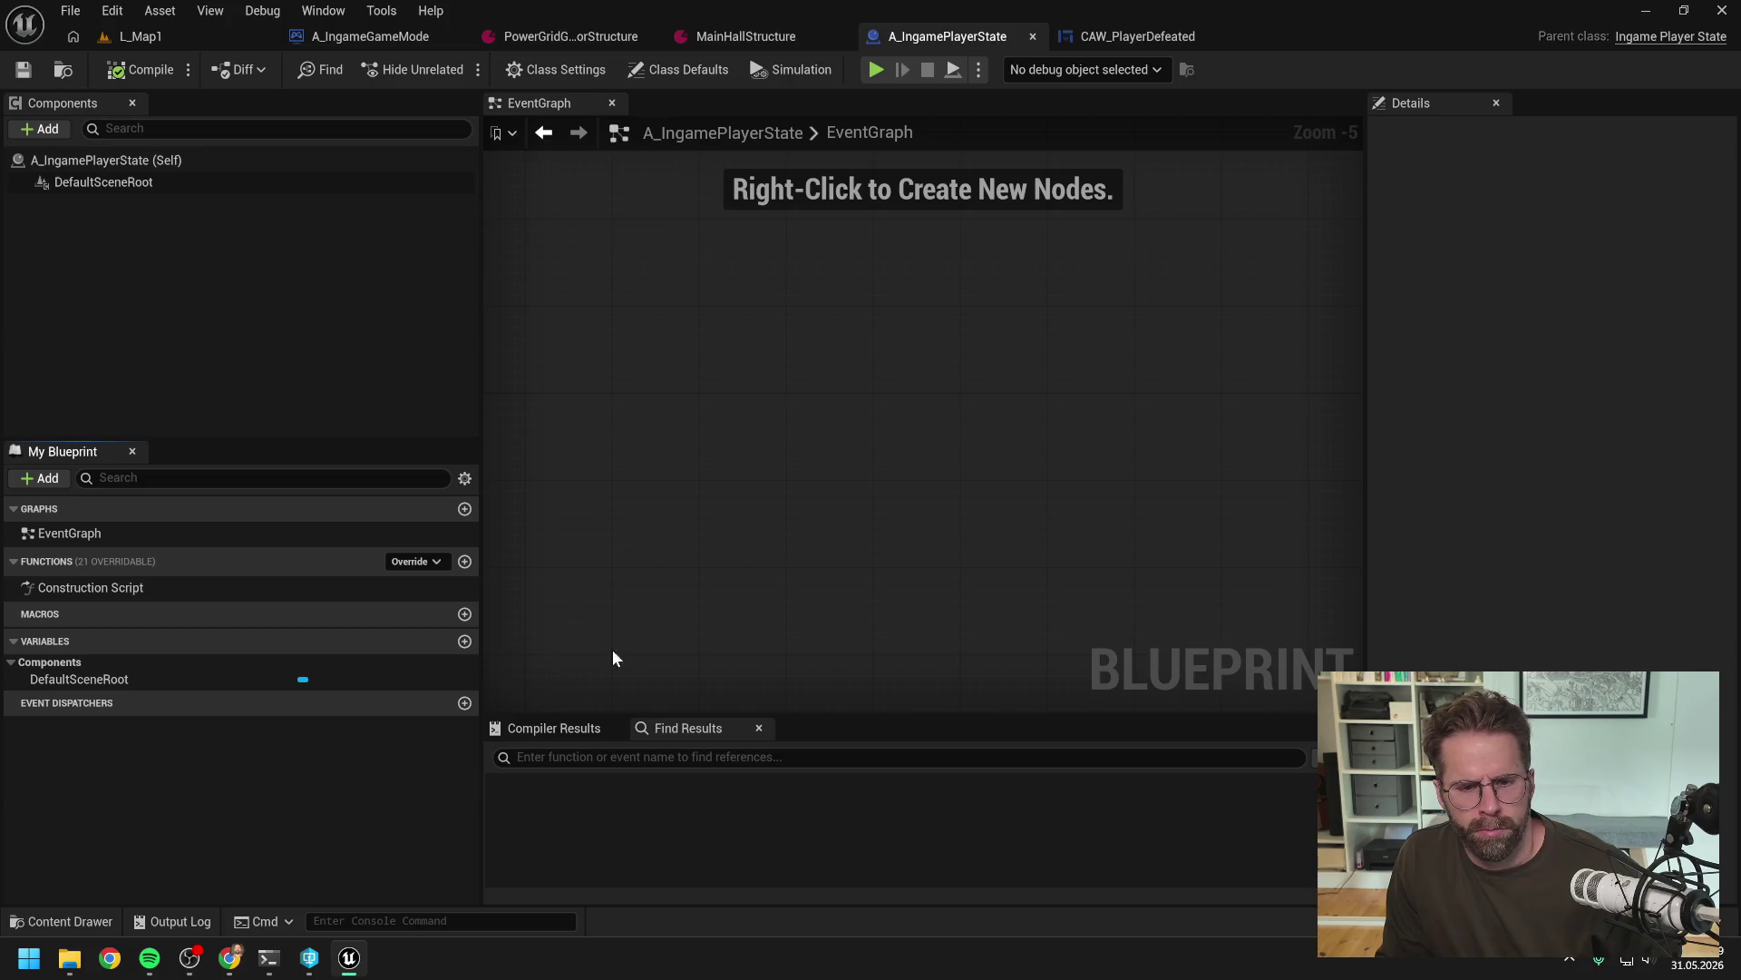
pyautogui.click(683, 756)
pyautogui.write('upd')
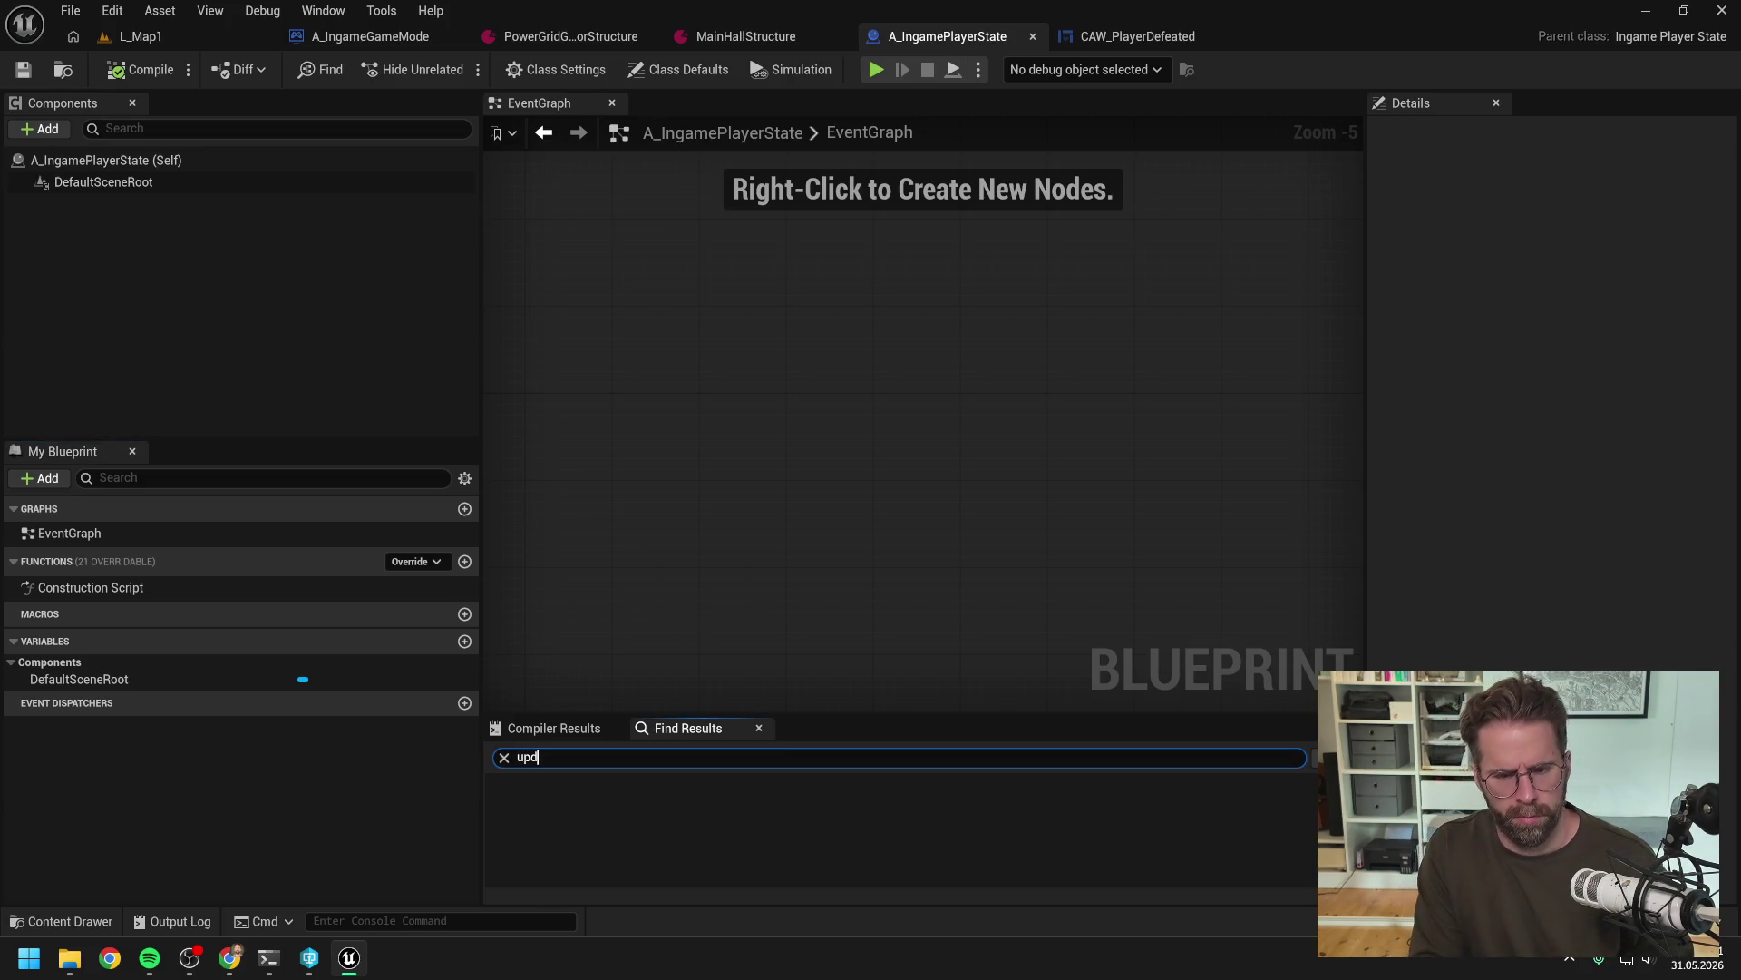
pyautogui.write('ate structure')
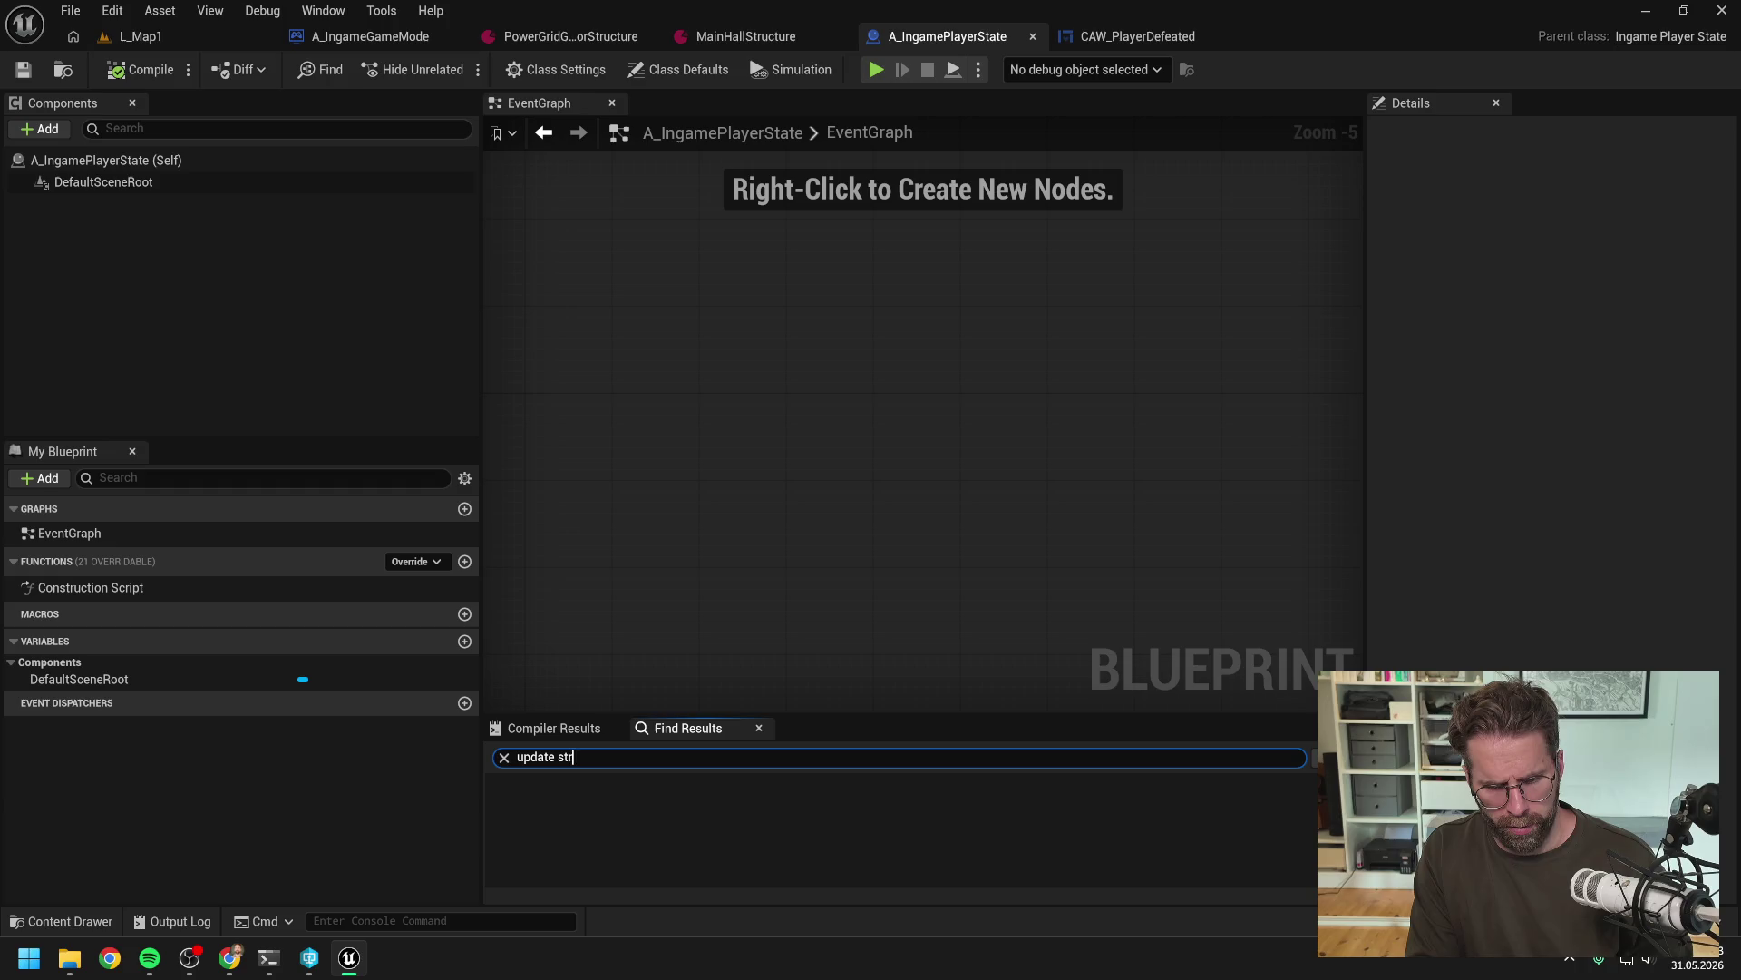
pyautogui.press('Return')
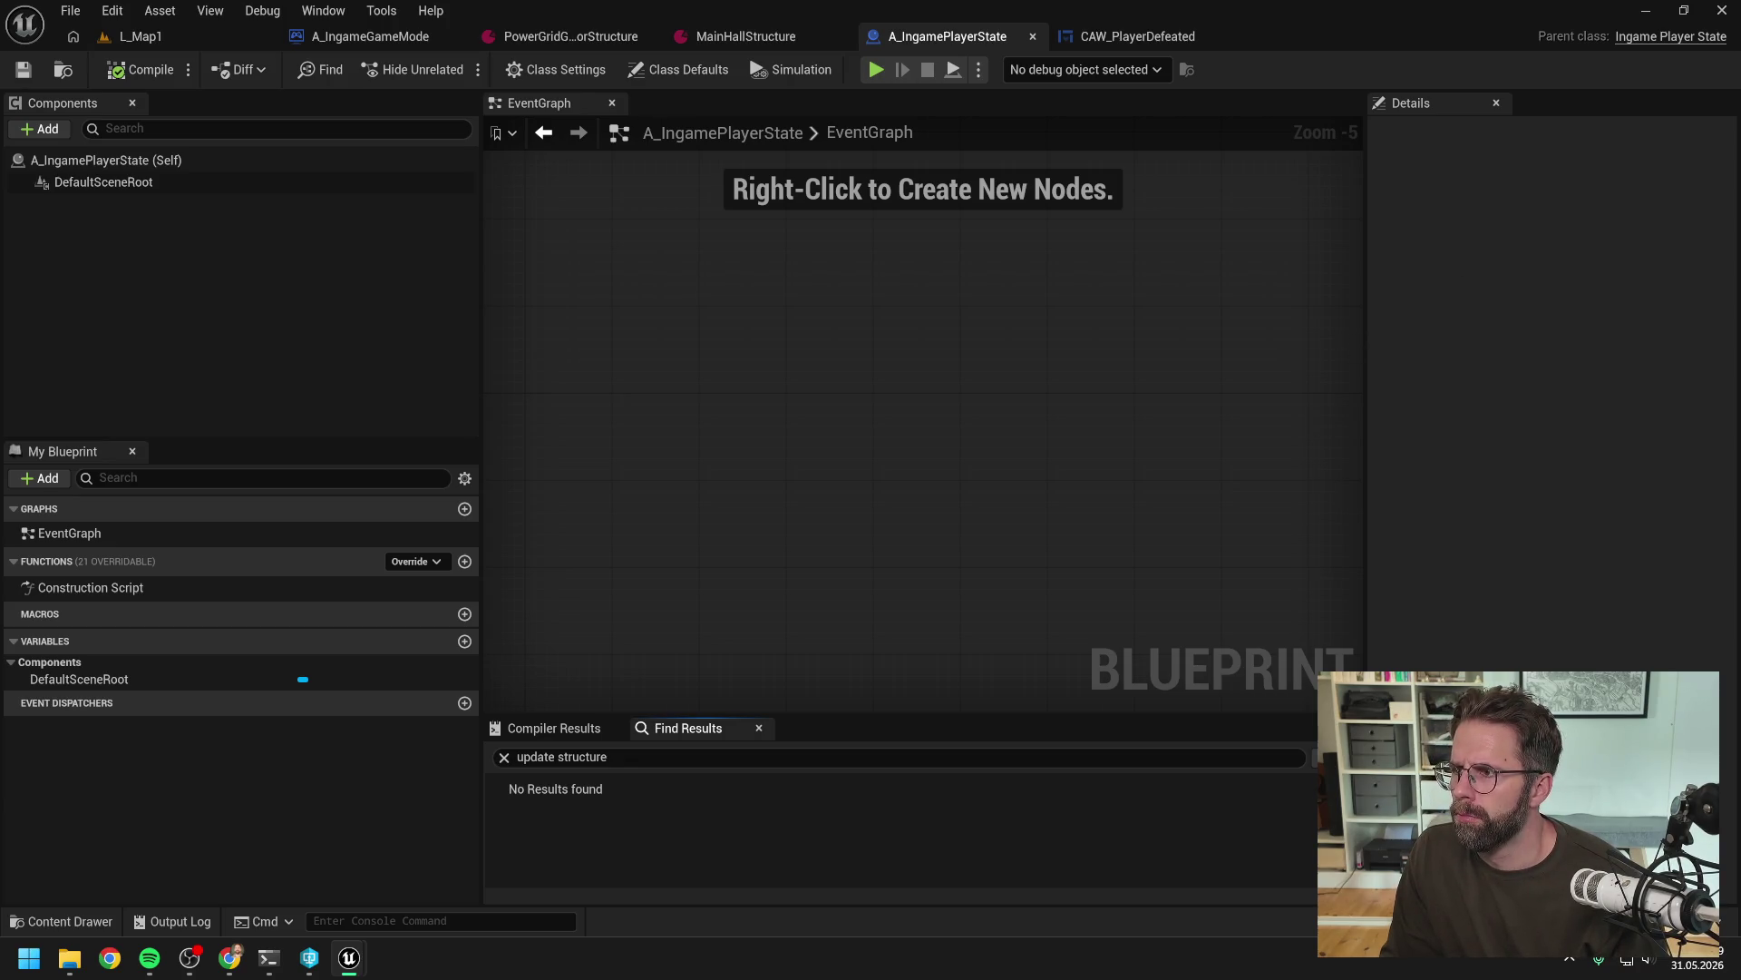
pyautogui.click(1312, 757)
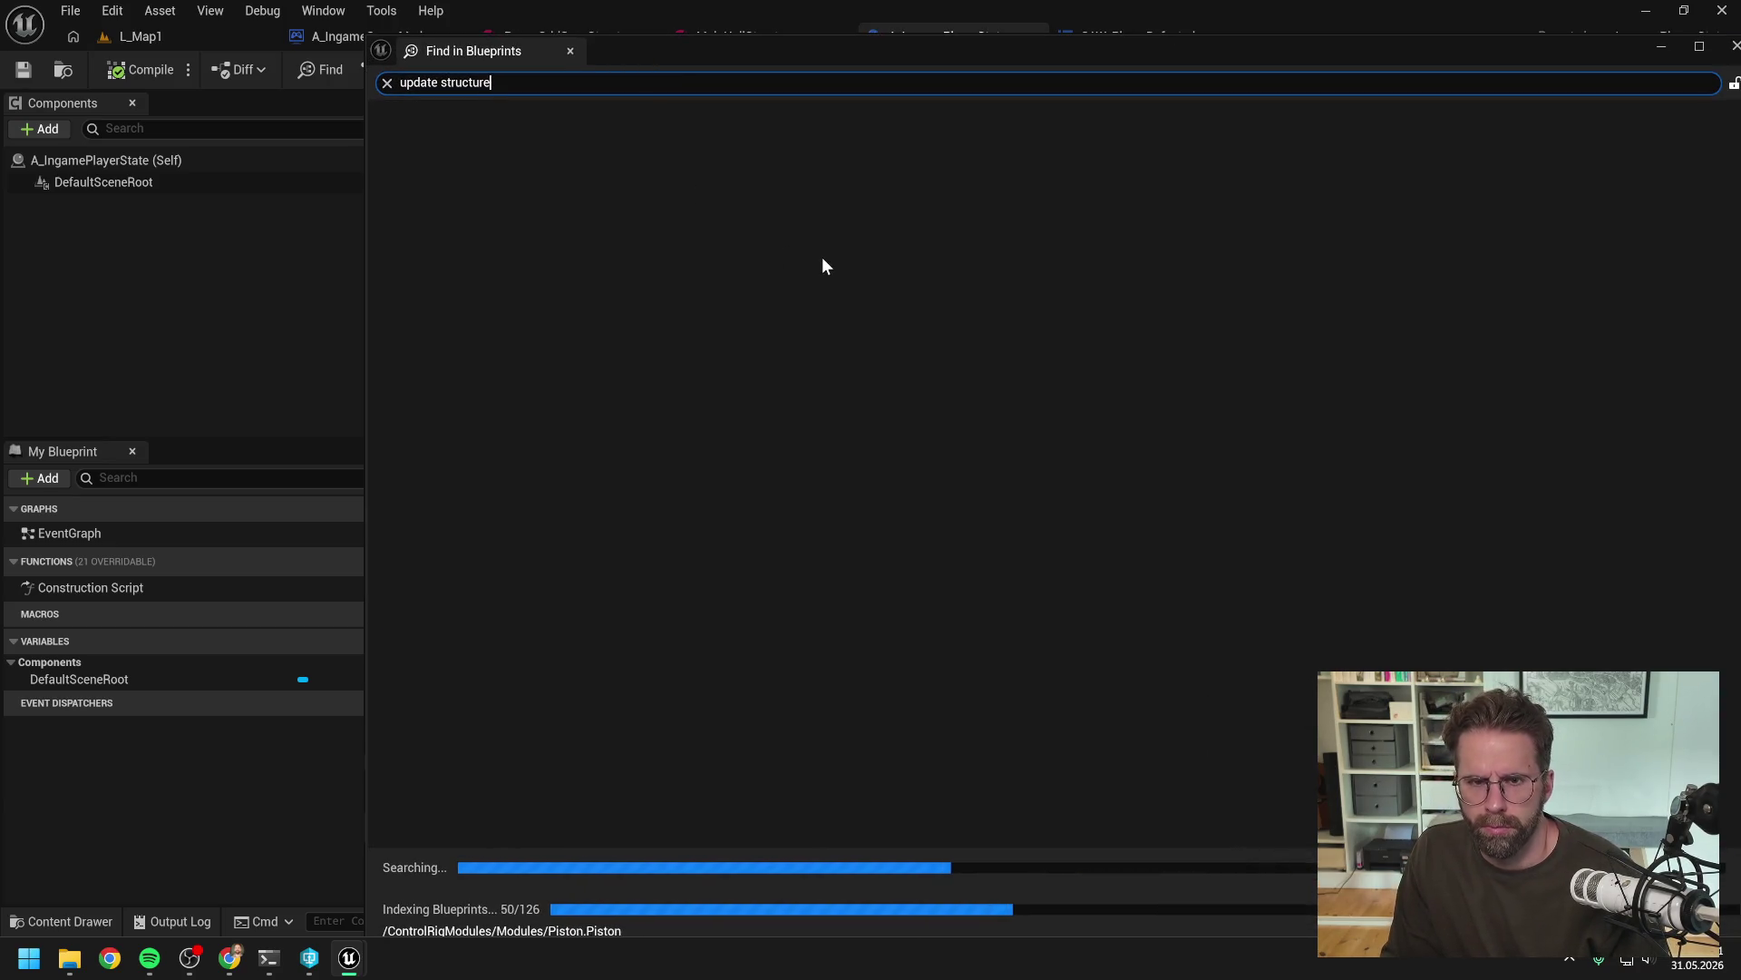
pyautogui.moveTo(1053, 58); pyautogui.dragTo(929, 52)
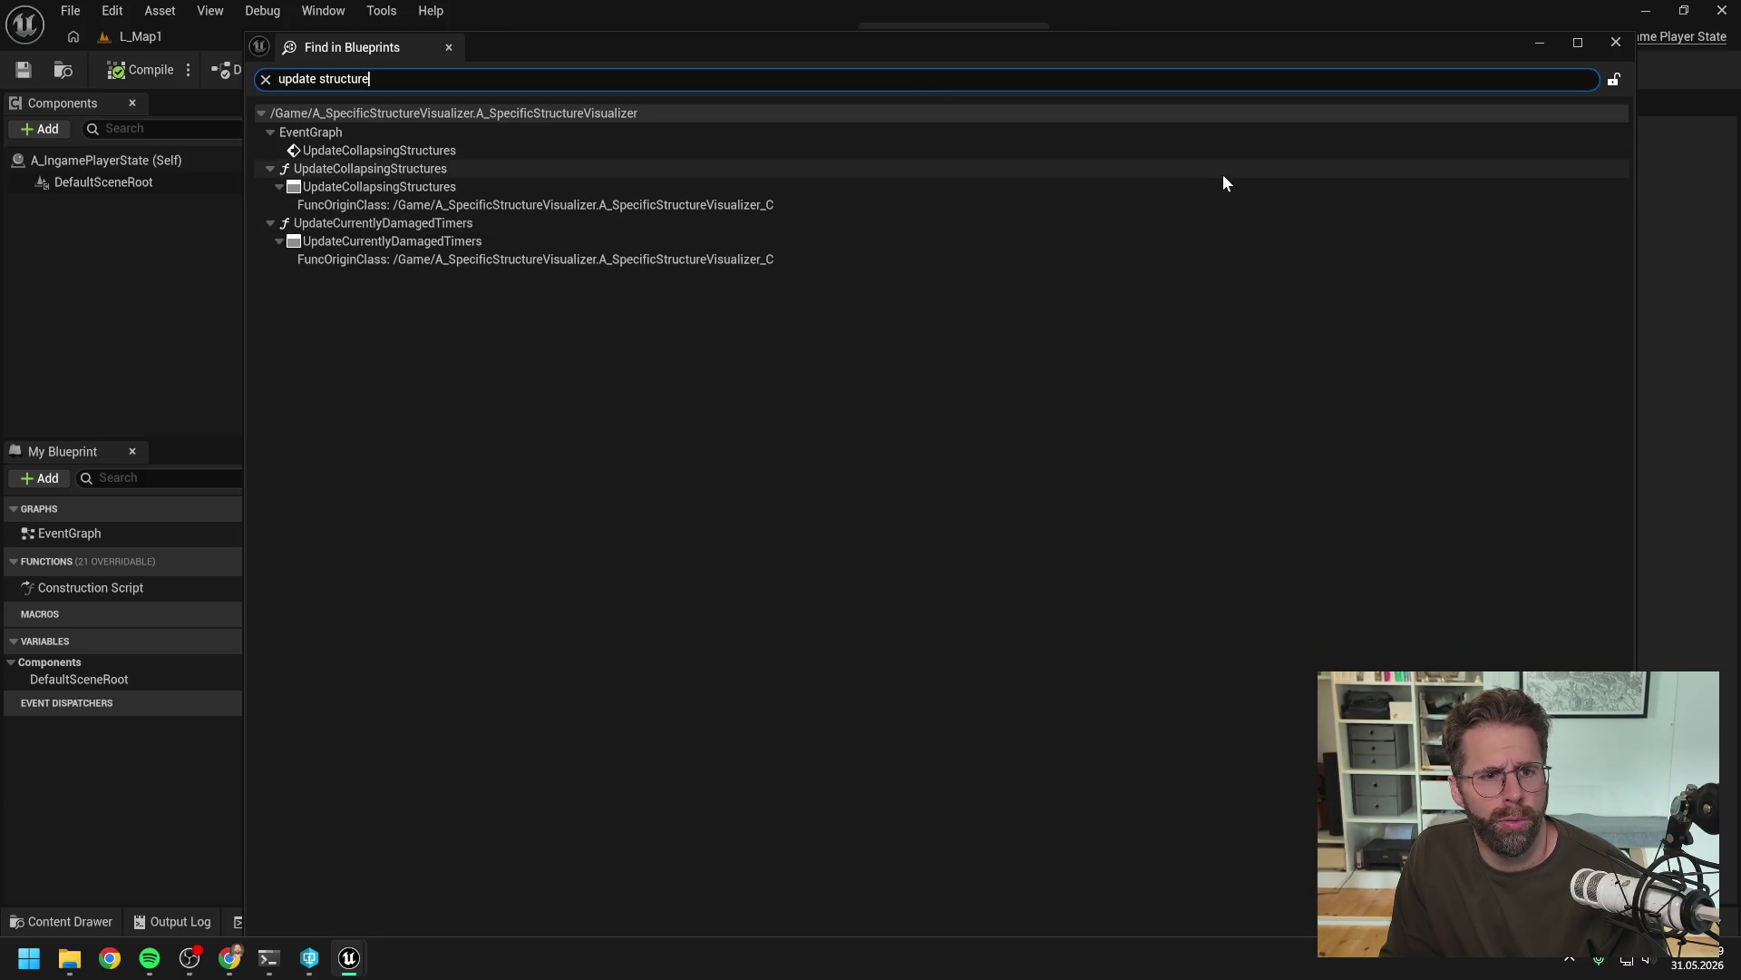
pyautogui.click(1616, 41)
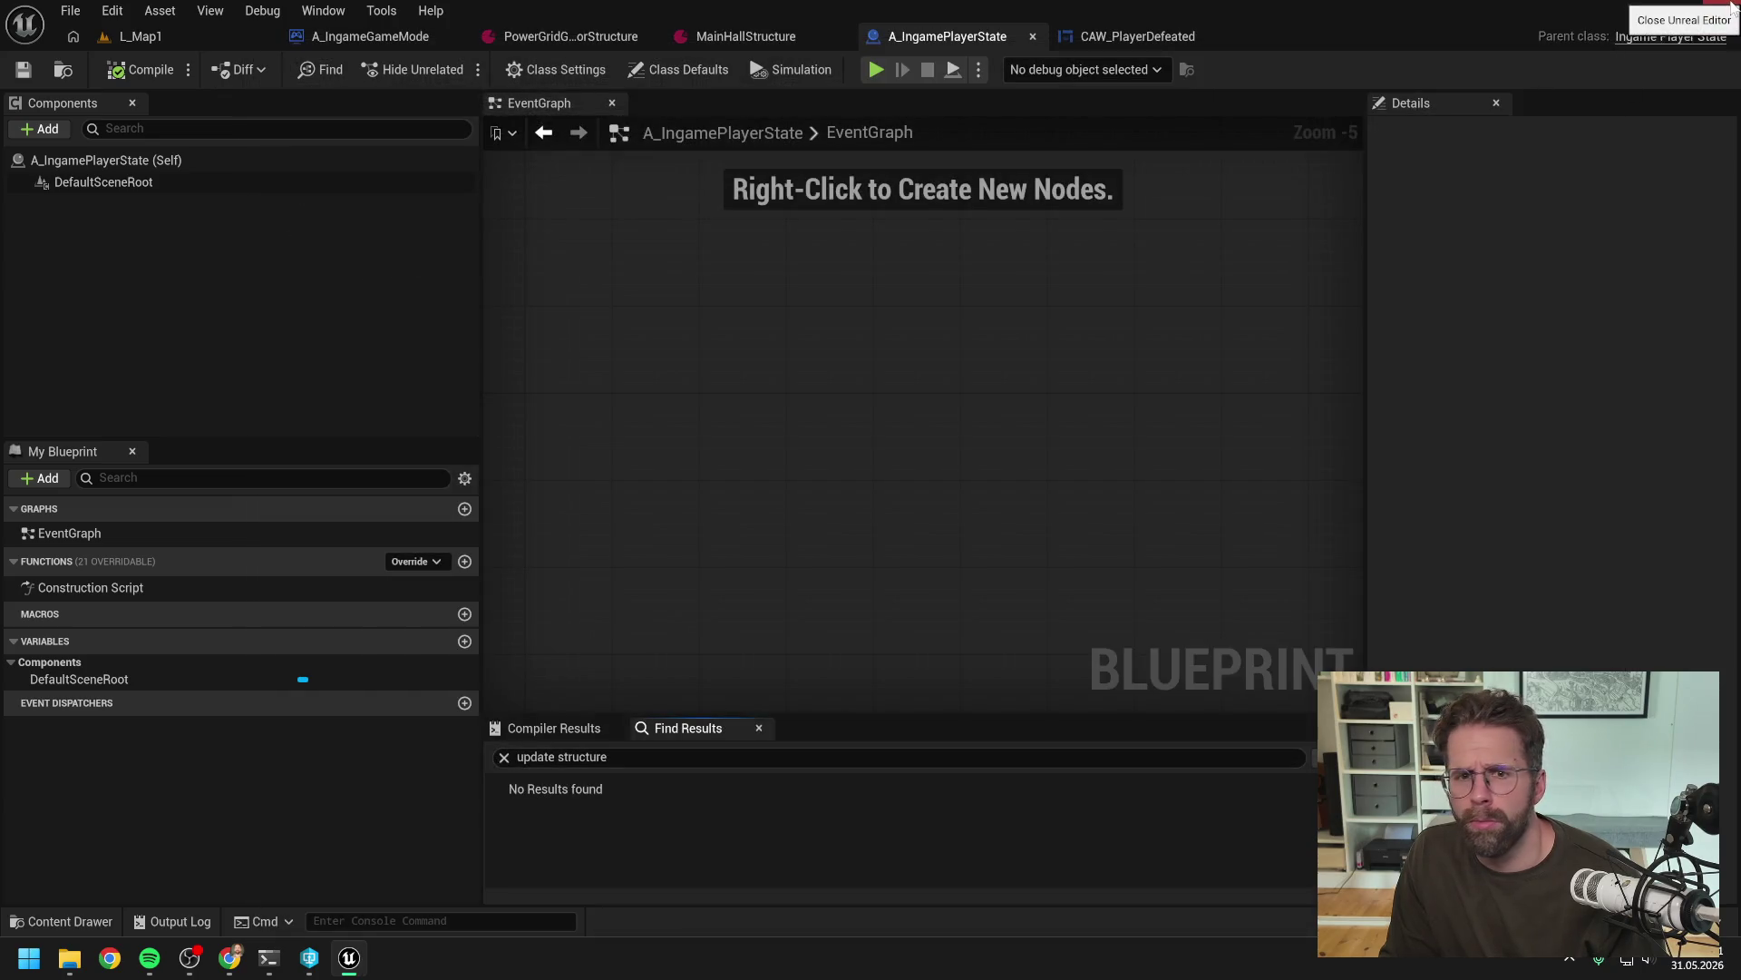
pyautogui.click(1728, 11)
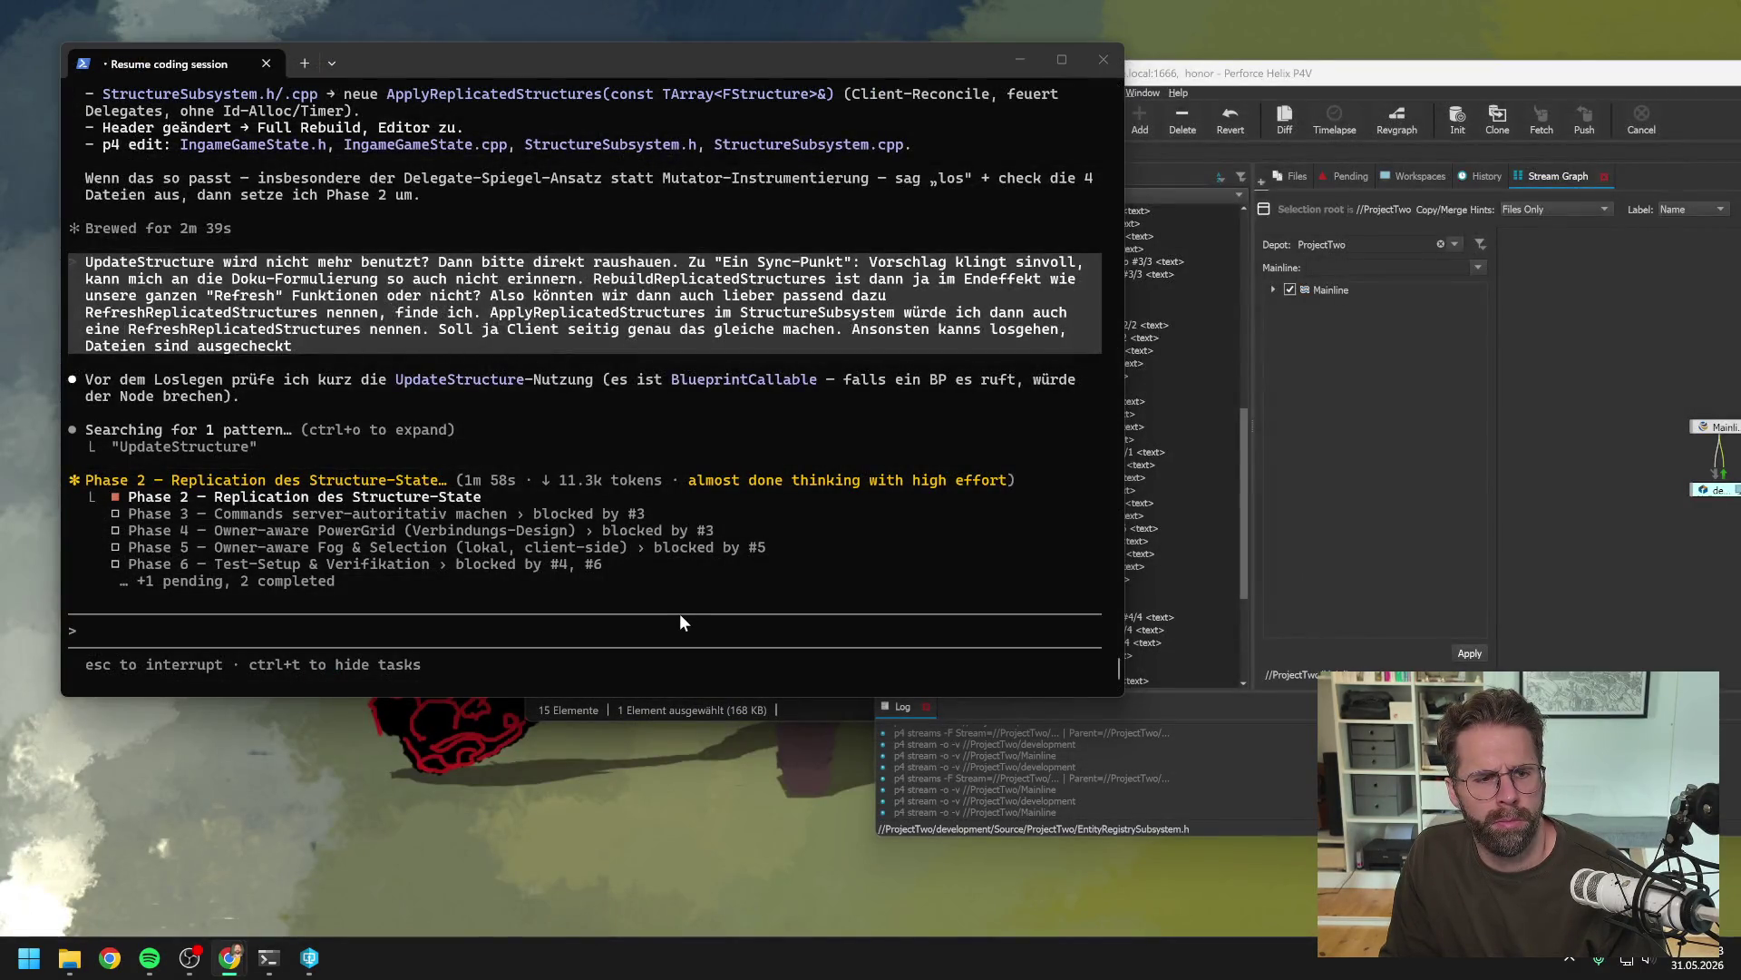
# Approve the StructureSubsystem.h and .cpp edits adding RefreshReplicatedStructures and removing UpdateStructure
pyautogui.click(648, 680)
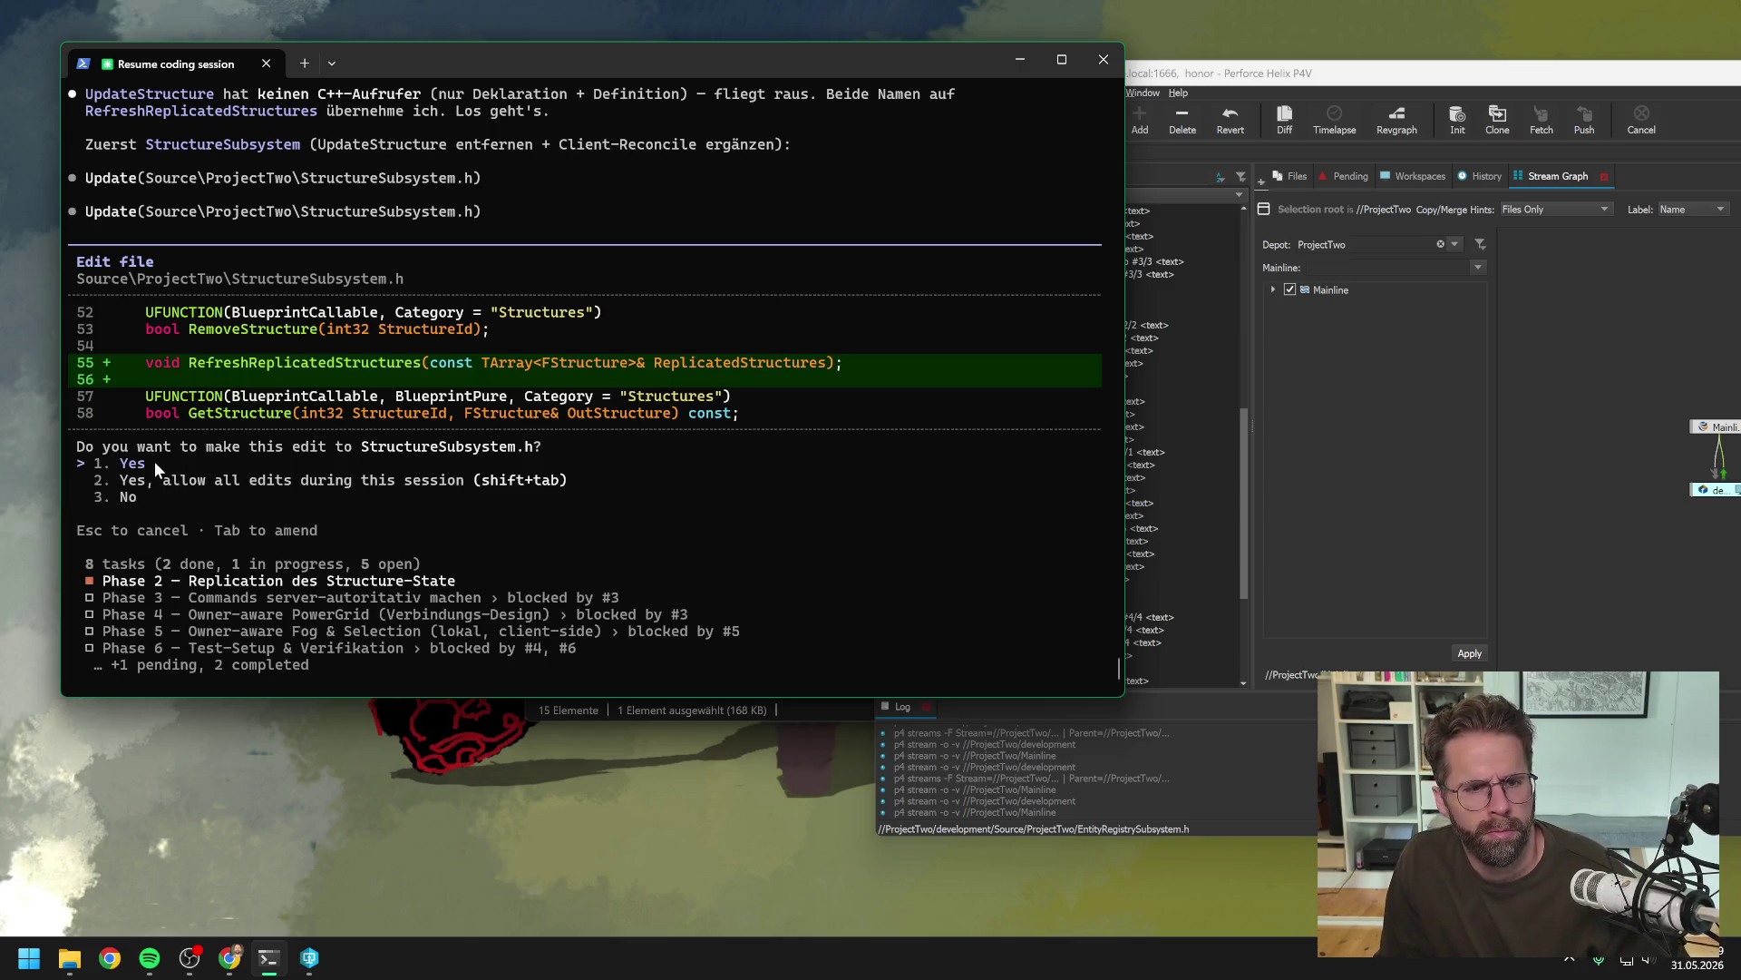
pyautogui.press('Return')
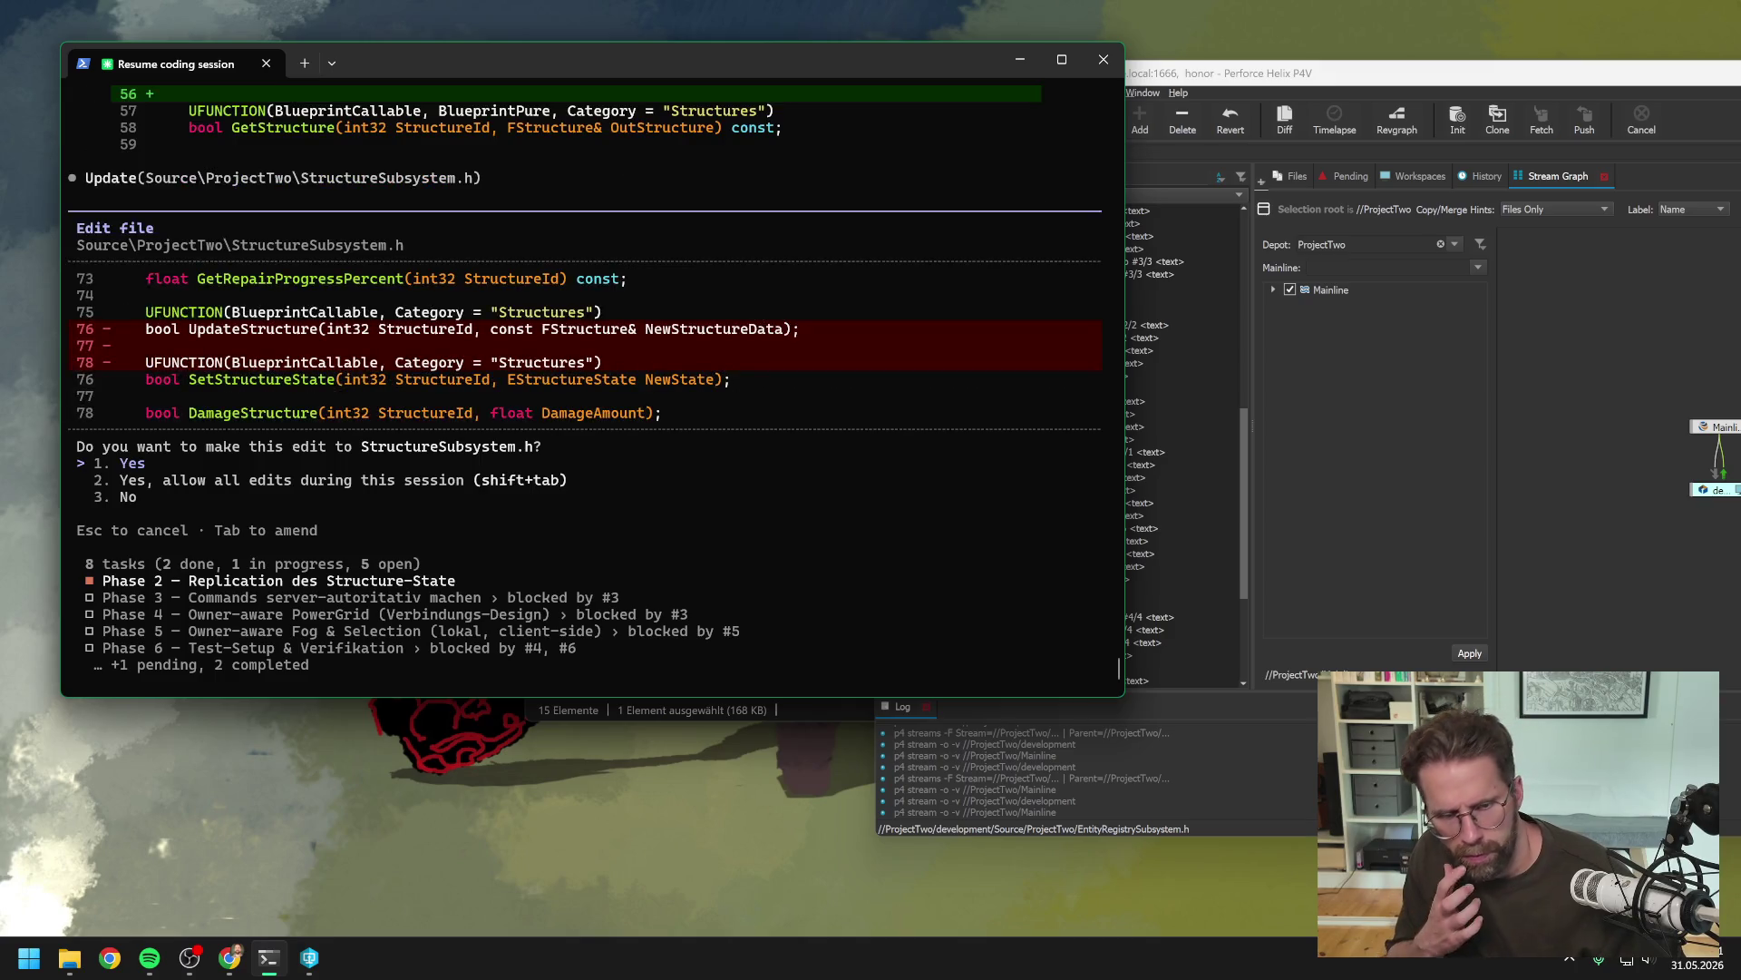
pyautogui.press('Return')
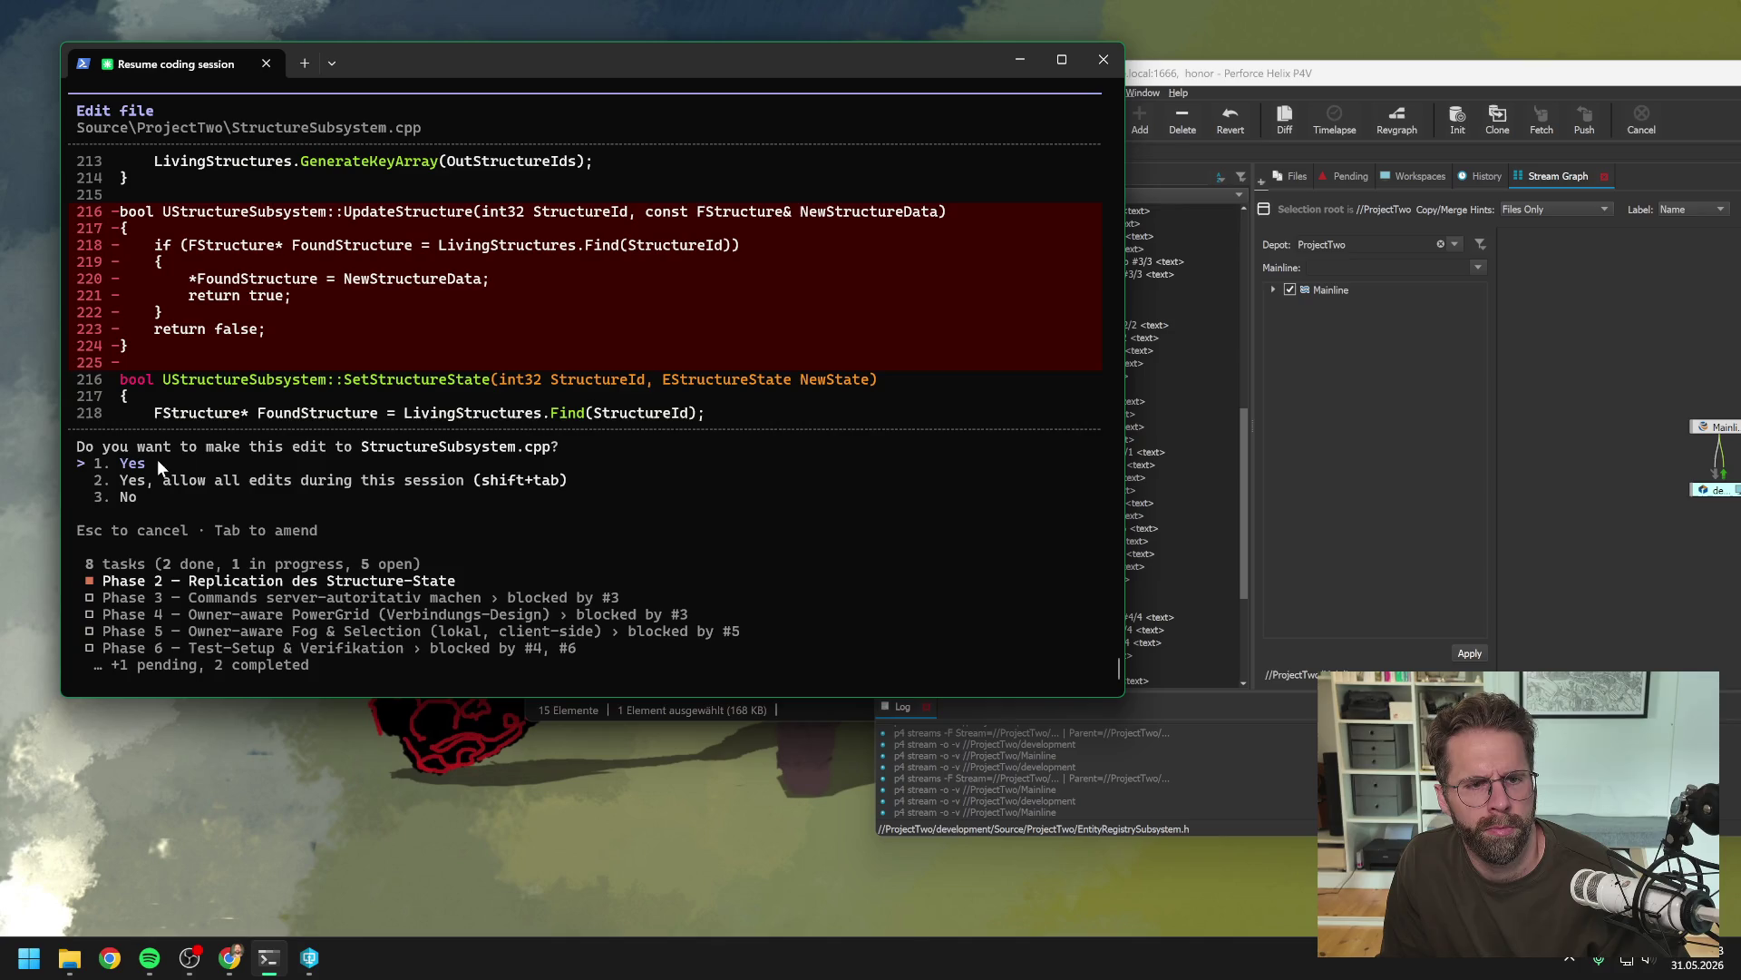
pyautogui.press('Return')
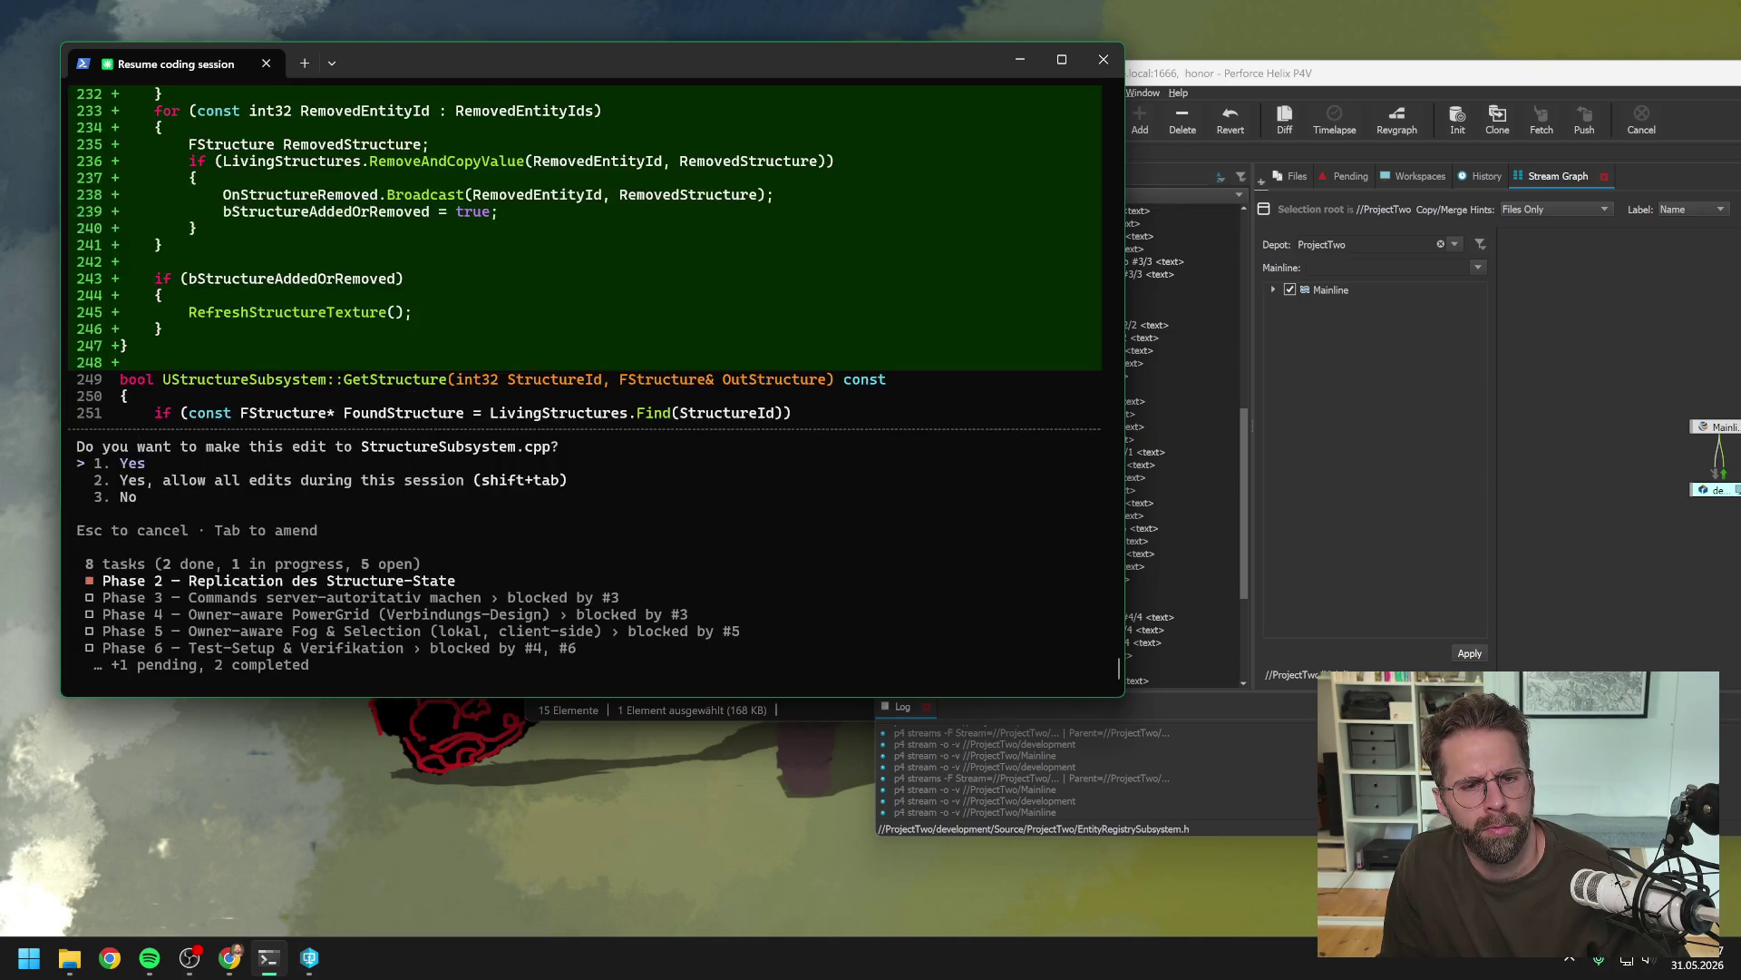
pyautogui.scroll(5, 383, 395)
pyautogui.scroll(10, 383, 397)
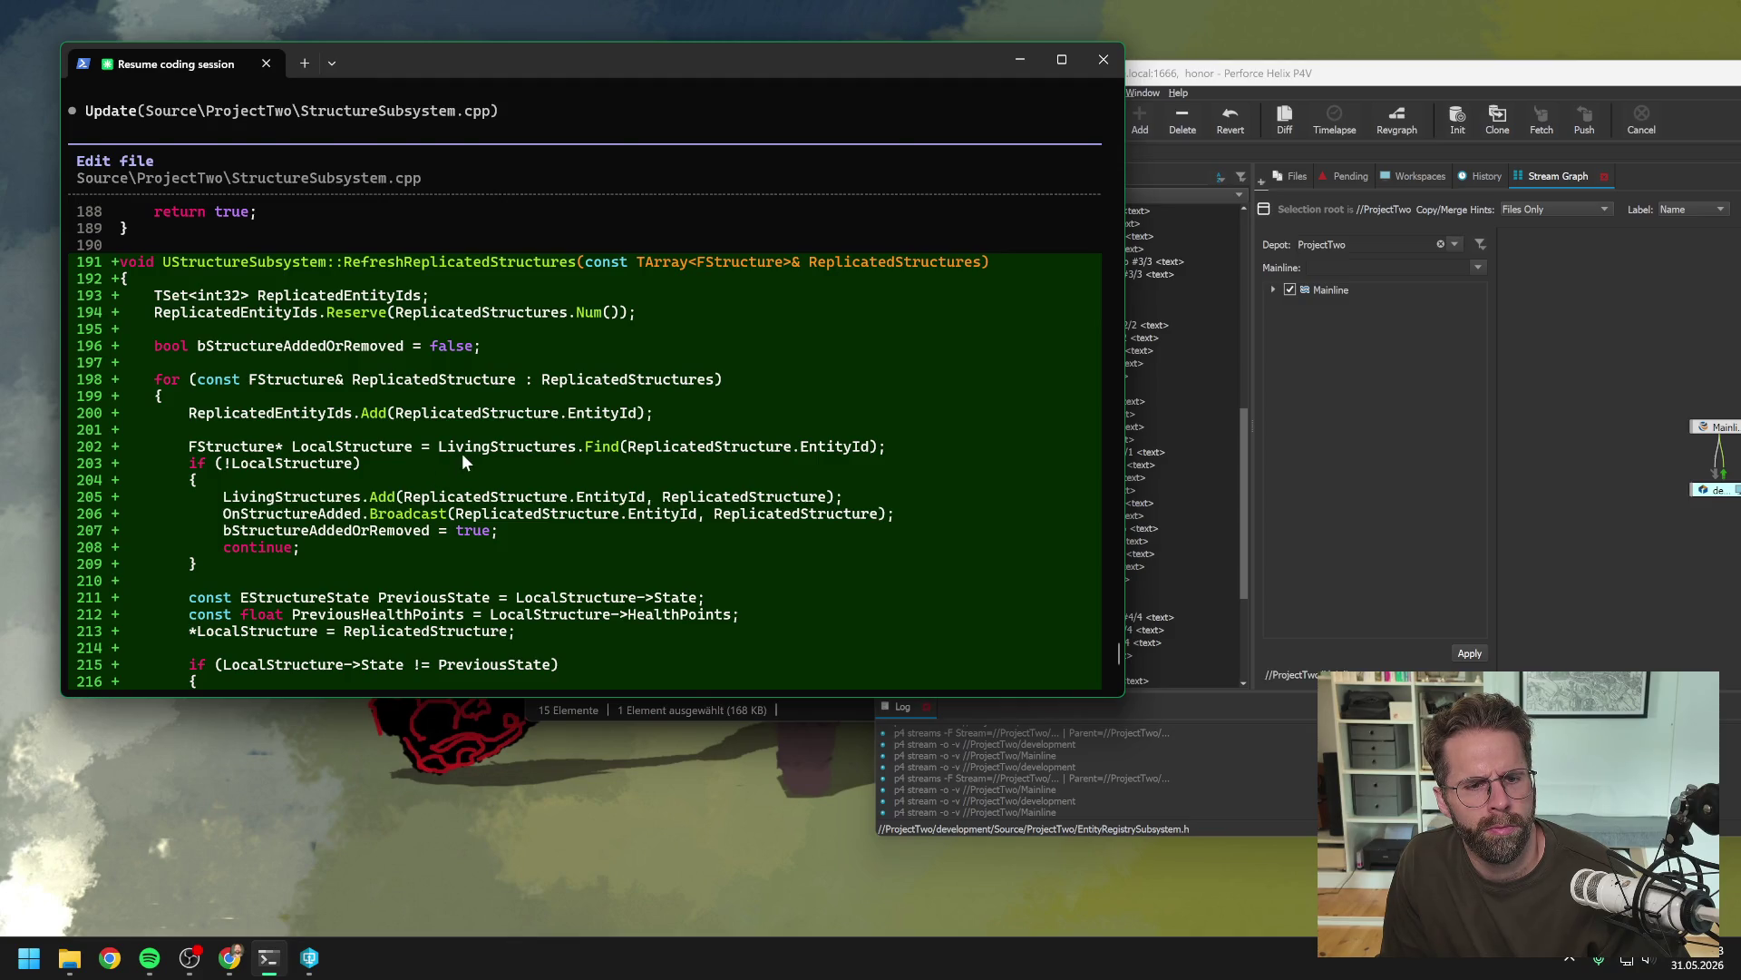
pyautogui.scroll(-10, 461, 454)
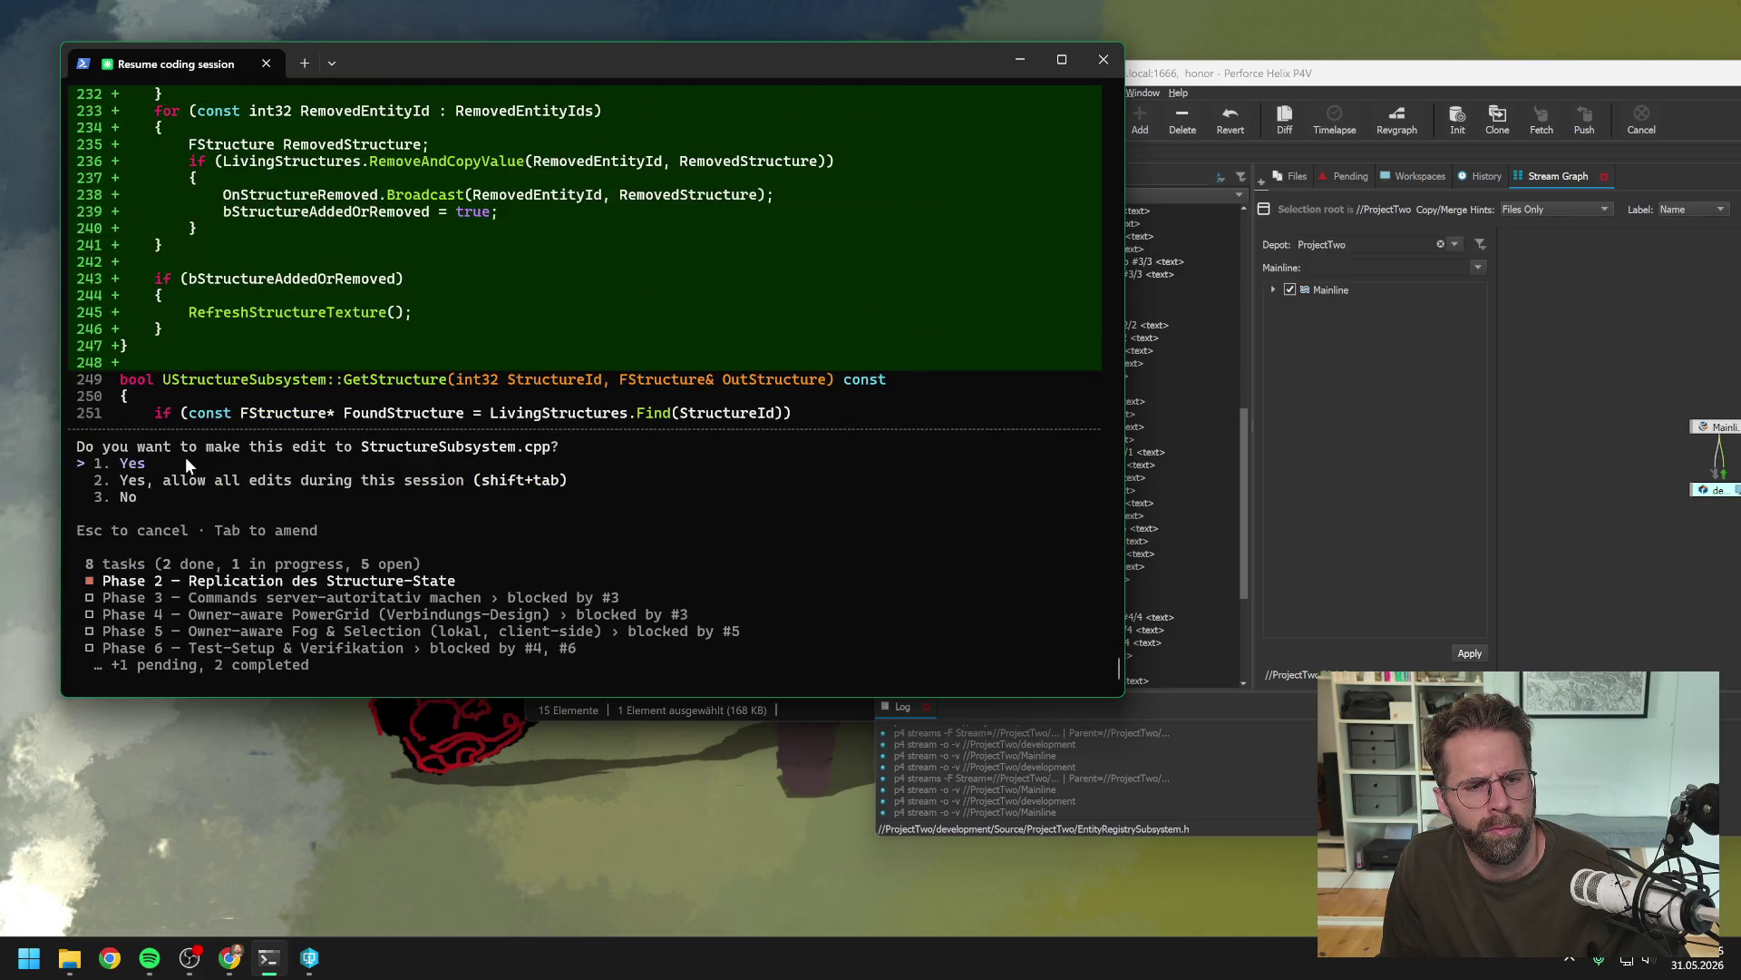
pyautogui.press('Return')
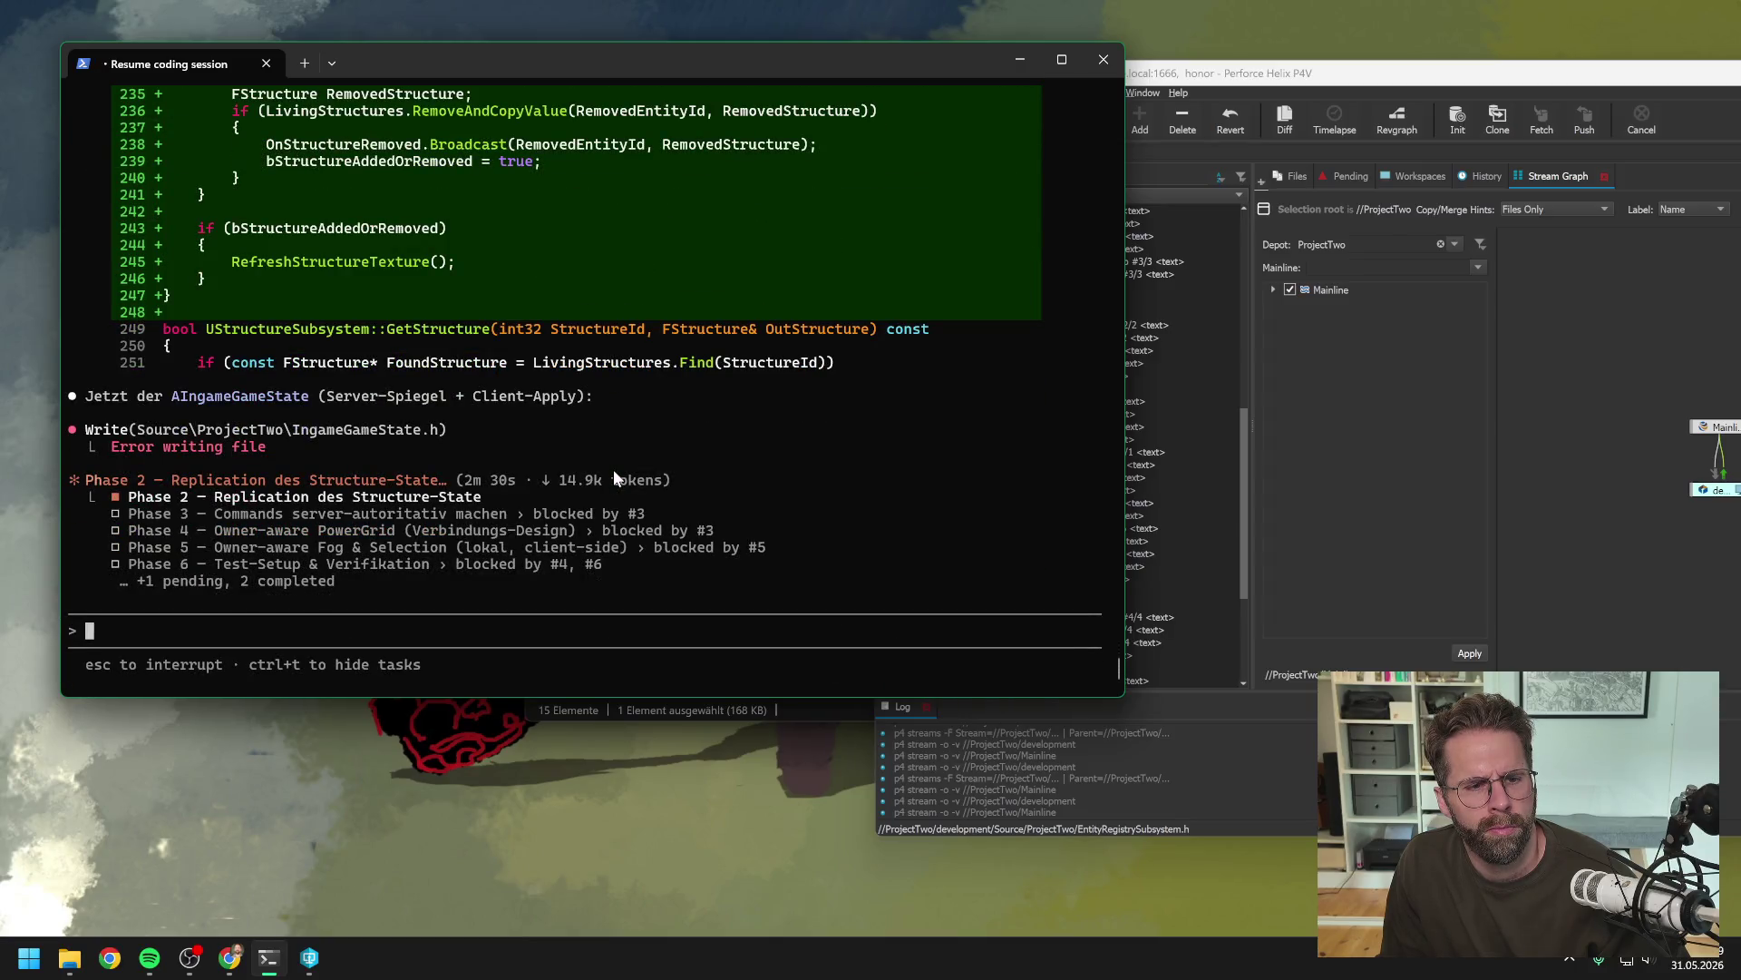
# Check out IngameGameState.cpp and IngameGameState.h for edit in P4V
pyautogui.click(1139, 414)
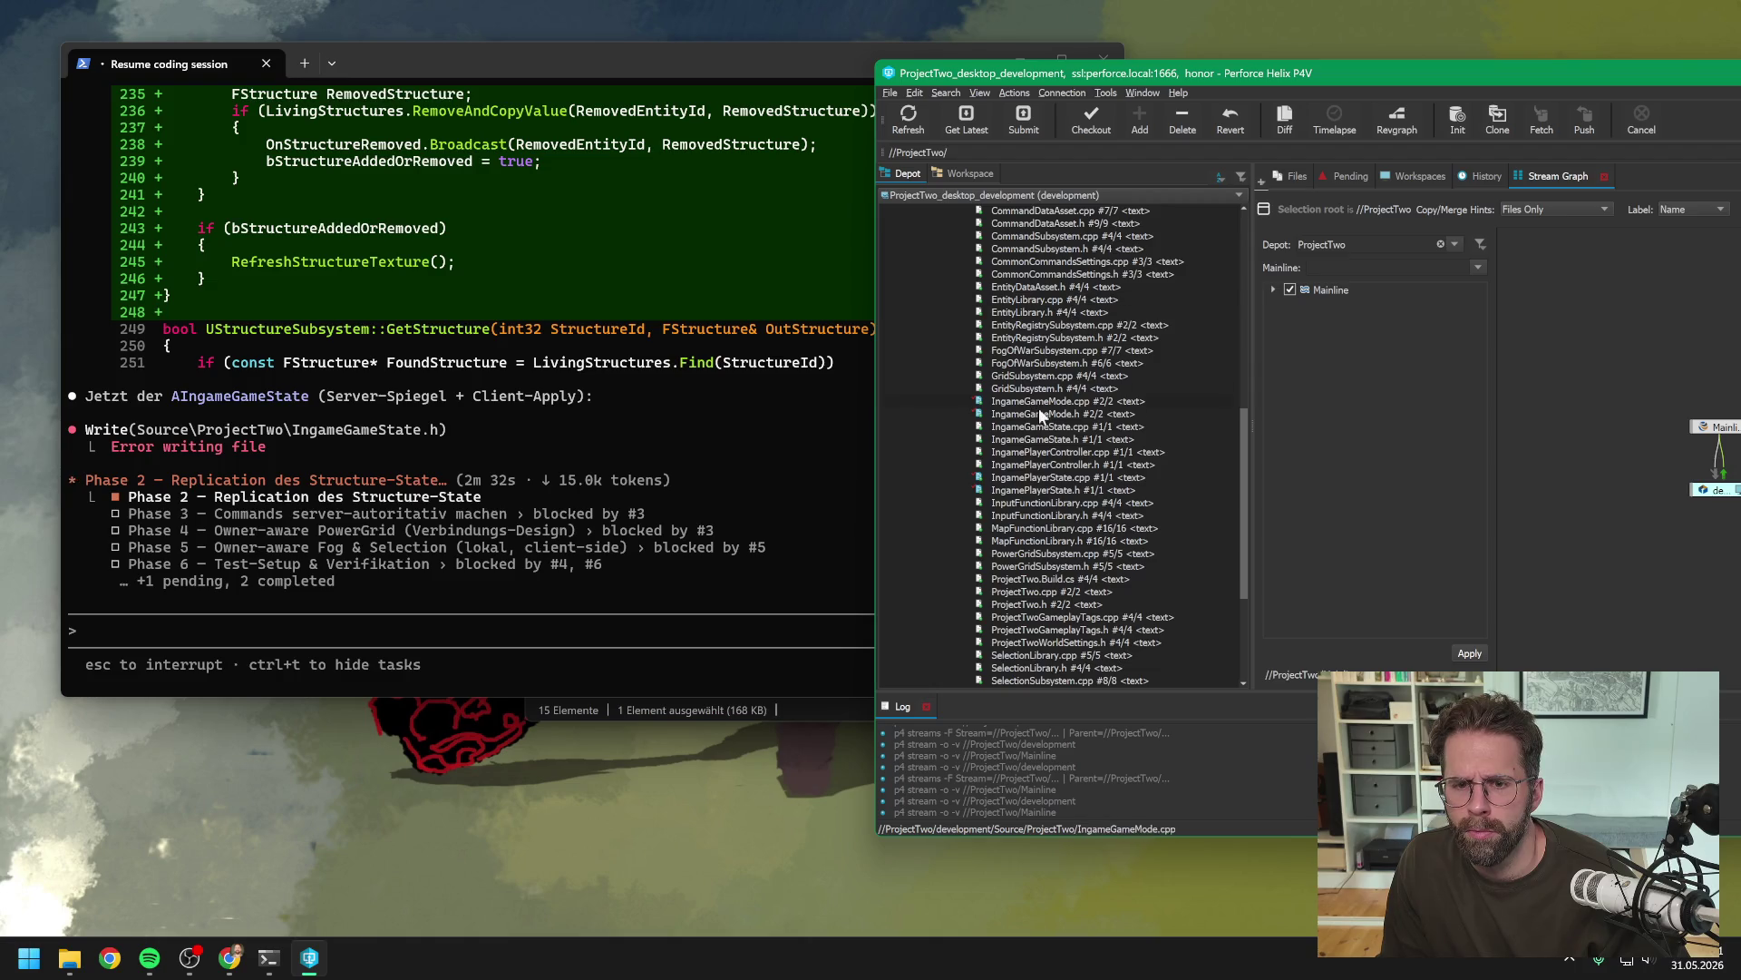
pyautogui.click(1066, 426)
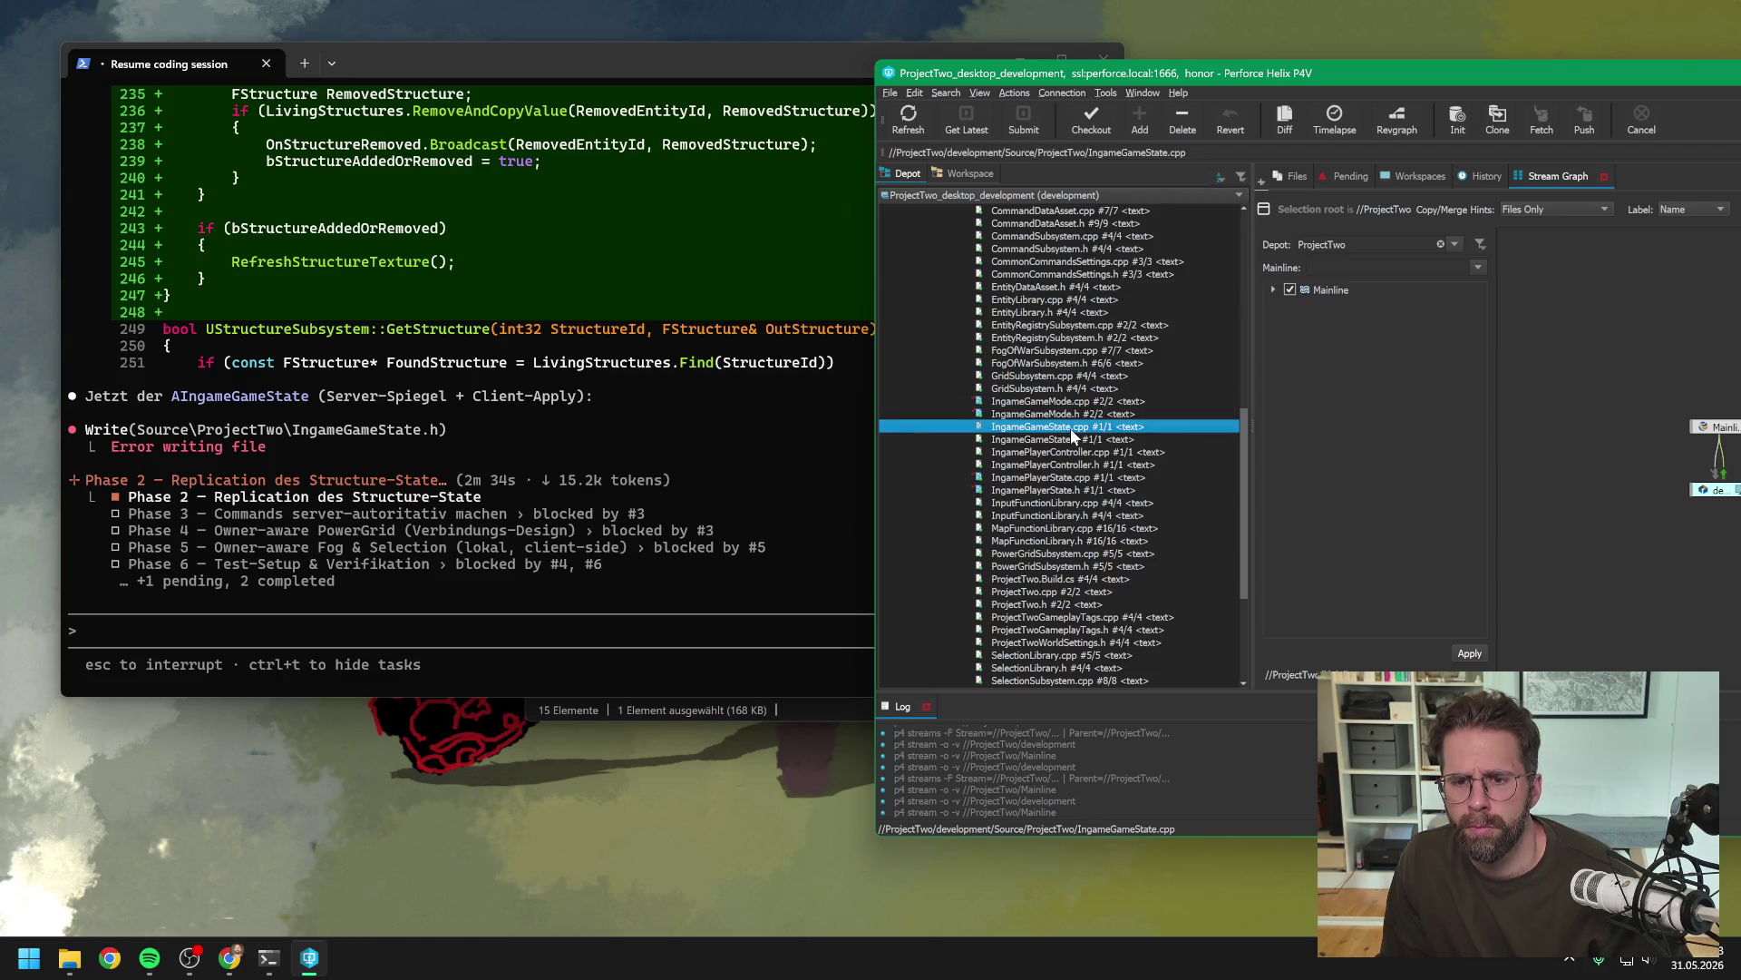
pyautogui.hotkey('shift', 'Down')
pyautogui.click(1095, 121)
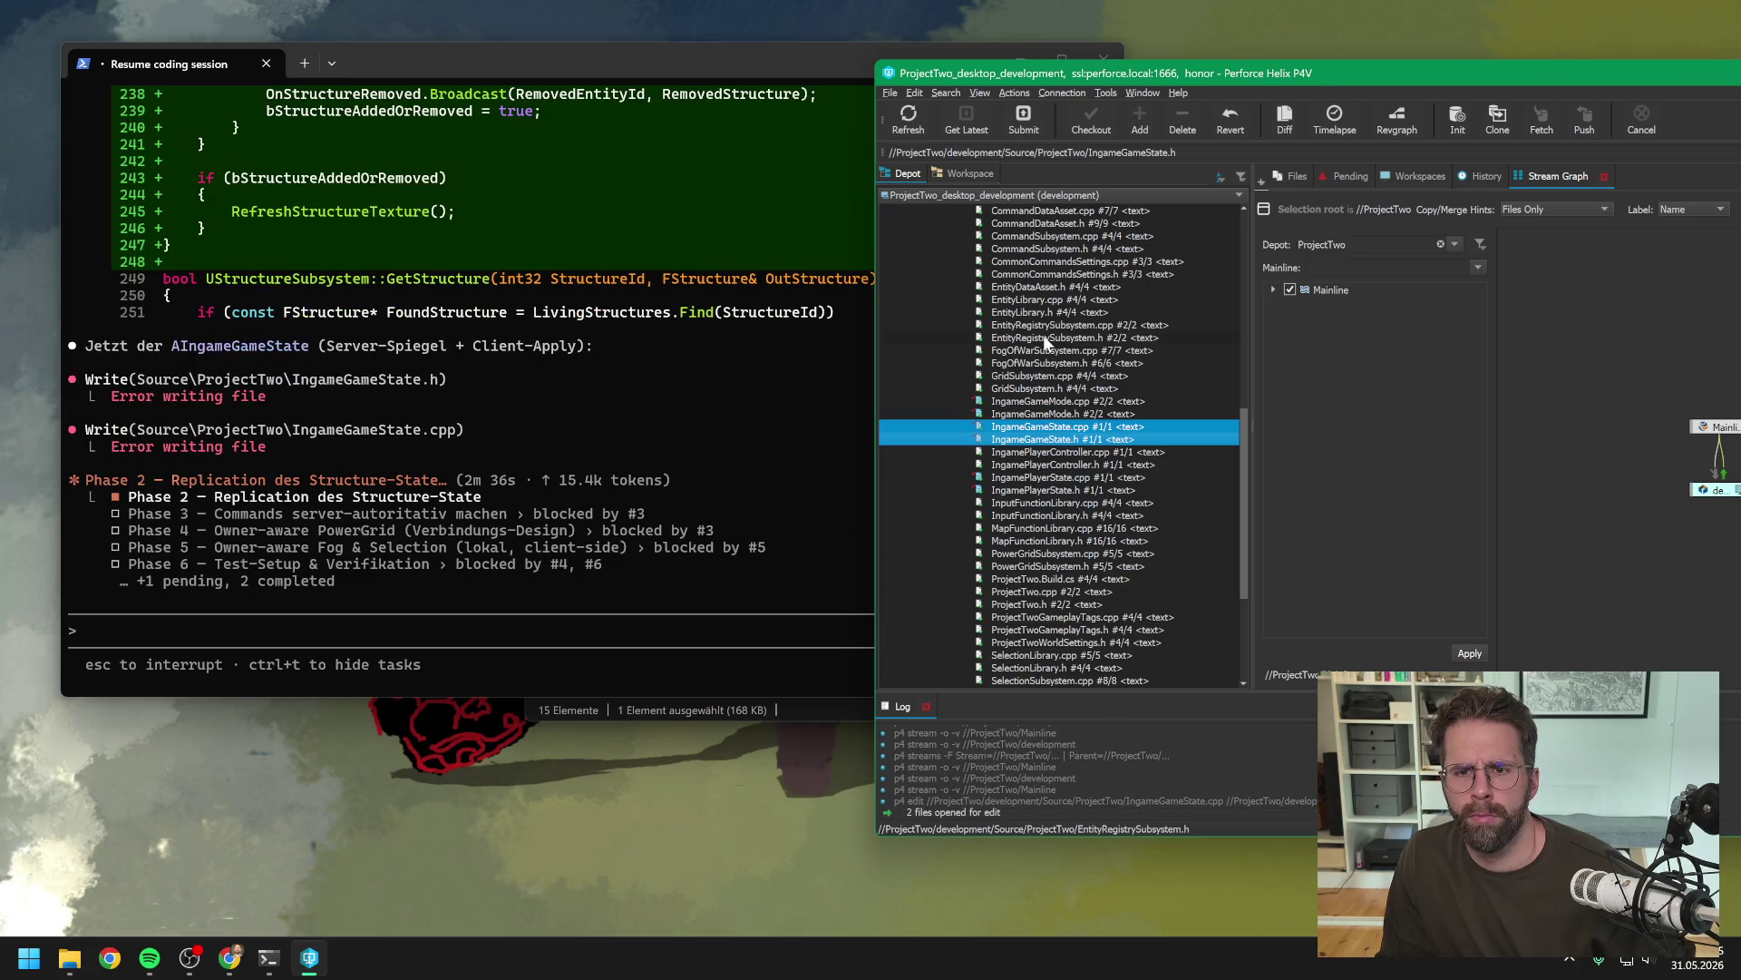
pyautogui.click(490, 682)
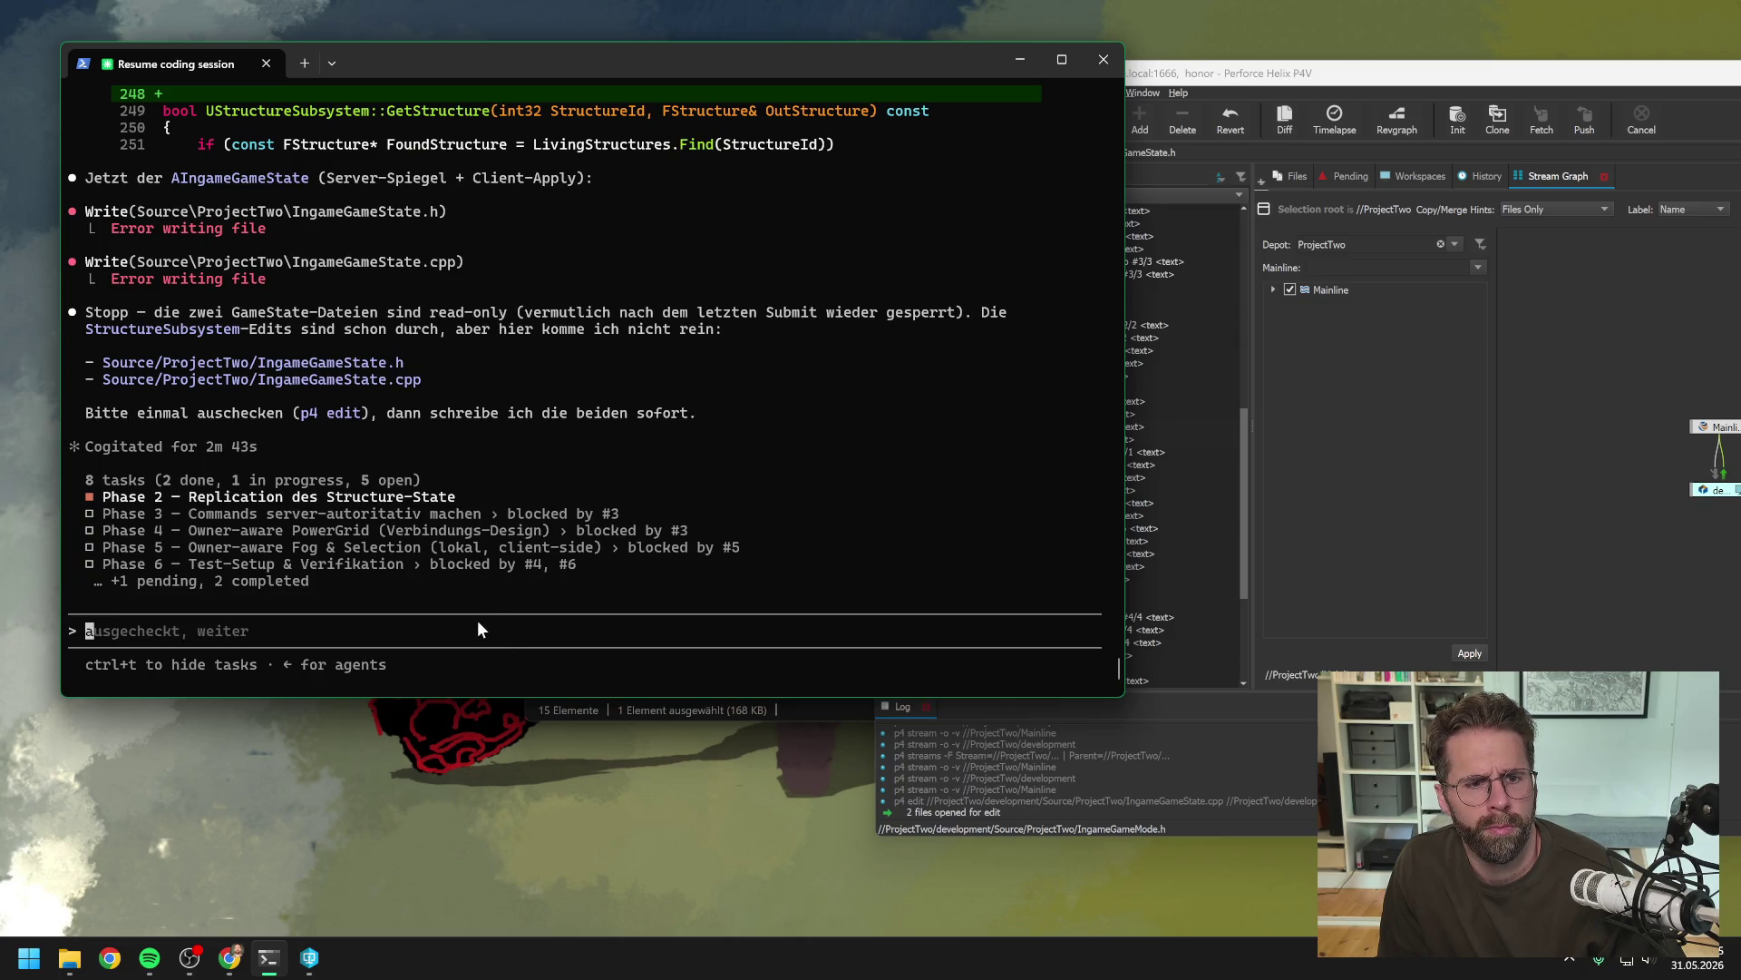
# Reply "jetzt" and approve overwriting IngameGameState.h and IngameGameState.cpp, then review the diff
pyautogui.write('jetzt')
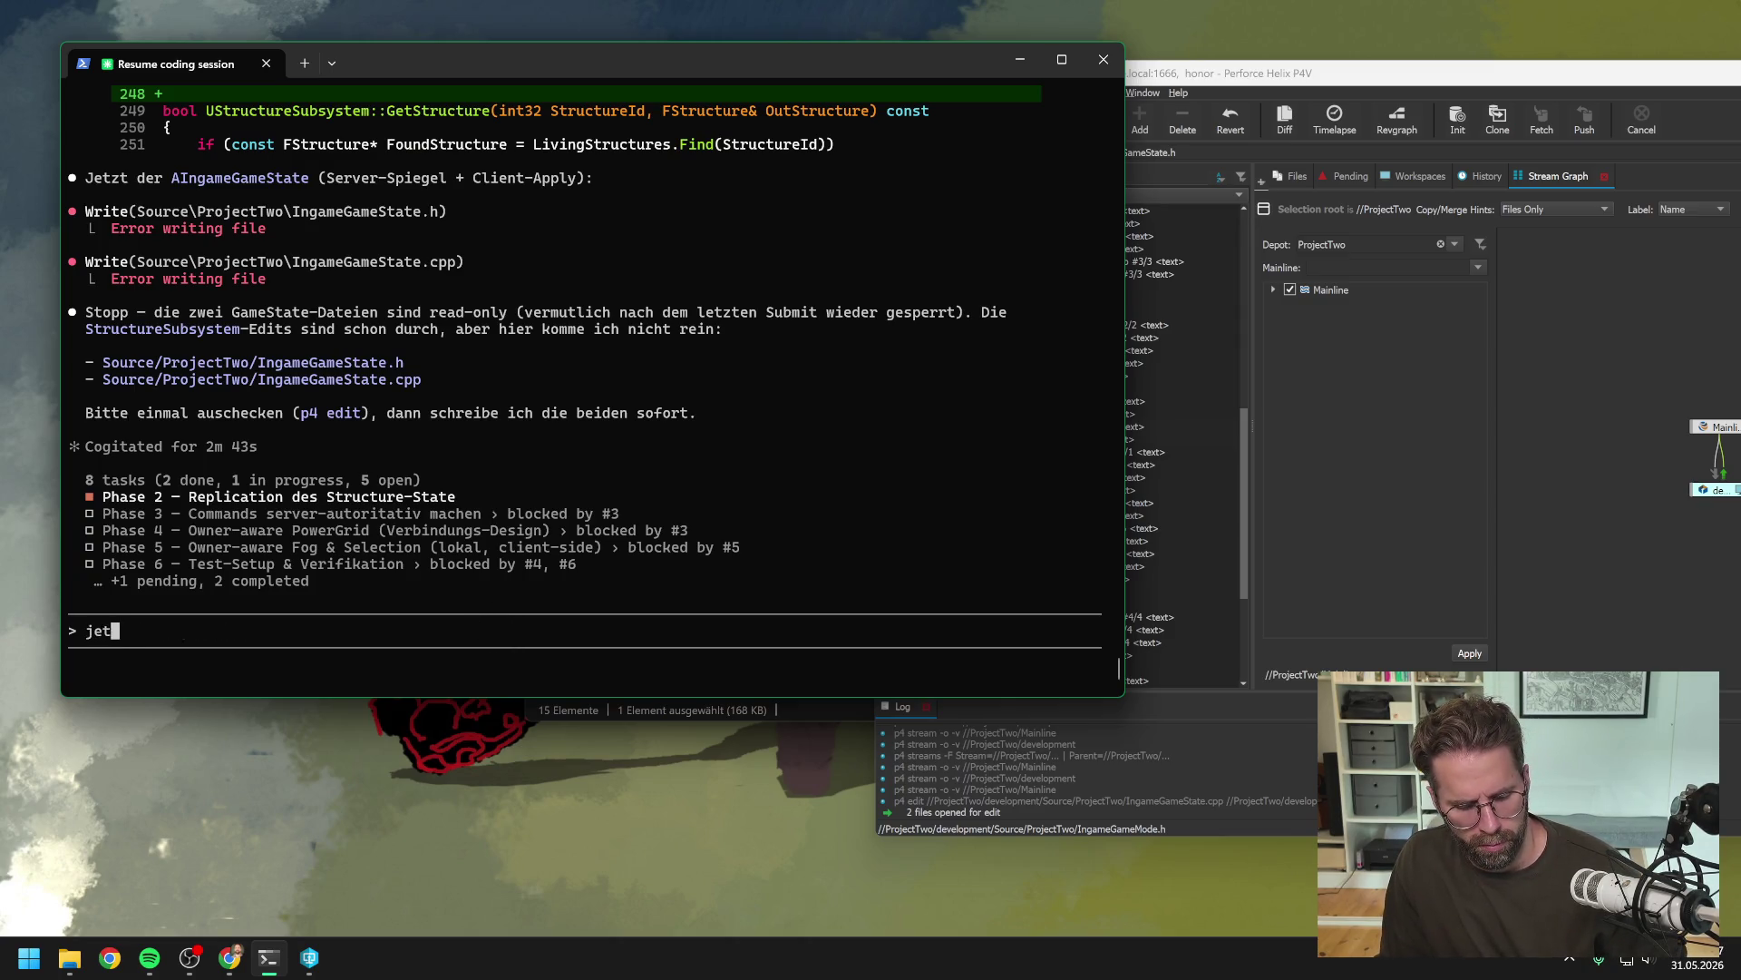
pyautogui.press('Return')
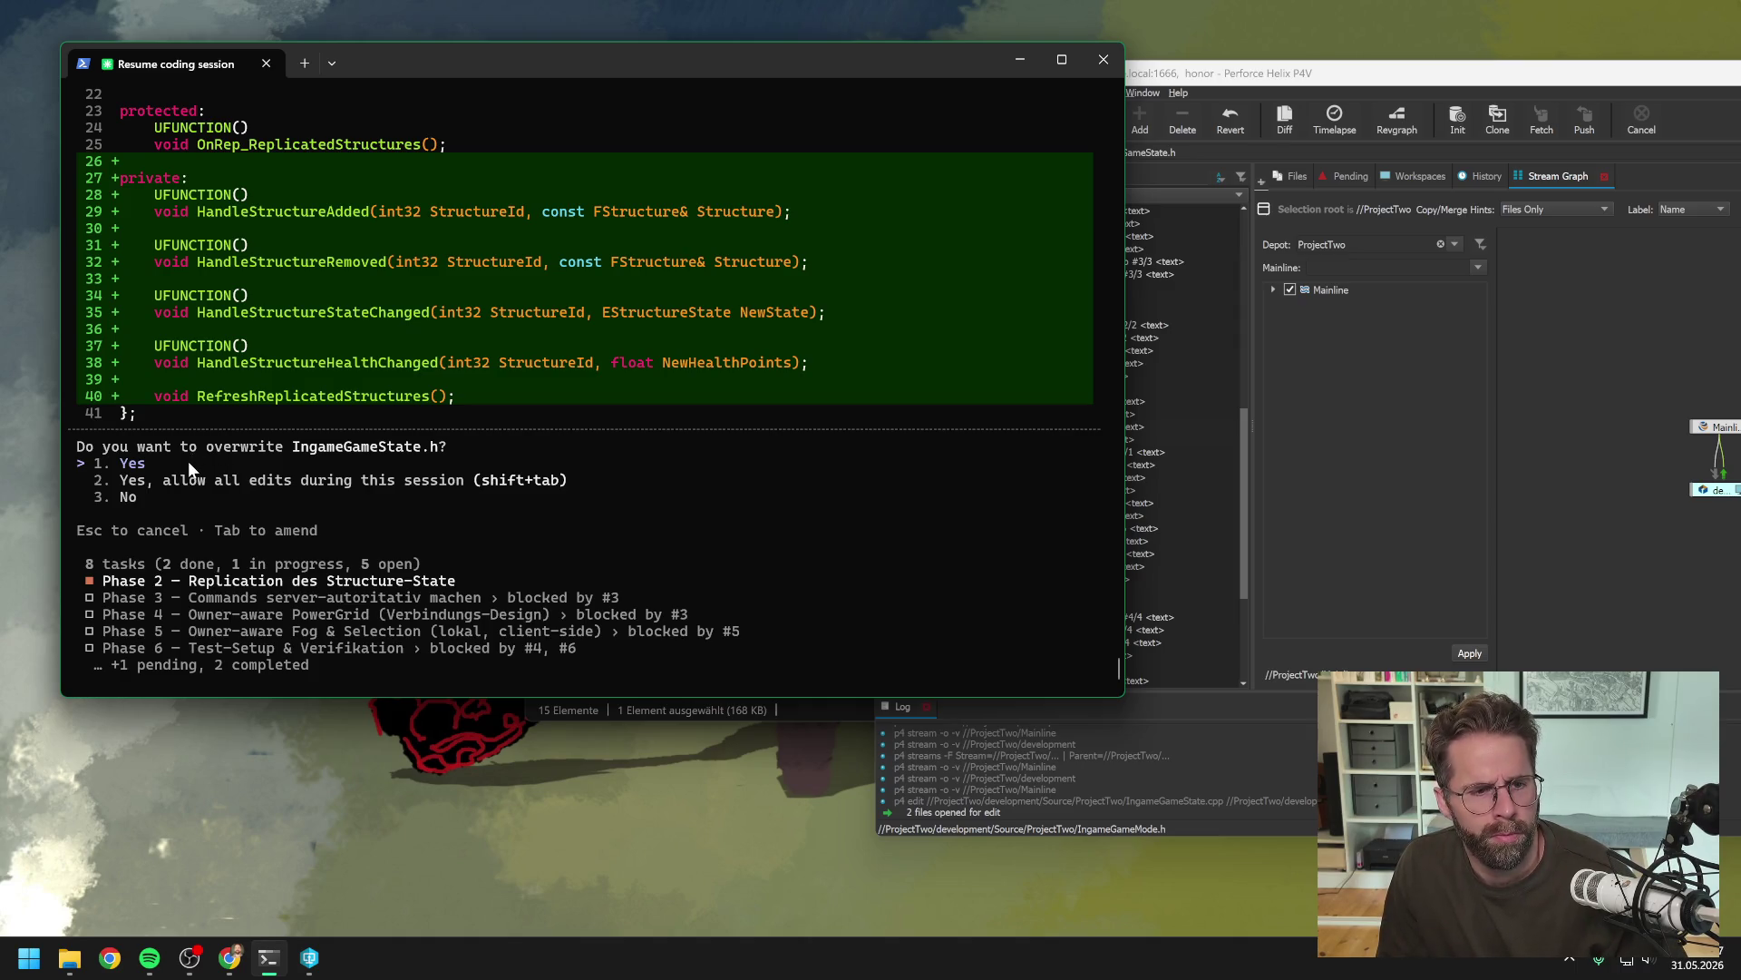
pyautogui.press('Return')
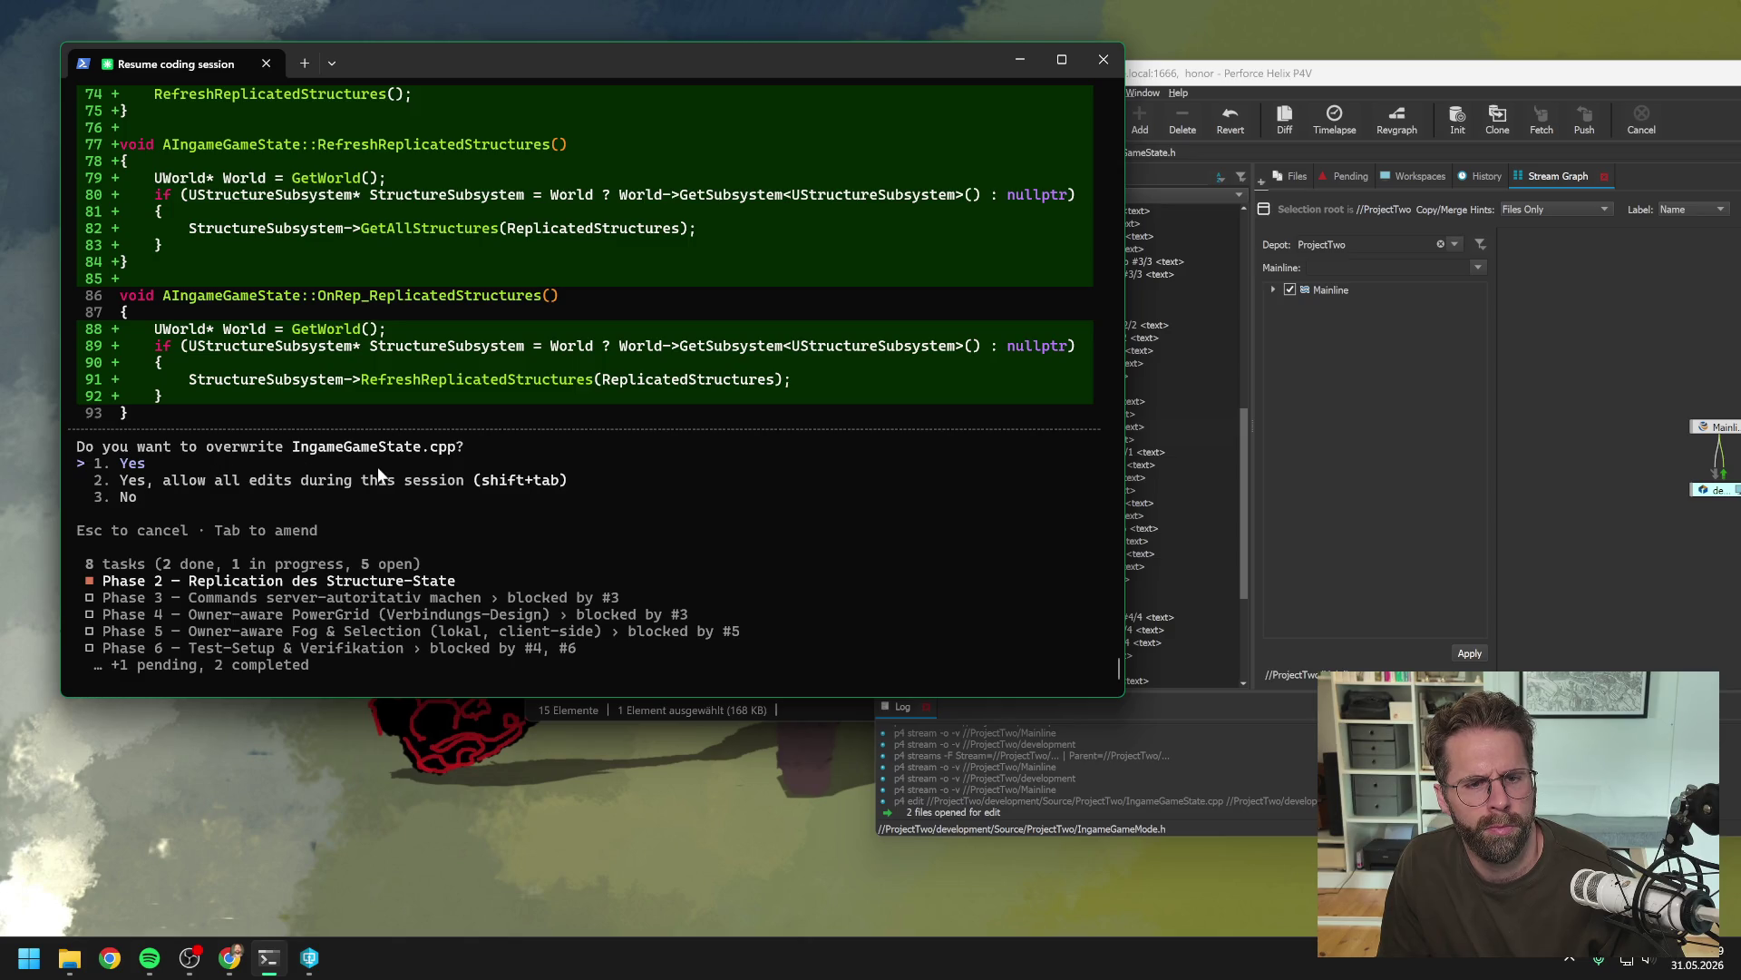
pyautogui.press('Return')
pyautogui.scroll(10, 666, 479)
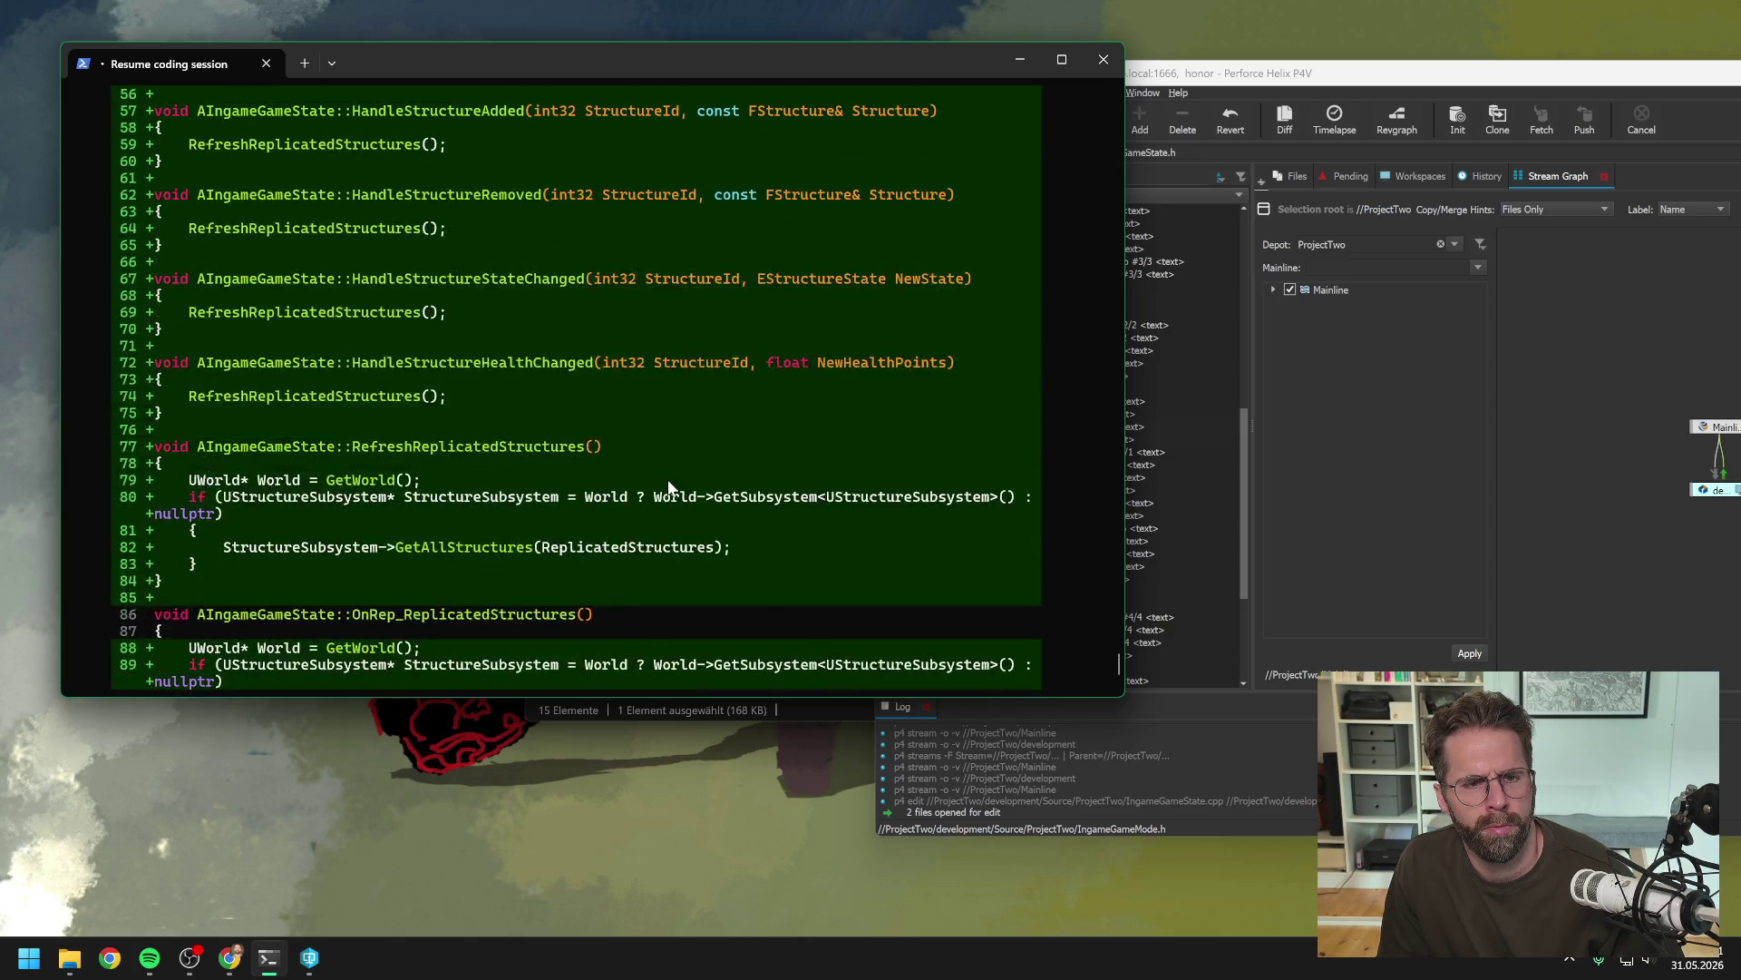
pyautogui.scroll(4, 671, 479)
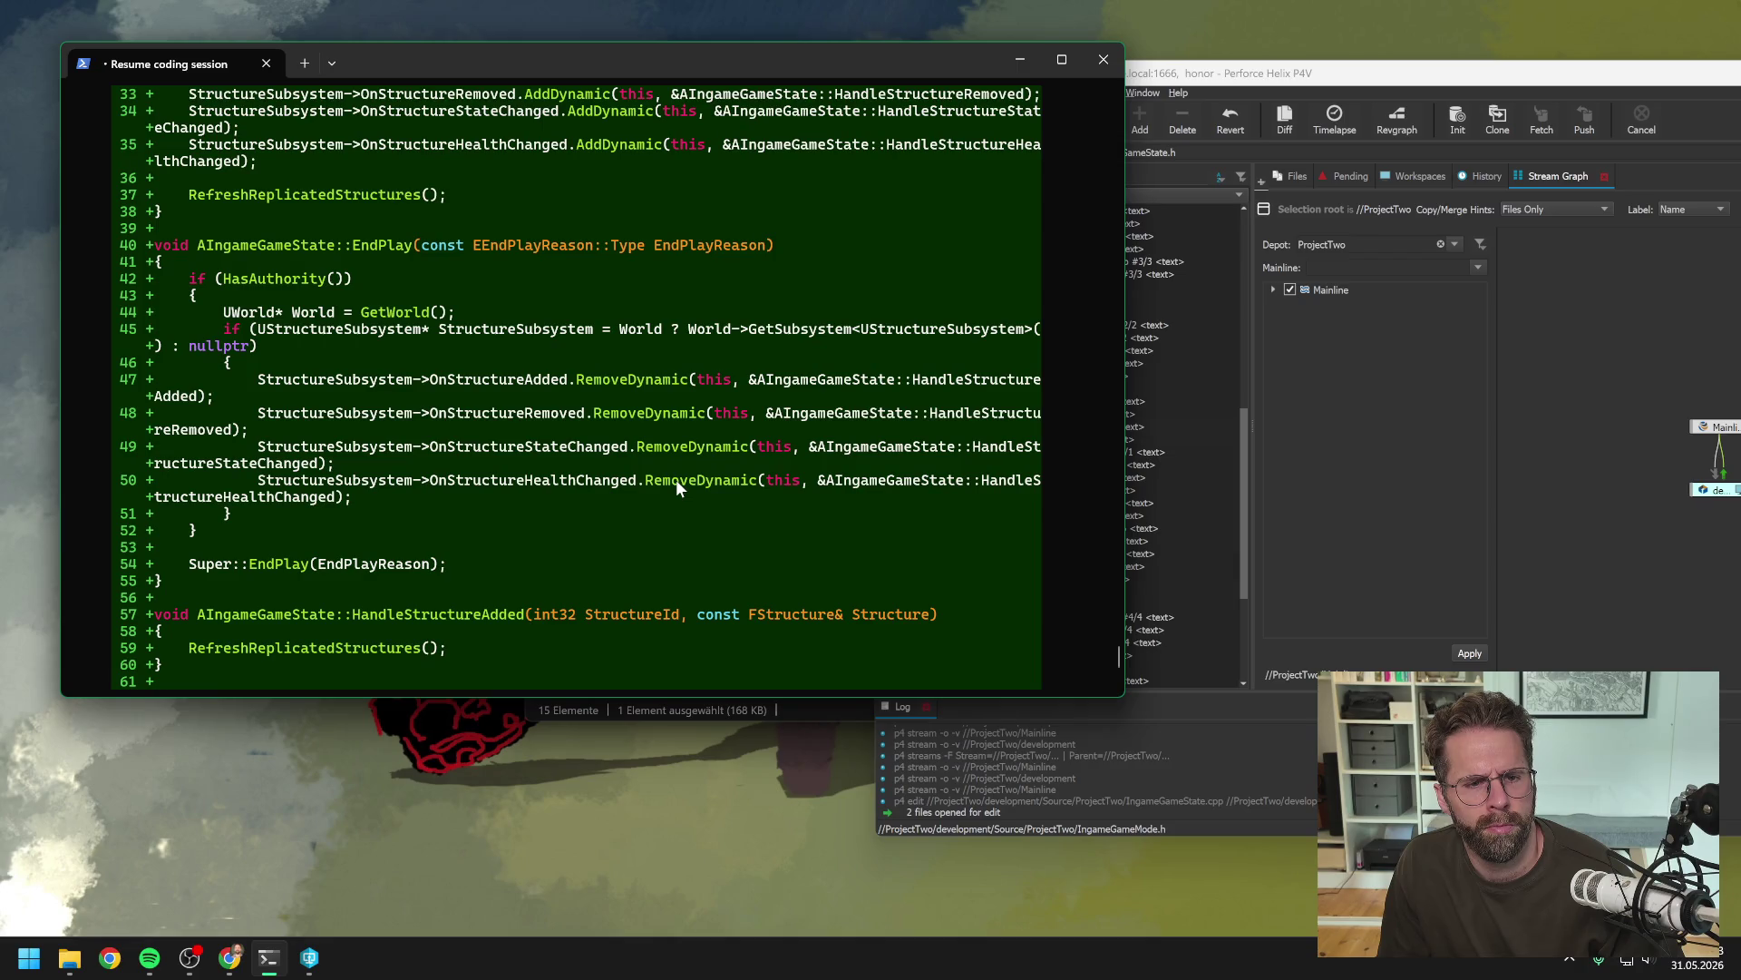
pyautogui.scroll(2, 677, 479)
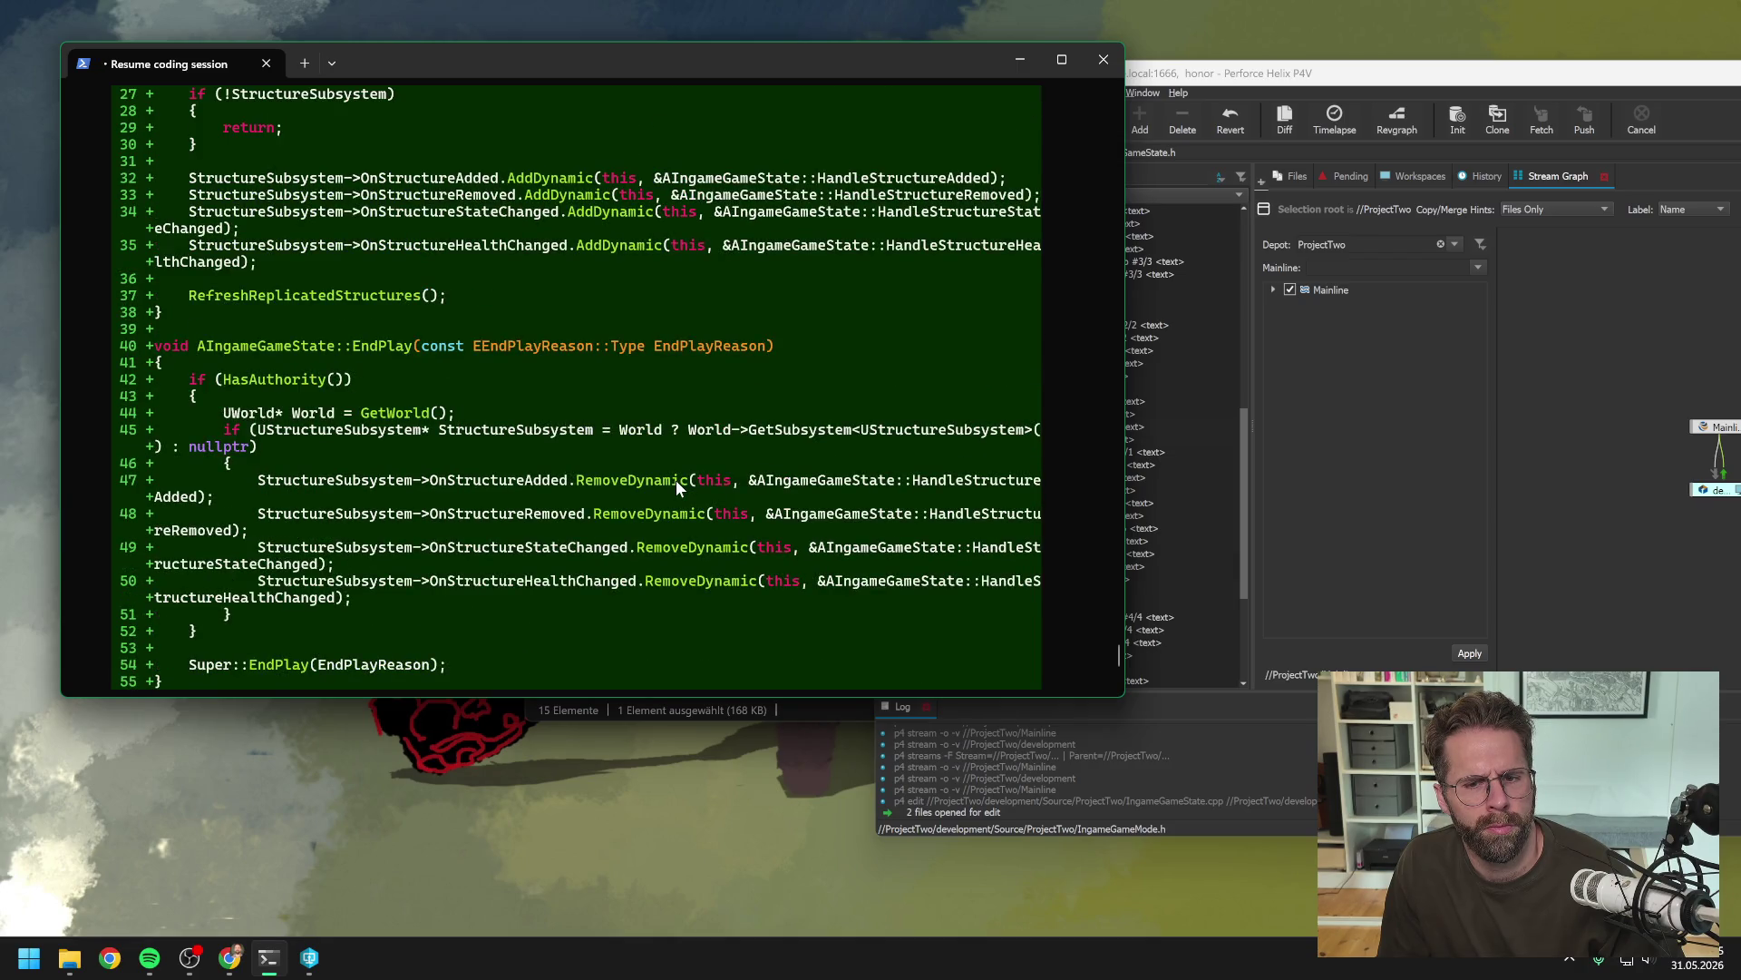
pyautogui.scroll(10, 708, 488)
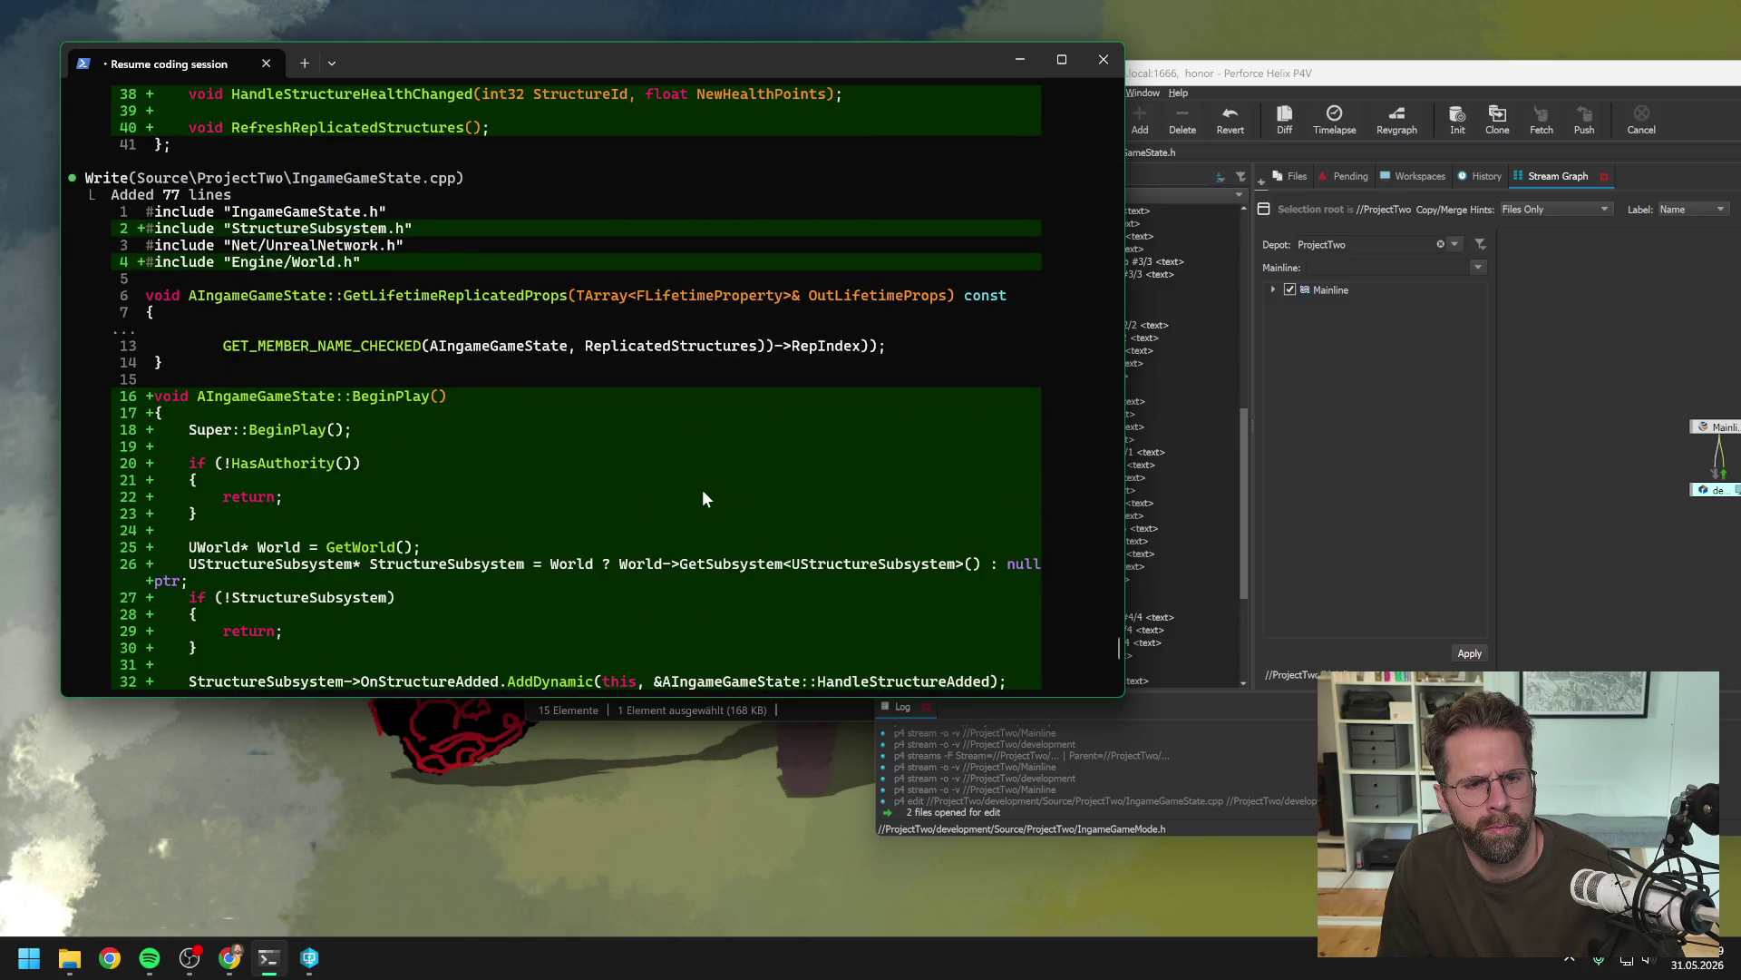
pyautogui.scroll(5, 702, 497)
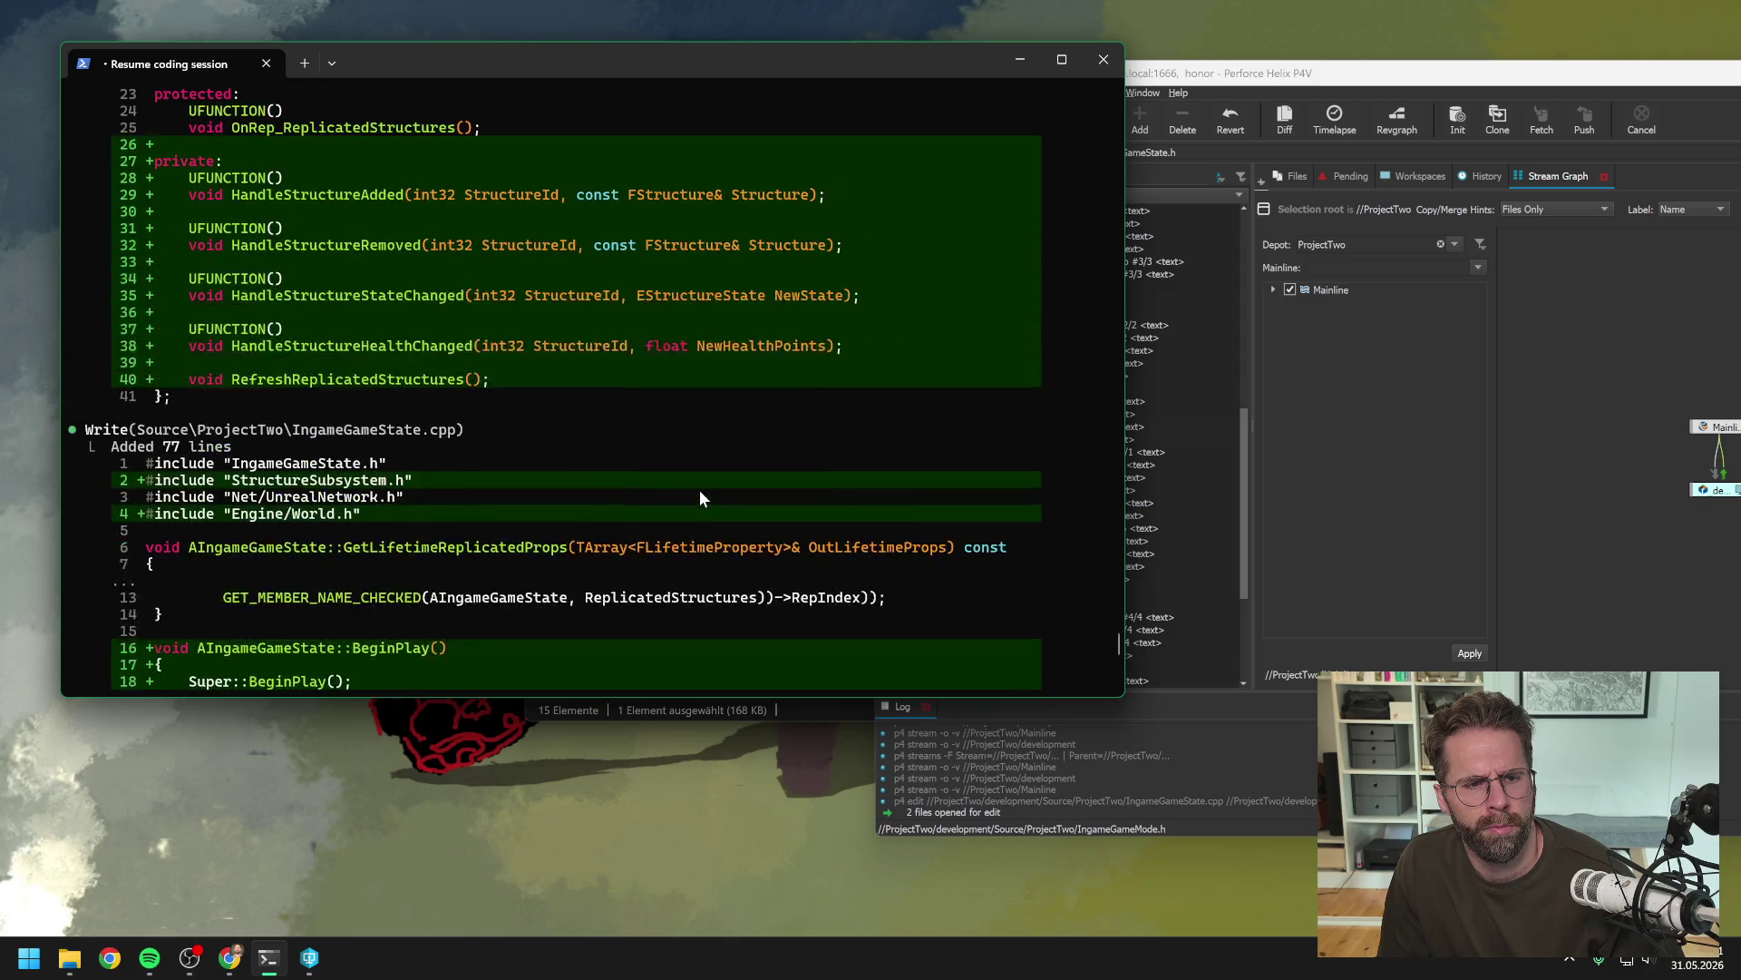
pyautogui.scroll(-20, 695, 494)
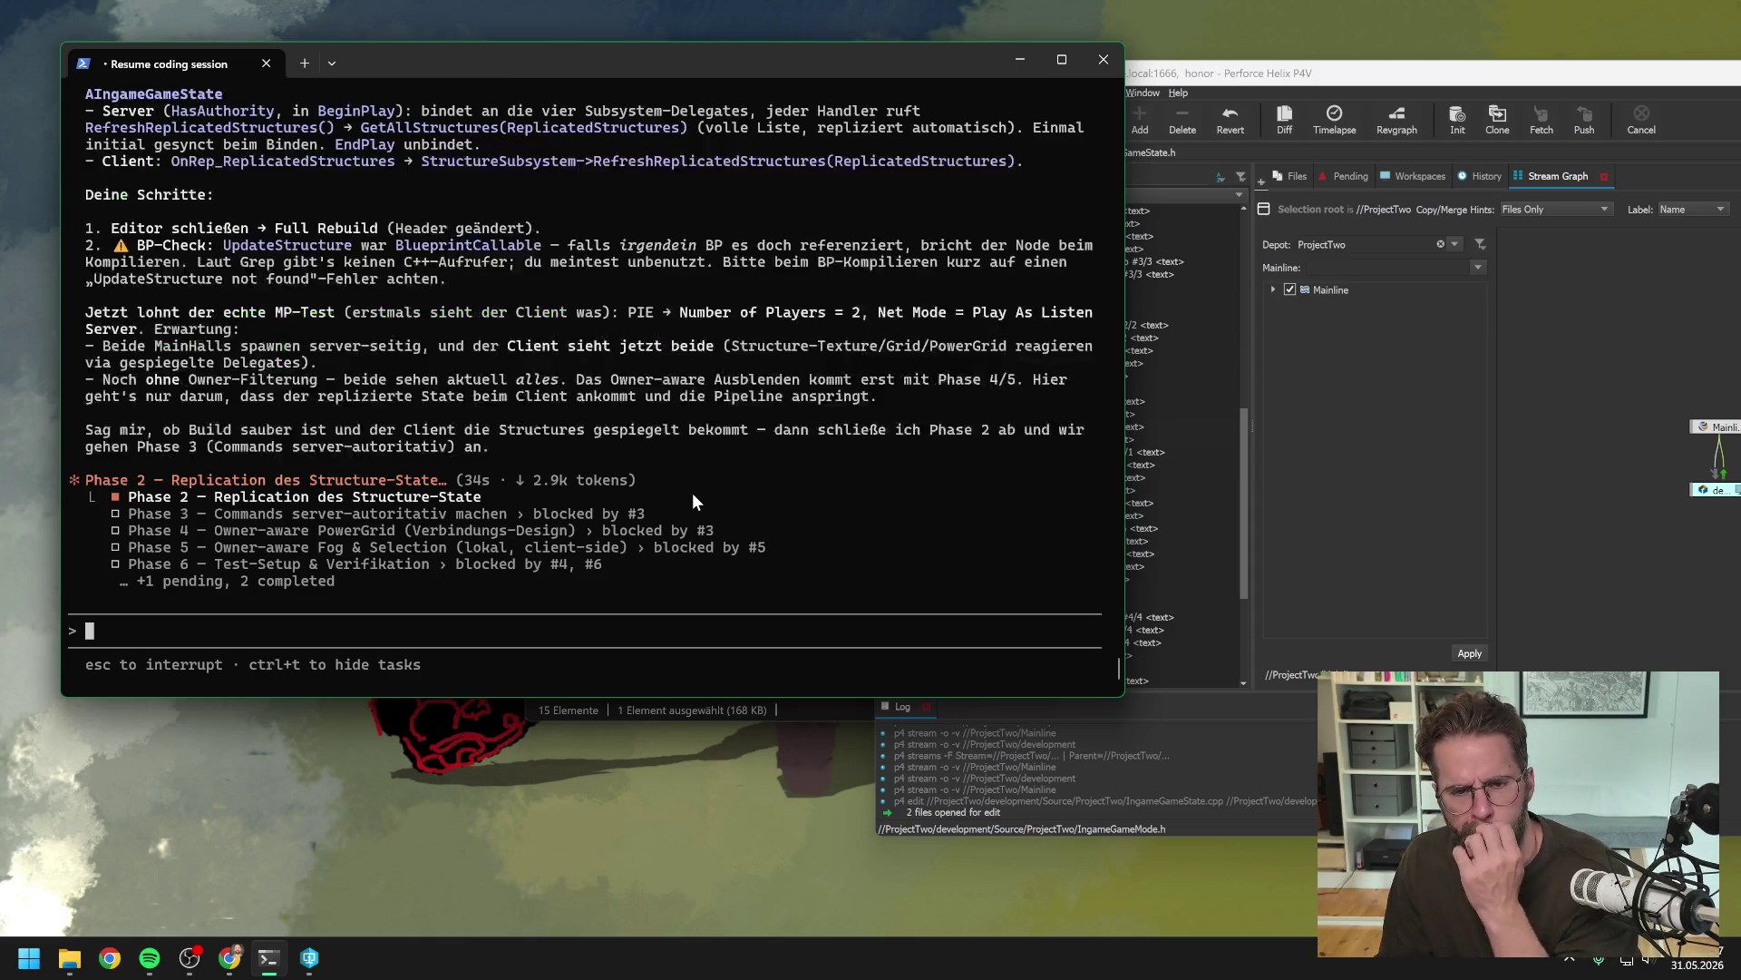
# Read Claude's finished Phase 2 summary with the rebuild and two-player test steps
pyautogui.scroll(6, 639, 482)
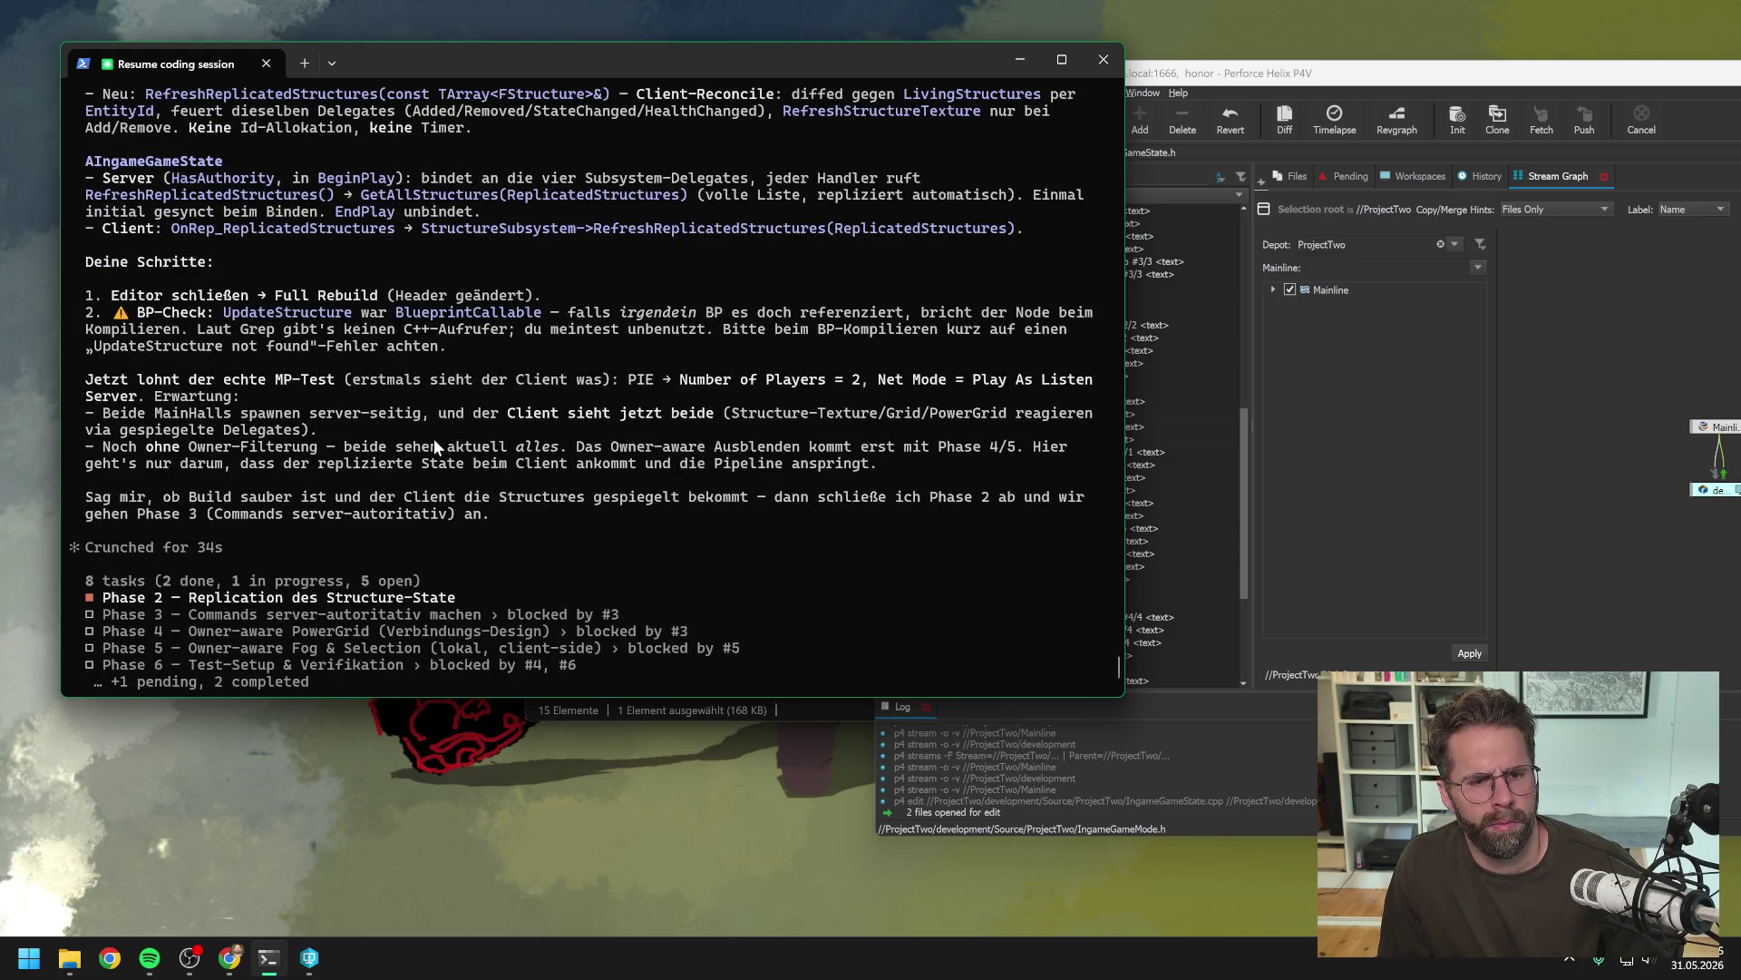
pyautogui.click(513, 809)
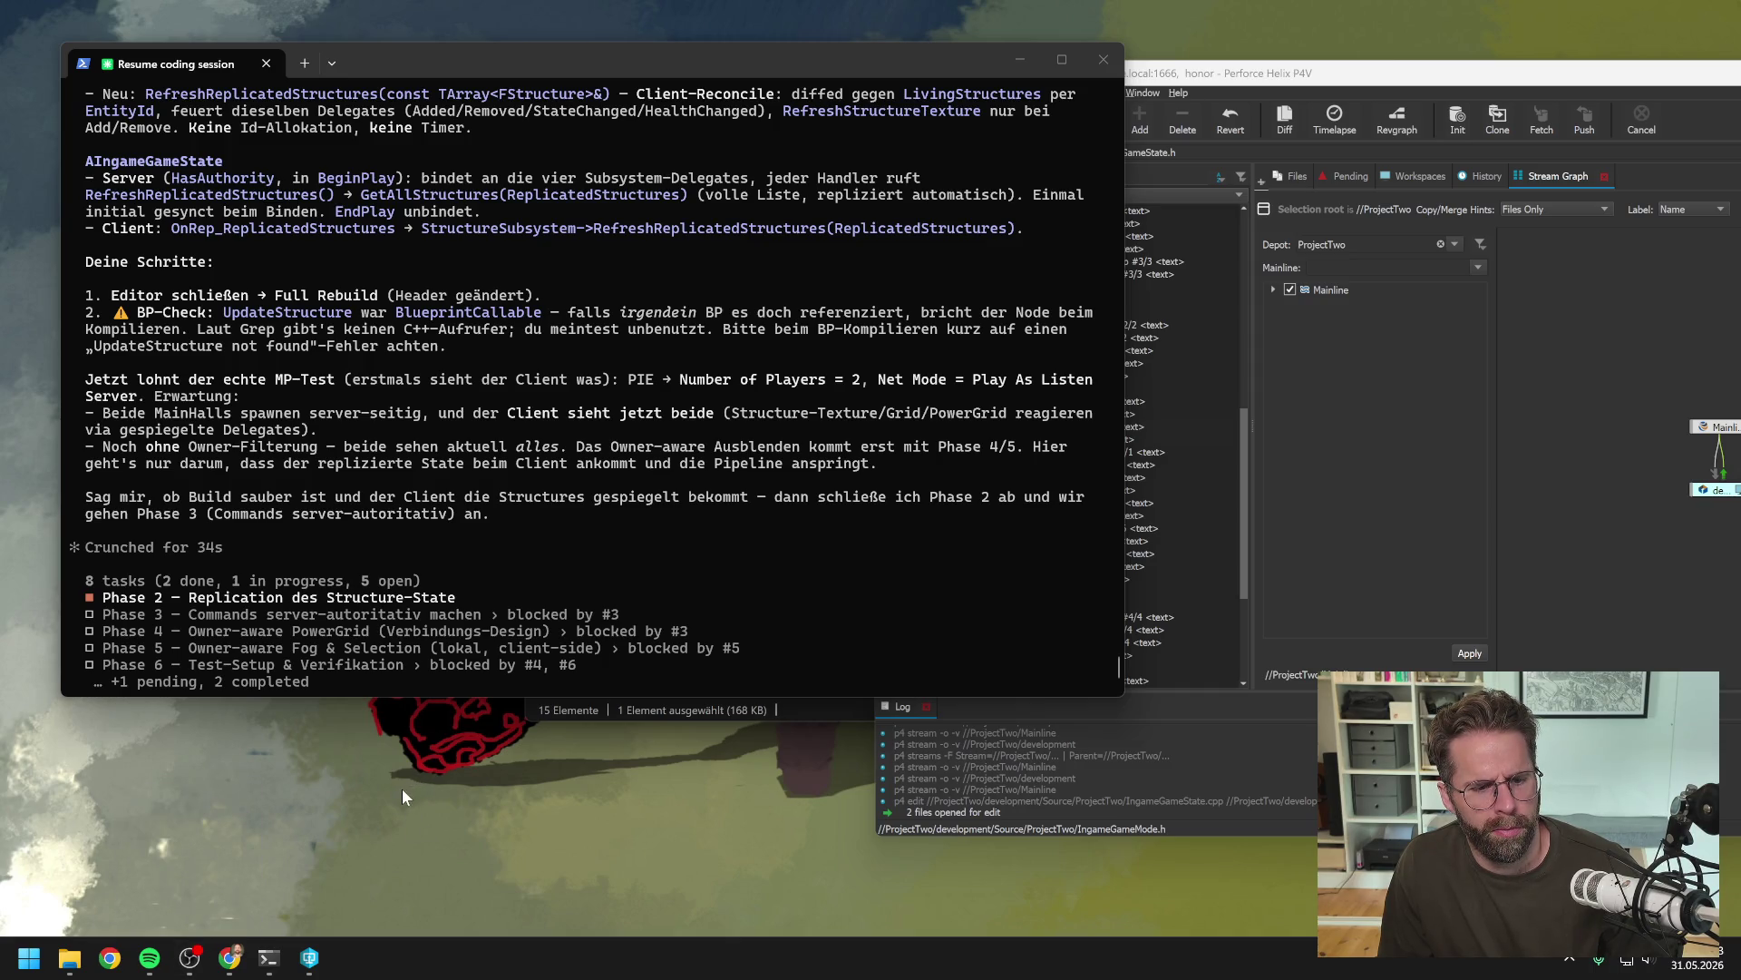
# Rebuild the ProjectTwo solution in Visual Studio until 'Rebuild All succeeded', then close Visual Studio
pyautogui.click(69, 956)
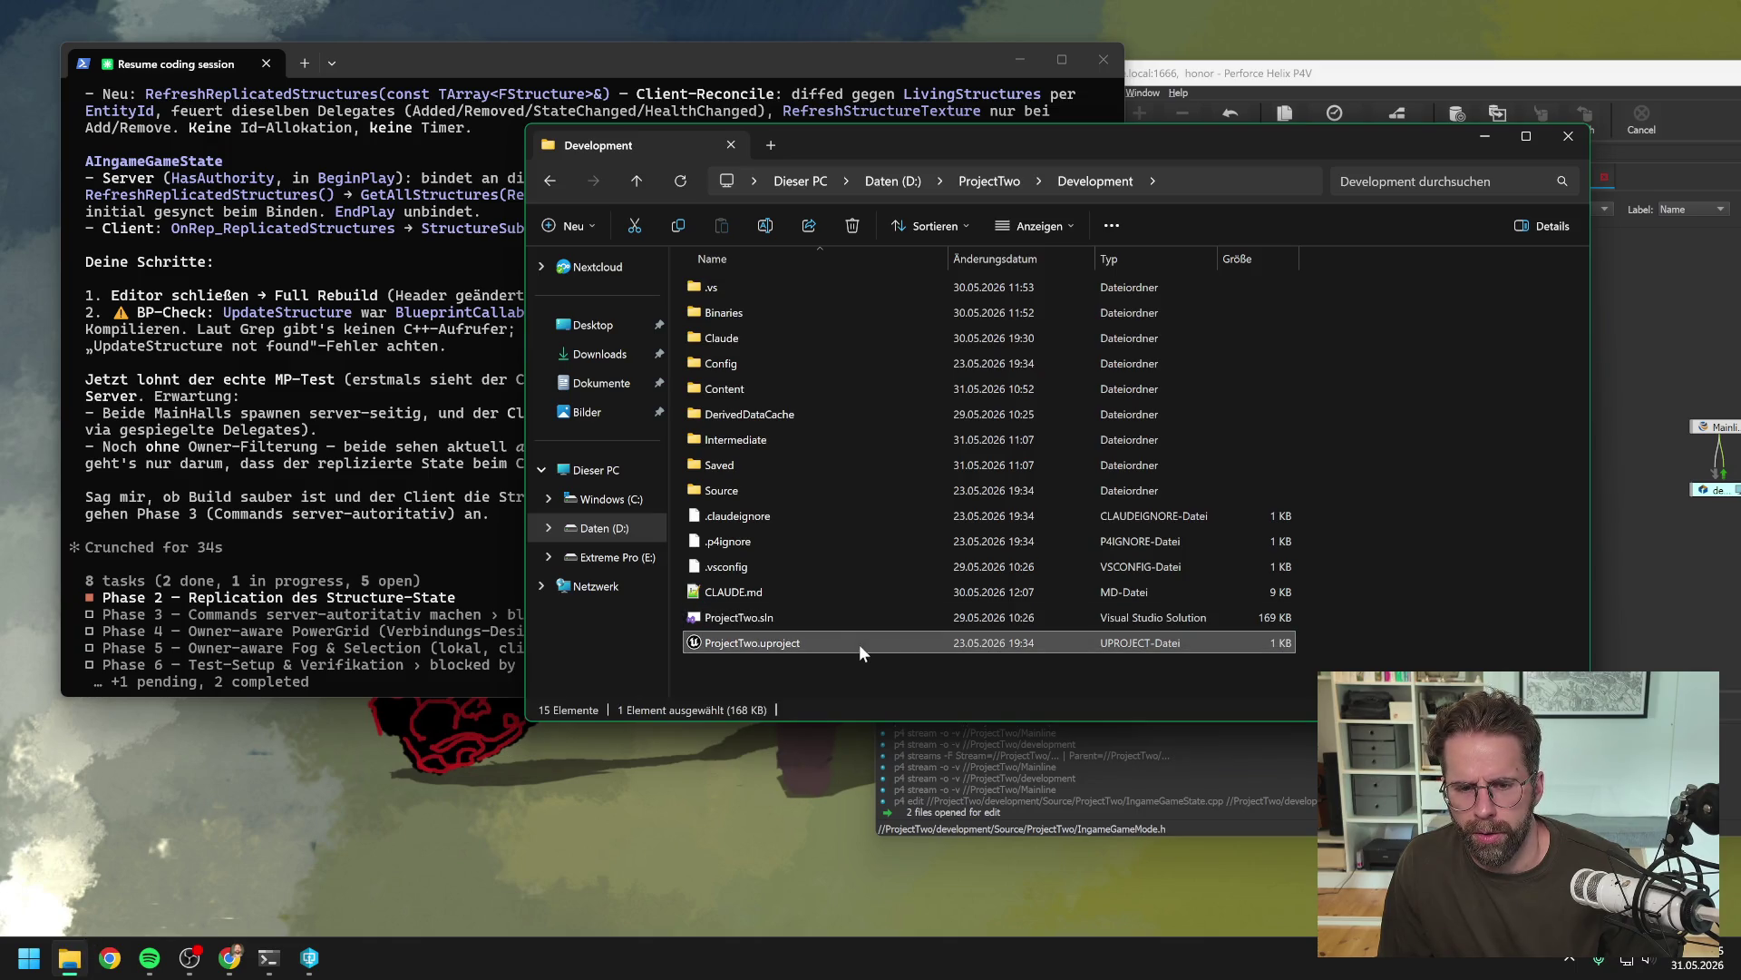
pyautogui.doubleClick(824, 620)
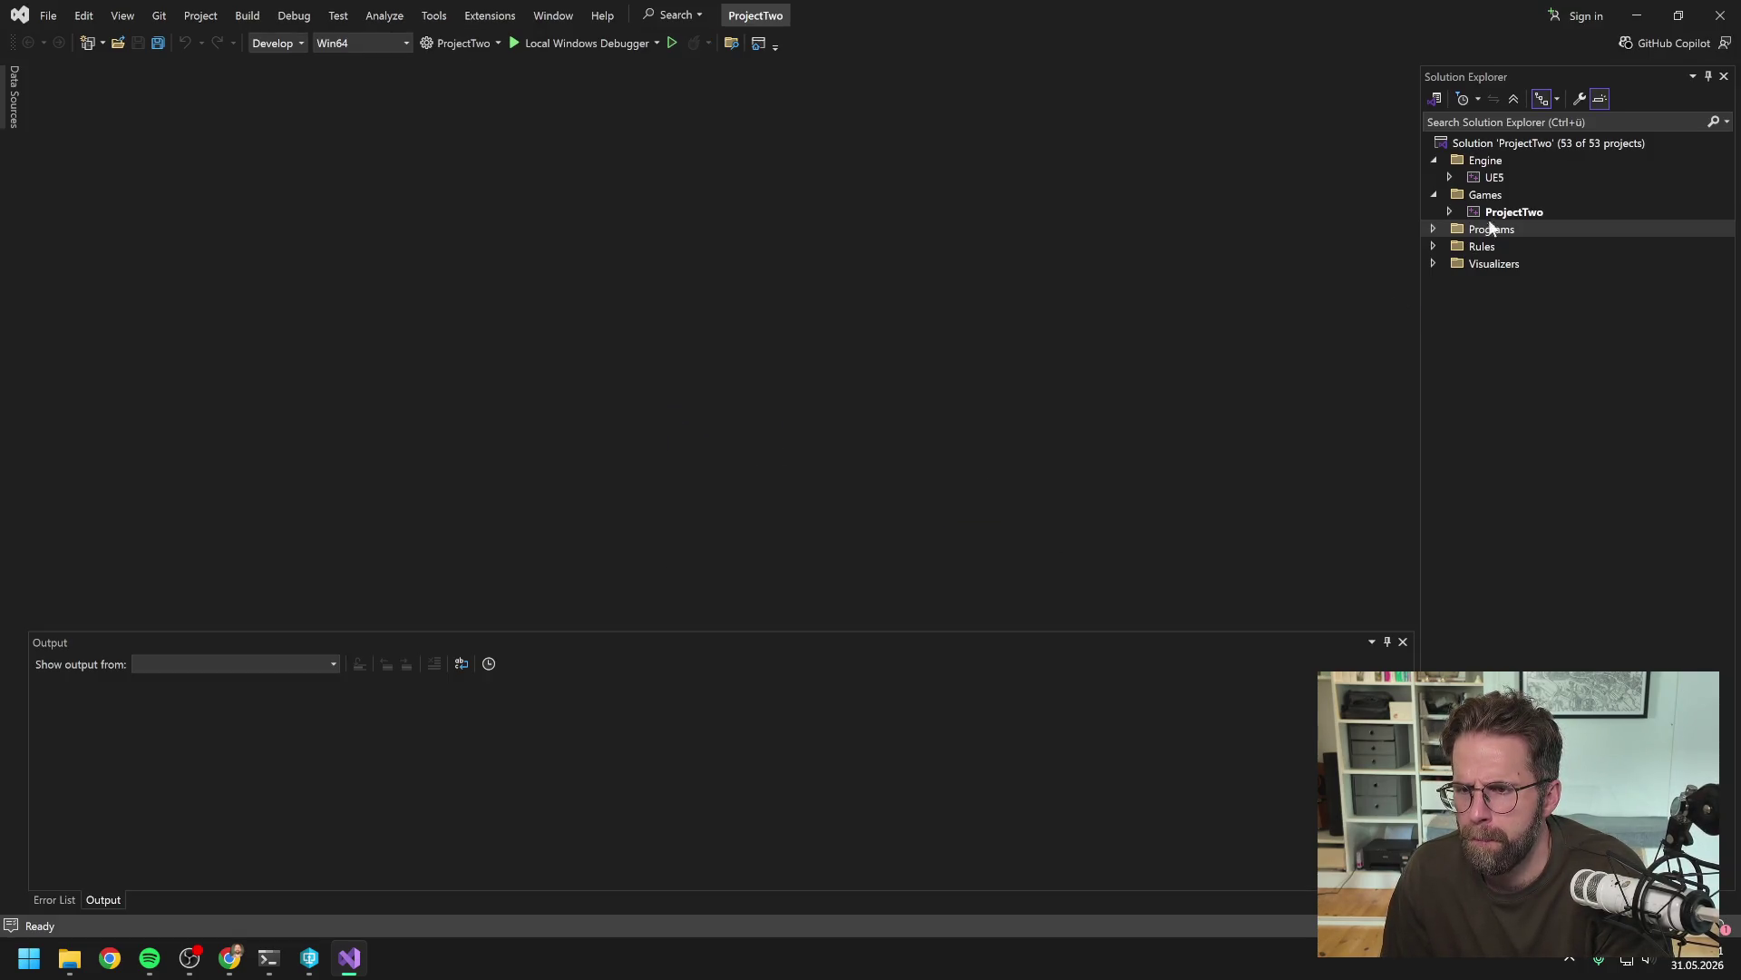
pyautogui.rightClick(1509, 213)
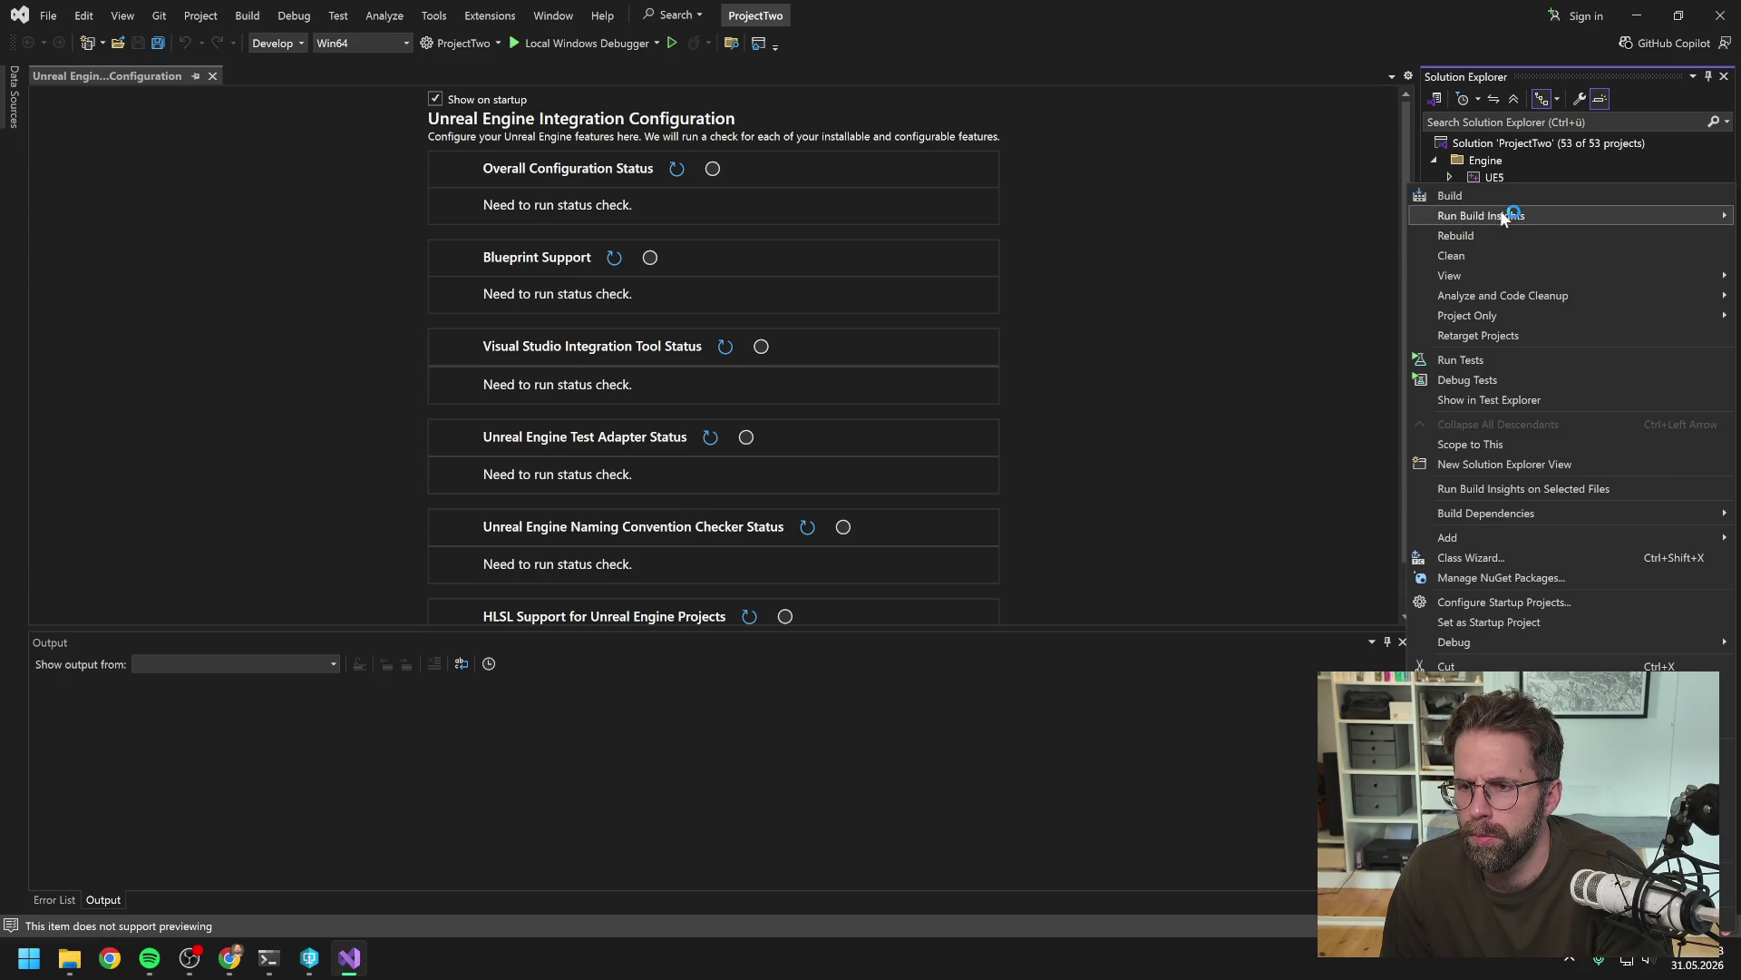
pyautogui.click(1460, 235)
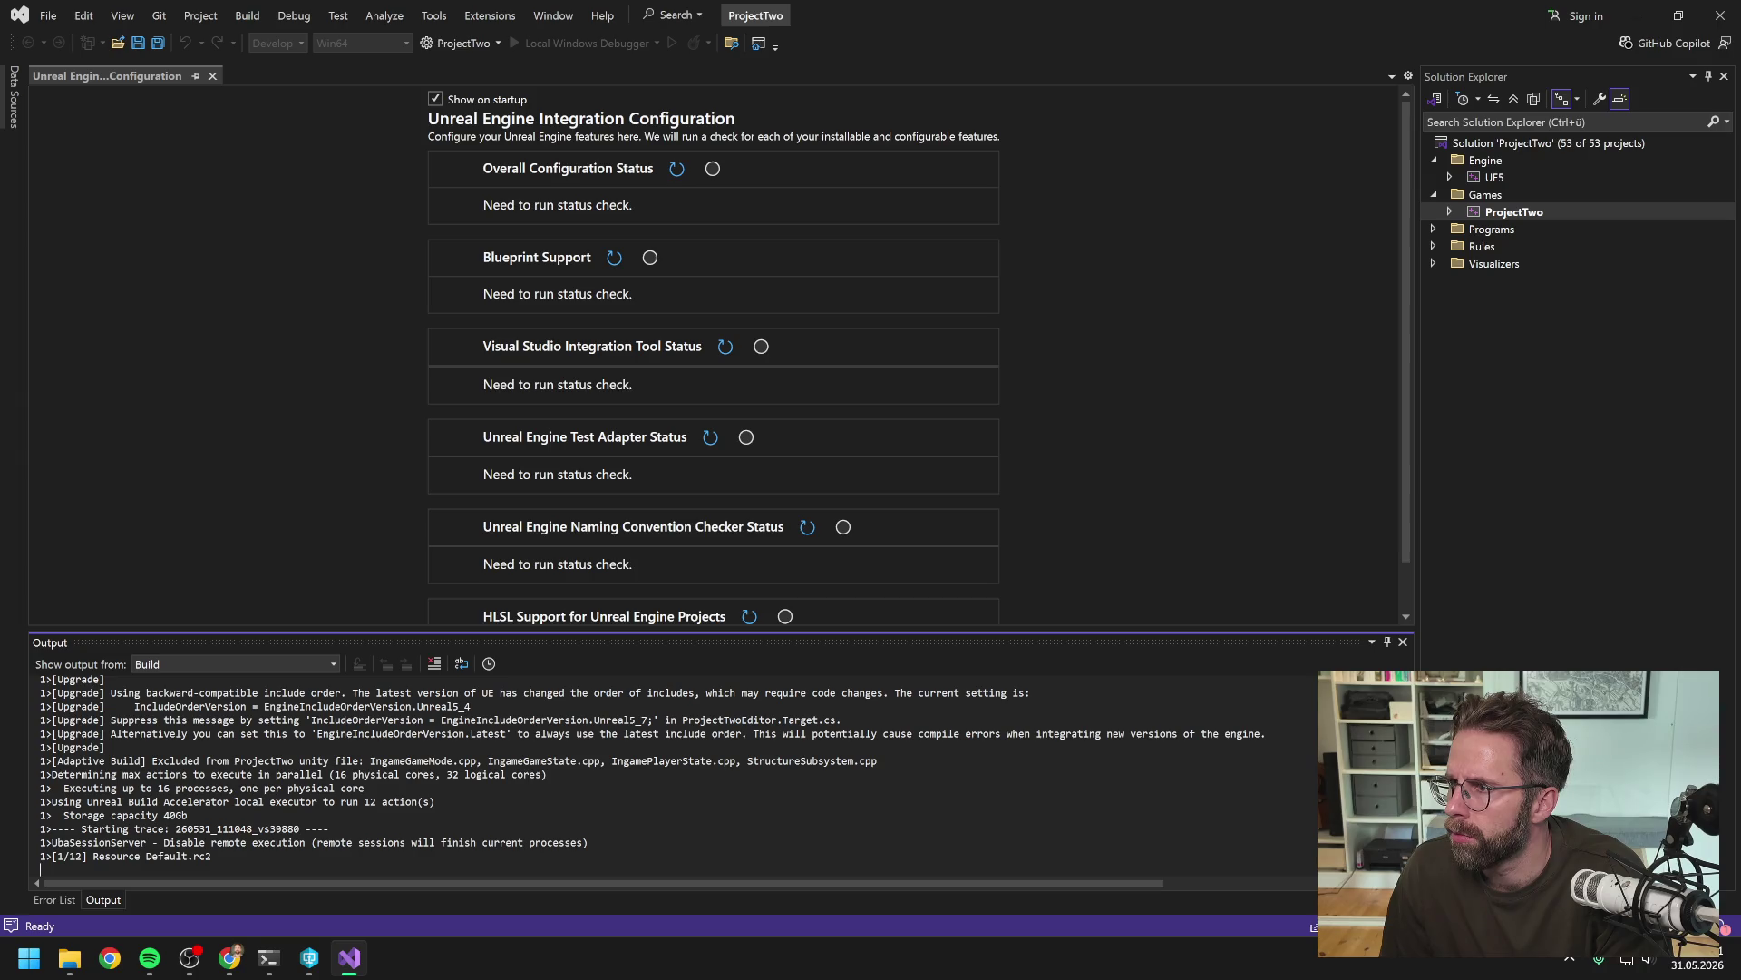
pyautogui.hotkey('alt', 'Tab')
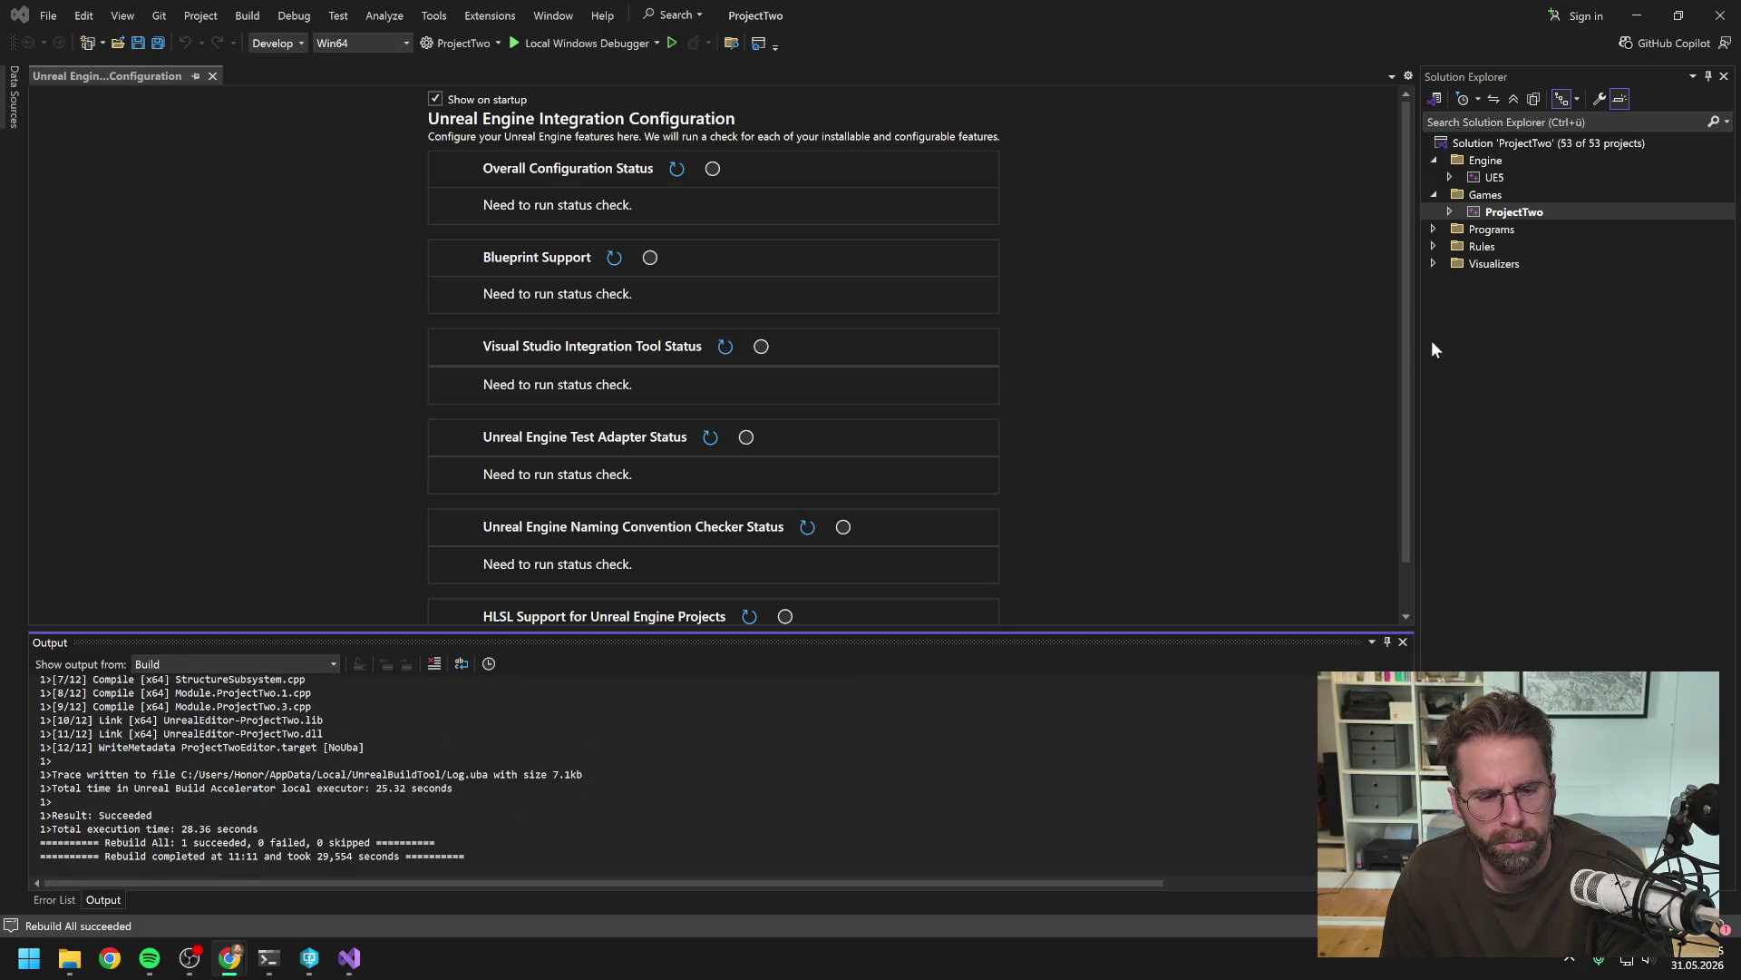
pyautogui.click(1721, 20)
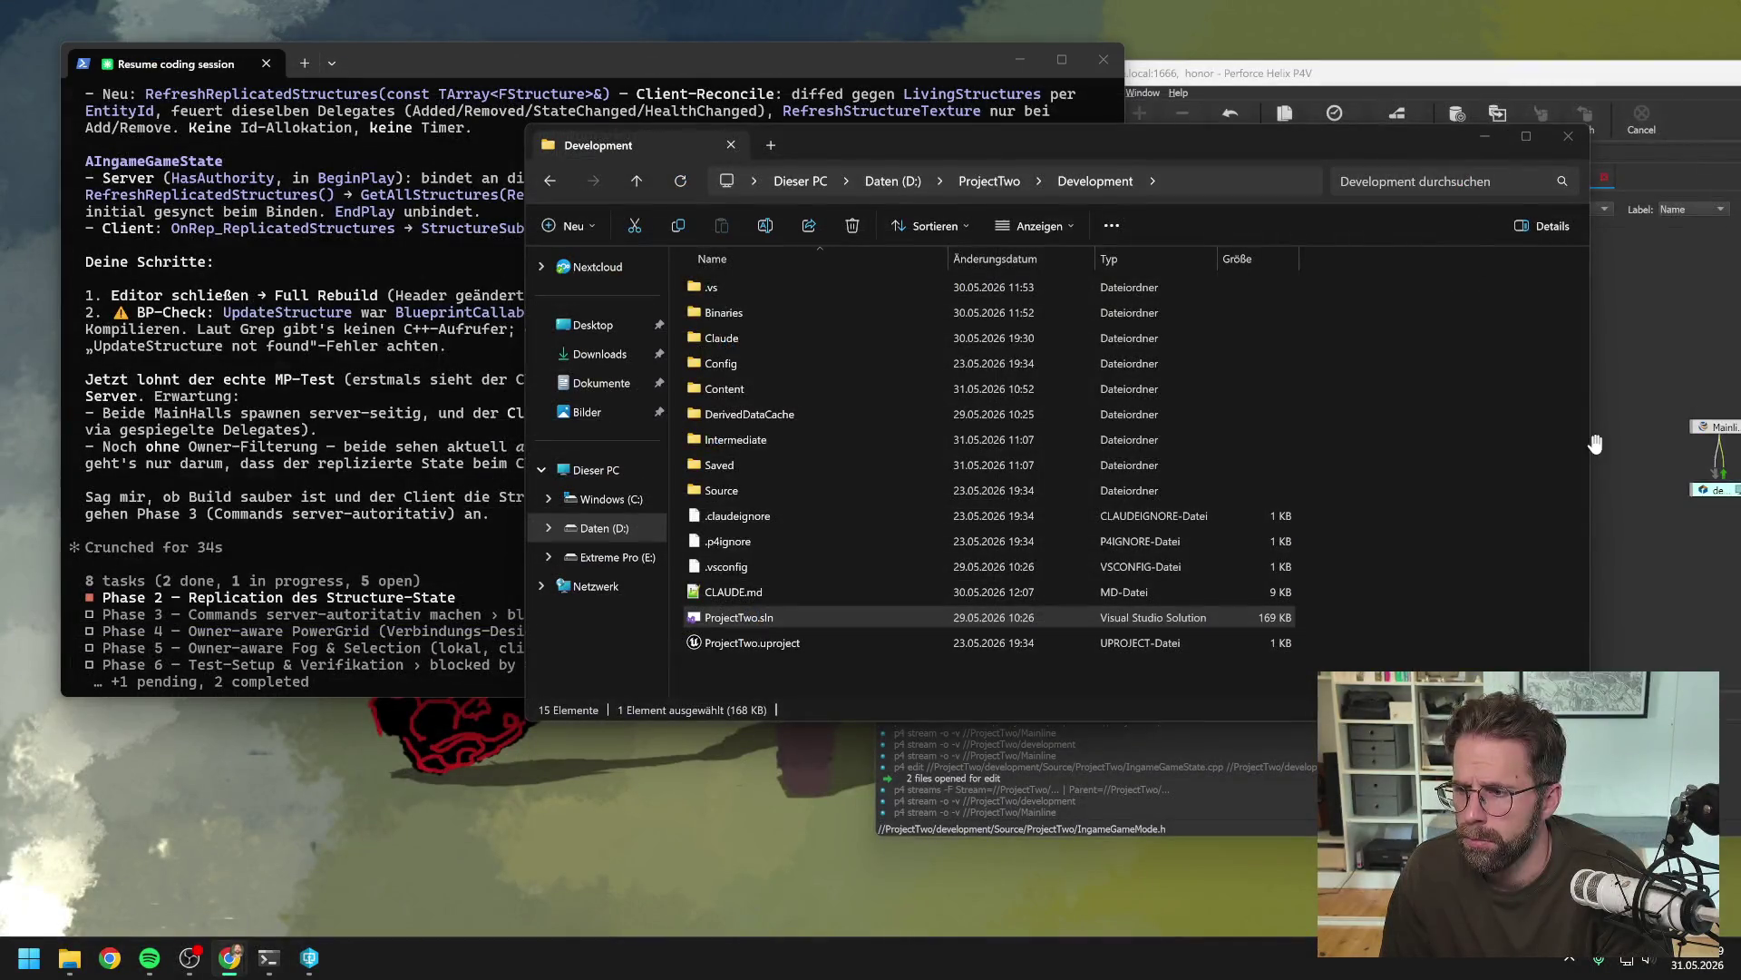
# Launch ProjectTwo.uproject from the Perforce depot tree to reopen the project in Unreal Editor
pyautogui.click(451, 456)
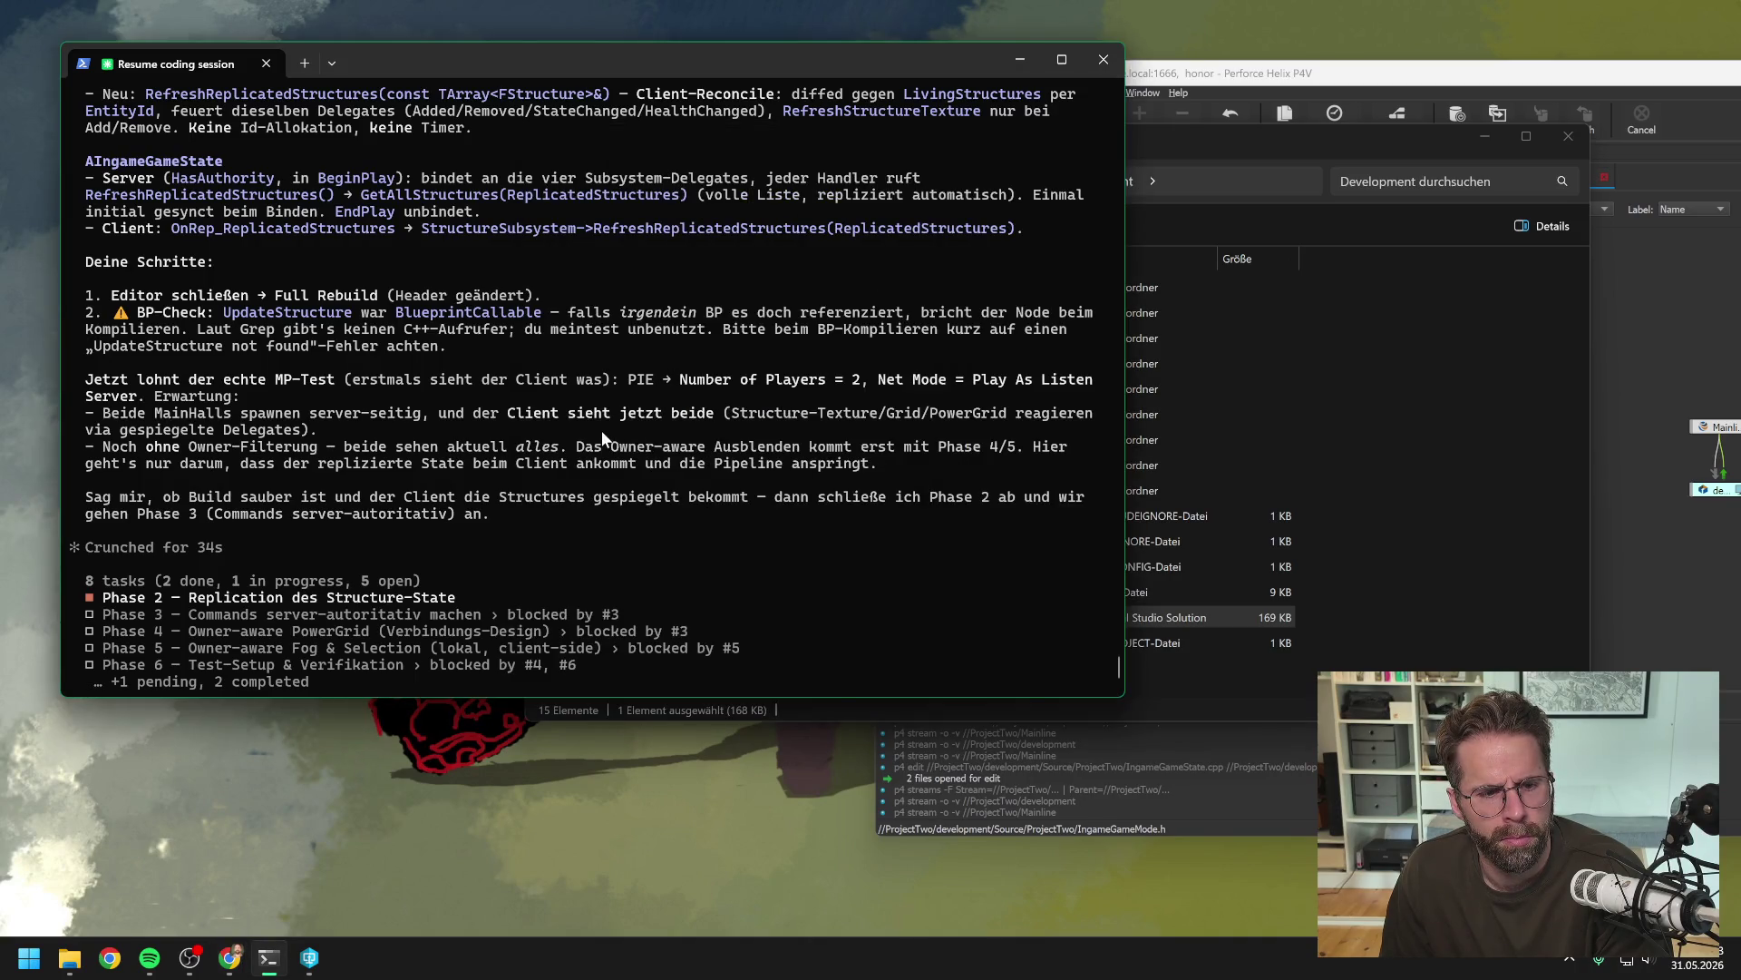
pyautogui.click(1226, 711)
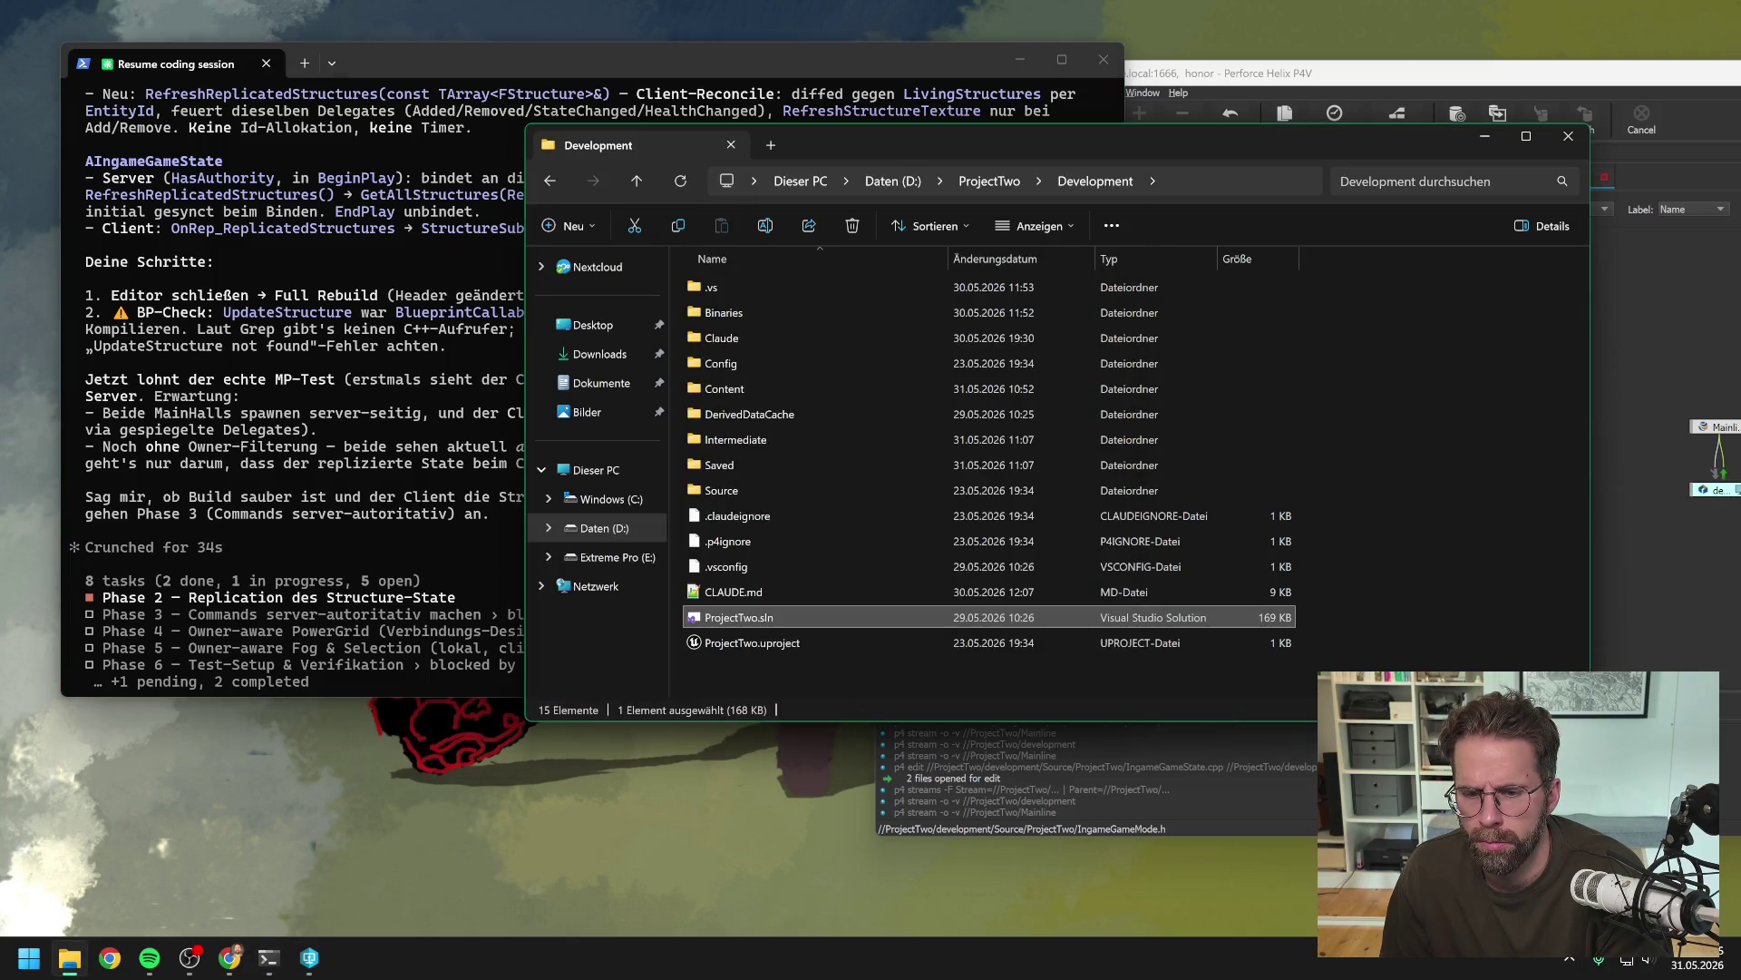
pyautogui.click(309, 957)
pyautogui.doubleClick(1031, 668)
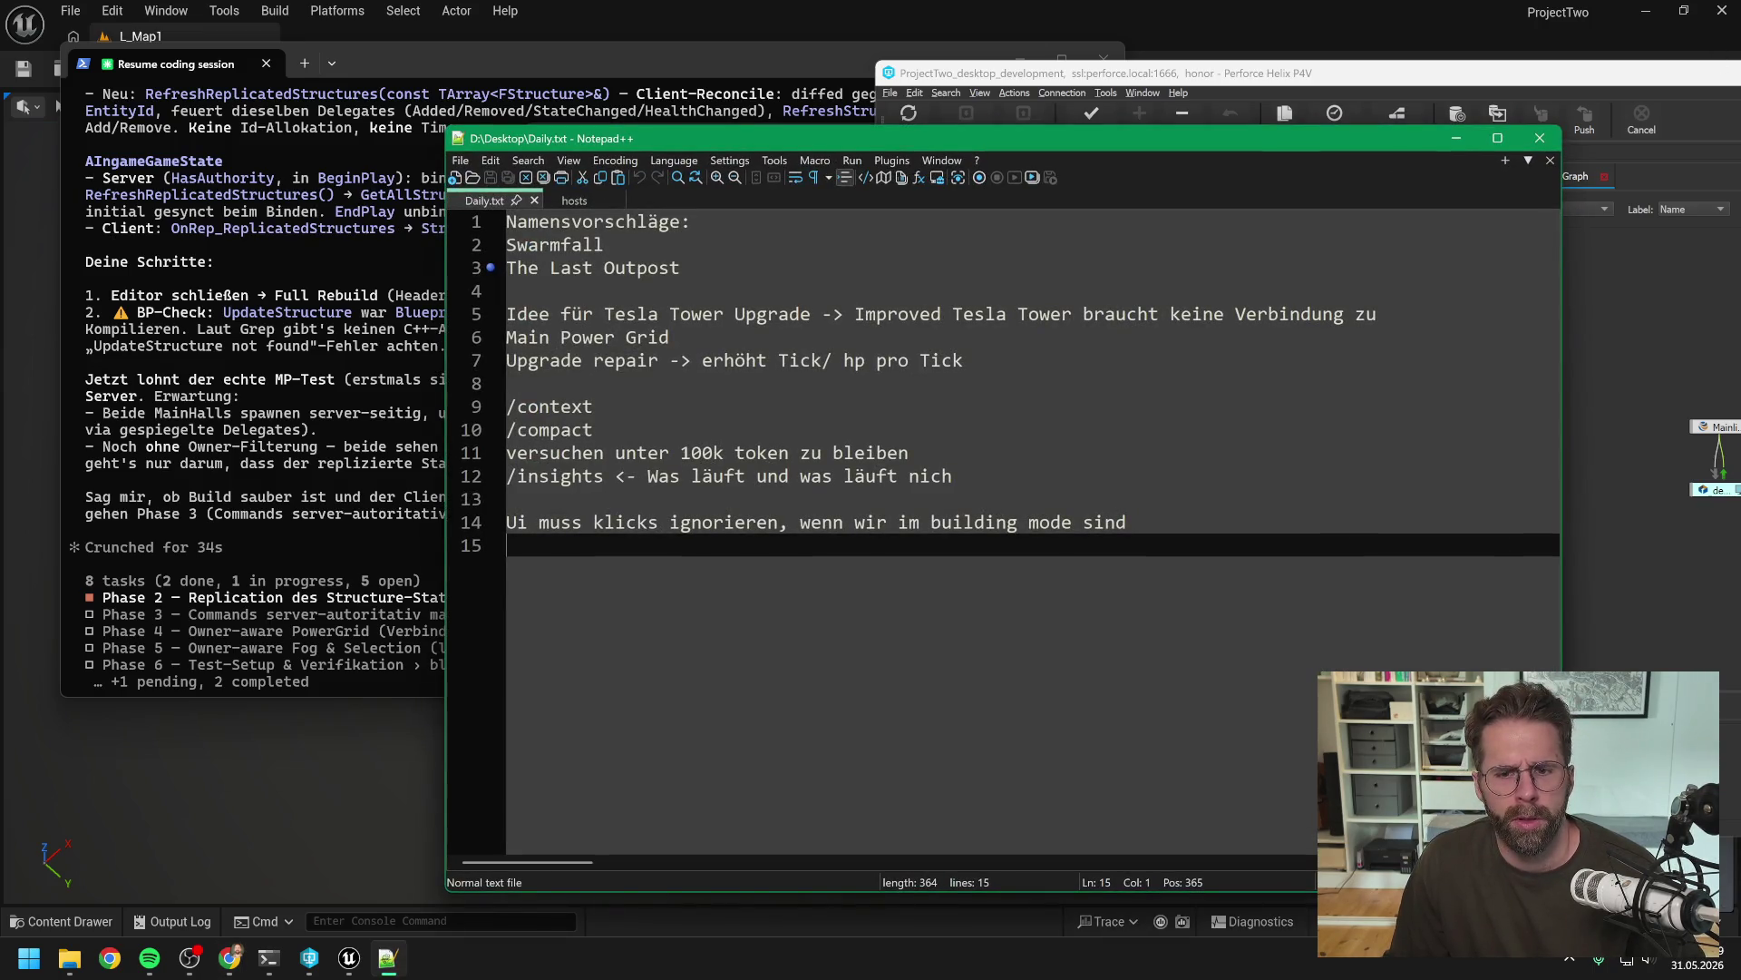
# Add 'obra/ superpowers als Skill für Brainstorming und Planungs-Sessions' as line 14 of Daily.txt and save
pyautogui.click(962, 475)
pyautogui.press('Return')
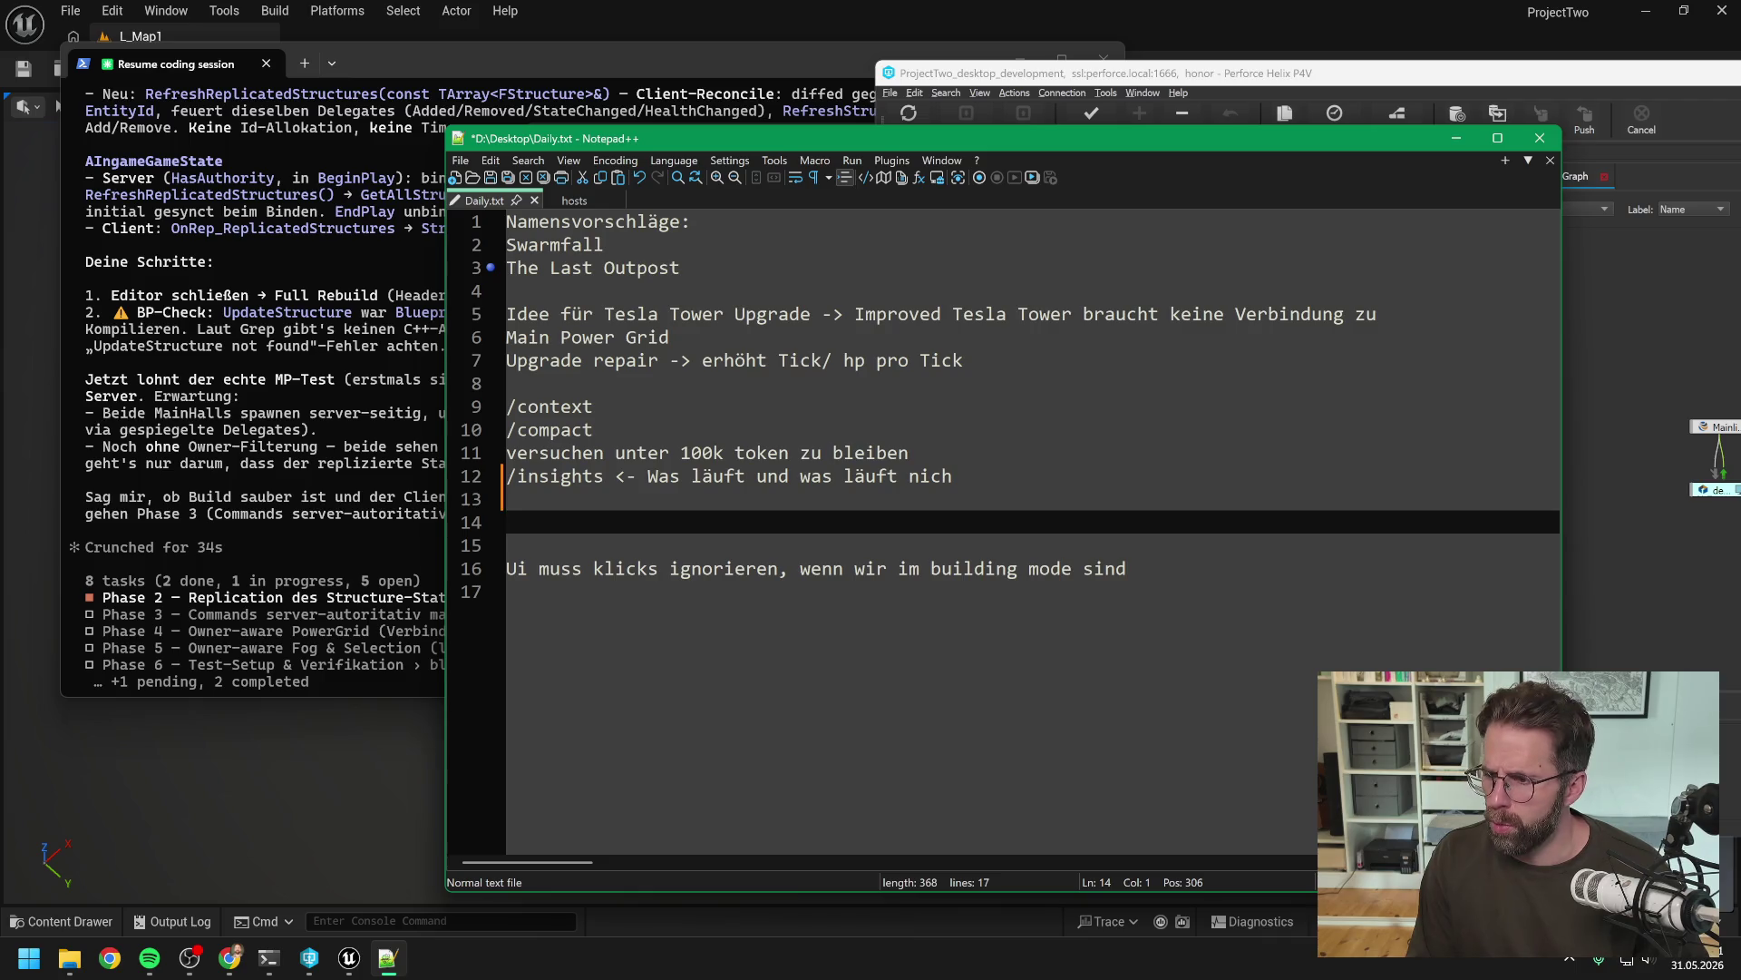
pyautogui.write('obra')
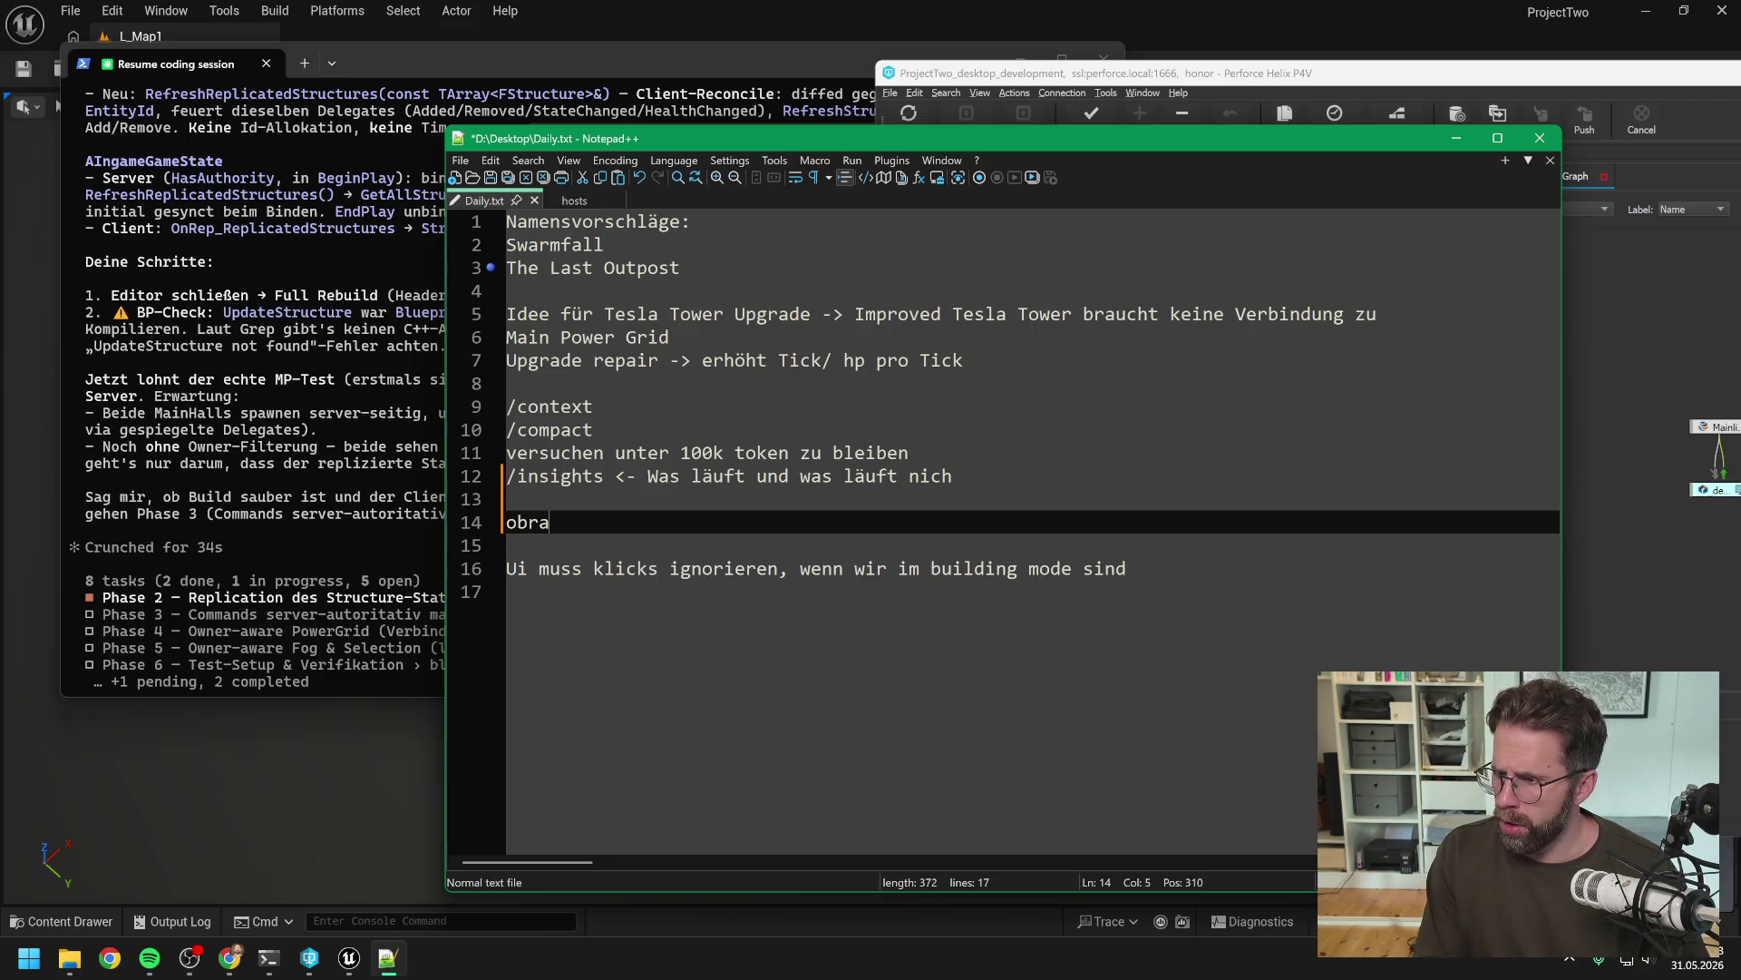
pyautogui.write('/ super')
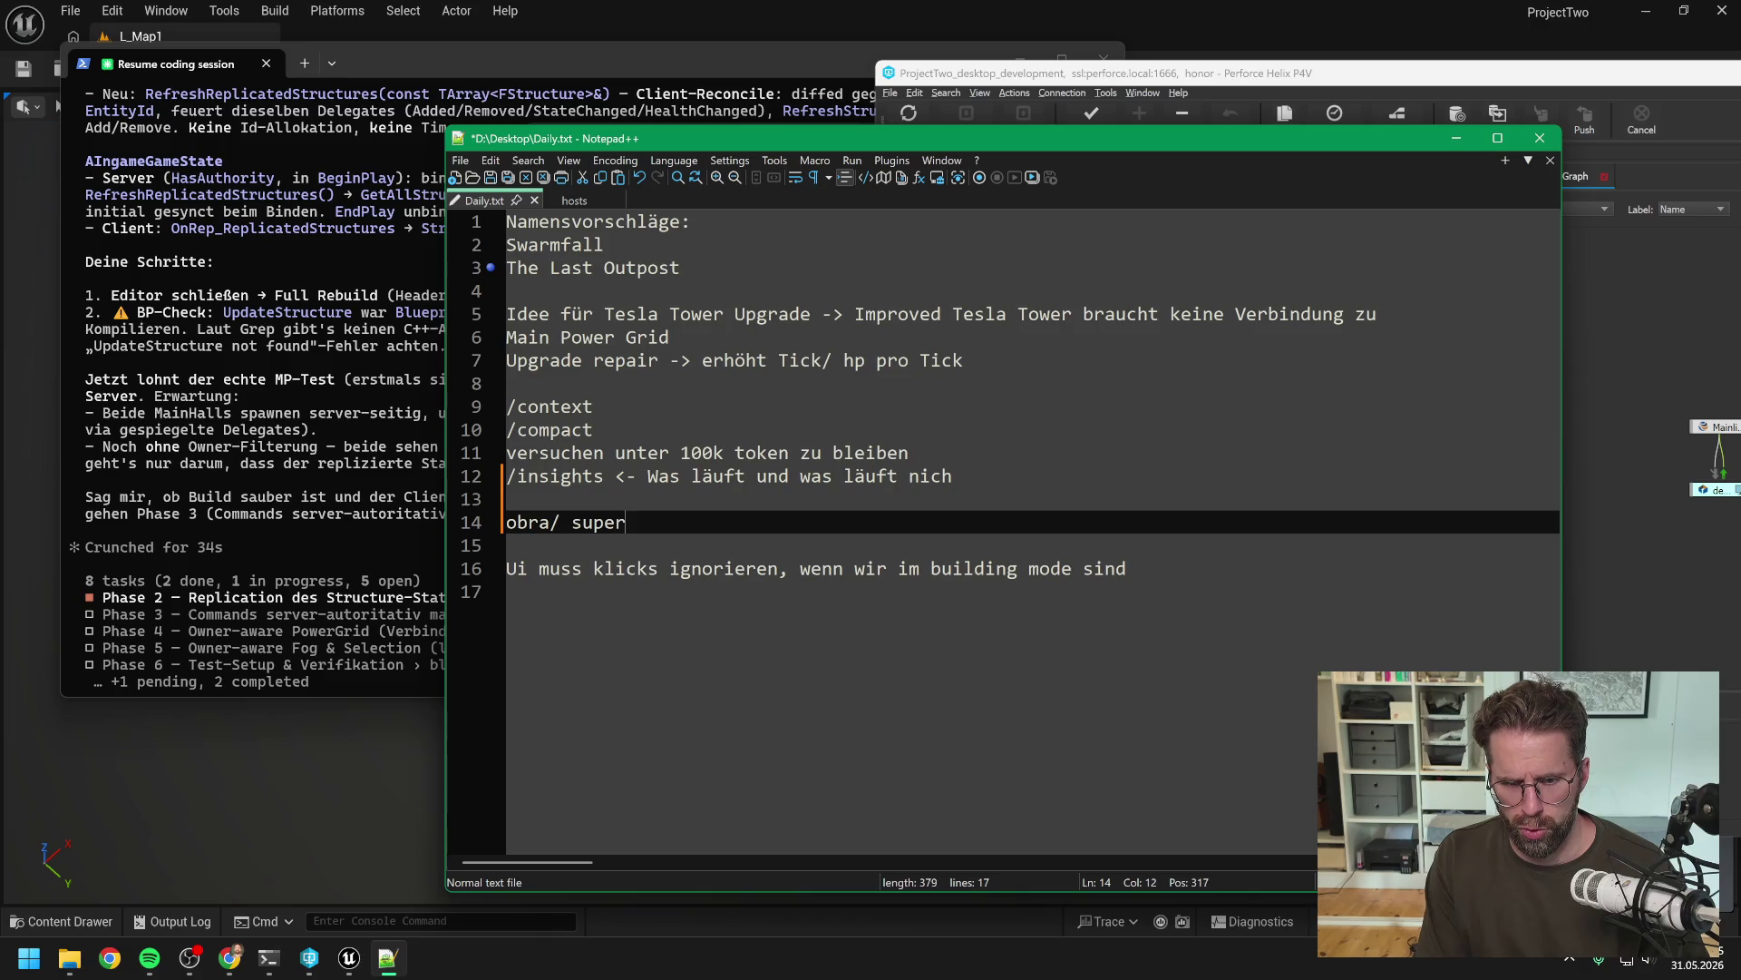
pyautogui.write('powers als Skill f')
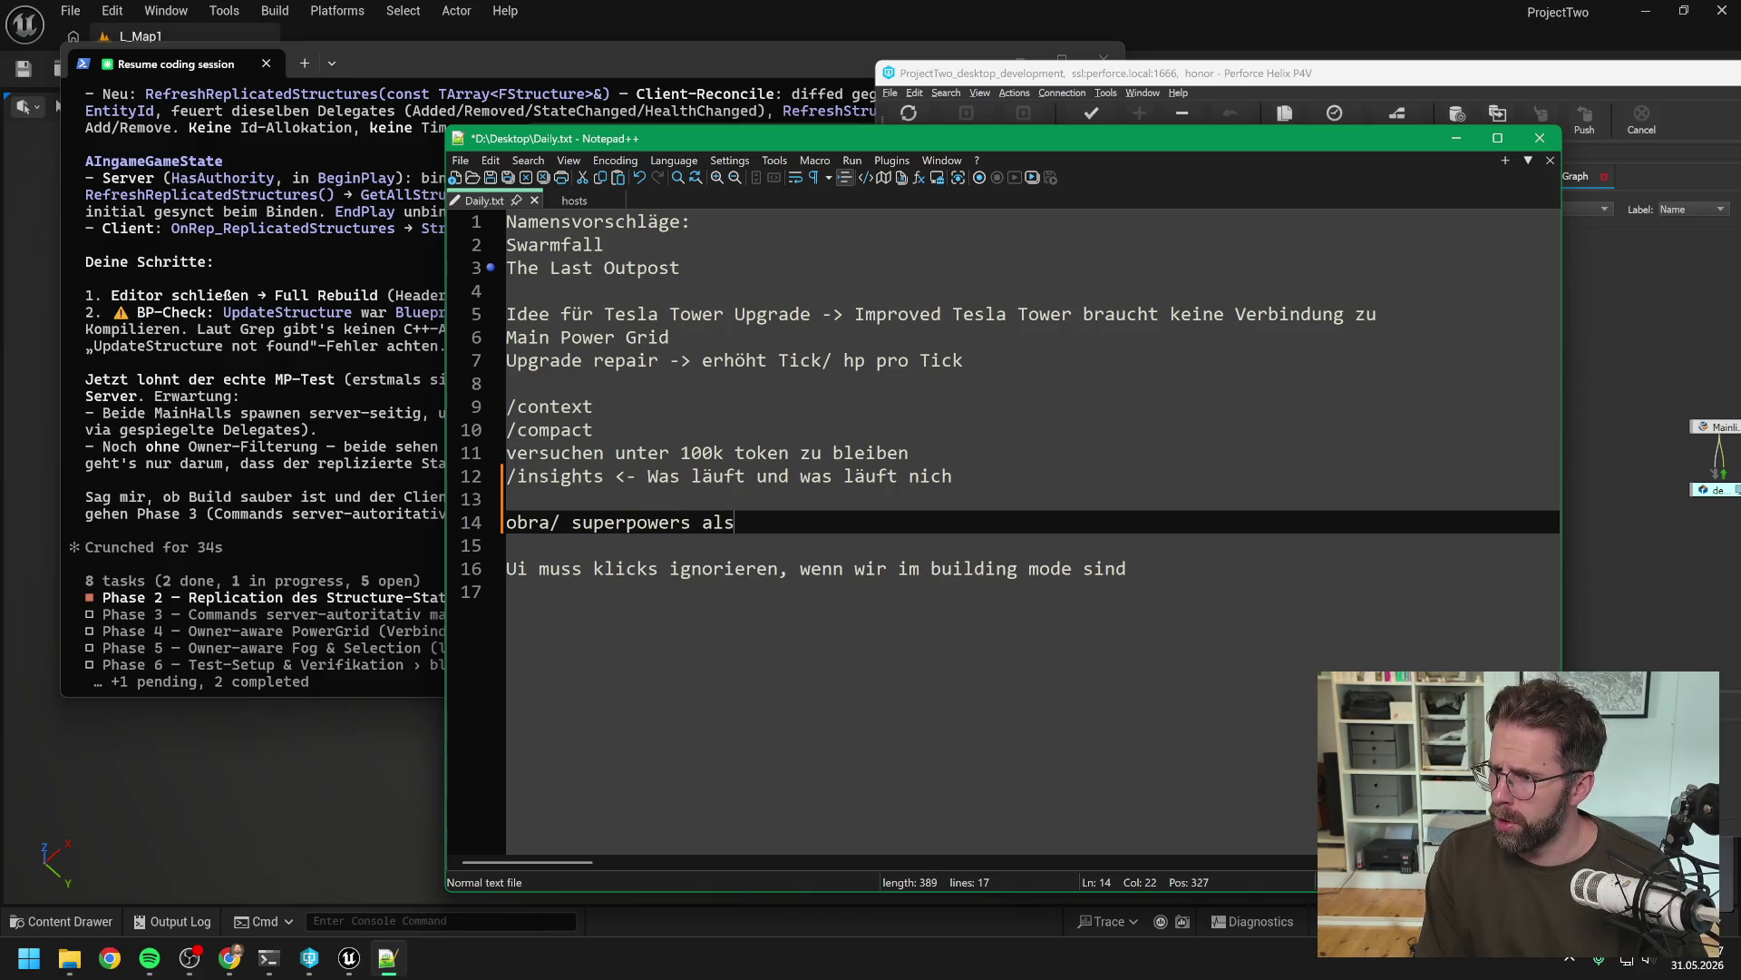
pyautogui.write('ür ')
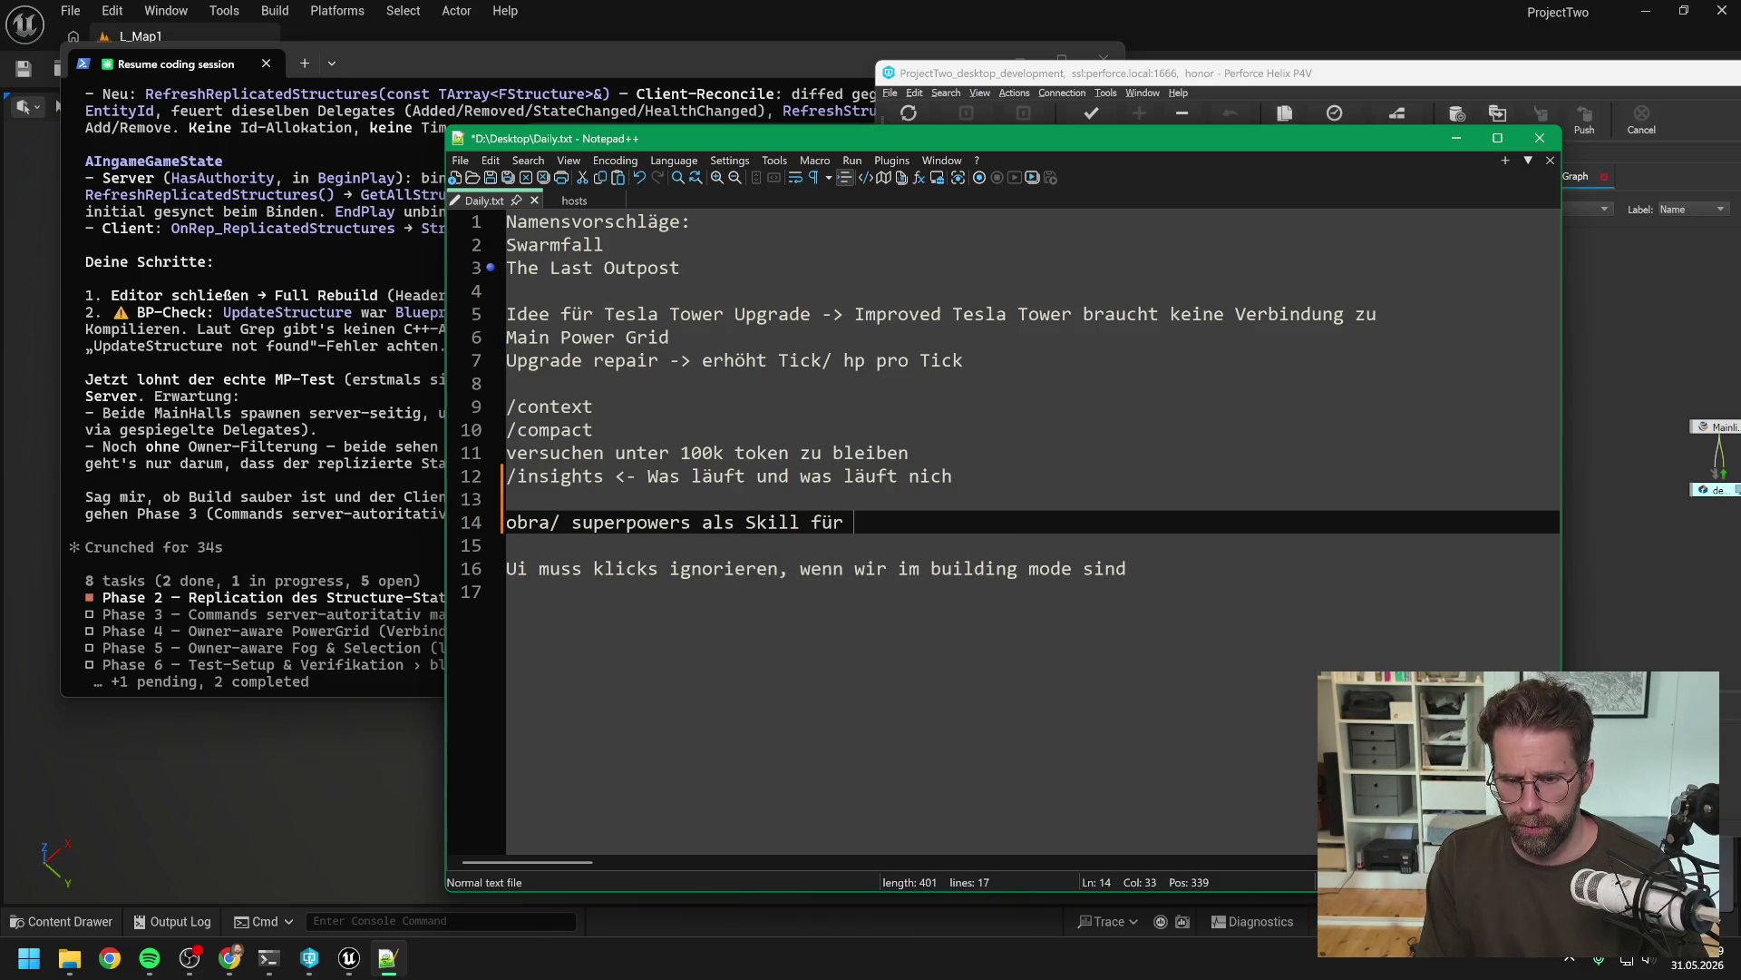
pyautogui.write('Brainstormung')
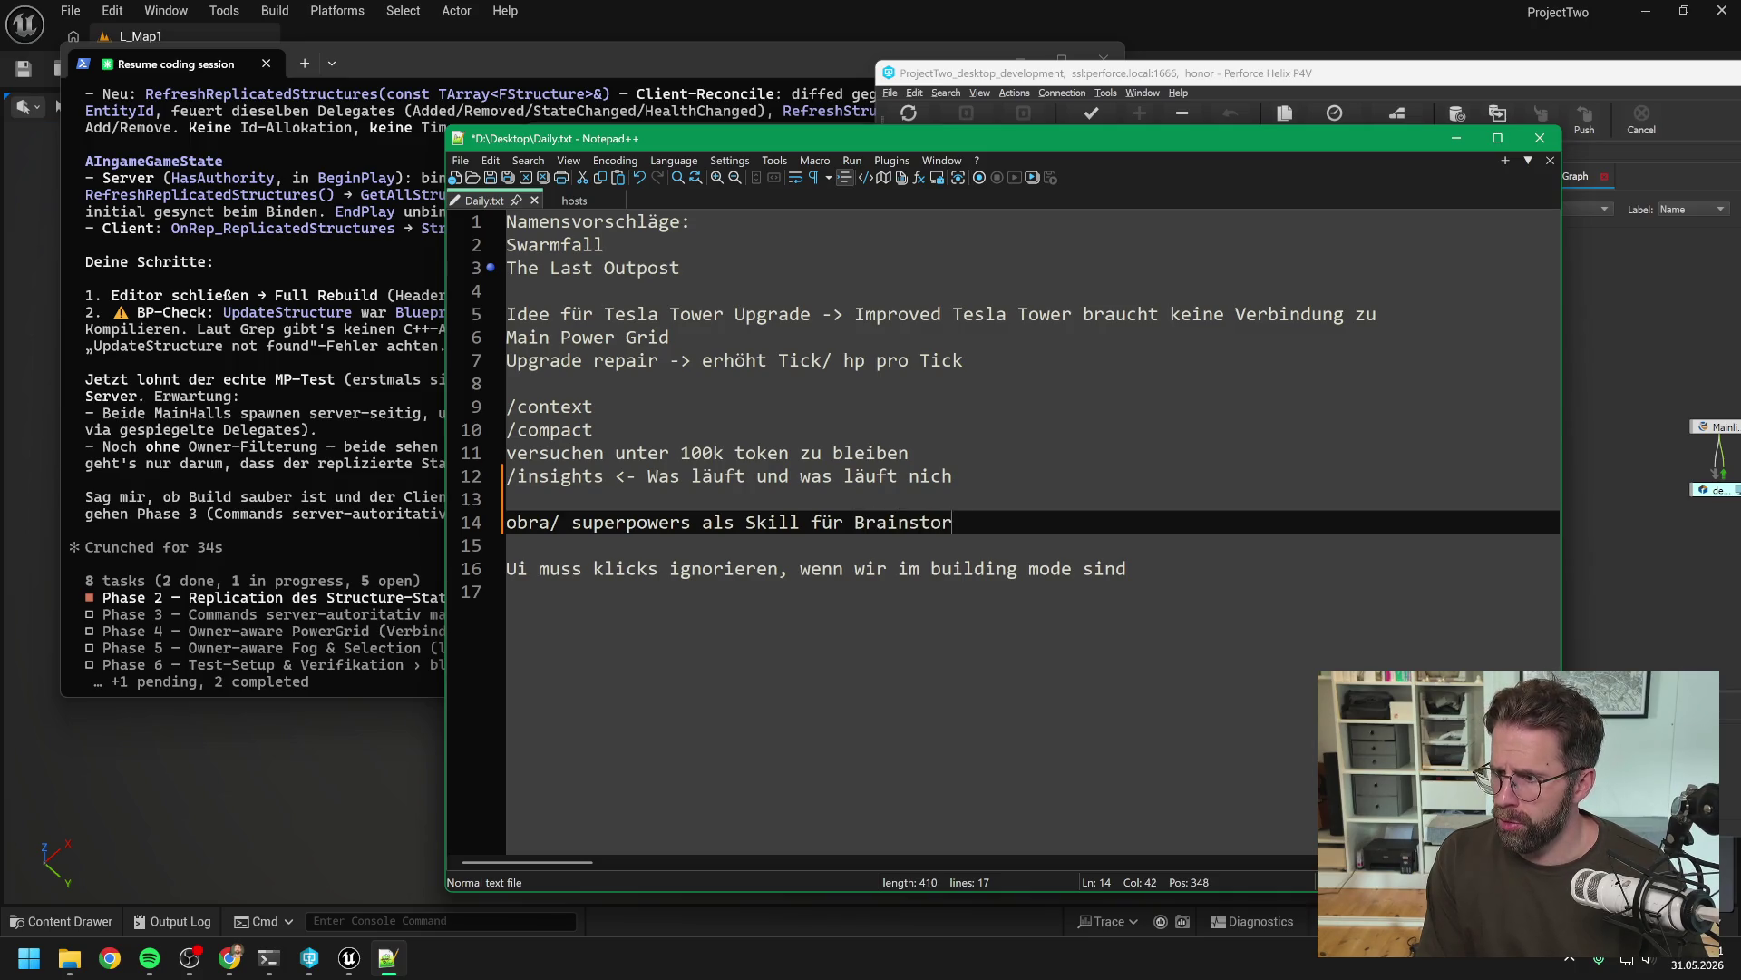
pyautogui.press('BackSpace')
pyautogui.press('BackSpace')
pyautogui.press('BackSpace')
pyautogui.write('ing und Planungs')
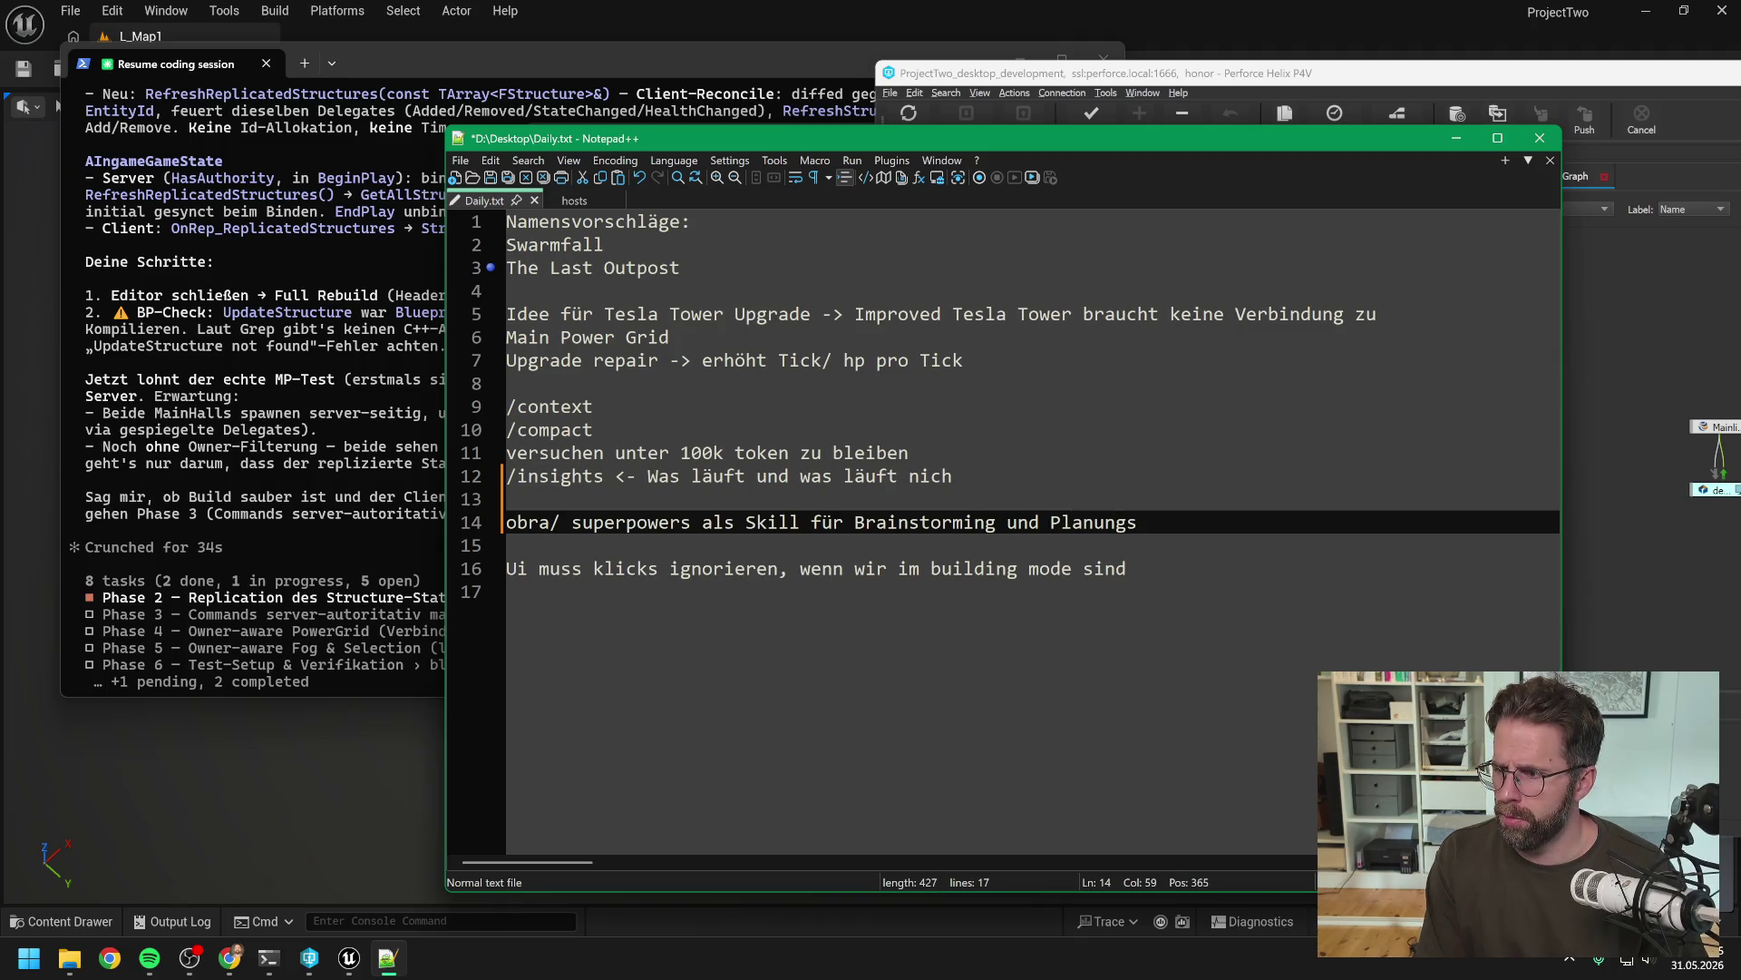
pyautogui.write('-Sessions')
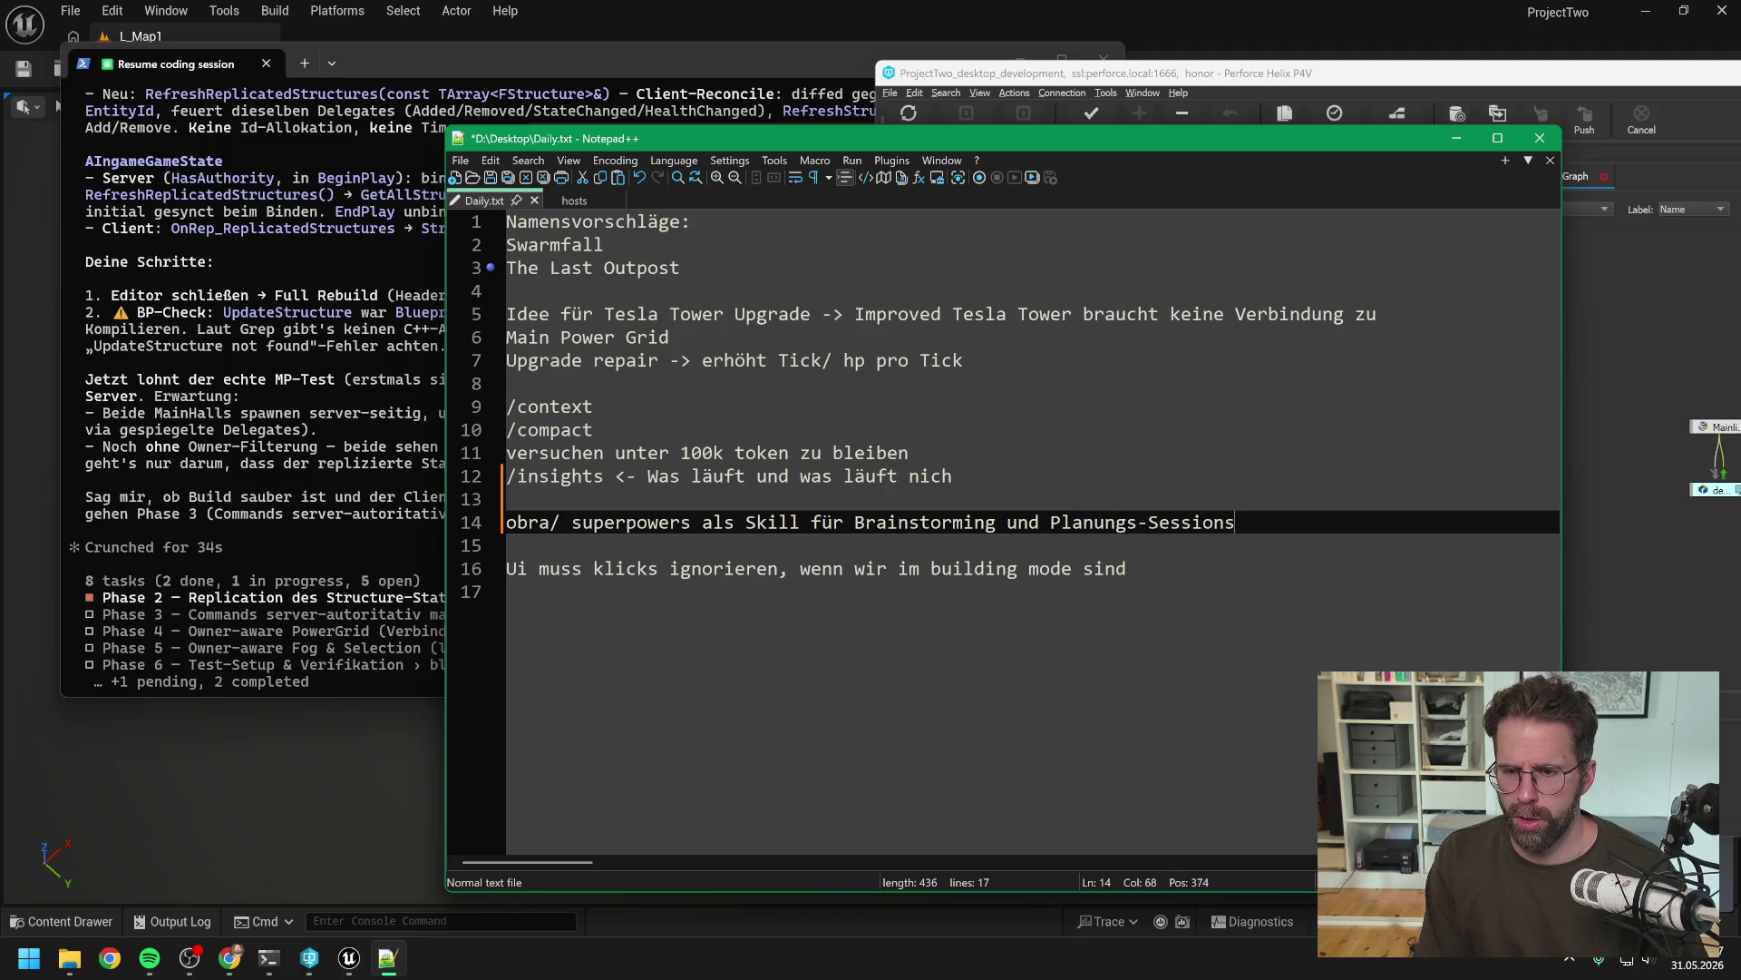
pyautogui.hotkey('ctrl', 's')
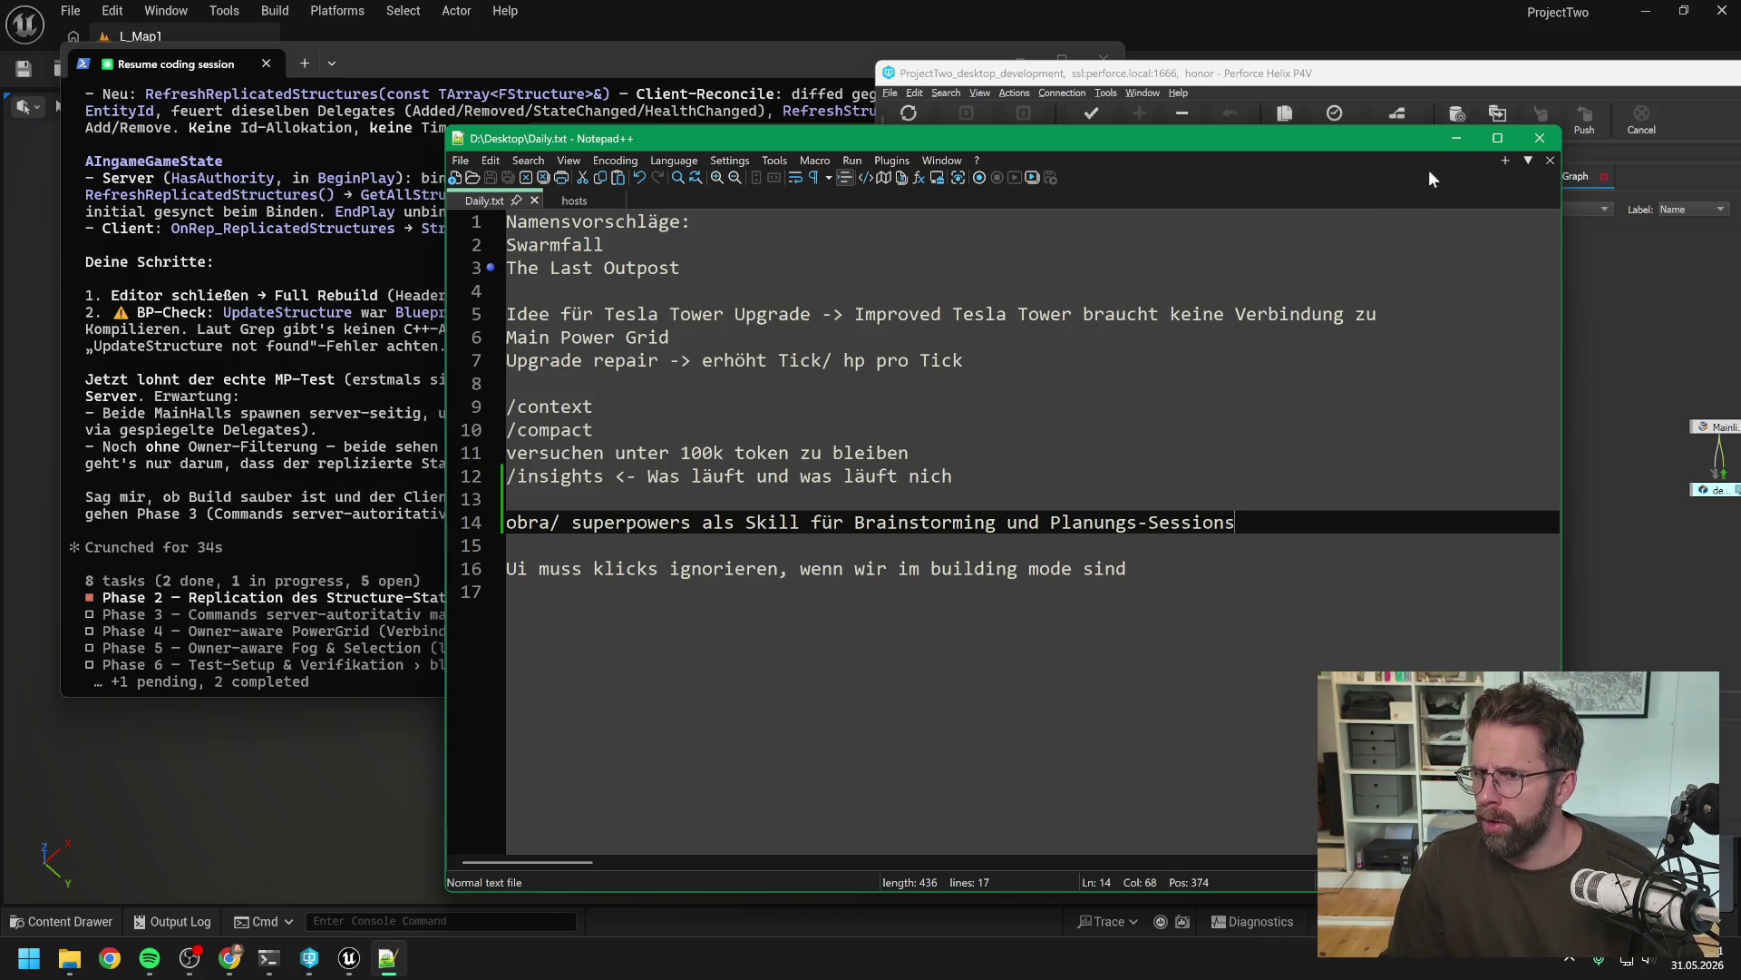
# Minimize the Daily.txt notes and return to the Unreal level editor showing L_Map1
pyautogui.click(1457, 138)
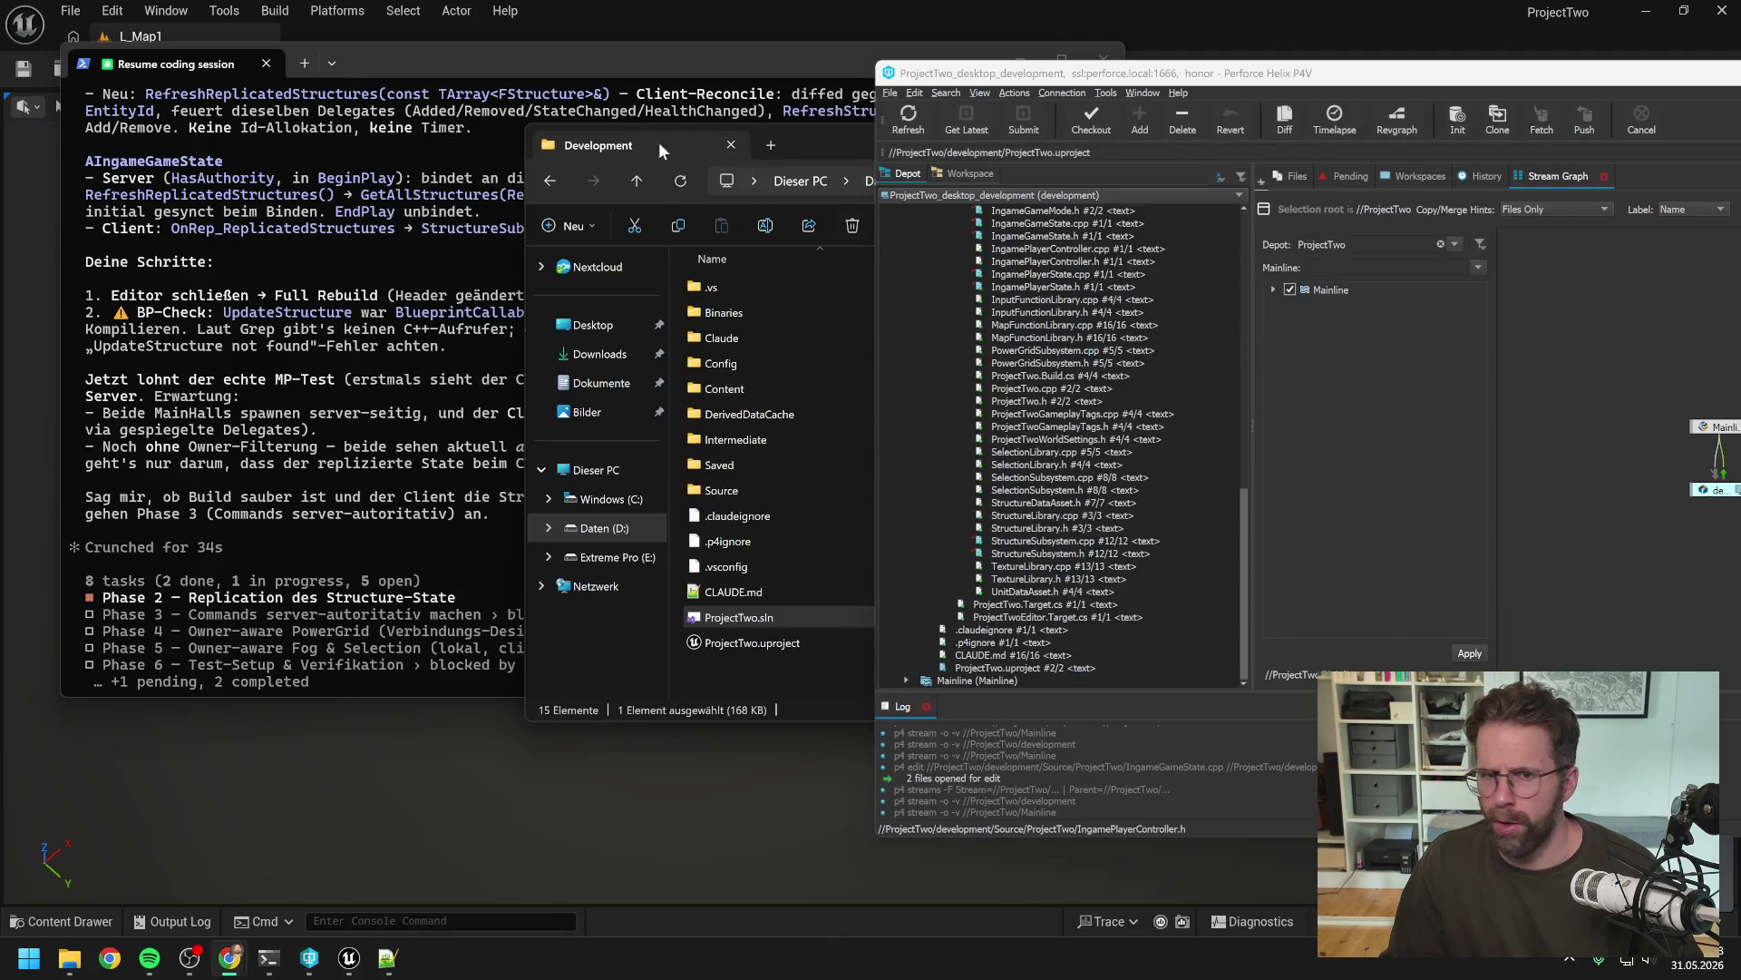
pyautogui.click(739, 54)
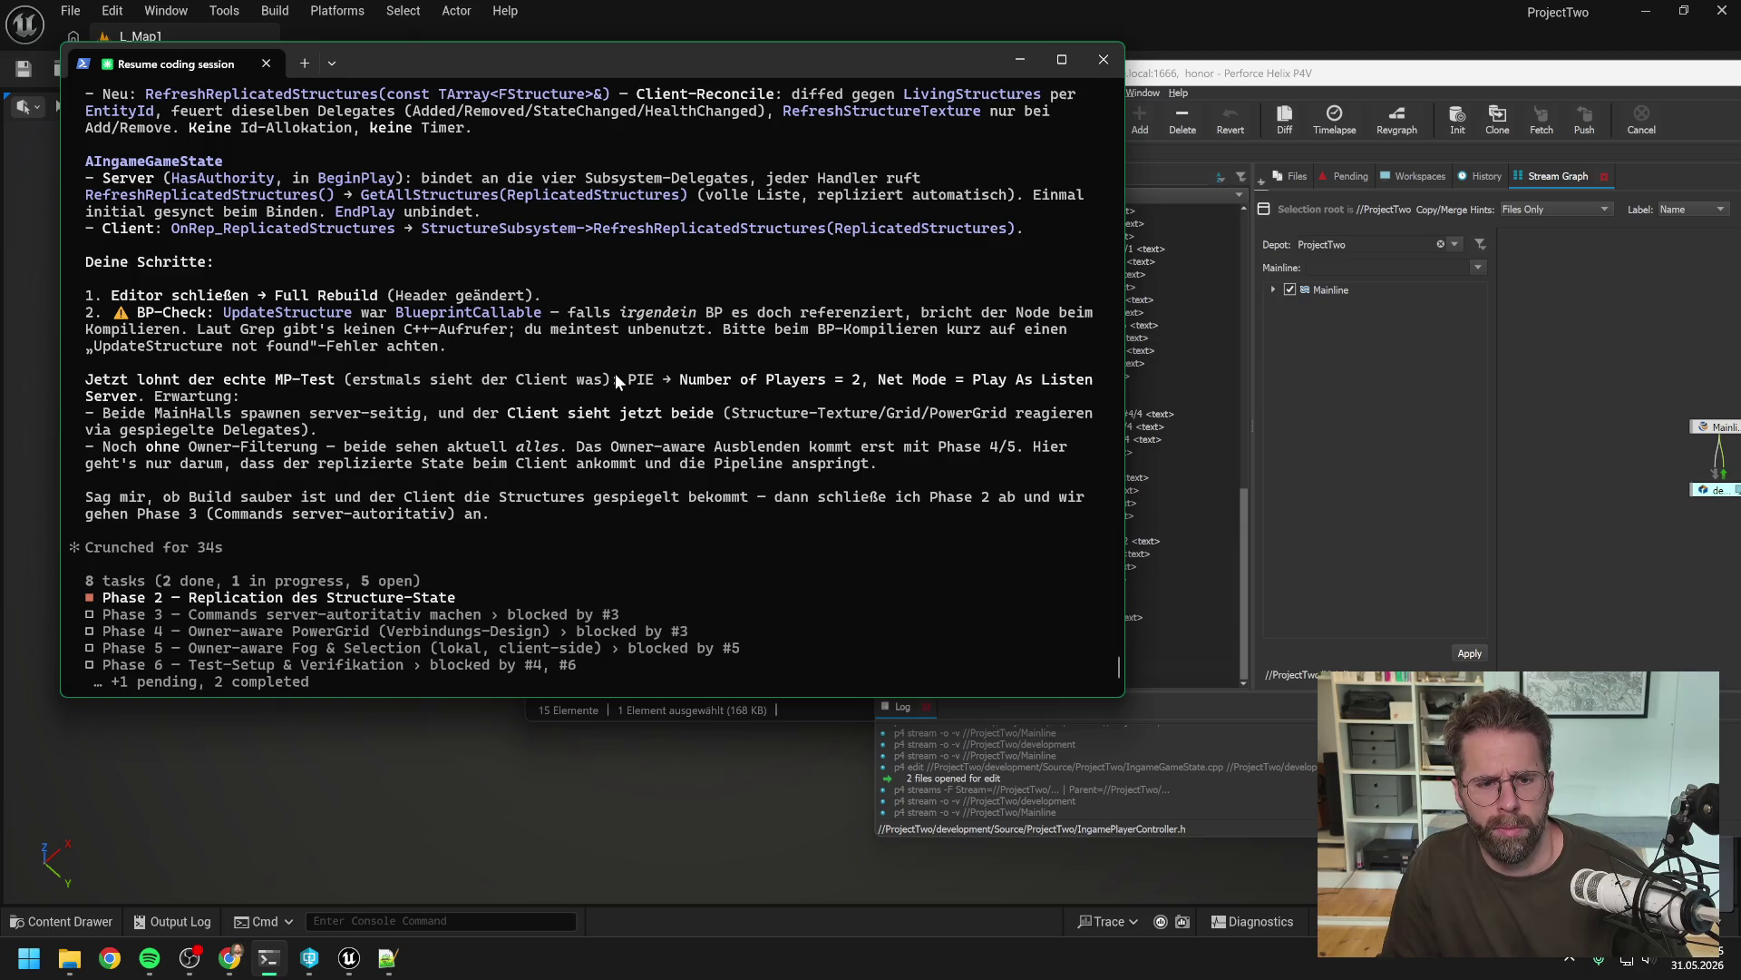
pyautogui.hotkey('alt', 'Tab')
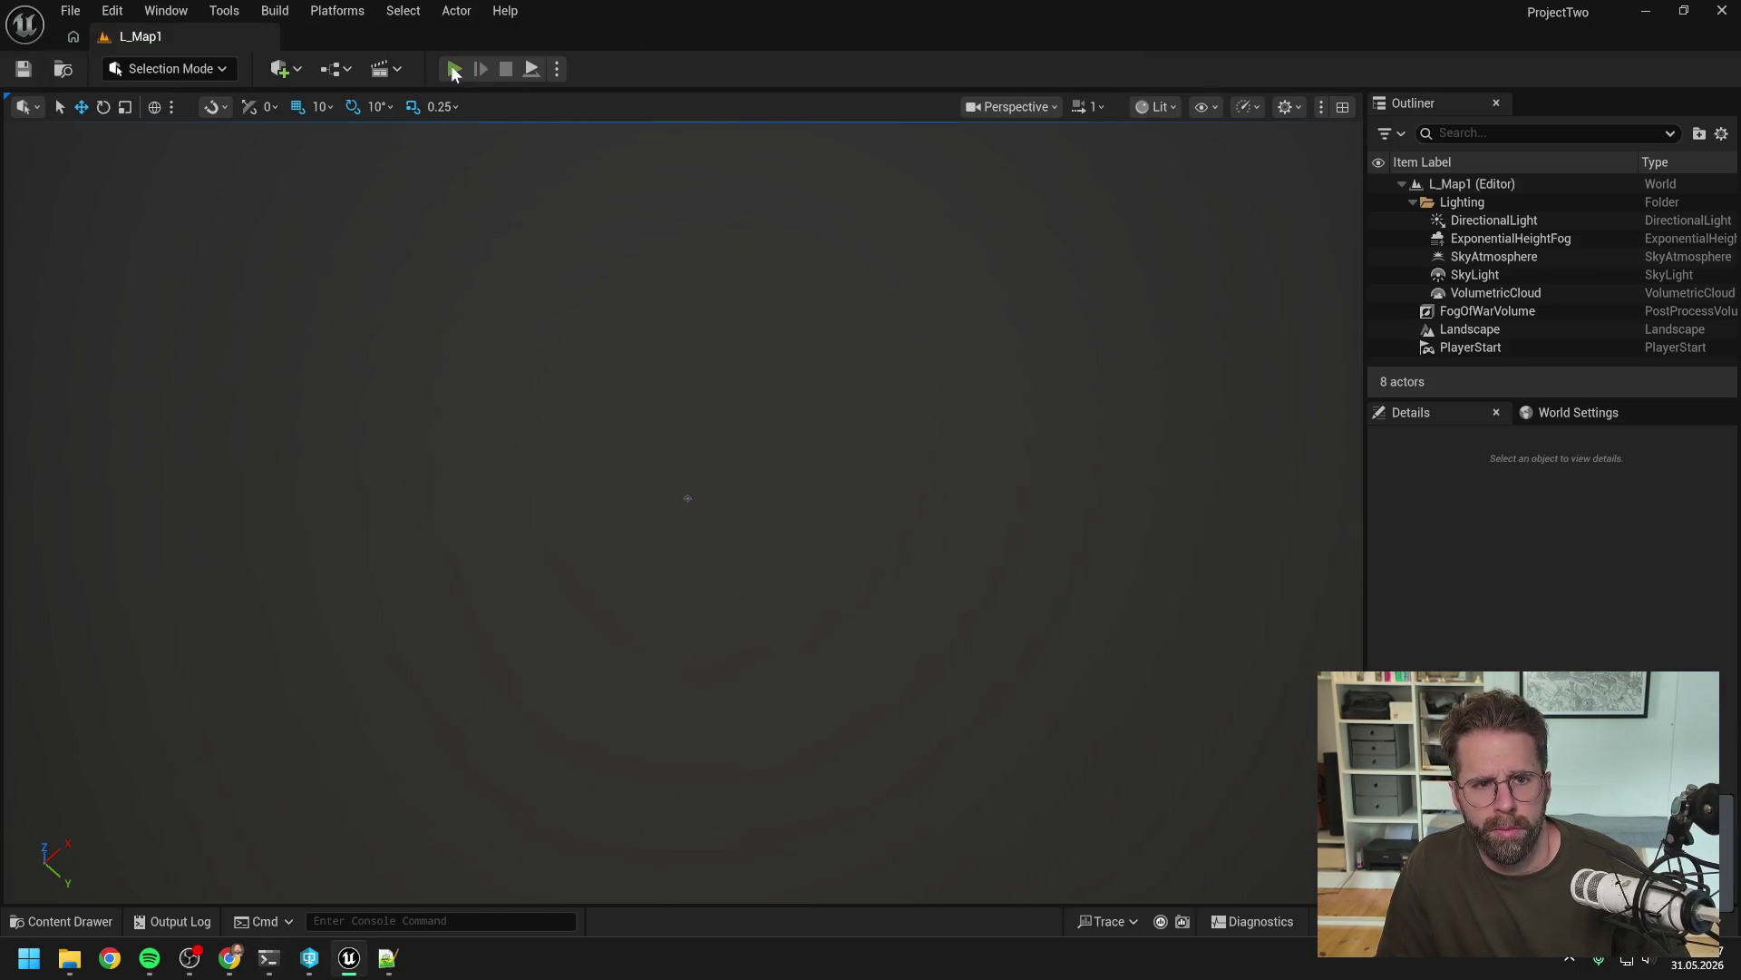
# Run a brief play-in-editor test of the level and stop it
pyautogui.click(455, 70)
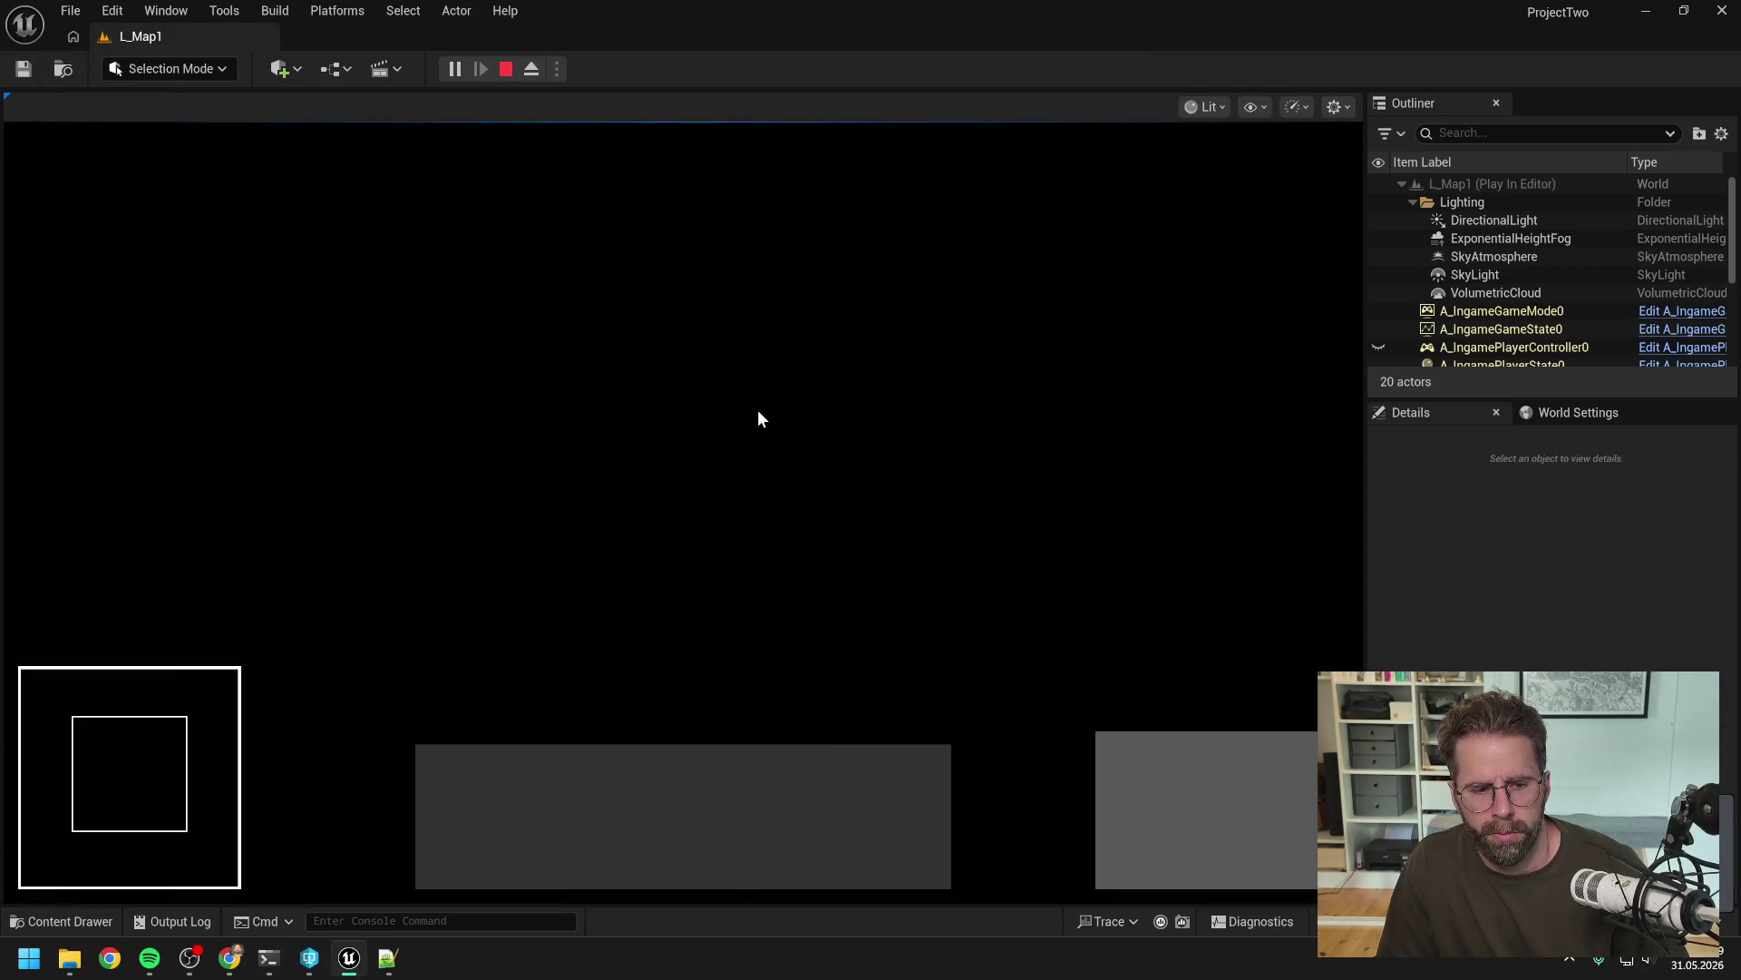
pyautogui.press('Escape')
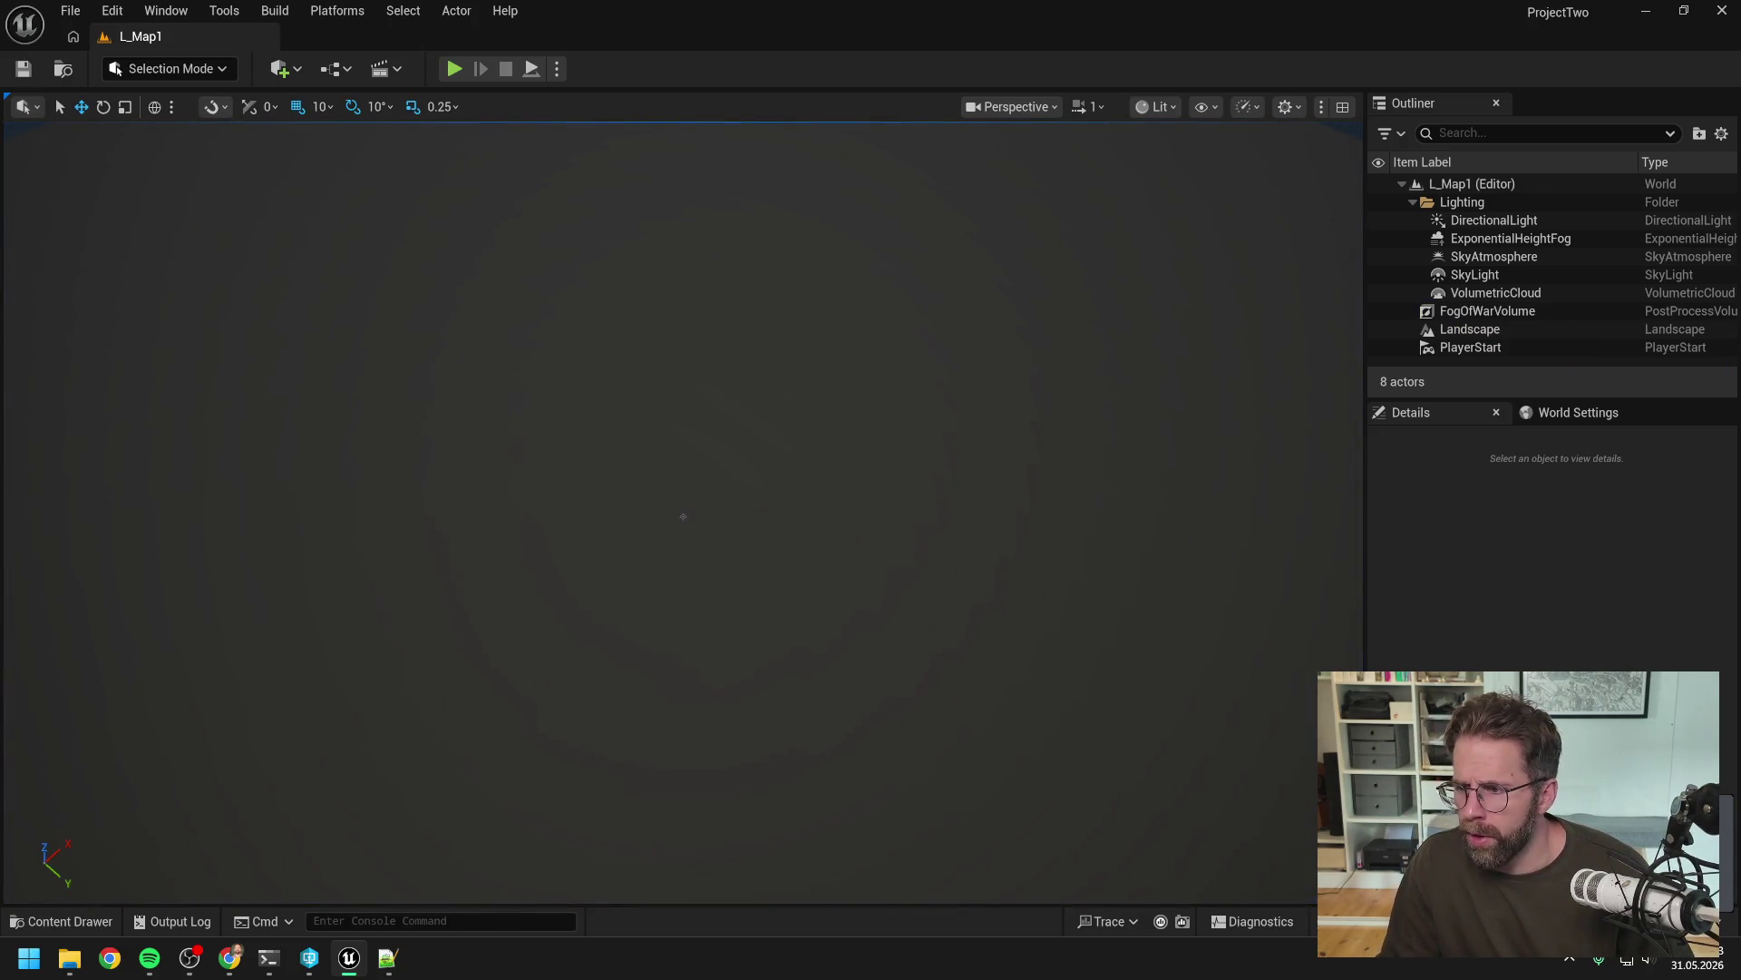
pyautogui.hotkey('alt', 'Tab')
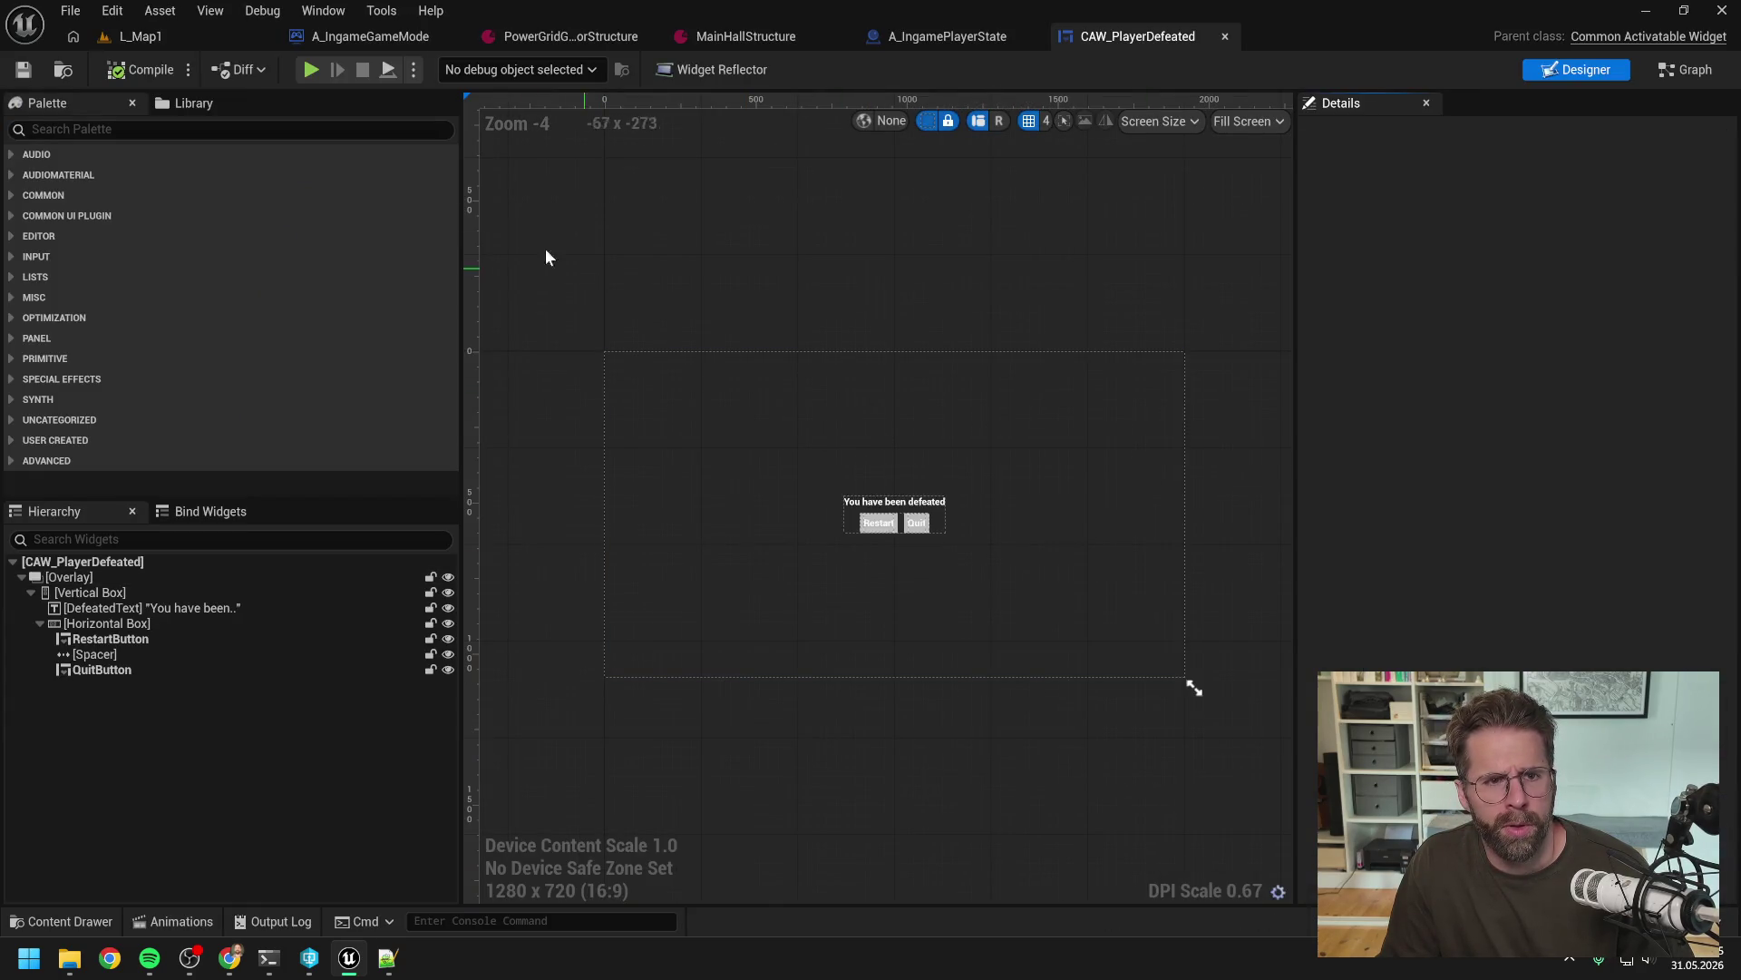
# Review the A_IngameGameMode and A_IngamePlayerState blueprints, then return to the Claude Code terminal
pyautogui.click(370, 36)
pyautogui.scroll(-2, 821, 252)
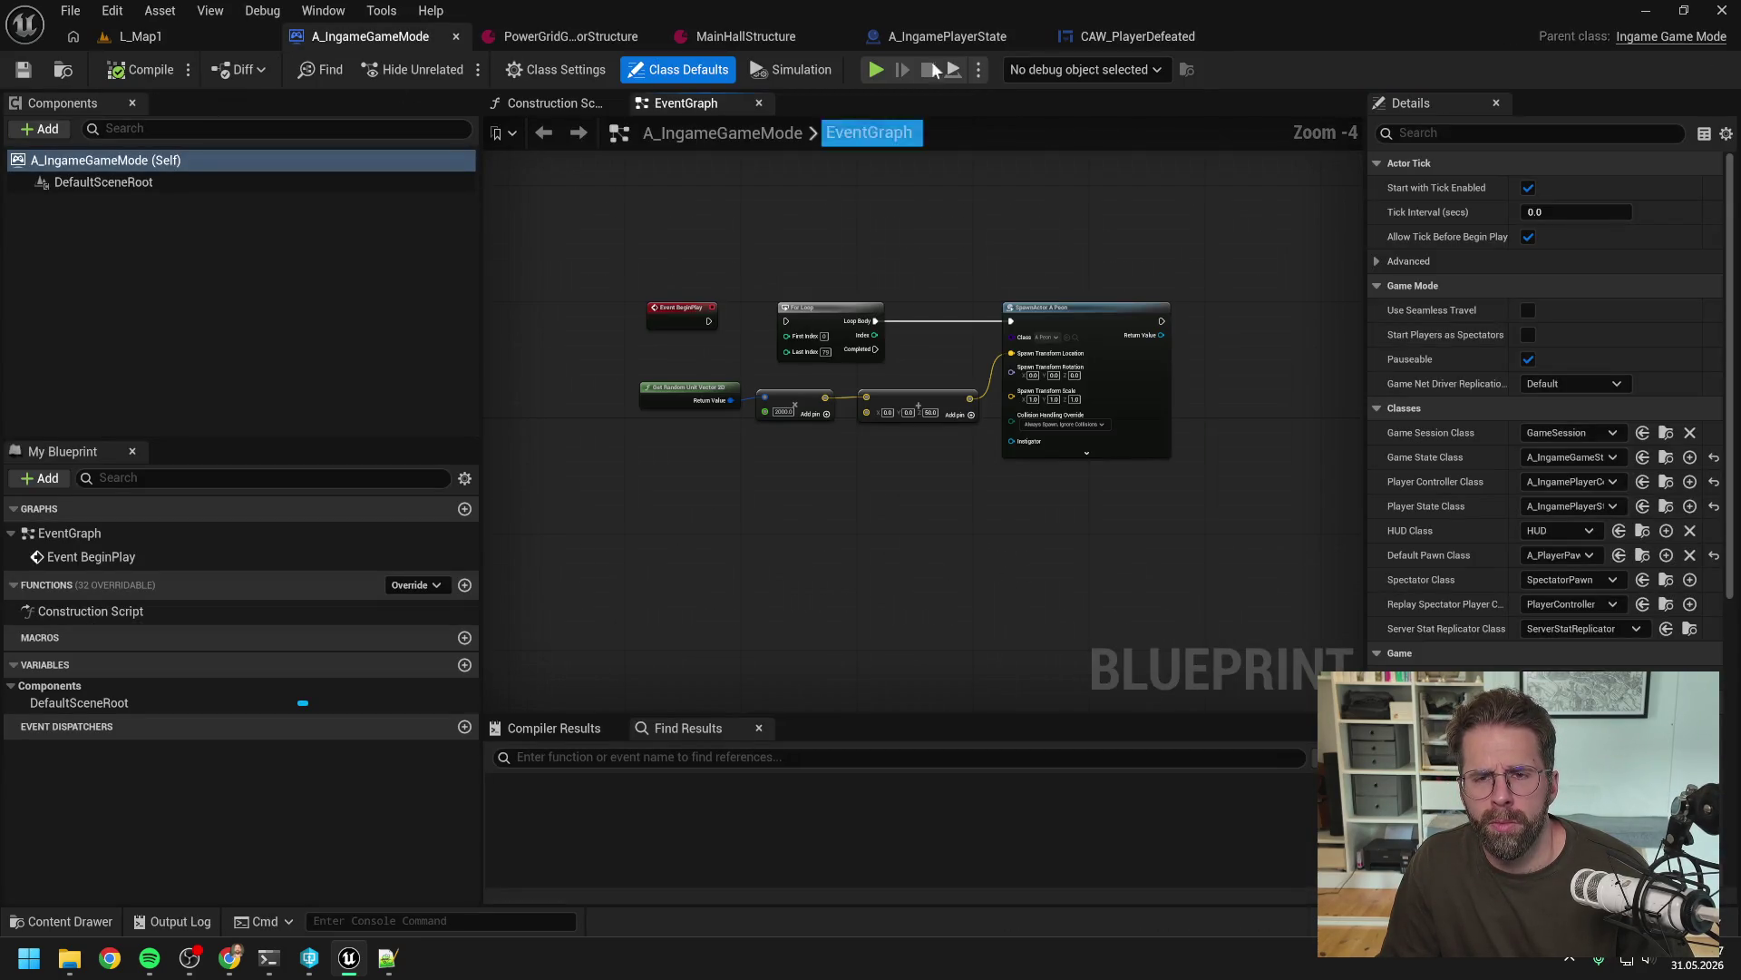
pyautogui.click(943, 39)
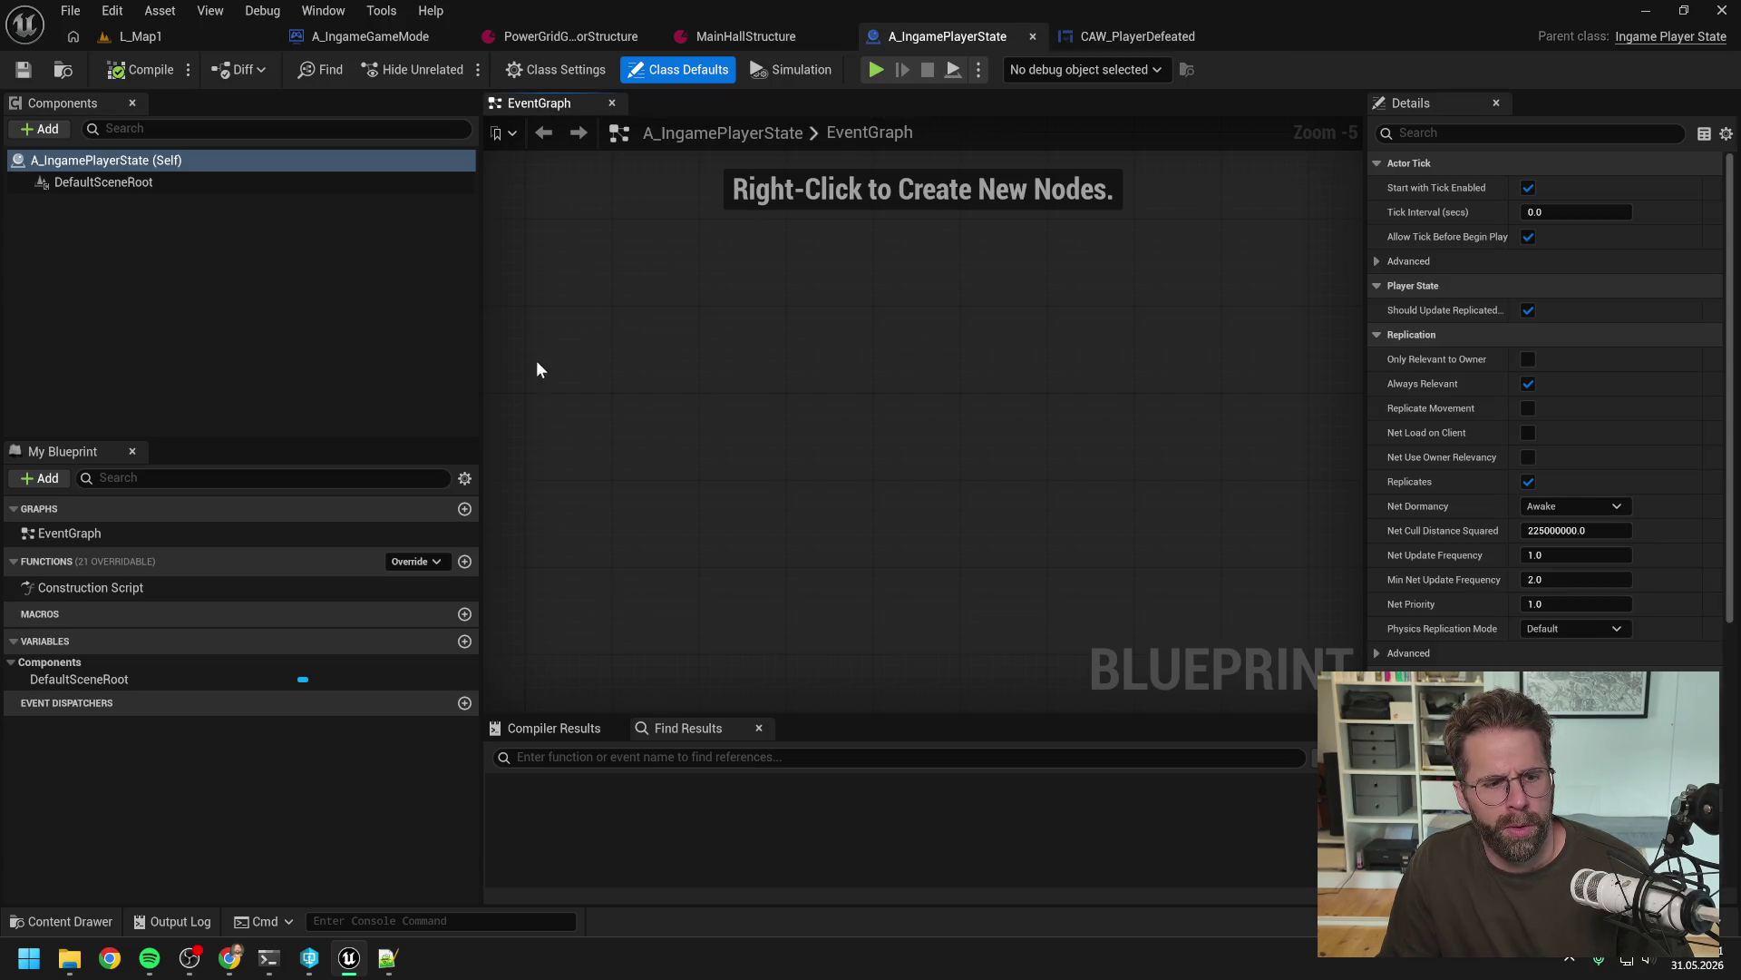
pyautogui.click(372, 36)
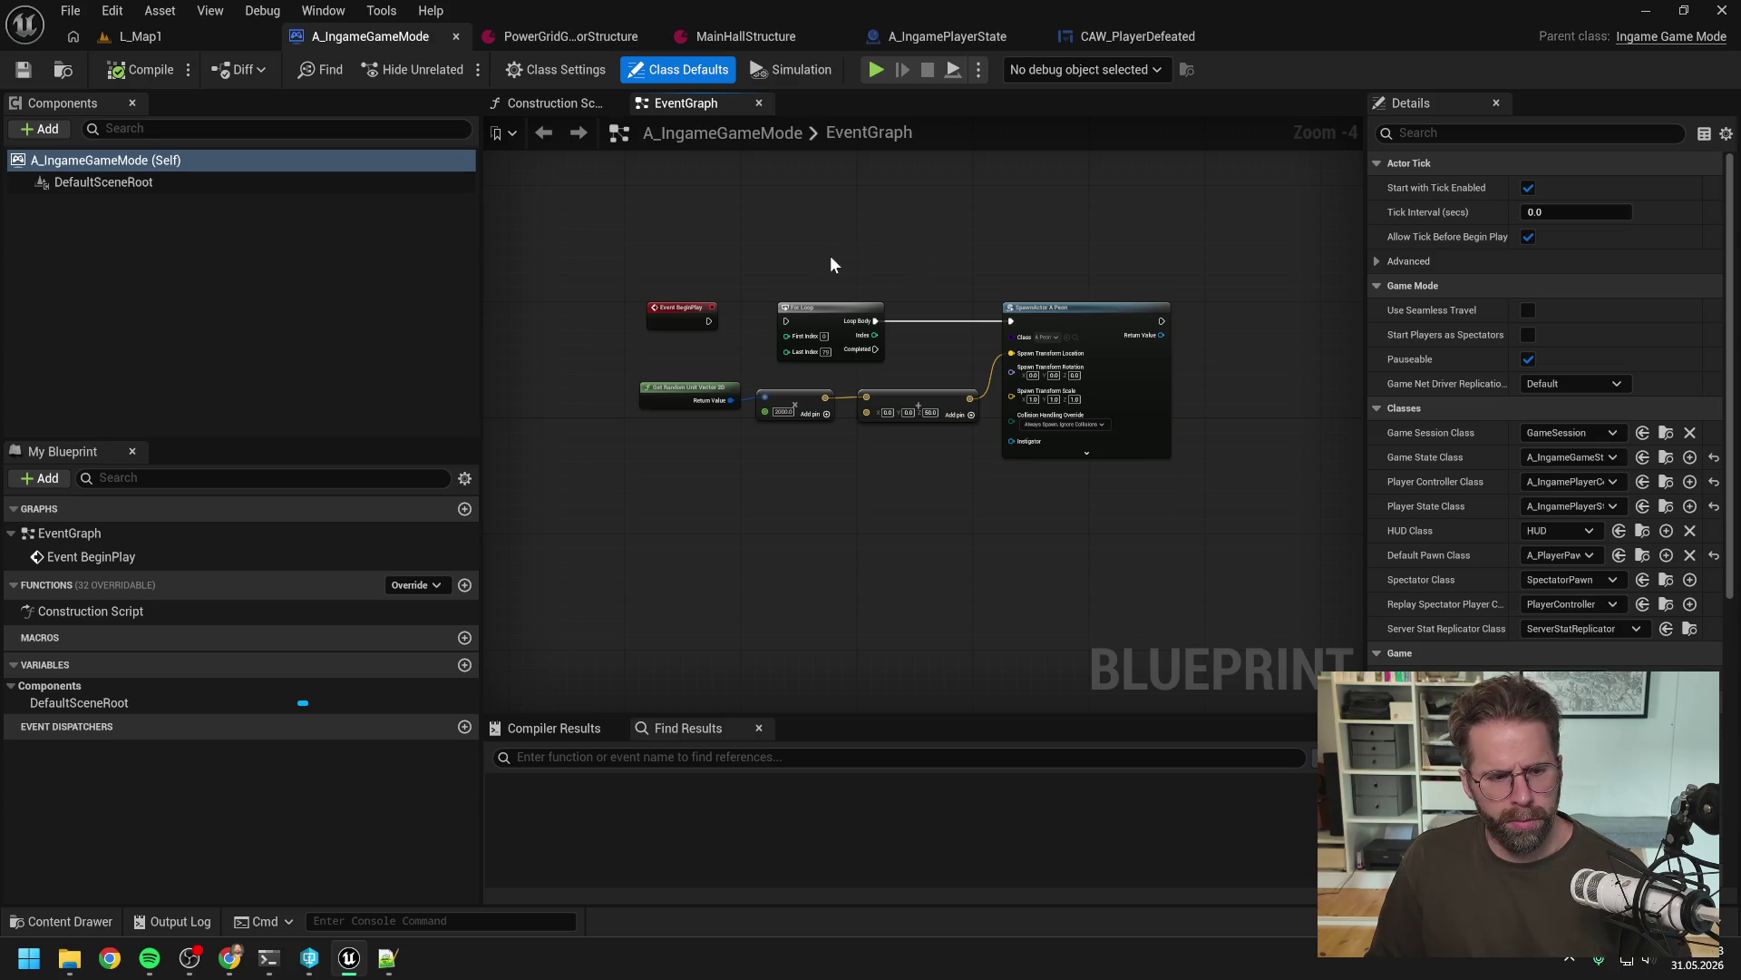
pyautogui.click(268, 958)
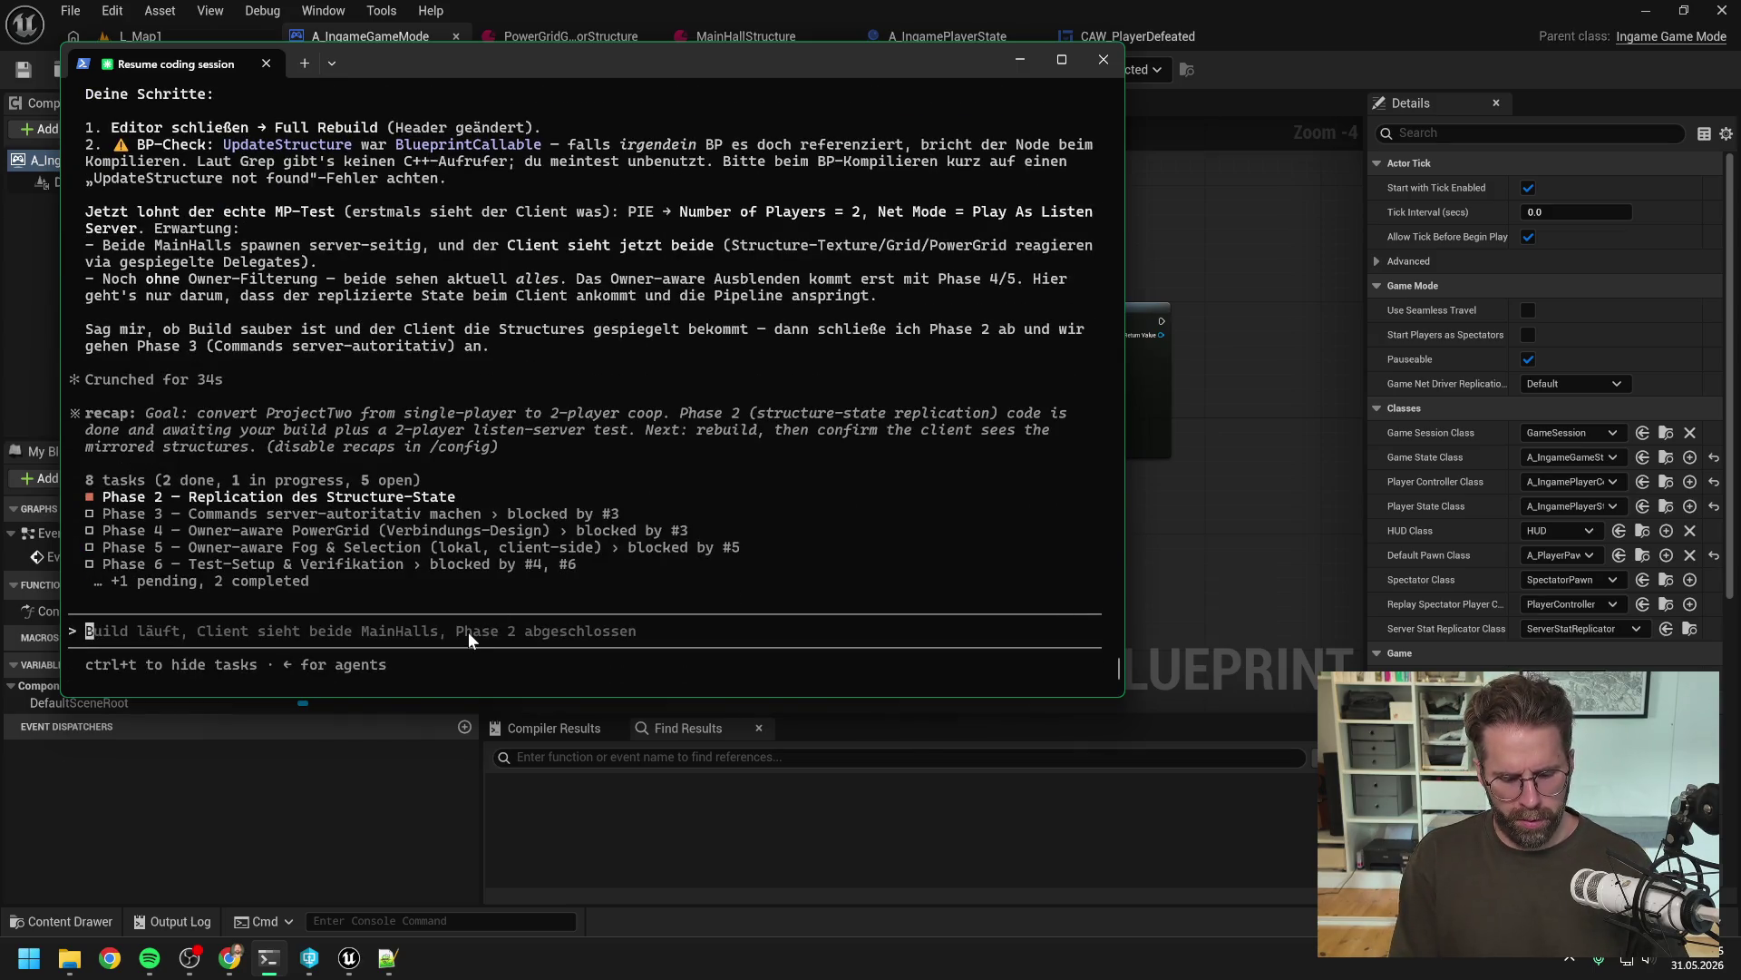
# Draft the reply 'ich sehe als Spieler noch nichts, schwer zu sagen' and start PIE on L_Map1
pyautogui.write('ich sehe als ')
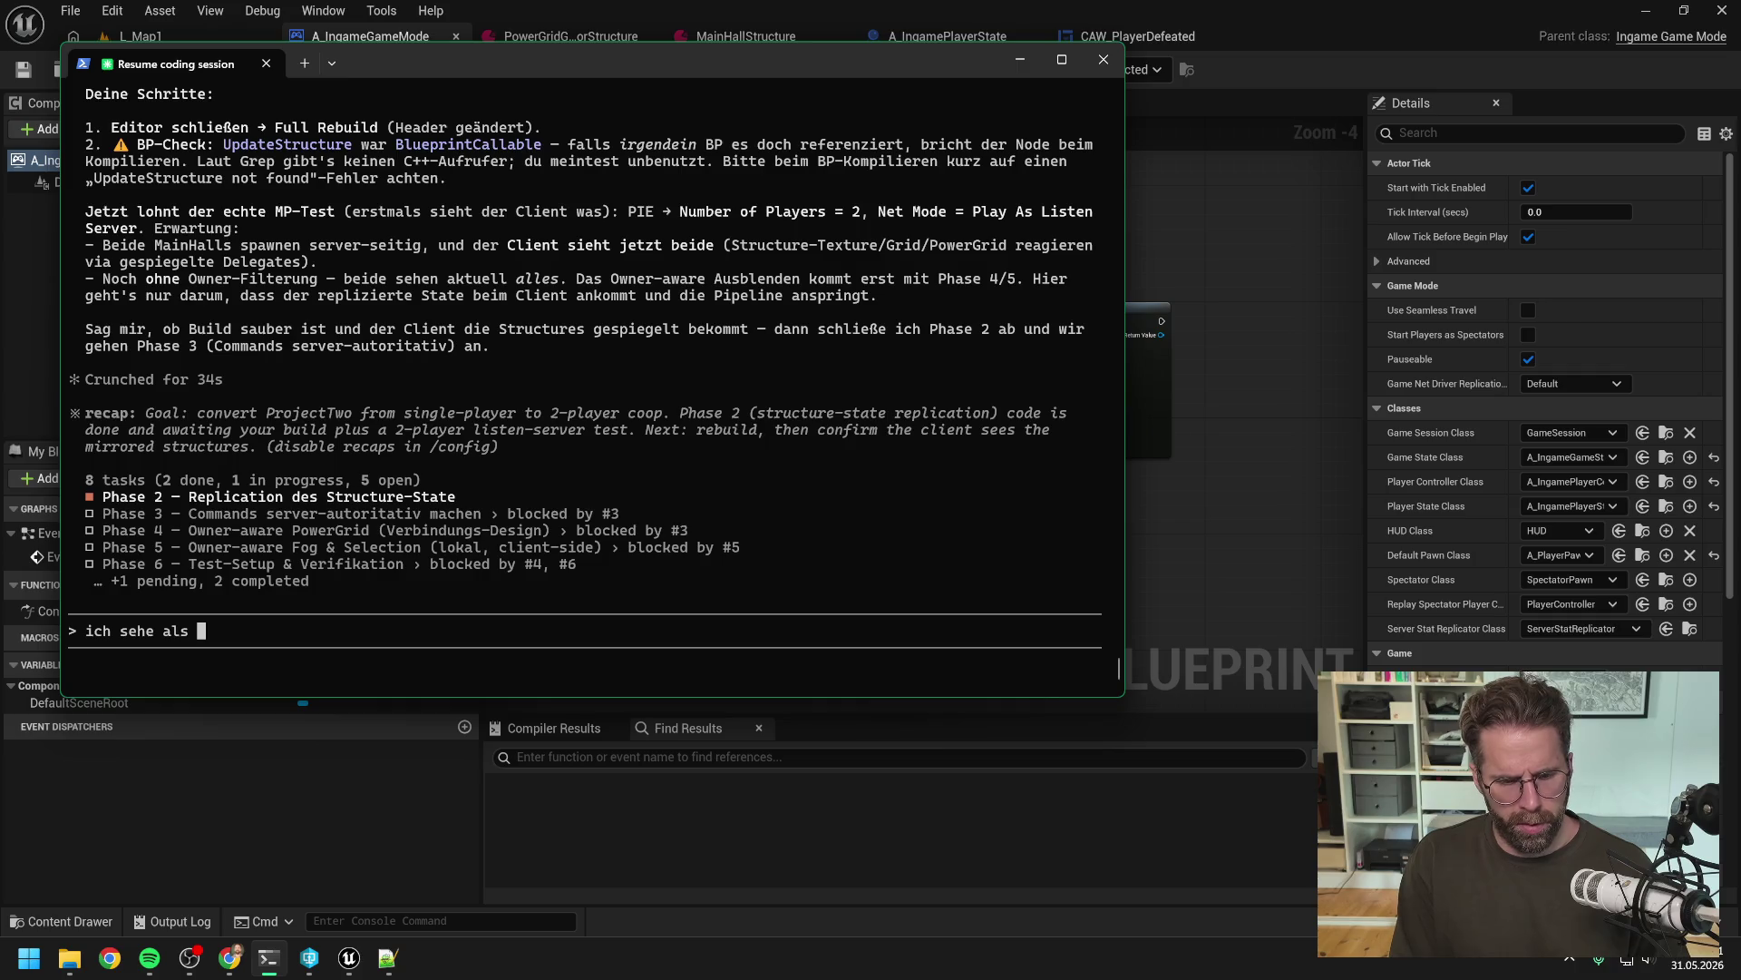
pyautogui.write('Spieler noch nichts, s')
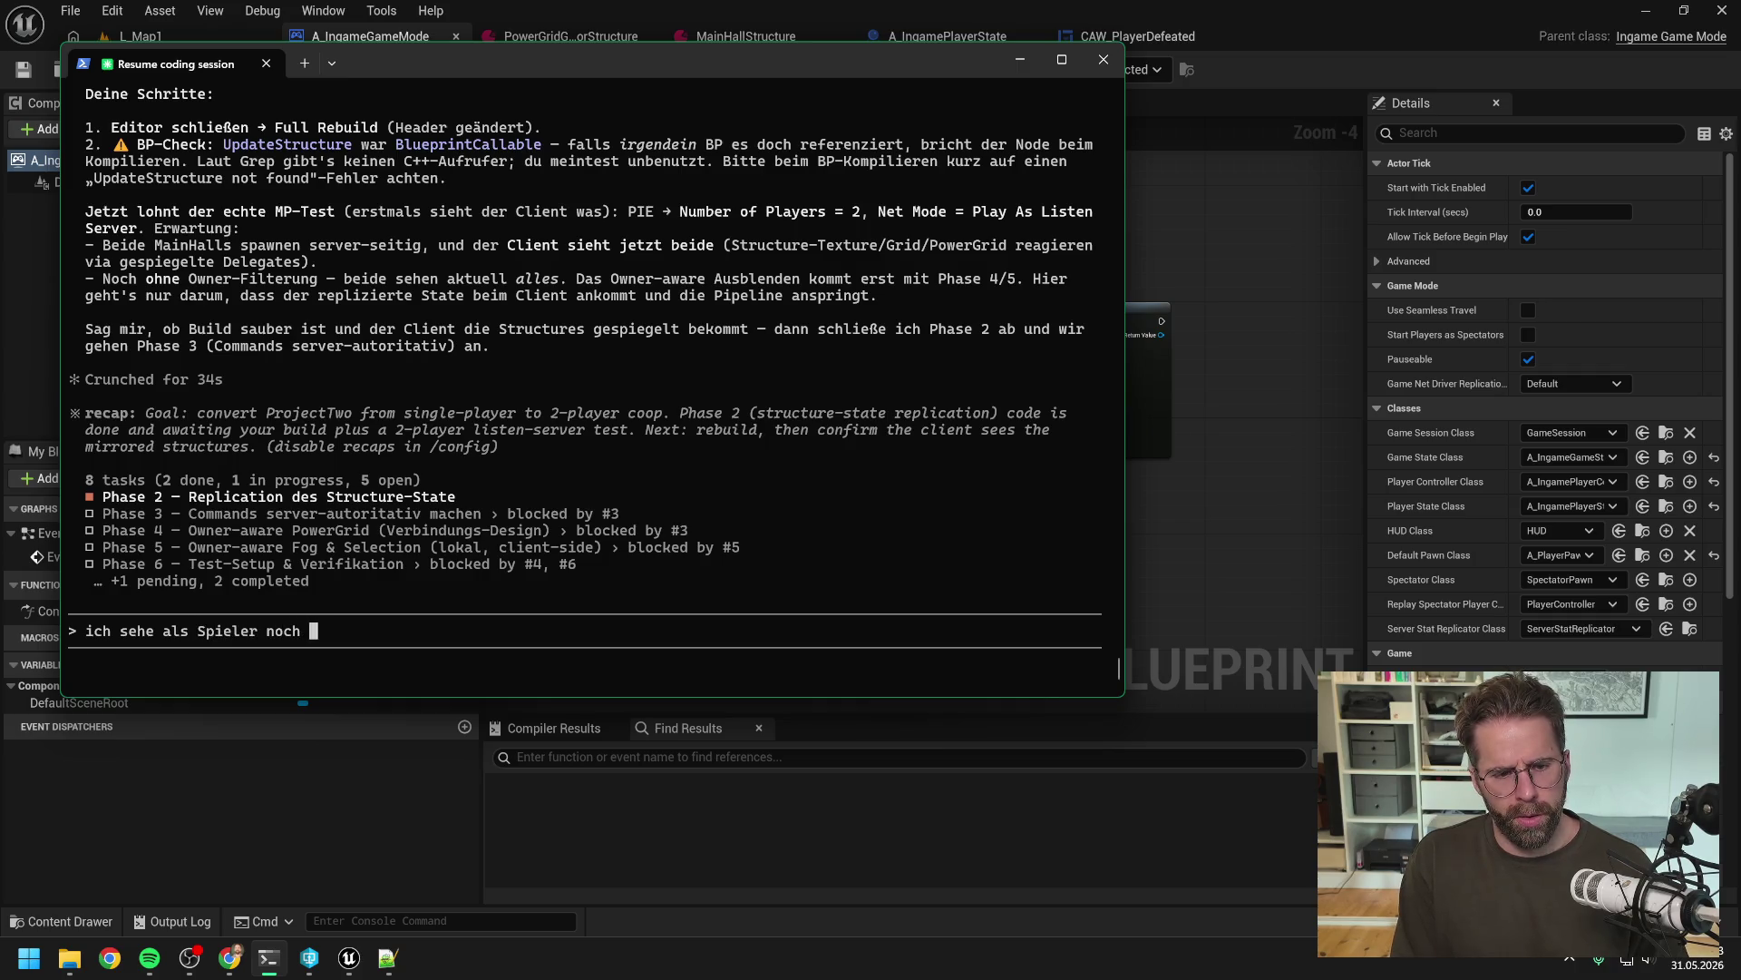
pyautogui.write('chwer zu sagen')
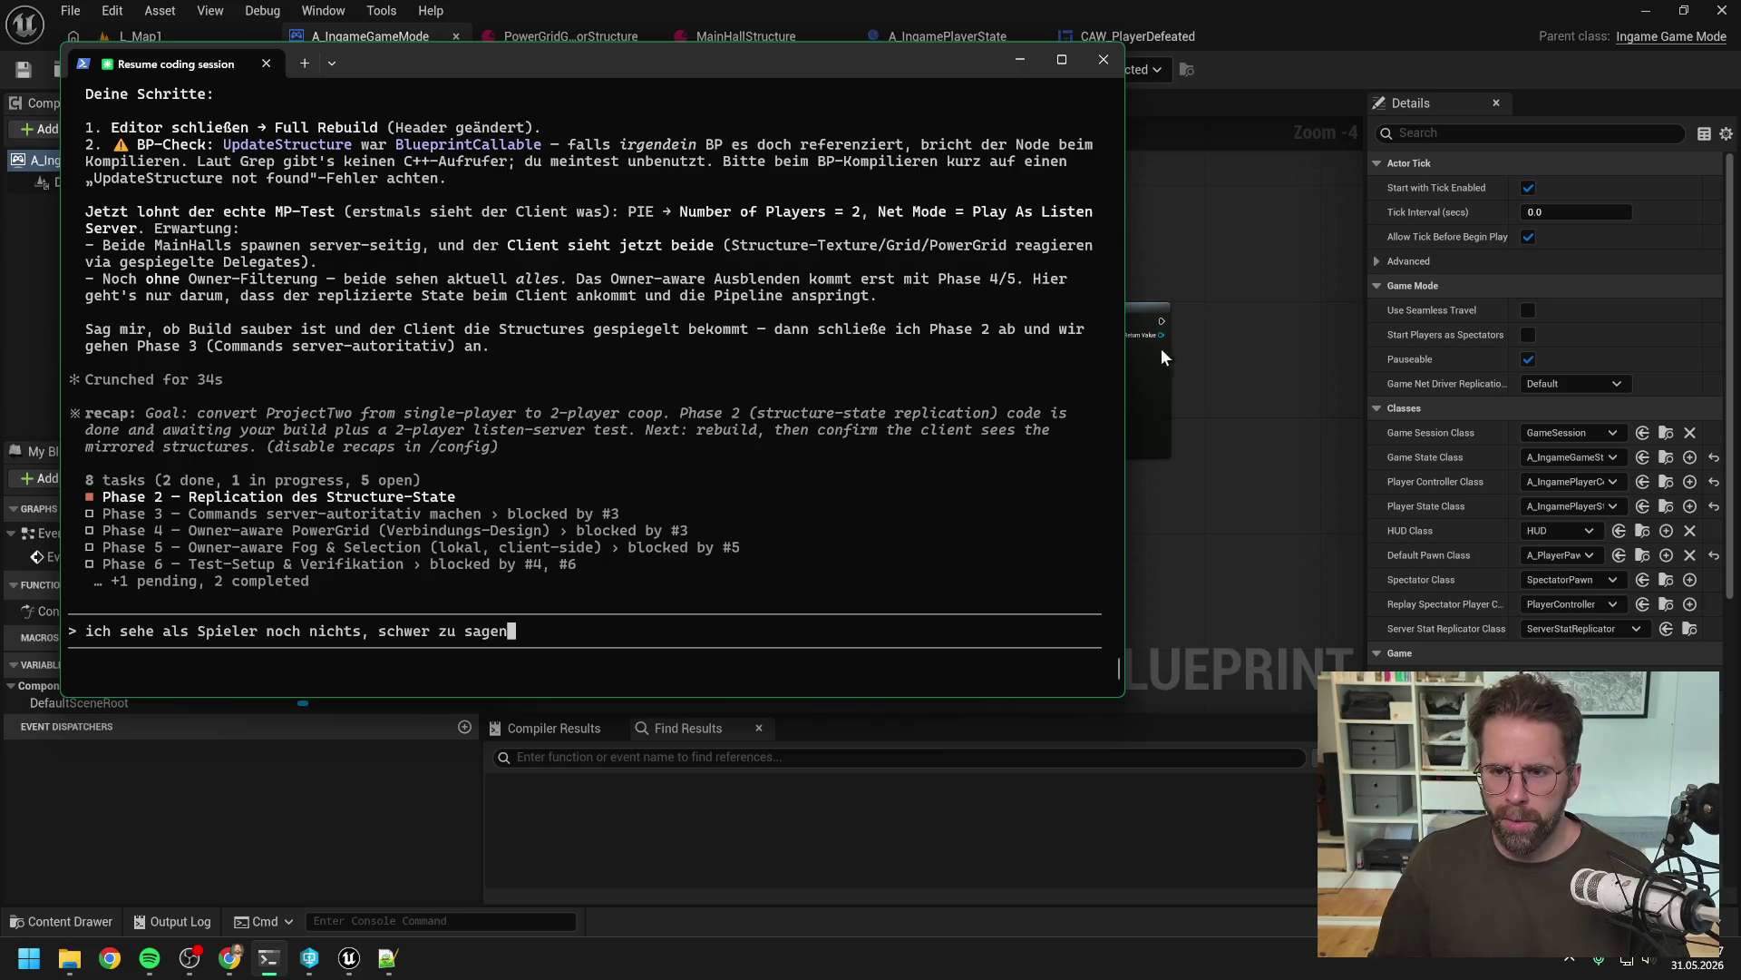
pyautogui.hotkey('alt', 'Tab')
pyautogui.click(141, 36)
pyautogui.click(455, 69)
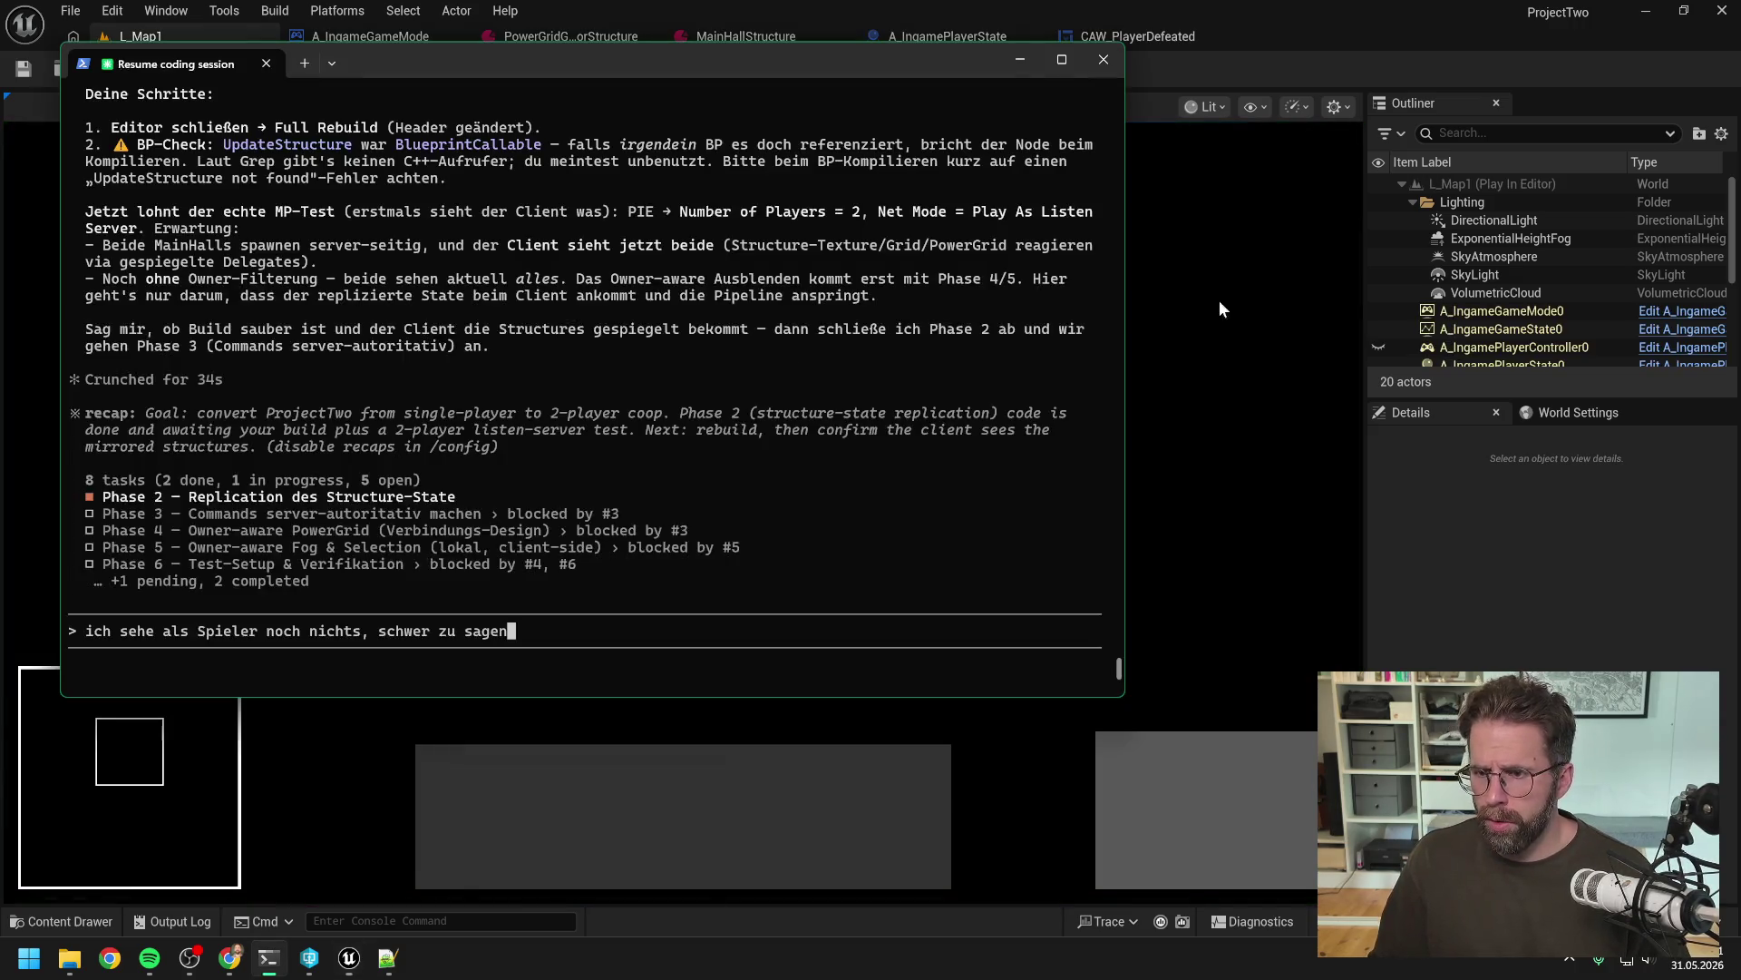
# Inspect VolumetricCloud and A_PlayerPawn0 in the Outliner during play, then stop the session
pyautogui.click(1483, 292)
pyautogui.scroll(-4, 1488, 293)
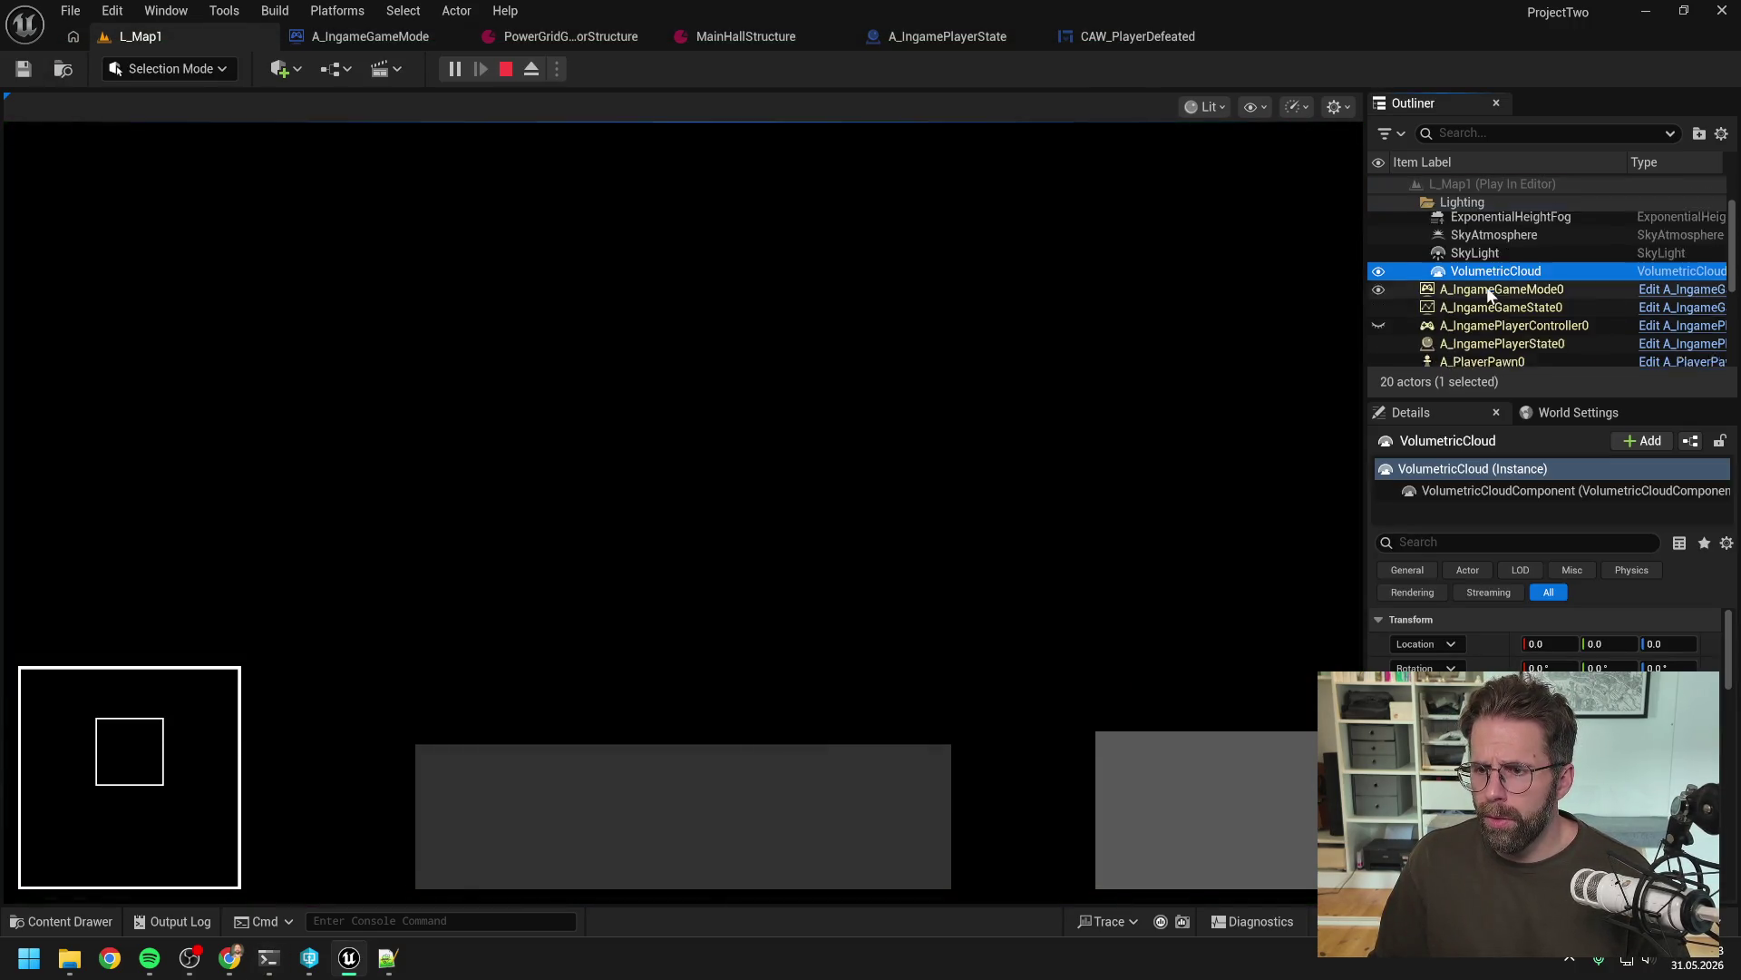
pyautogui.click(1528, 303)
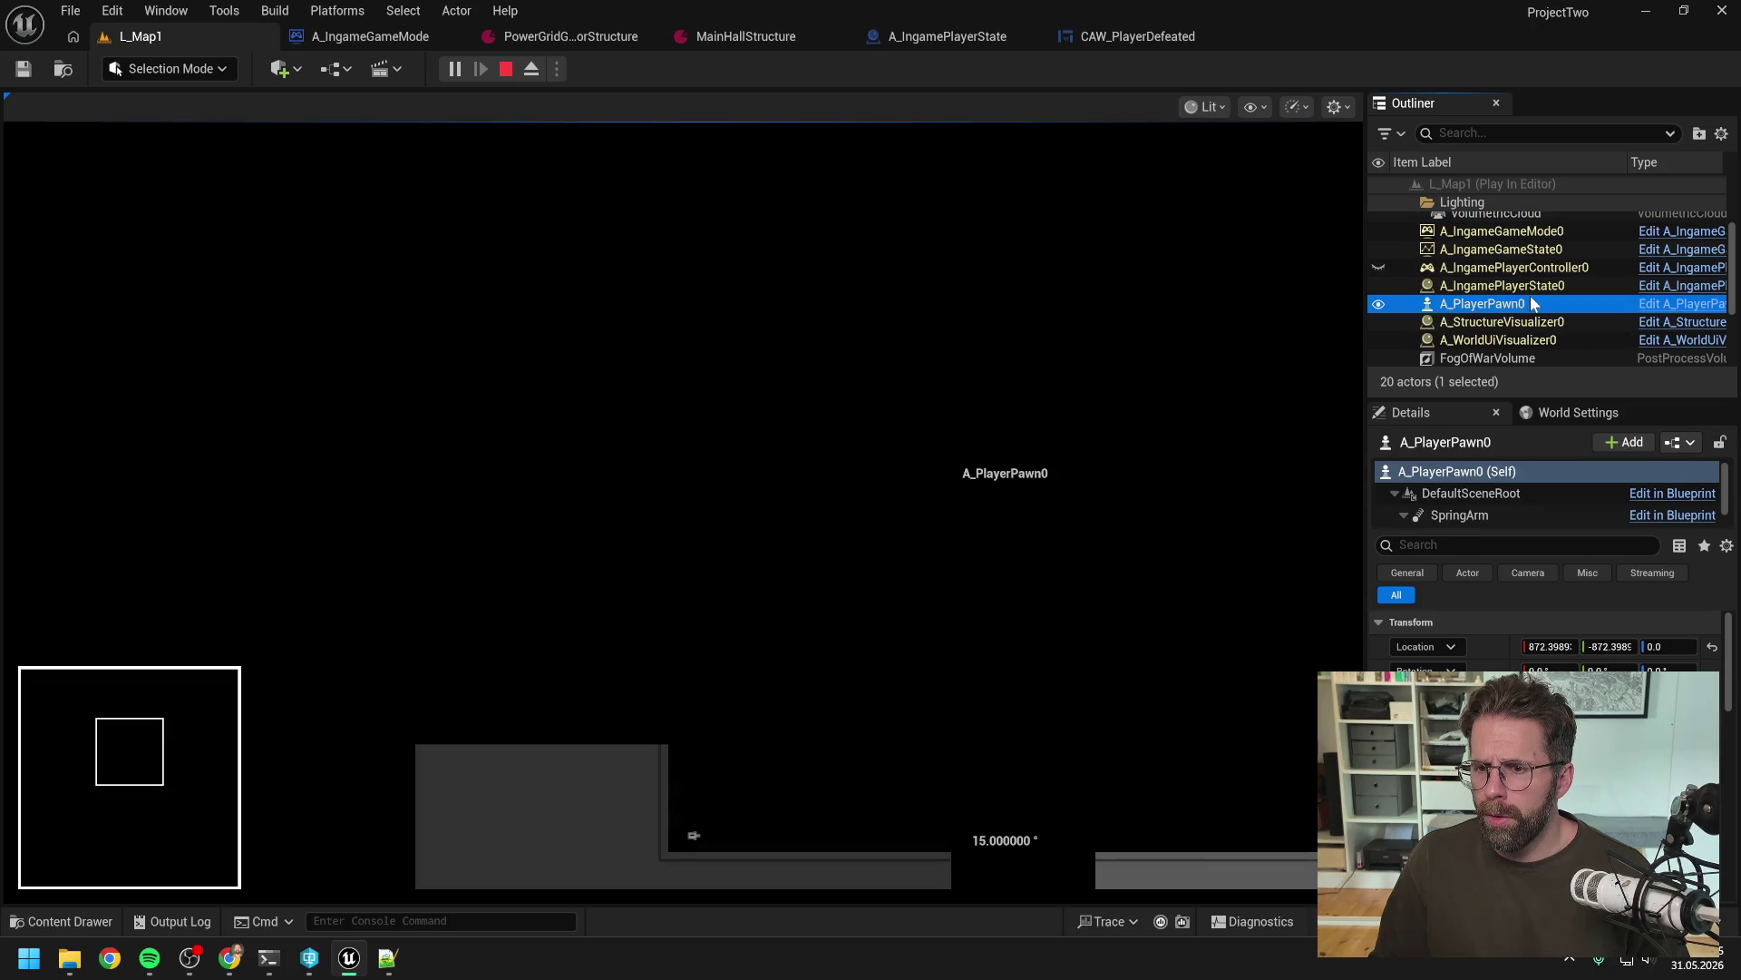
pyautogui.scroll(-3, 1546, 283)
pyautogui.scroll(-1, 1545, 288)
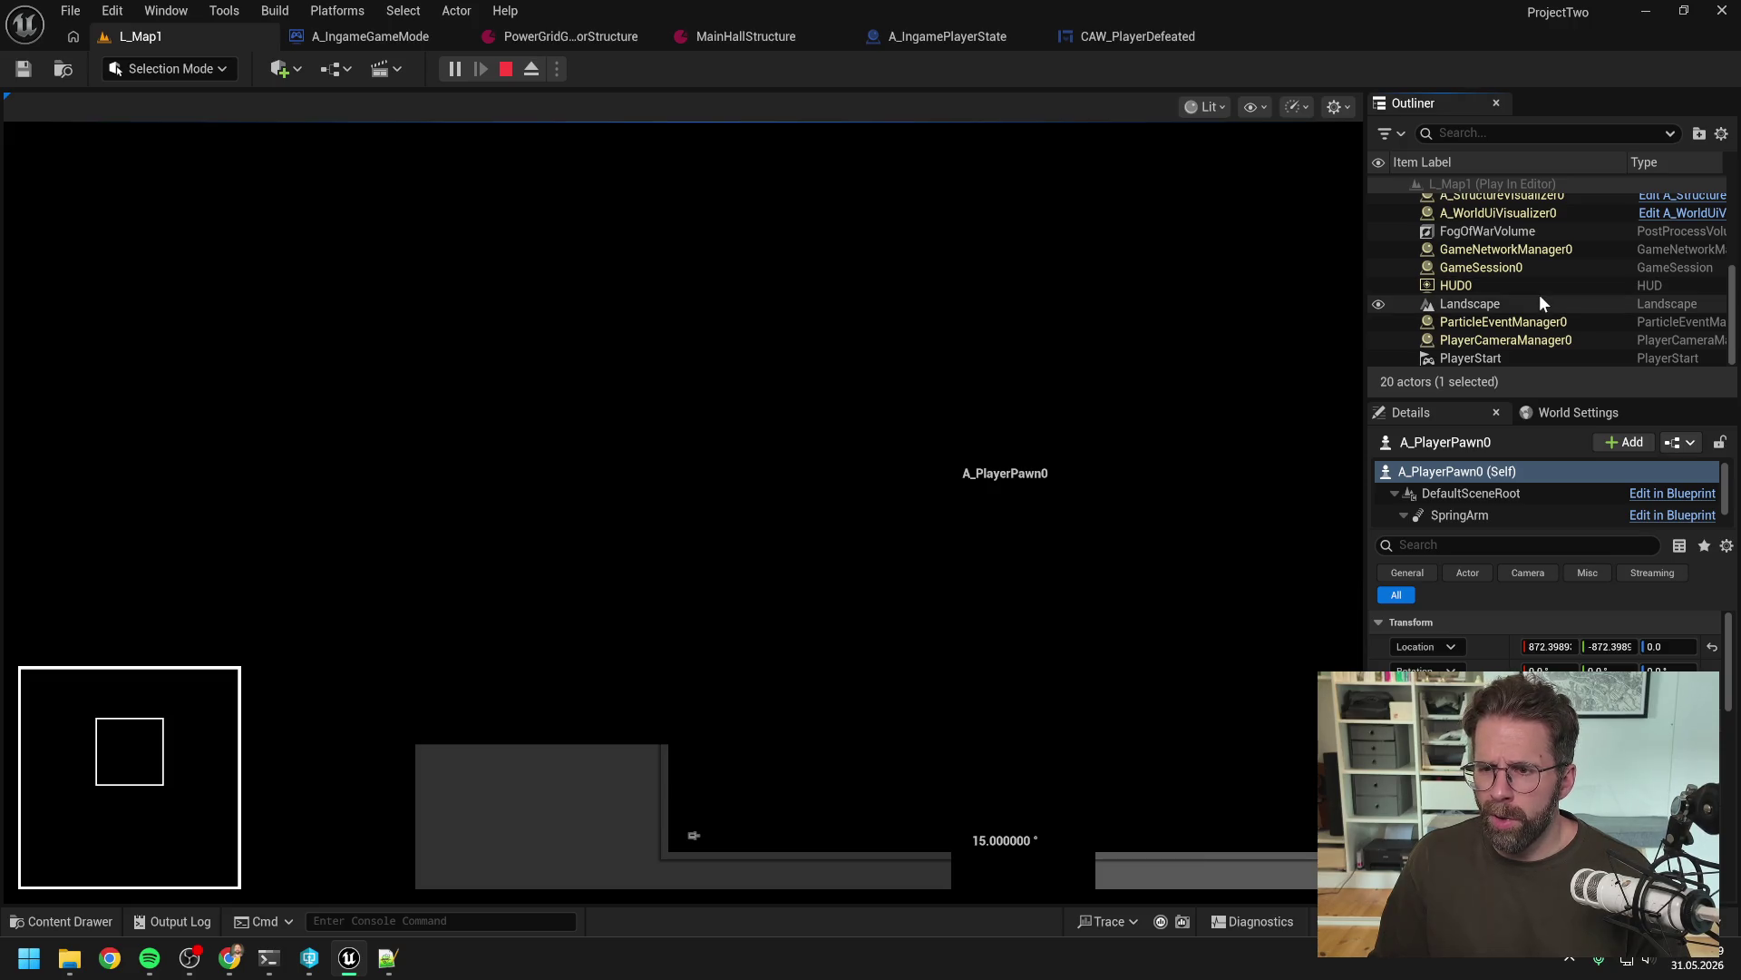
pyautogui.scroll(5, 1538, 294)
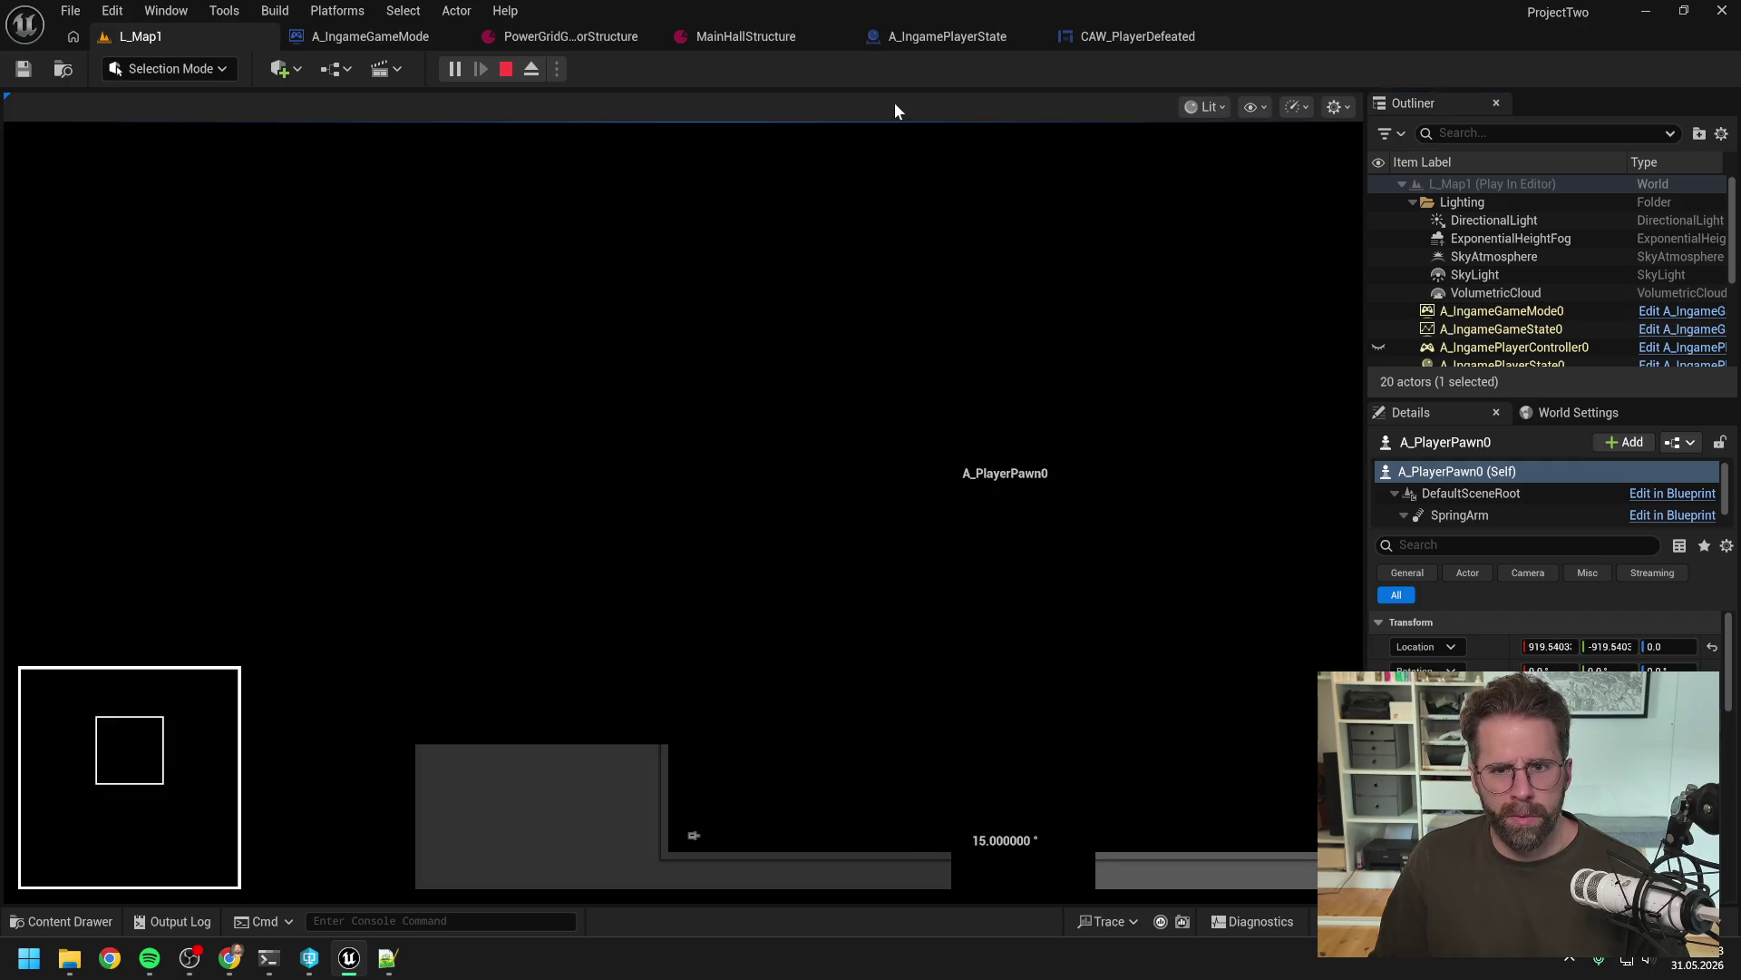
pyautogui.click(507, 70)
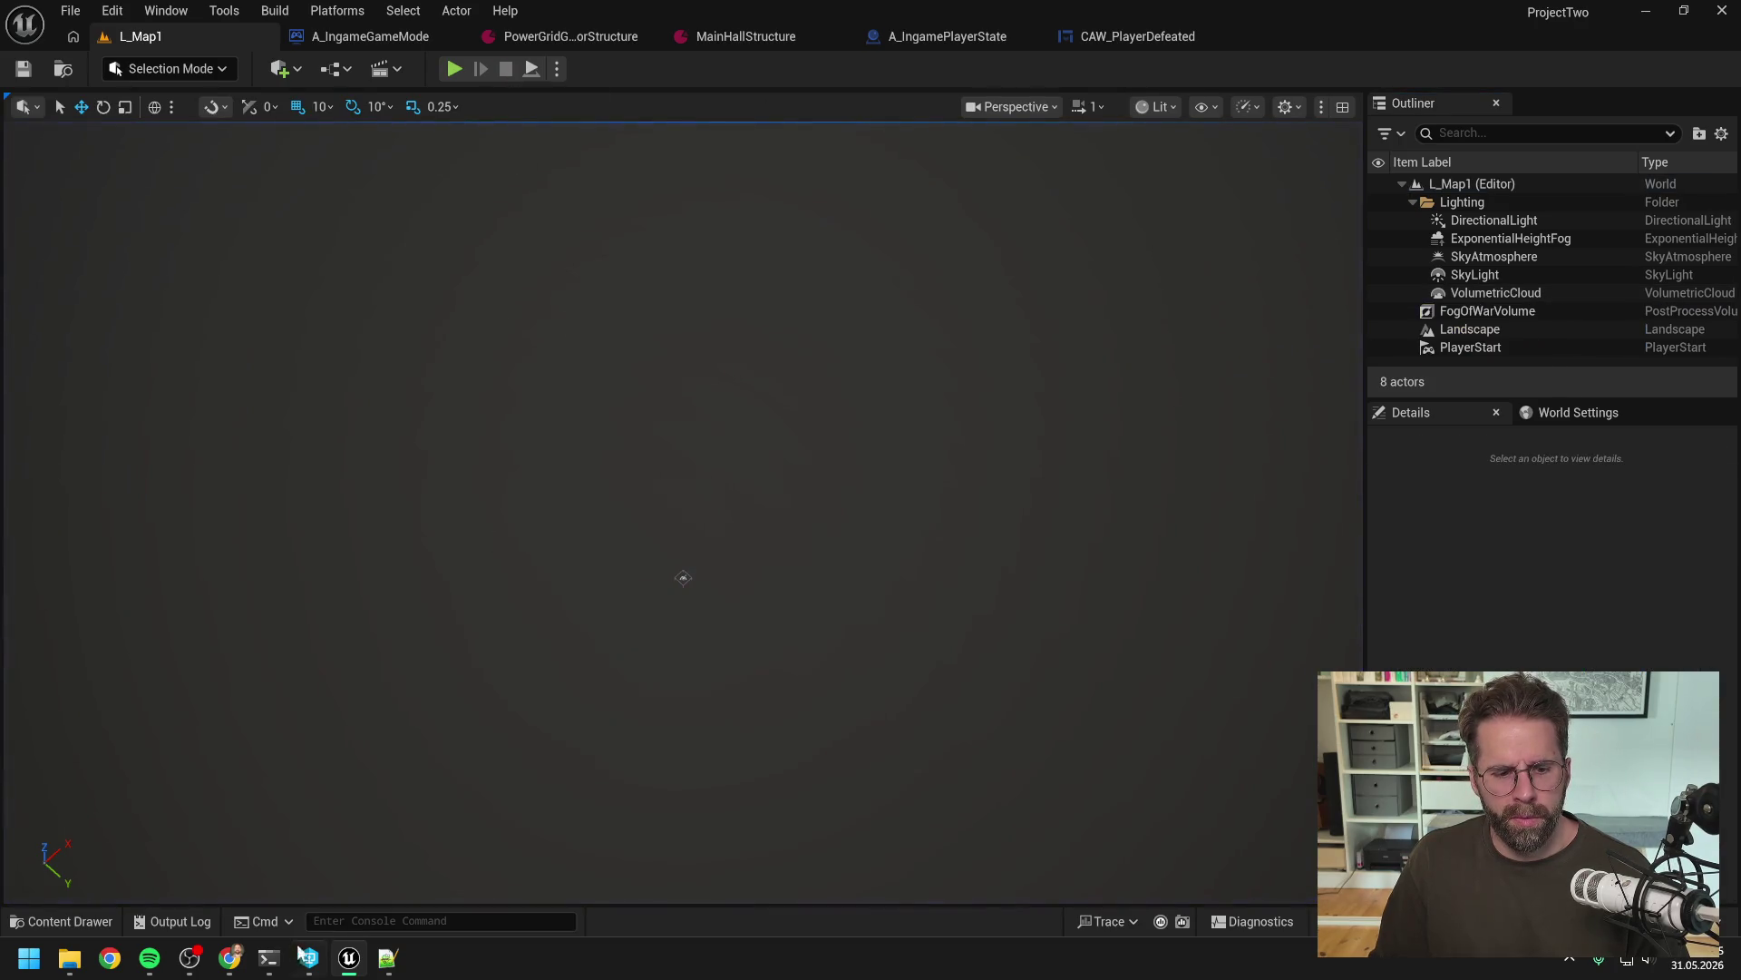
# Rework the end of the drafted reply into a parenthetical beginning '(einfach al'
pyautogui.click(268, 957)
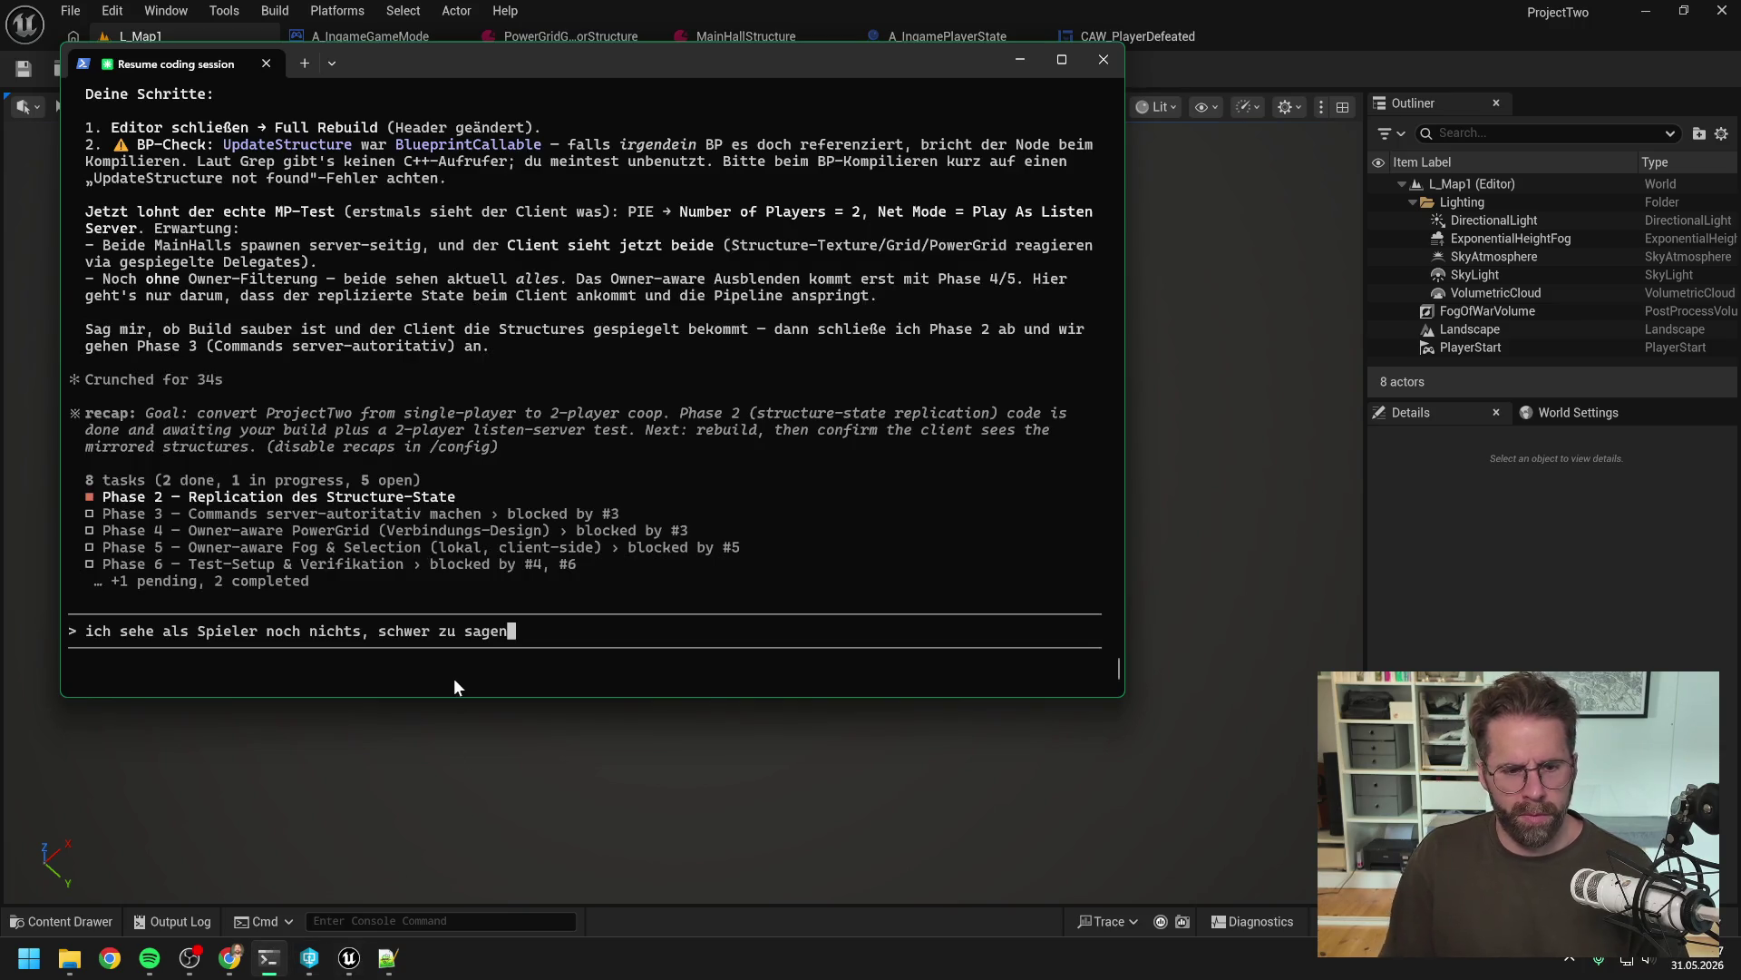
pyautogui.press('BackSpace')
pyautogui.press('BackSpace')
pyautogui.press('BackSpace')
pyautogui.press('BackSpace')
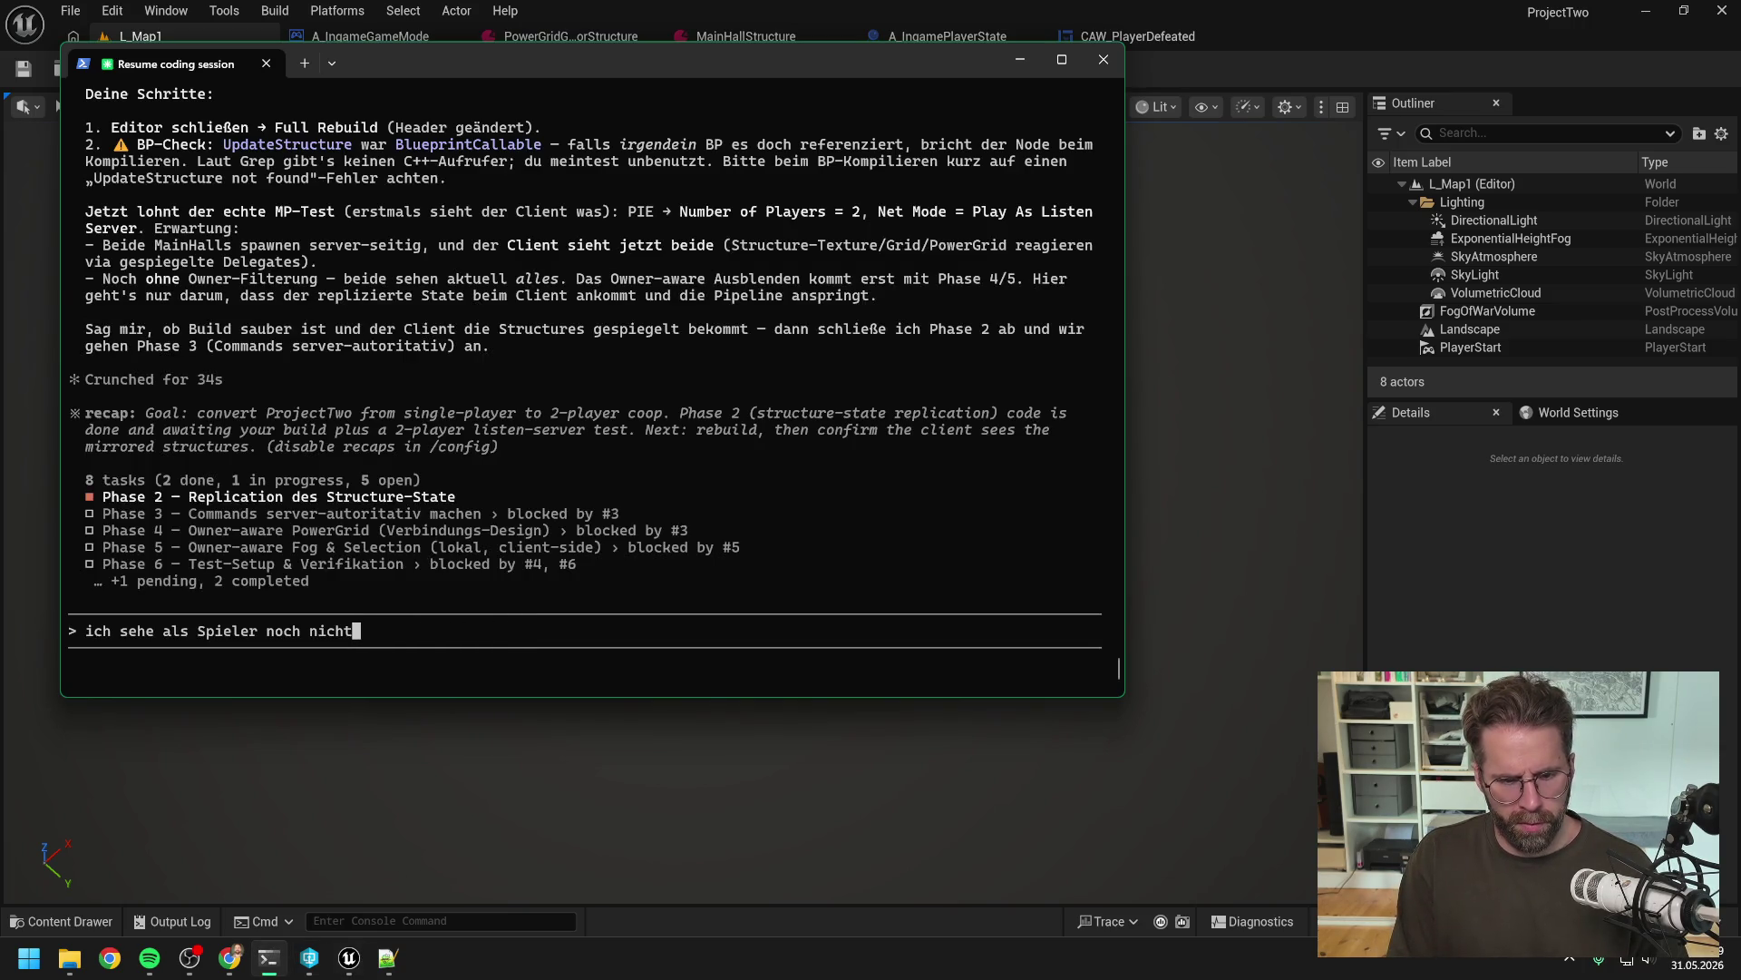
pyautogui.write('s ()')
pyautogui.press('Left')
pyautogui.write('einfach al')
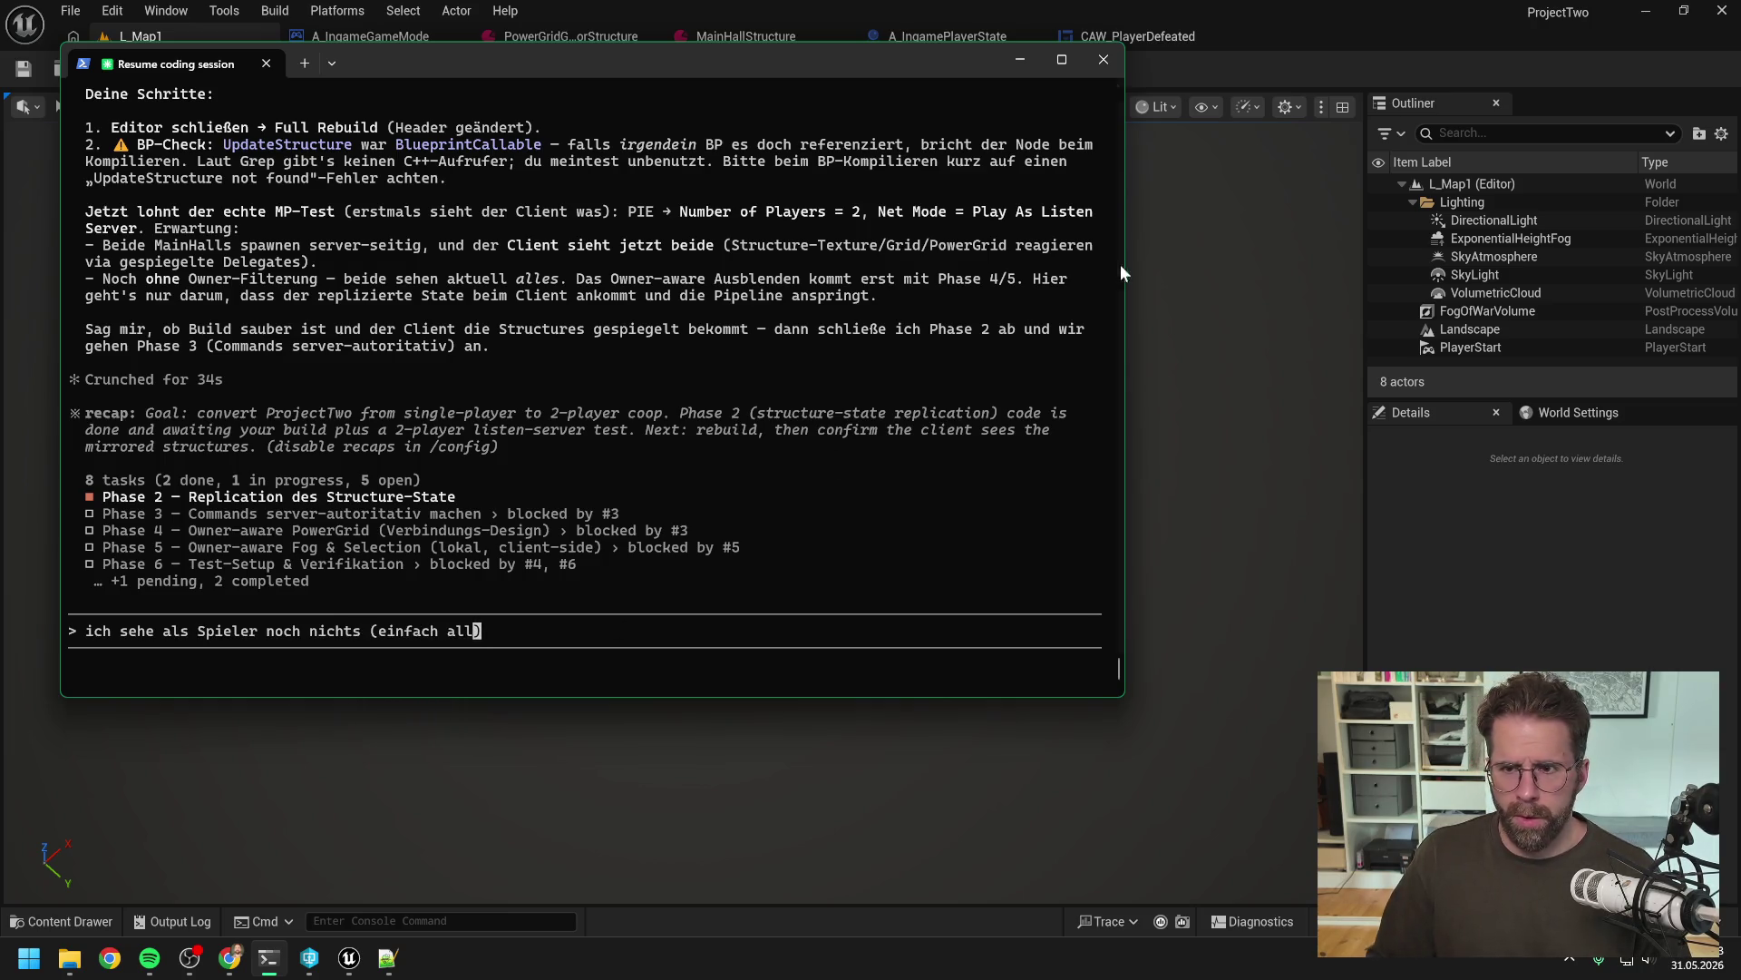
pyautogui.click(1210, 77)
# Filter the FogOfWarVolume actor's properties by 'enabled'
pyautogui.click(1515, 311)
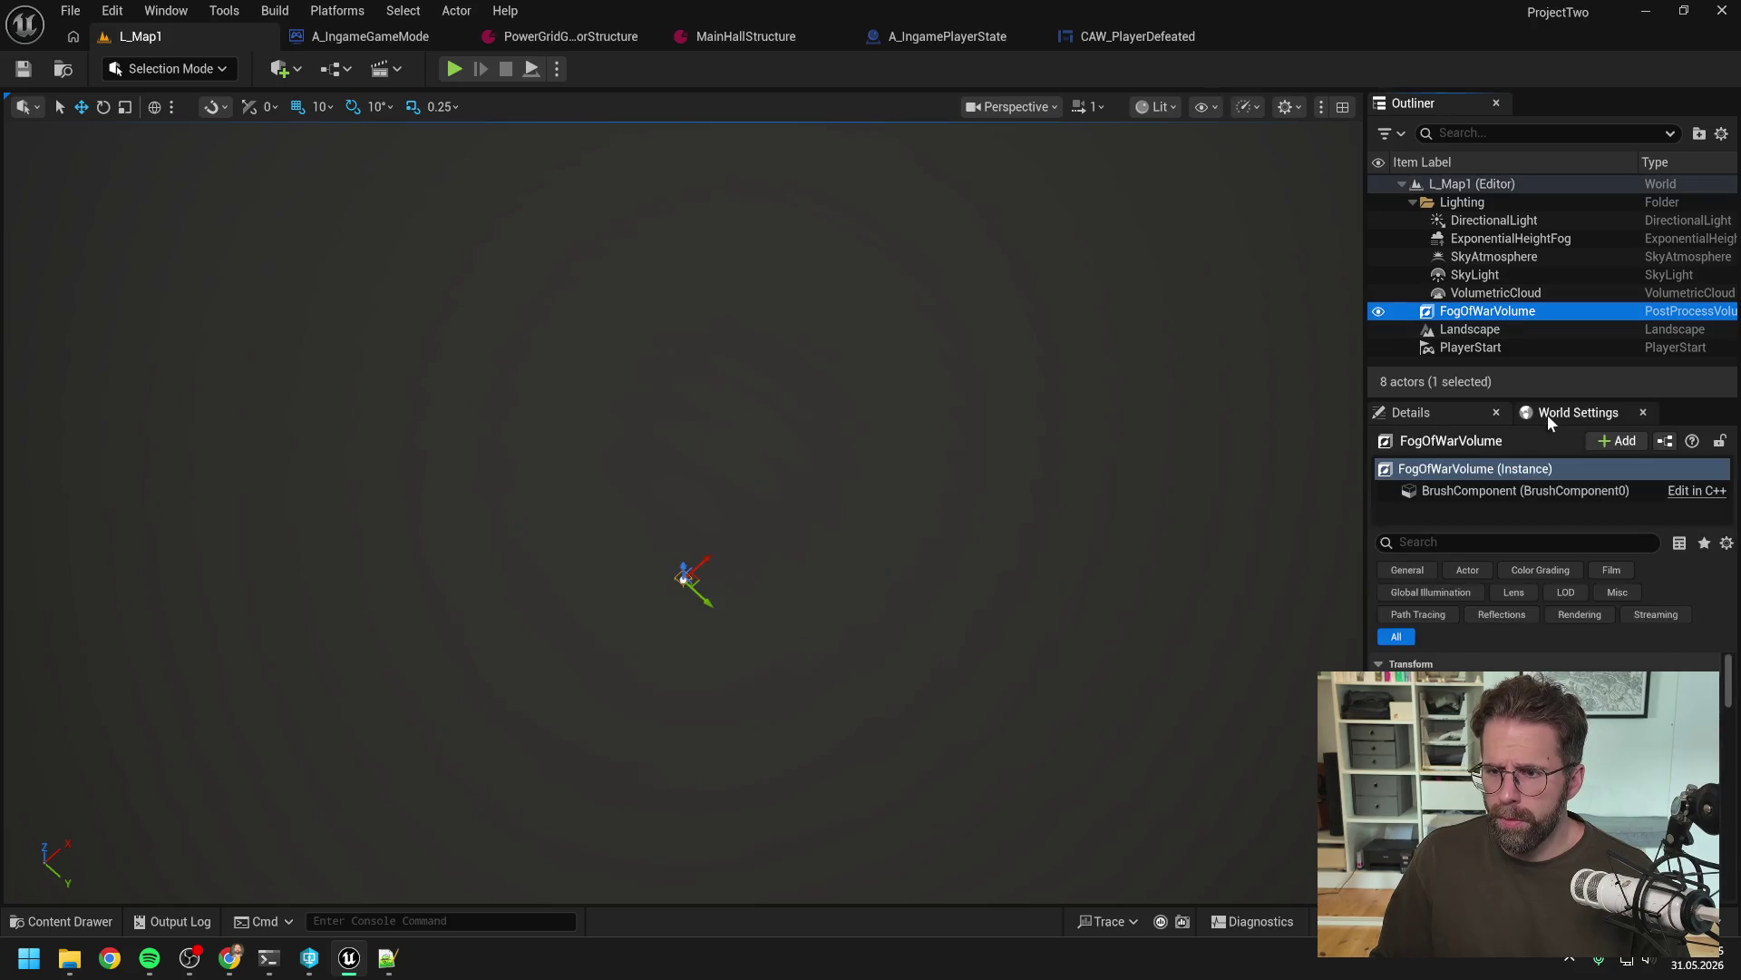
pyautogui.click(1547, 414)
pyautogui.write('enabled')
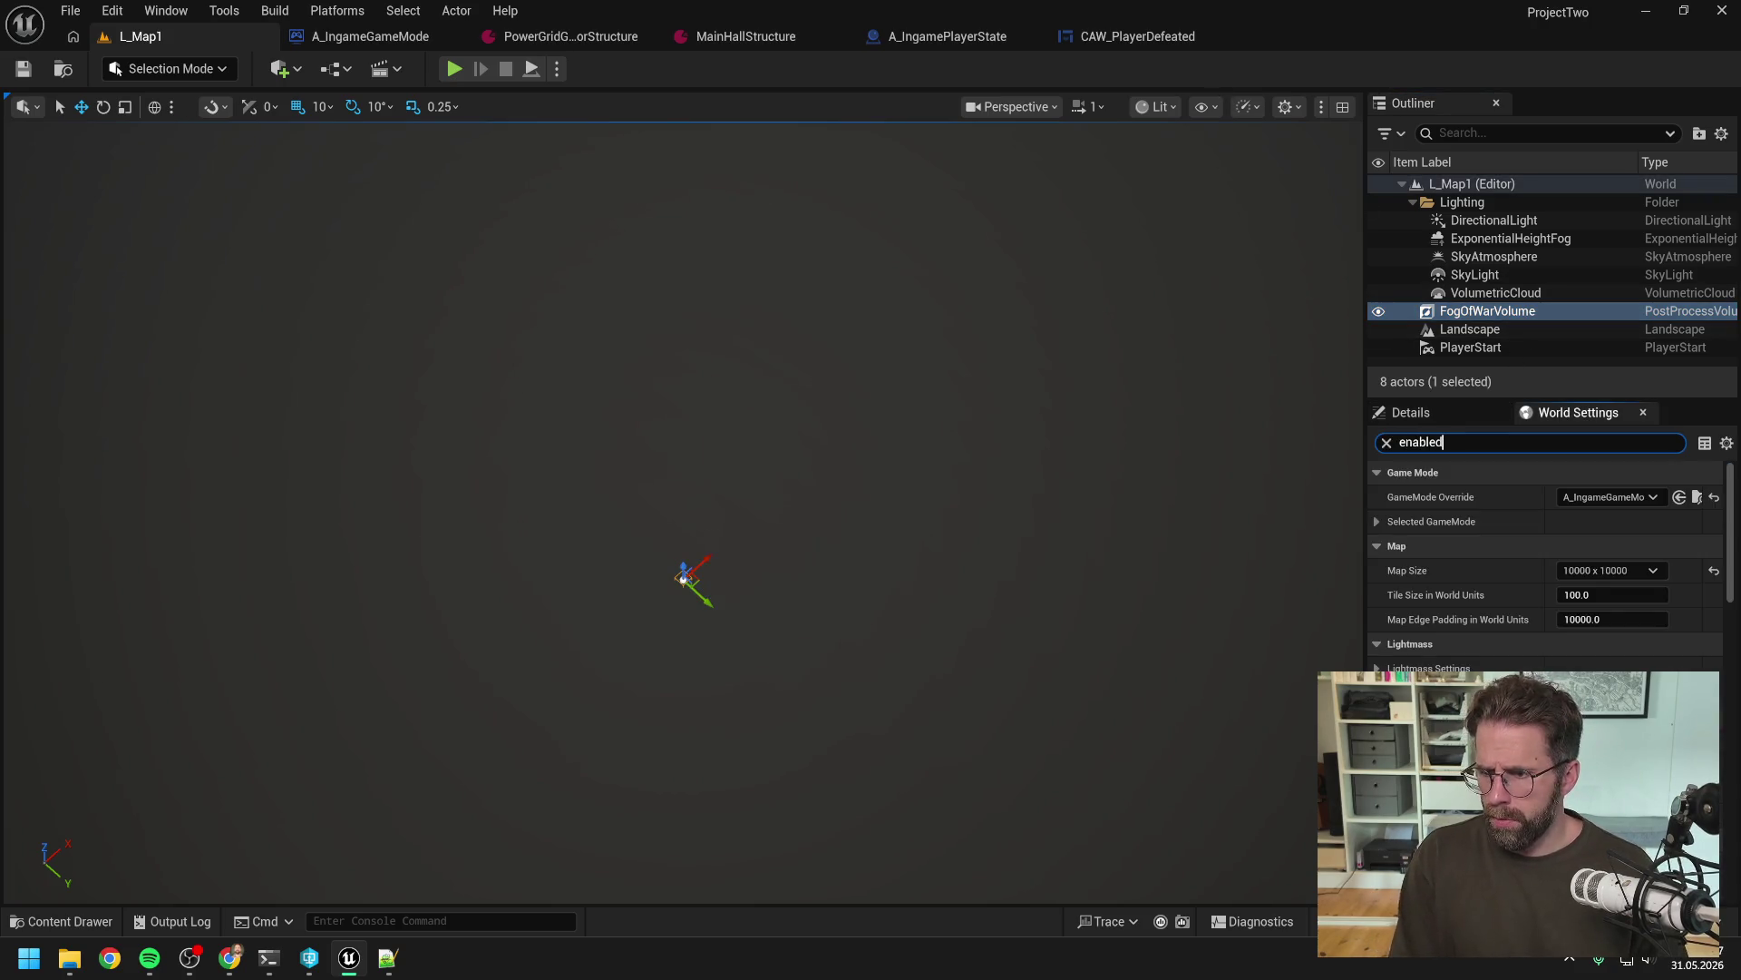
pyautogui.hotkey('ctrl', 'a')
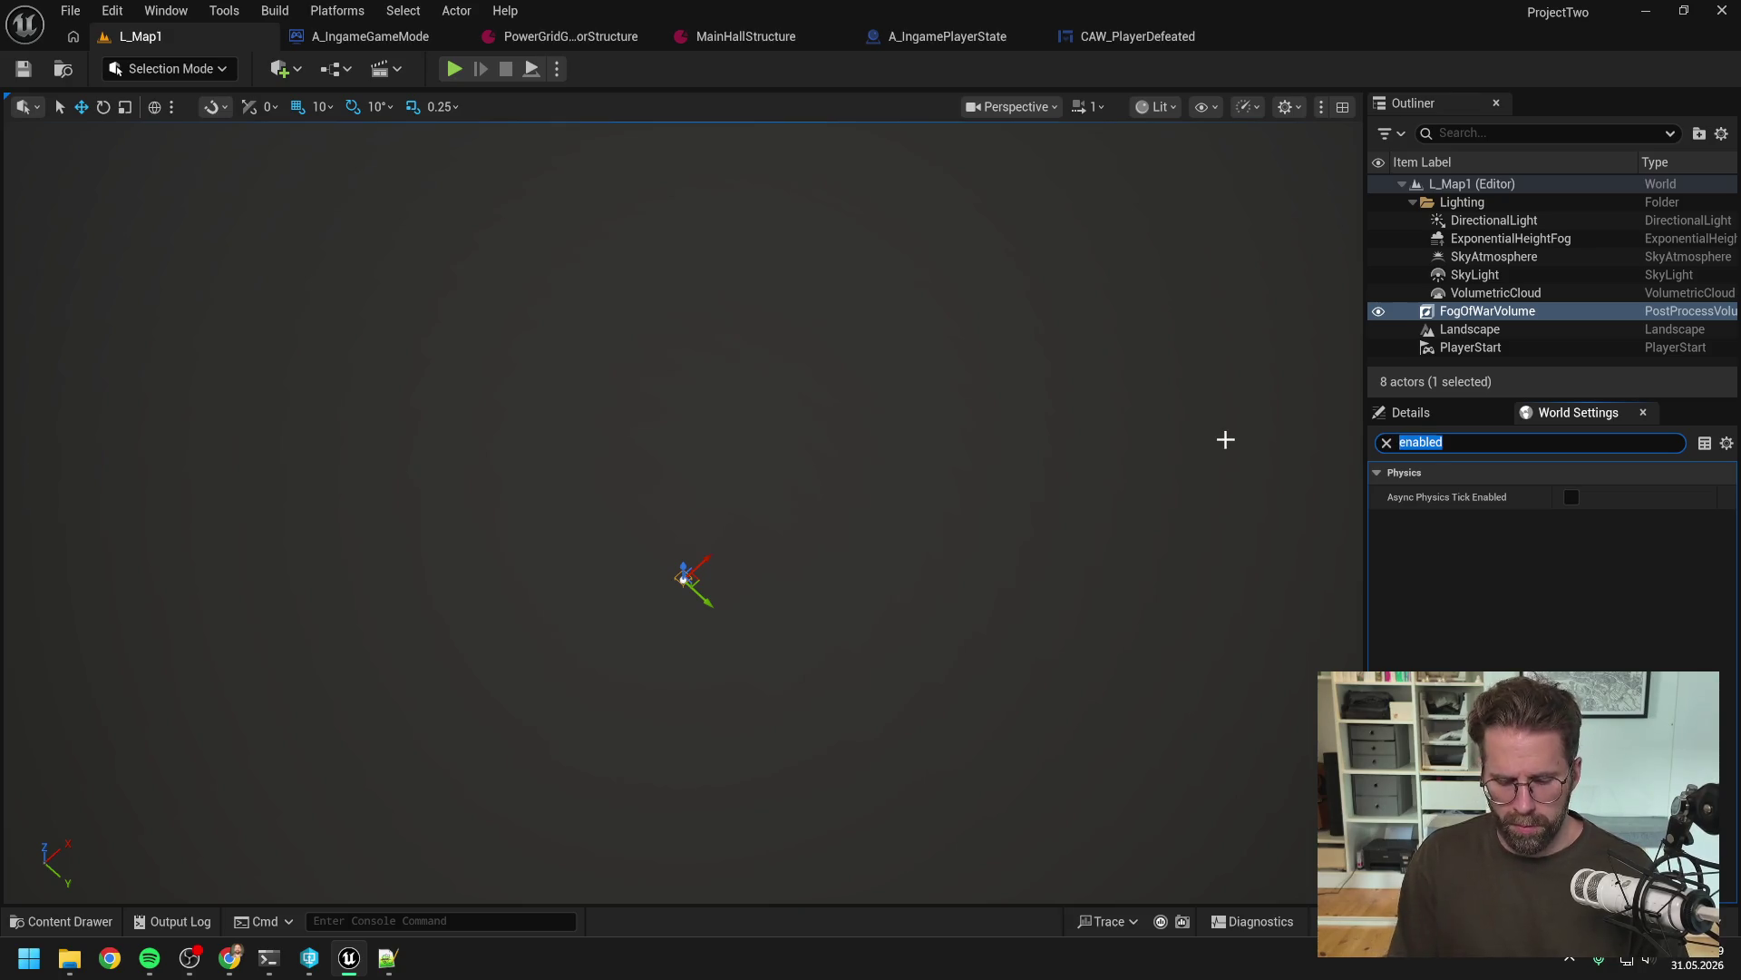
pyautogui.press('BackSpace')
pyautogui.click(1424, 413)
pyautogui.click(1496, 542)
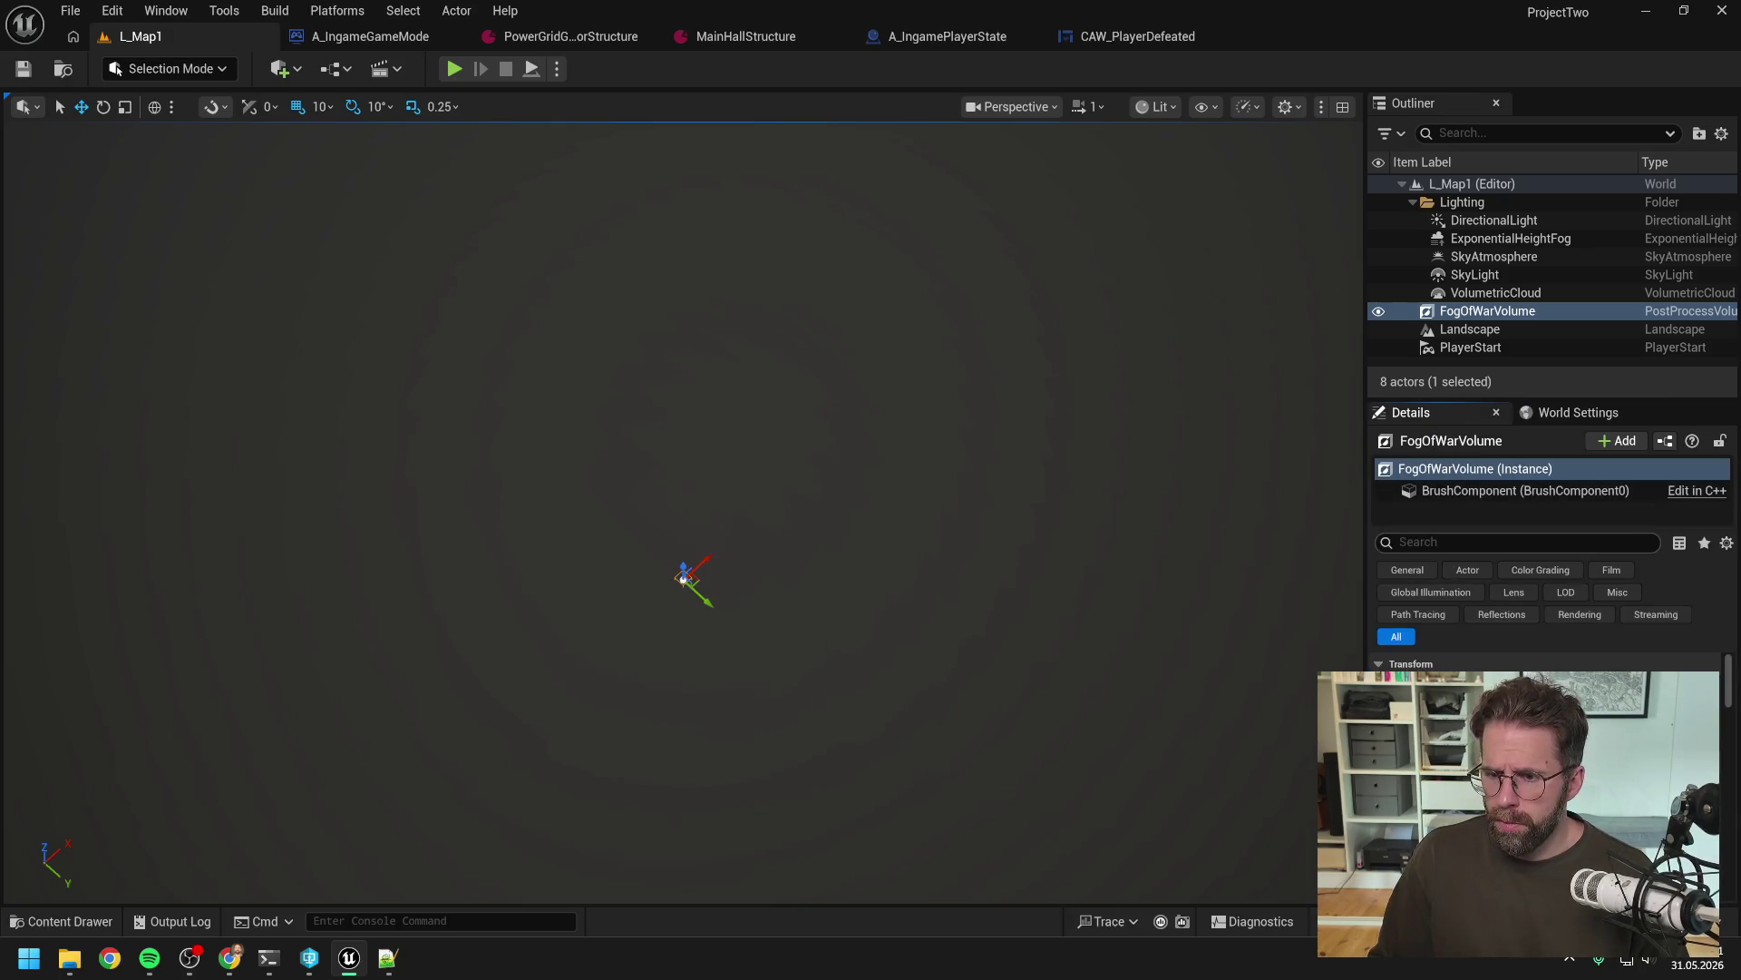
pyautogui.write('enabled')
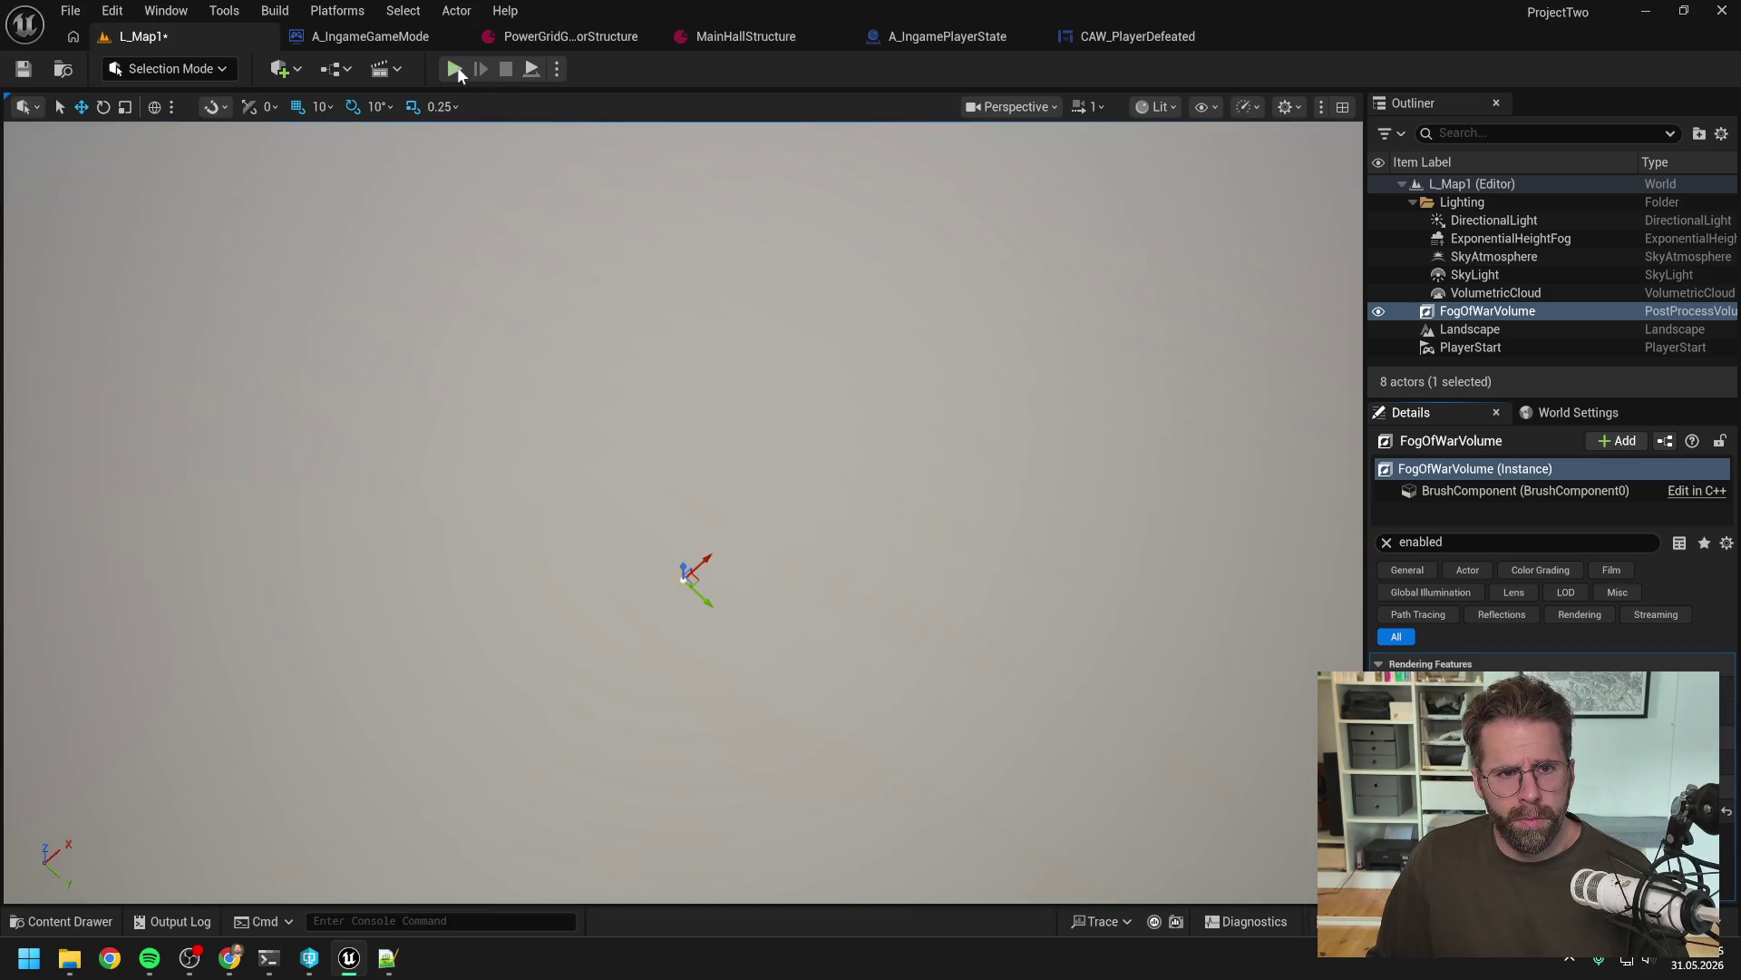
# Play-test L_Map1 with an eject to inspect it, then stop, check out and save the level
pyautogui.click(455, 68)
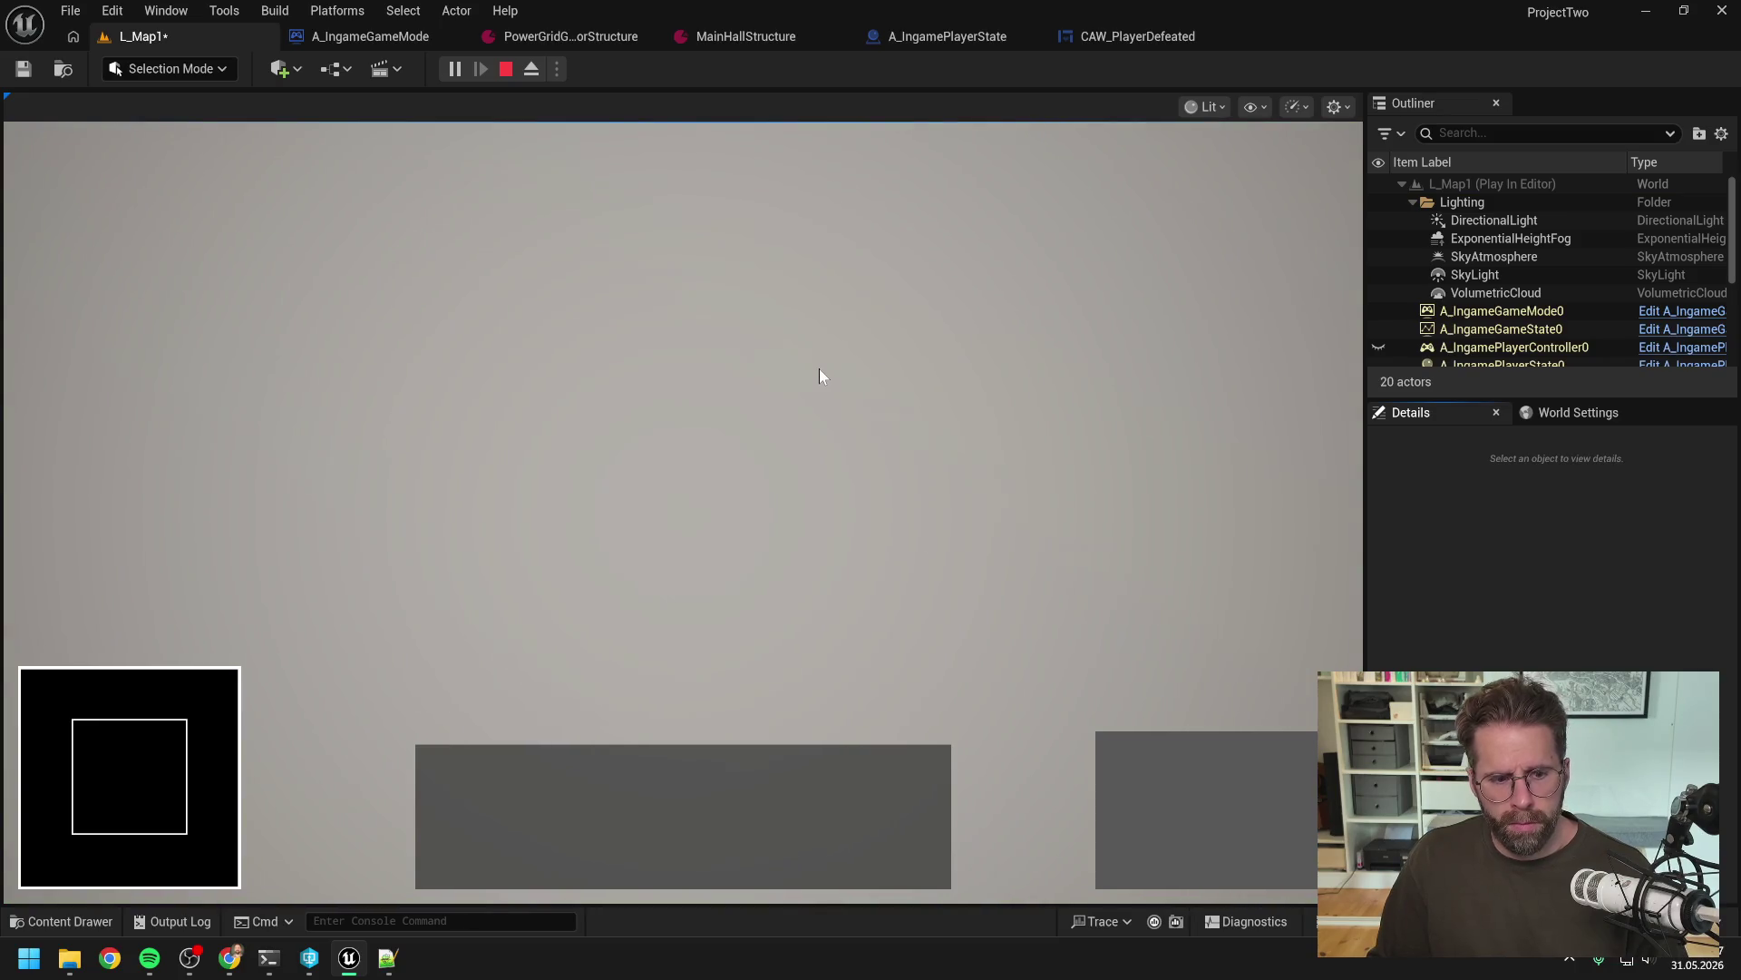
pyautogui.press('F8')
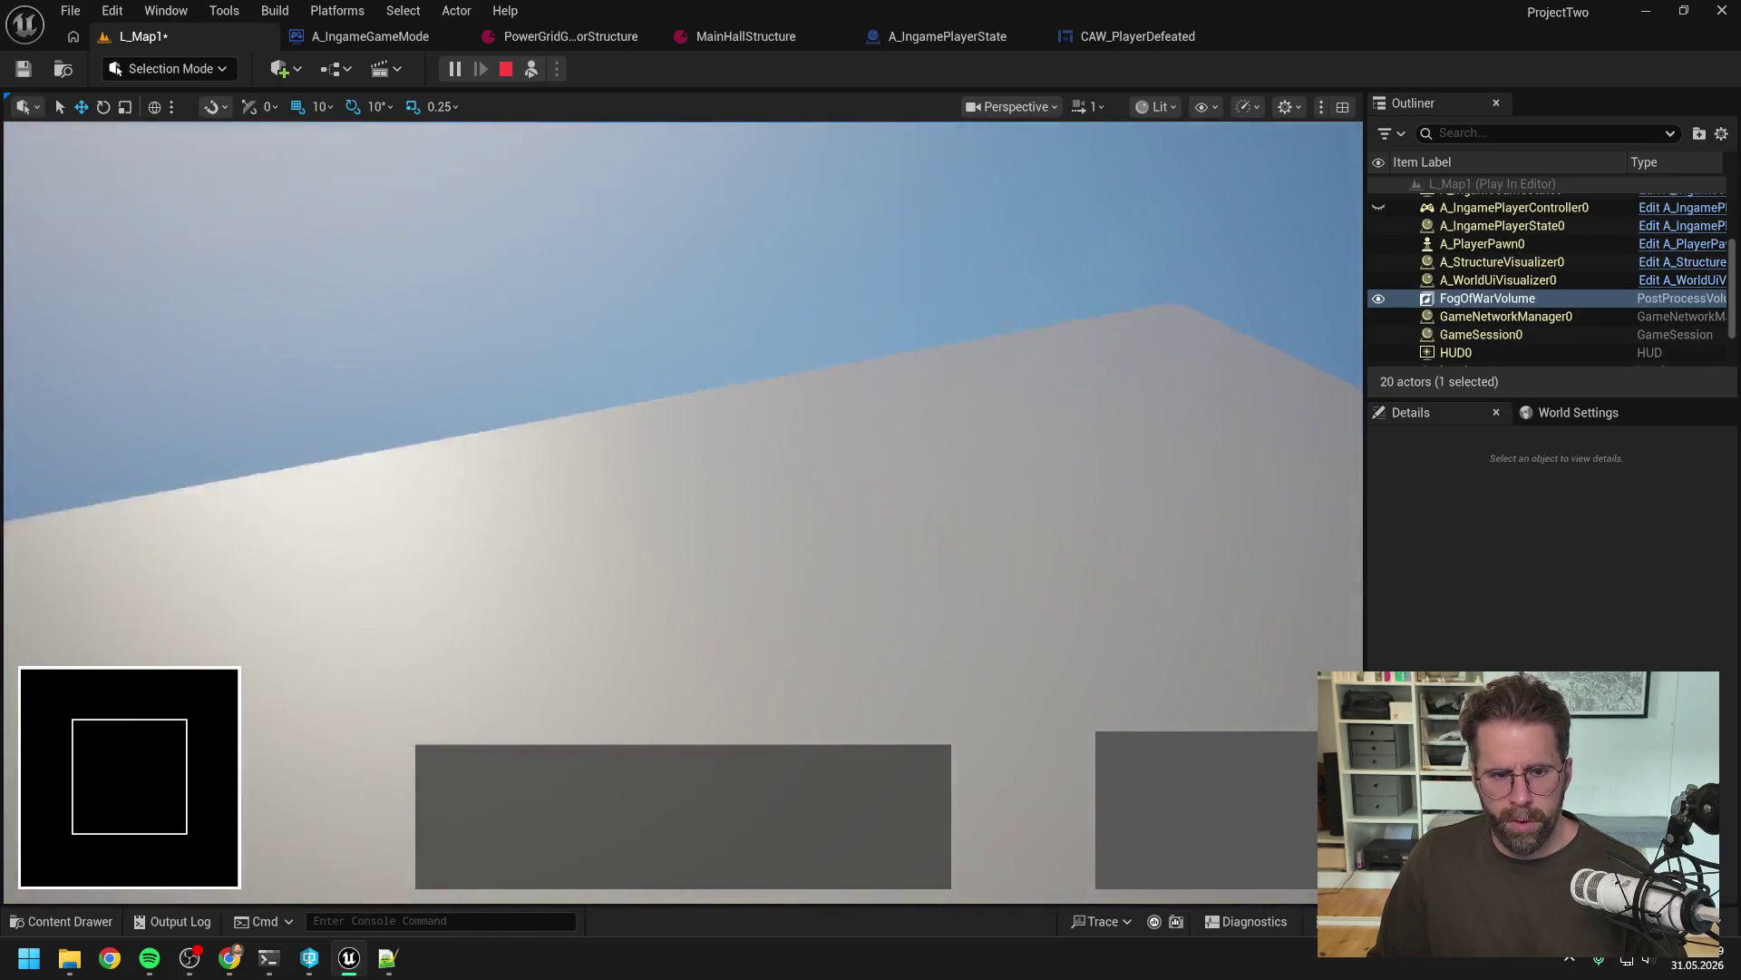
pyautogui.press('Escape')
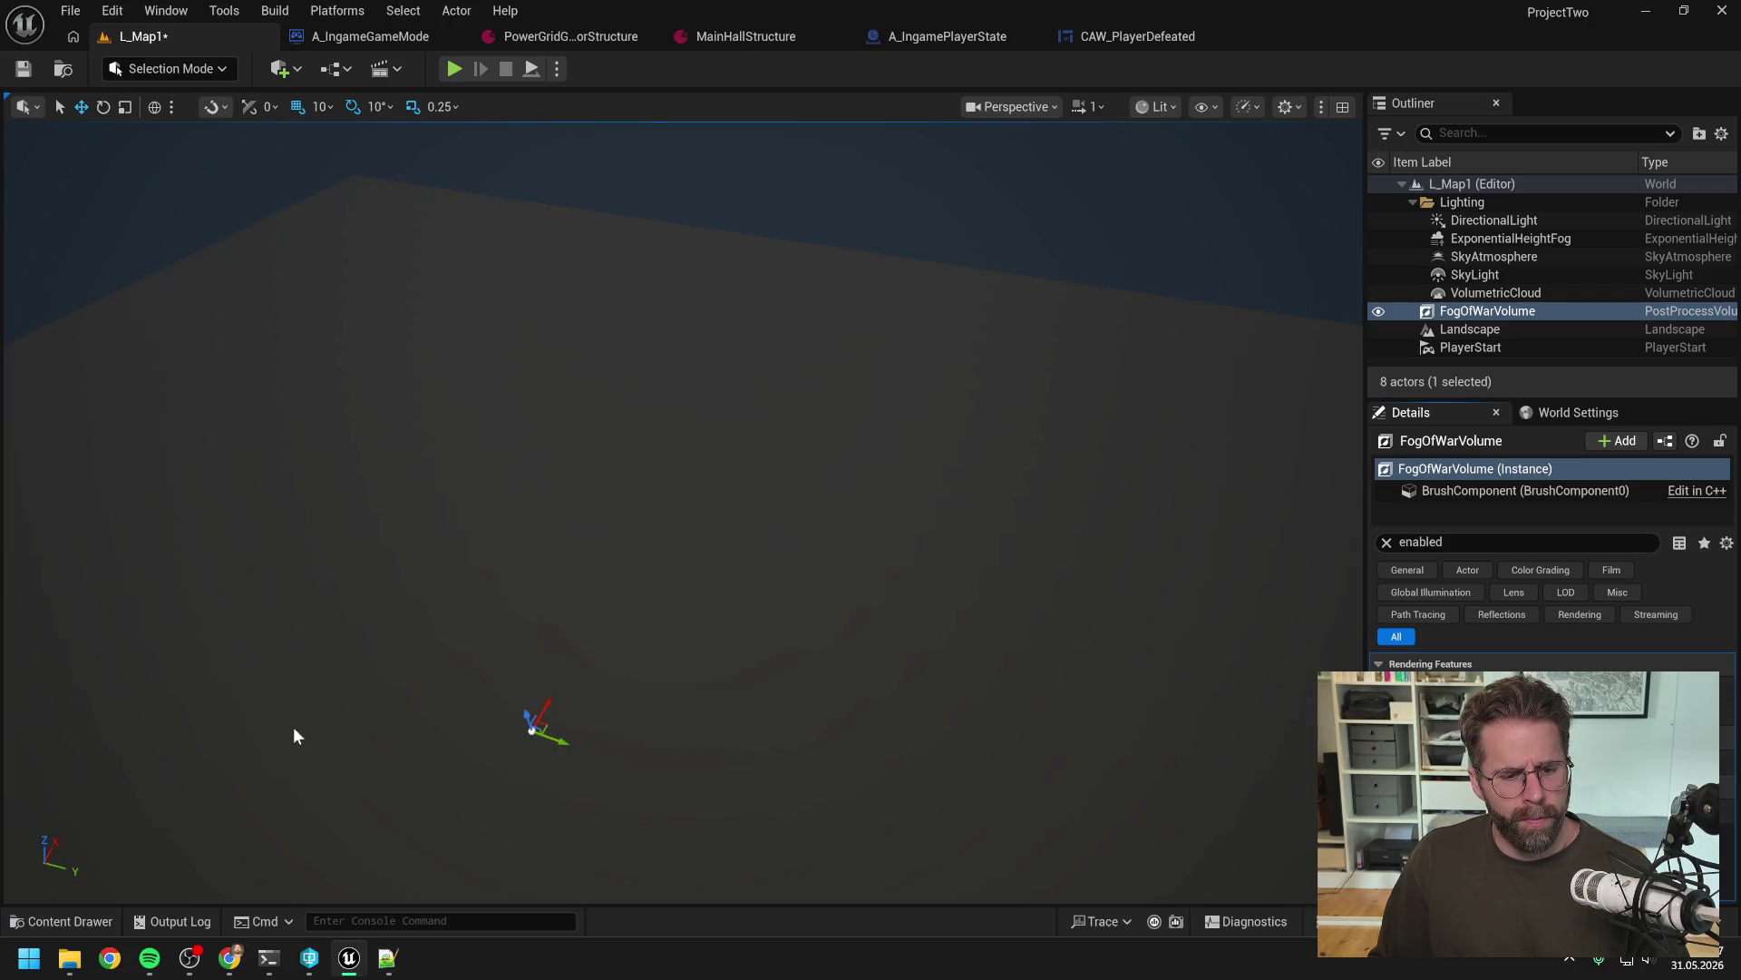
pyautogui.hotkey('ctrl', 's')
pyautogui.click(877, 676)
pyautogui.click(269, 958)
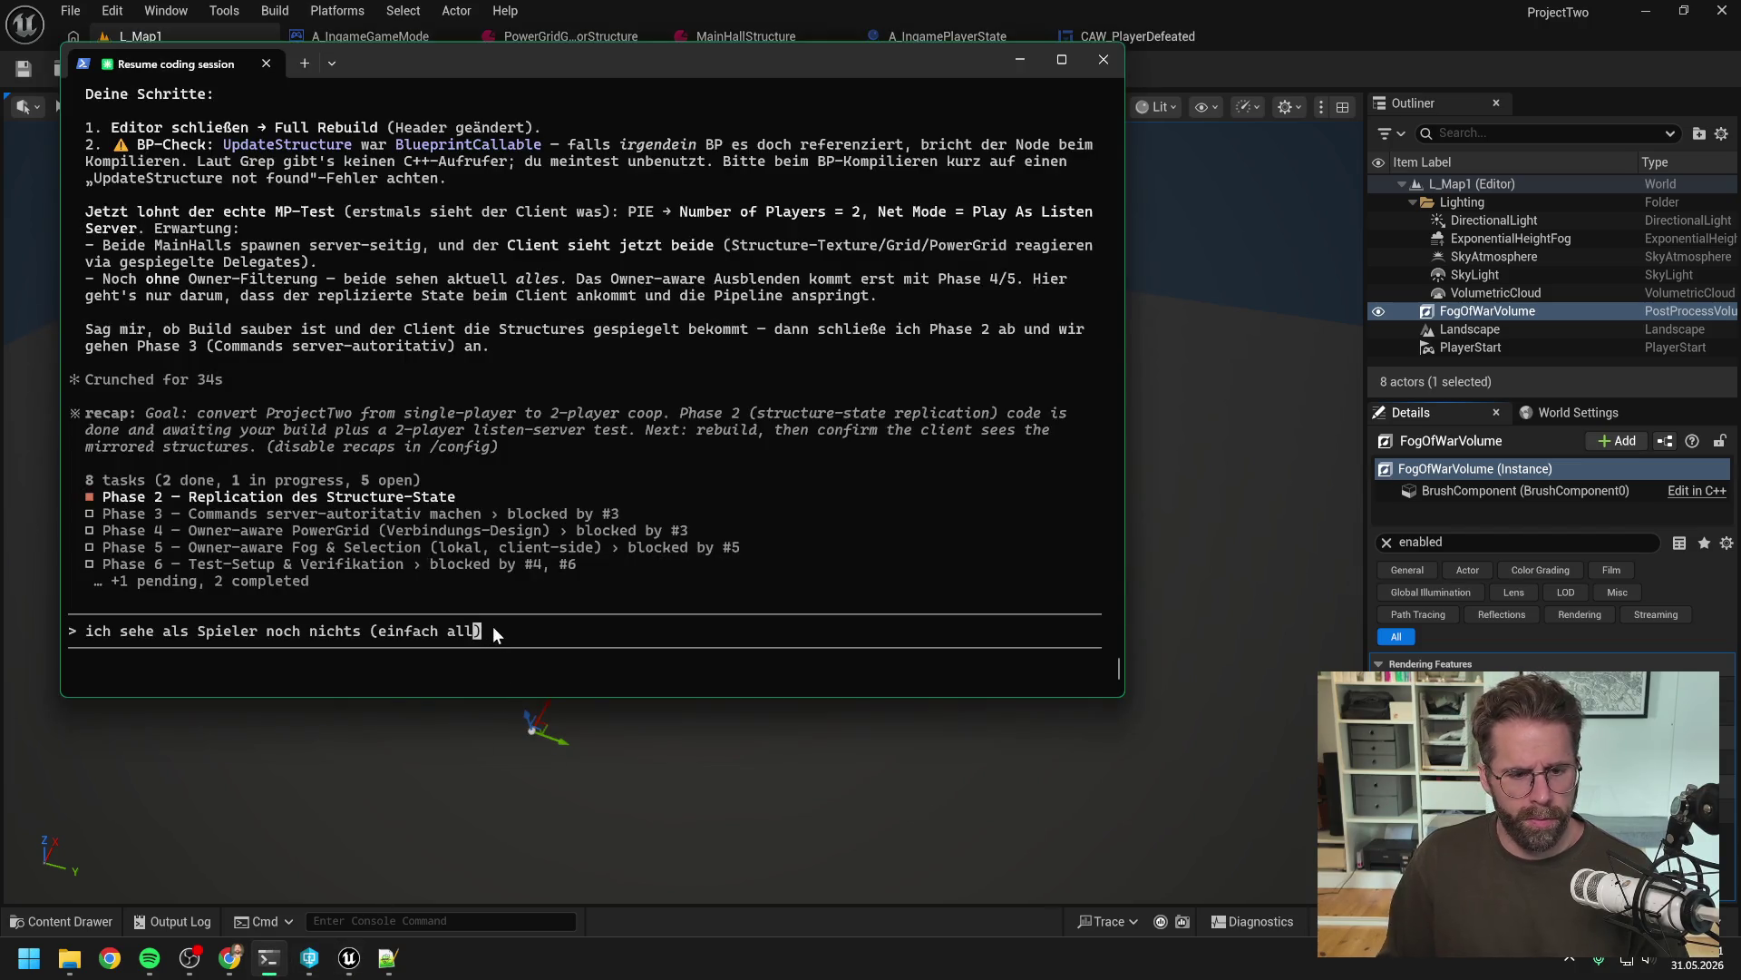
# Rewrite the draft: no MainHalls on the map, asking how to debug the C++ spawn flow in VS
pyautogui.press('Delete')
pyautogui.press('BackSpace')
pyautogui.press('BackSpace')
pyautogui.press('BackSpace')
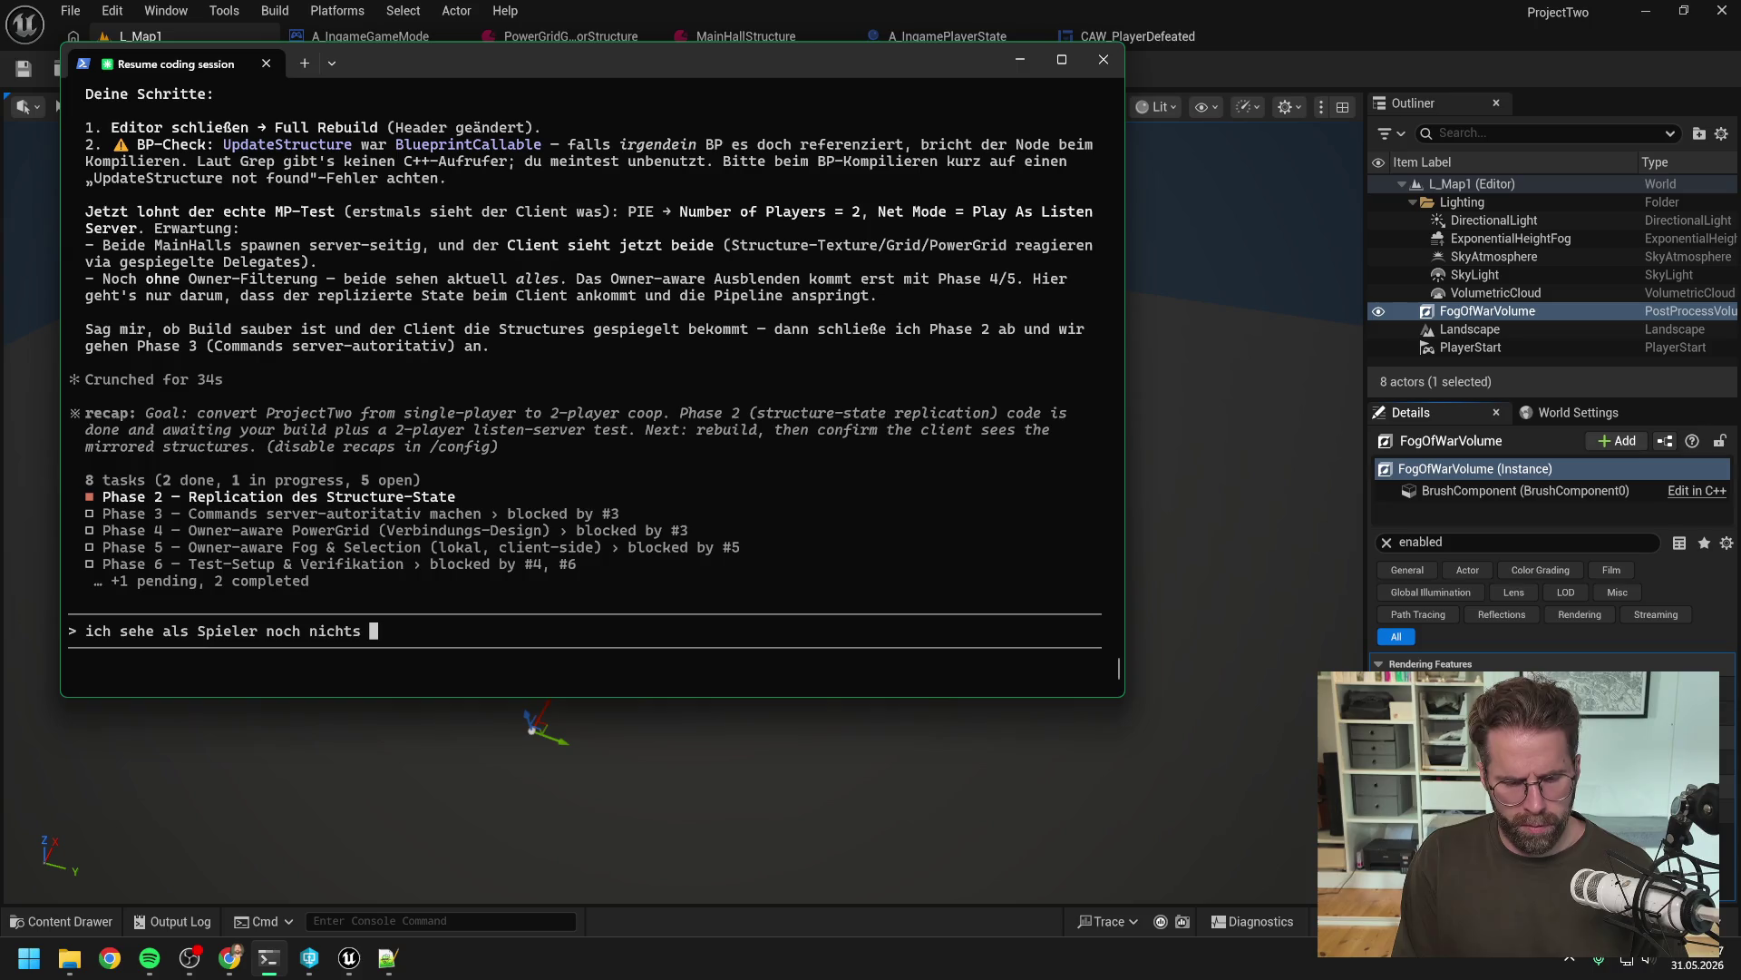
pyautogui.press('BackSpace')
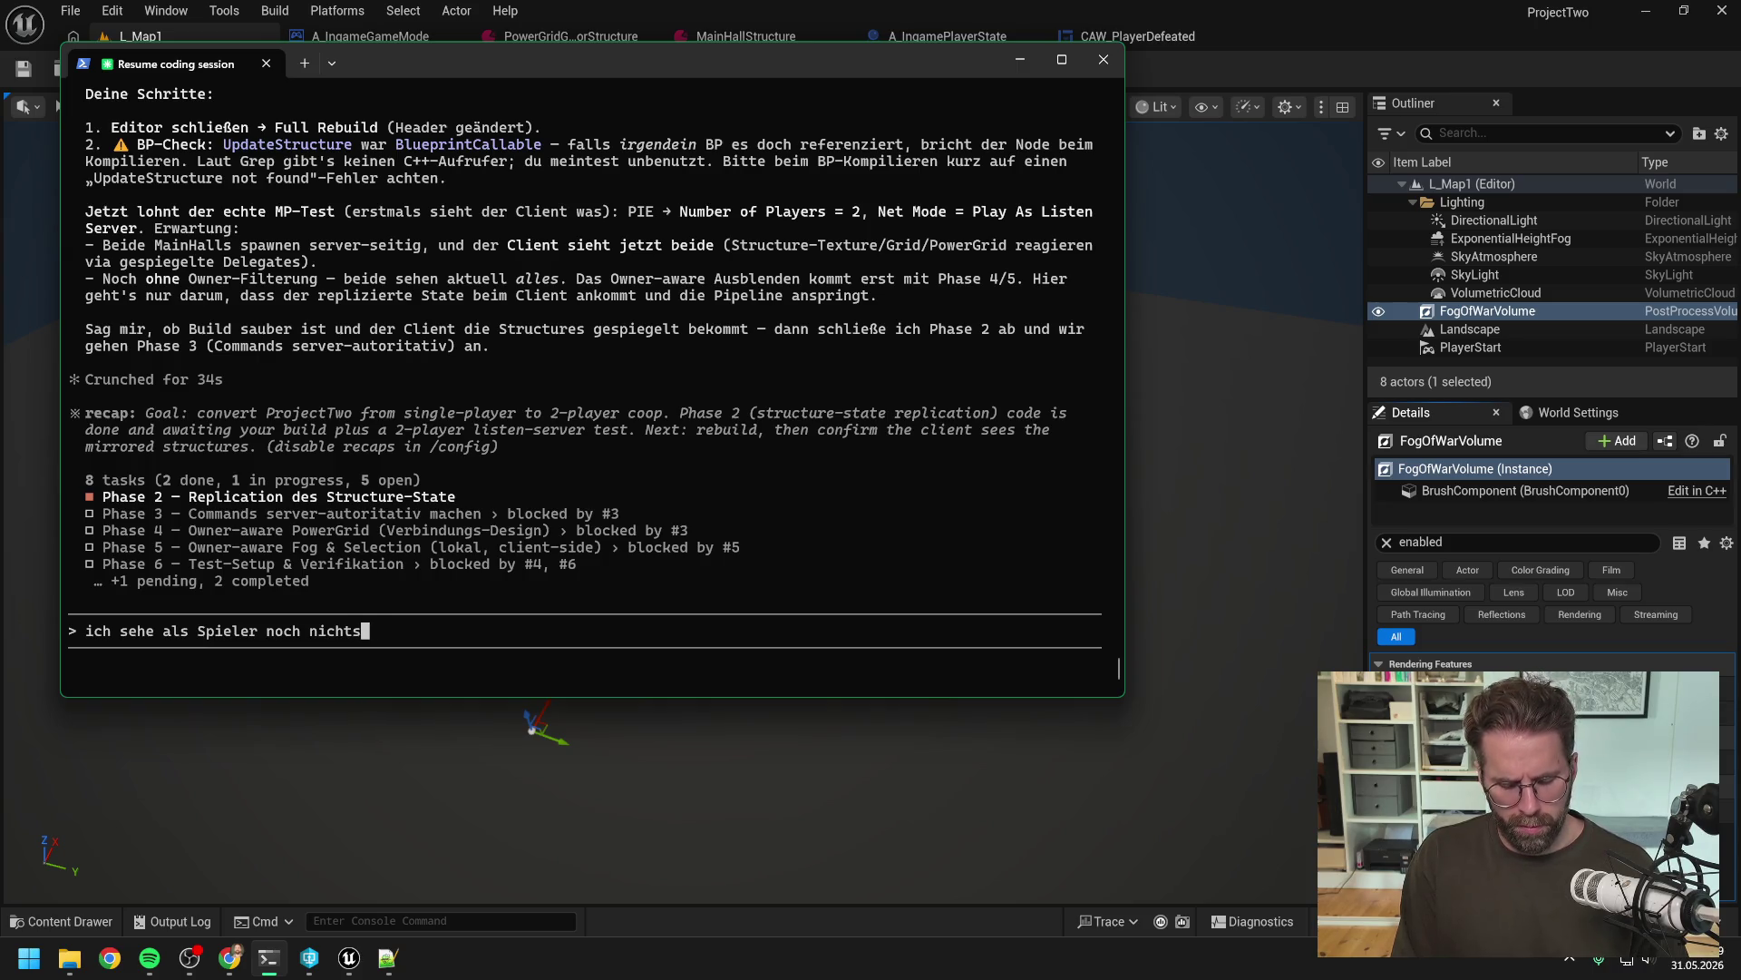
pyautogui.write(', keine MainHalls auf der ')
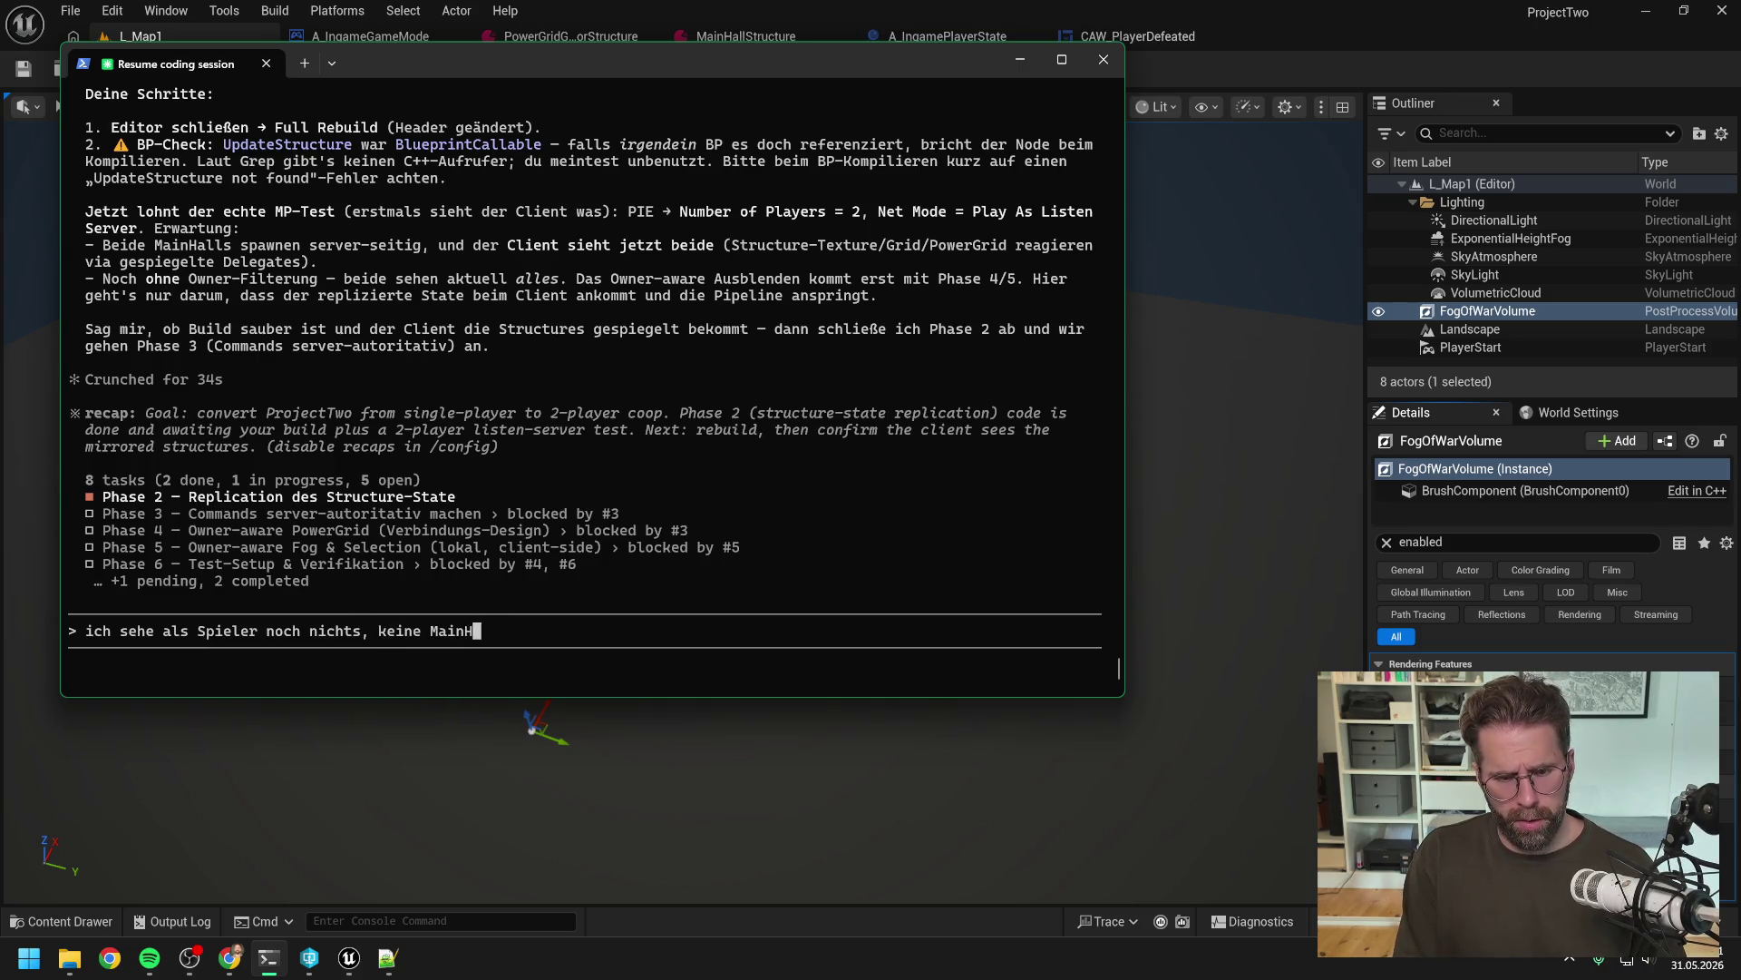
pyautogui.write('Map. ')
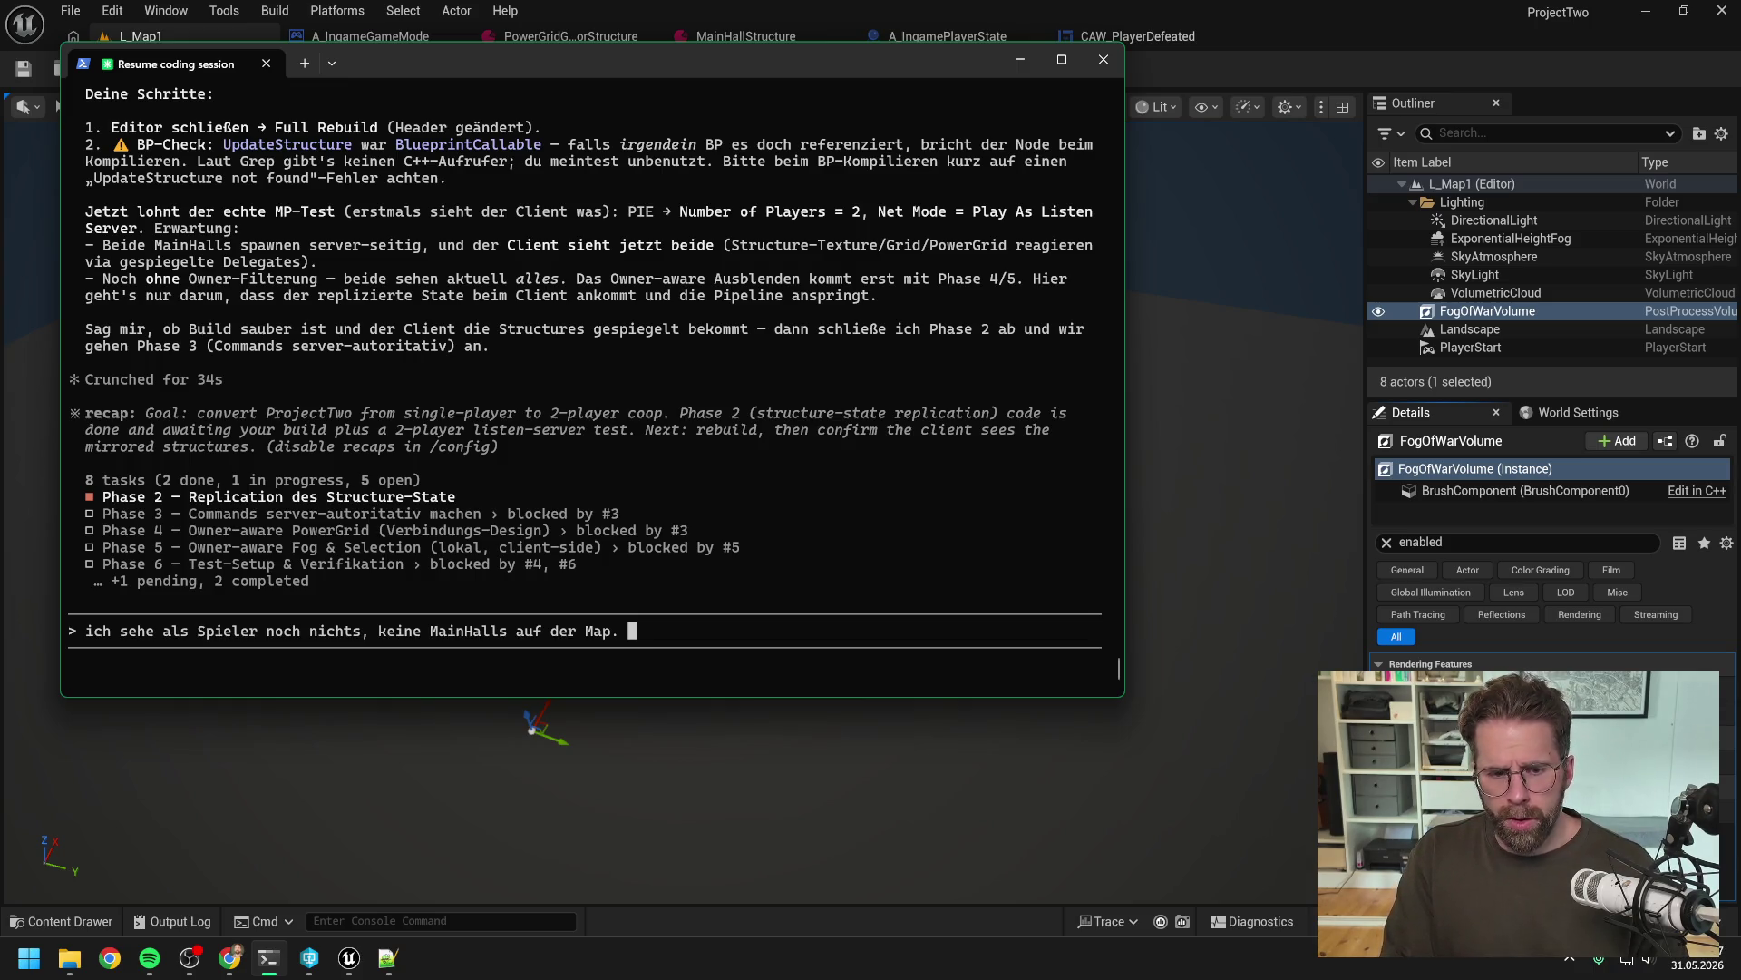
pyautogui.write('Da wir nun ')
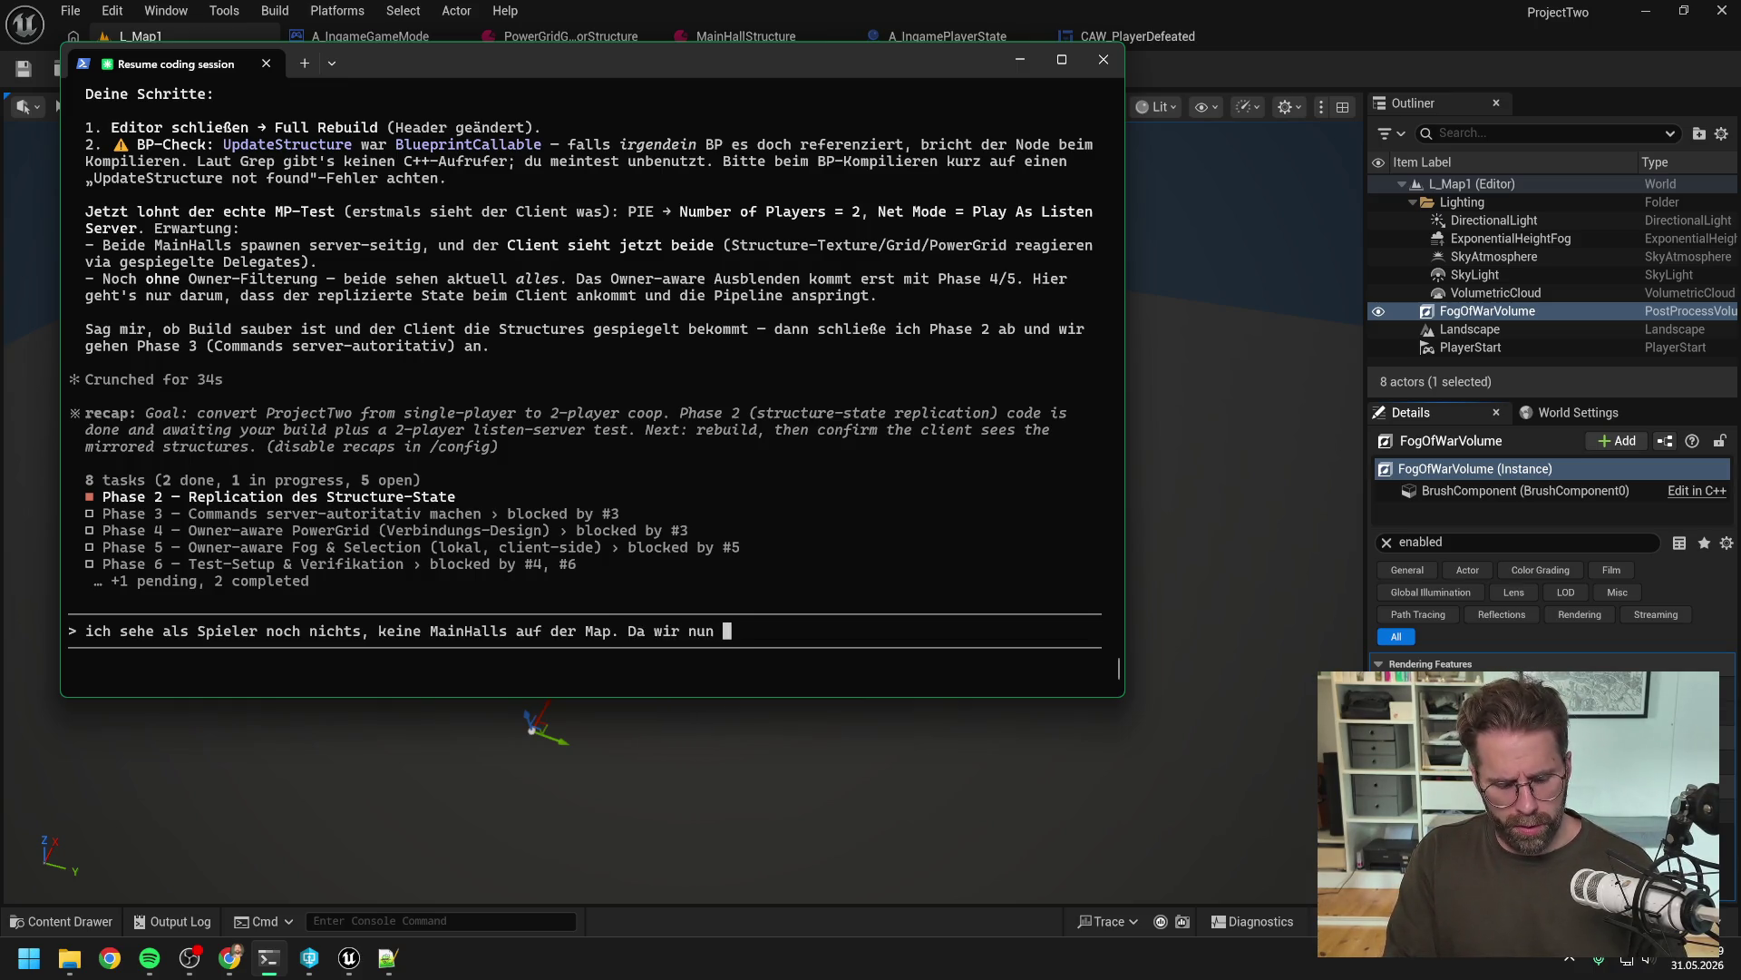
pyautogui.write('C++ ')
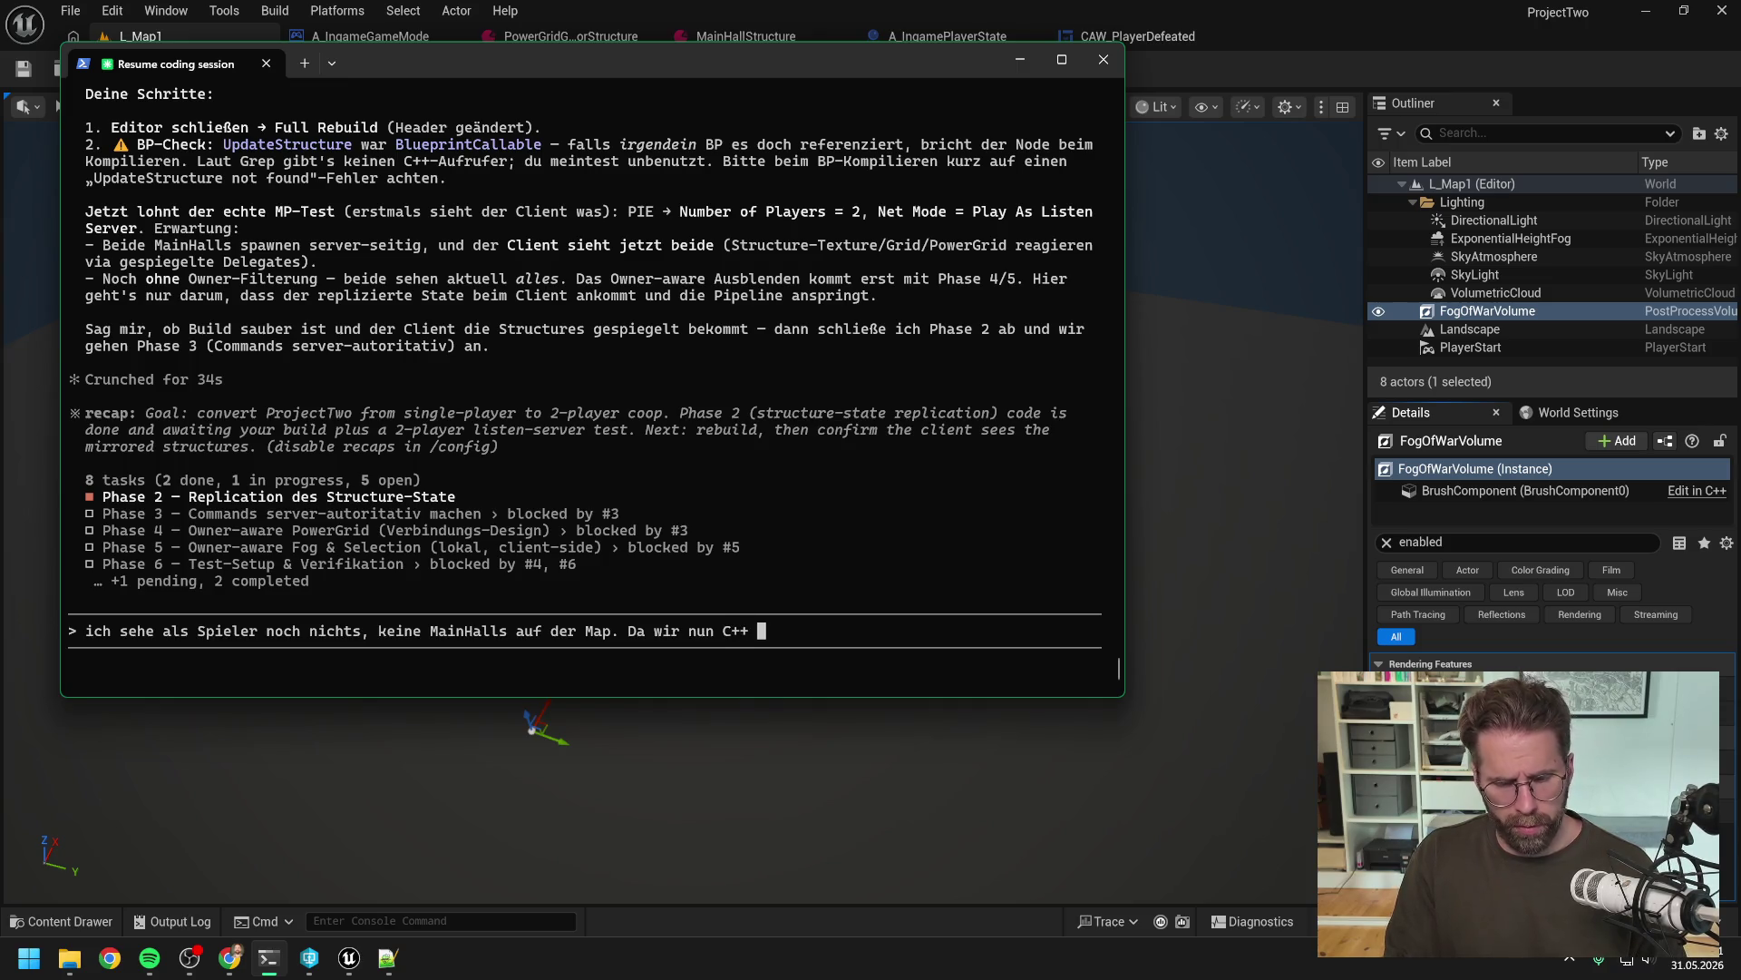
pyautogui.write('seitig sp')
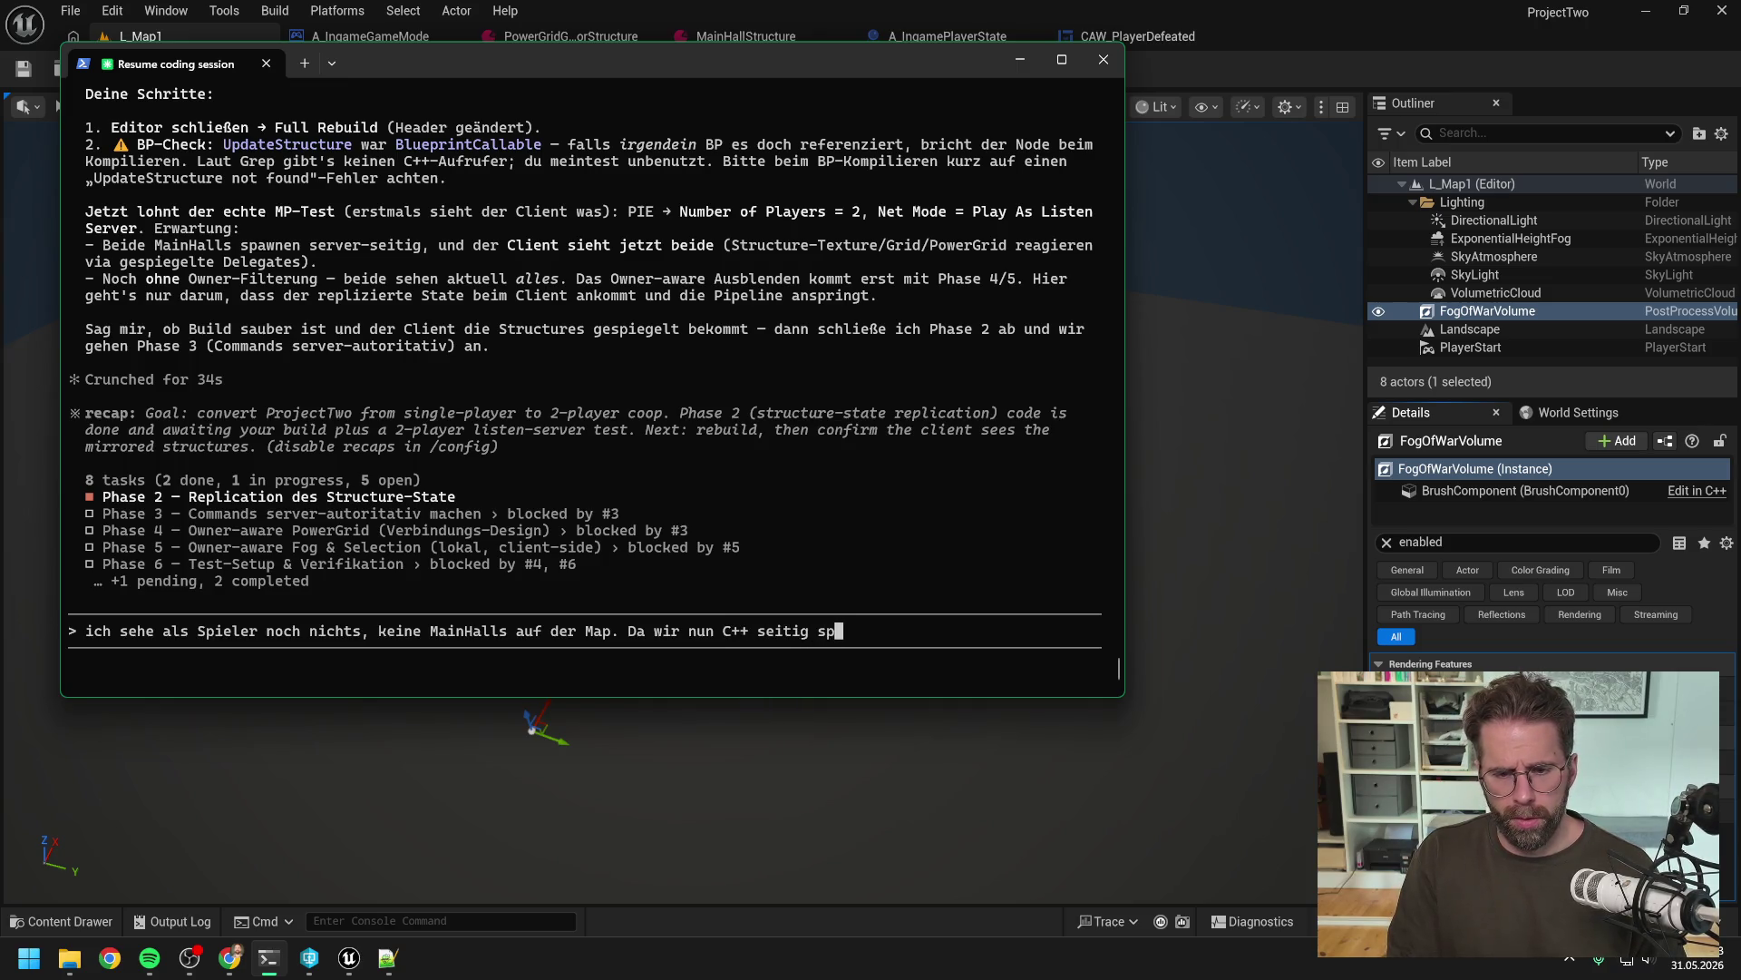
pyautogui.write('awnen, so')
pyautogui.write('ll')
pyautogui.write('ten w')
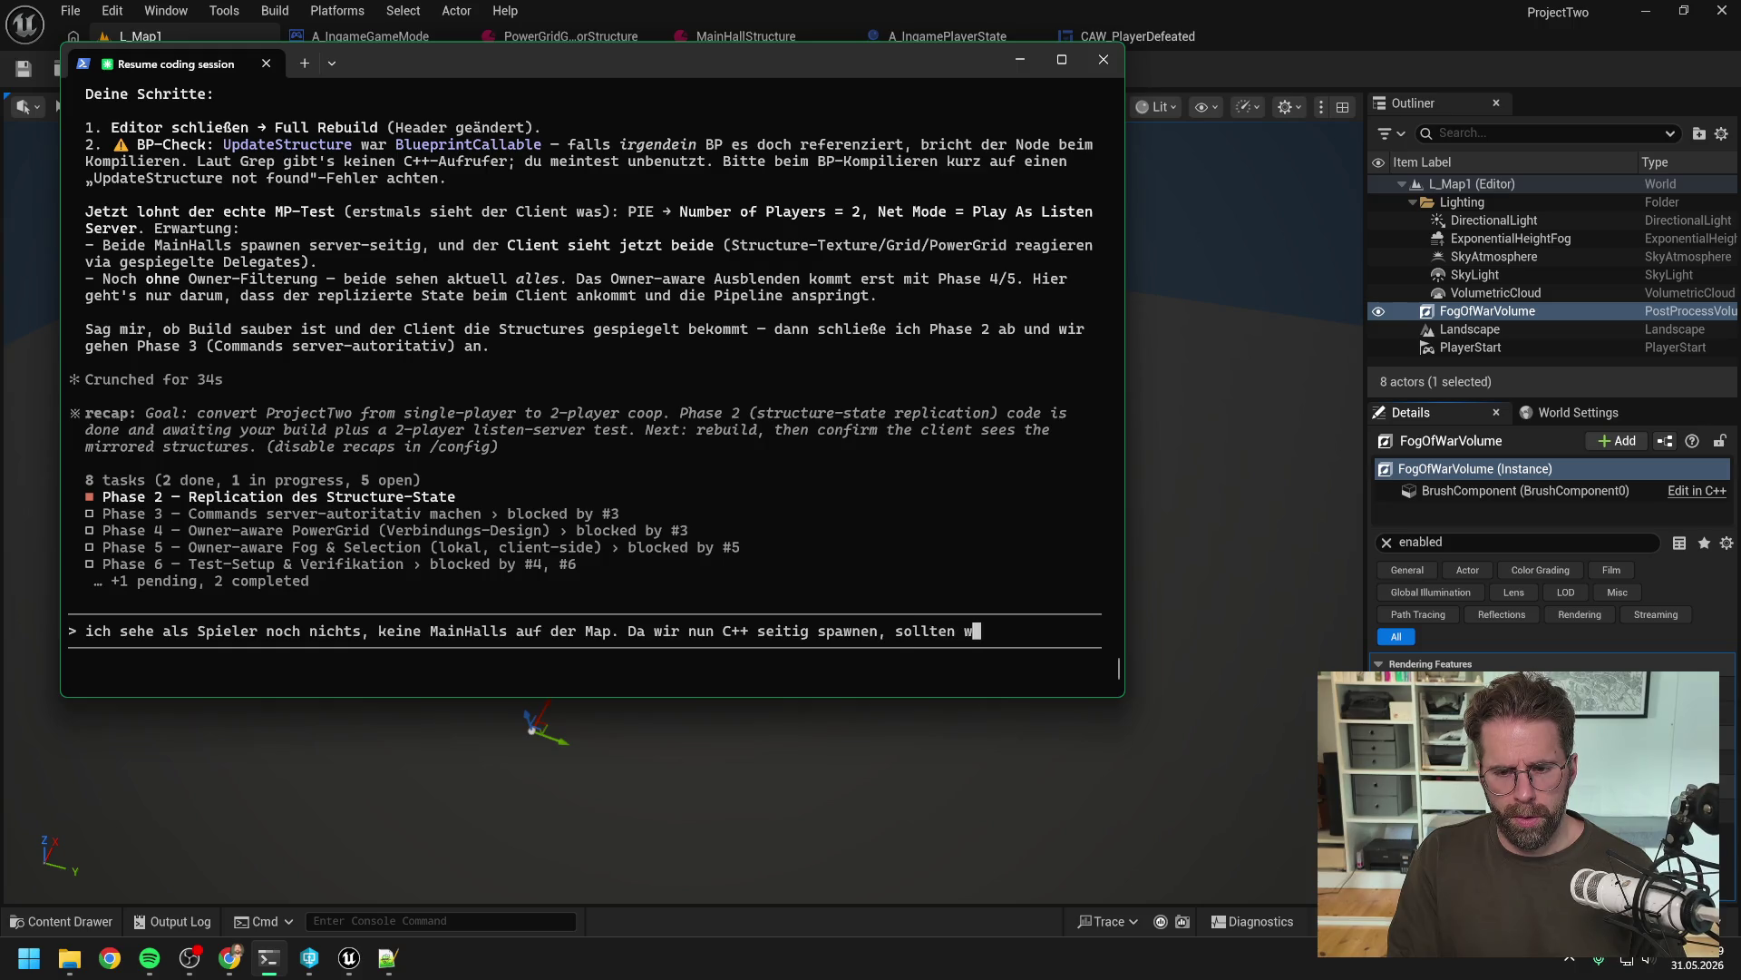
pyautogui.press('BackSpace')
pyautogui.press('BackSpace')
pyautogui.press('BackSpace')
pyautogui.write('ich ')
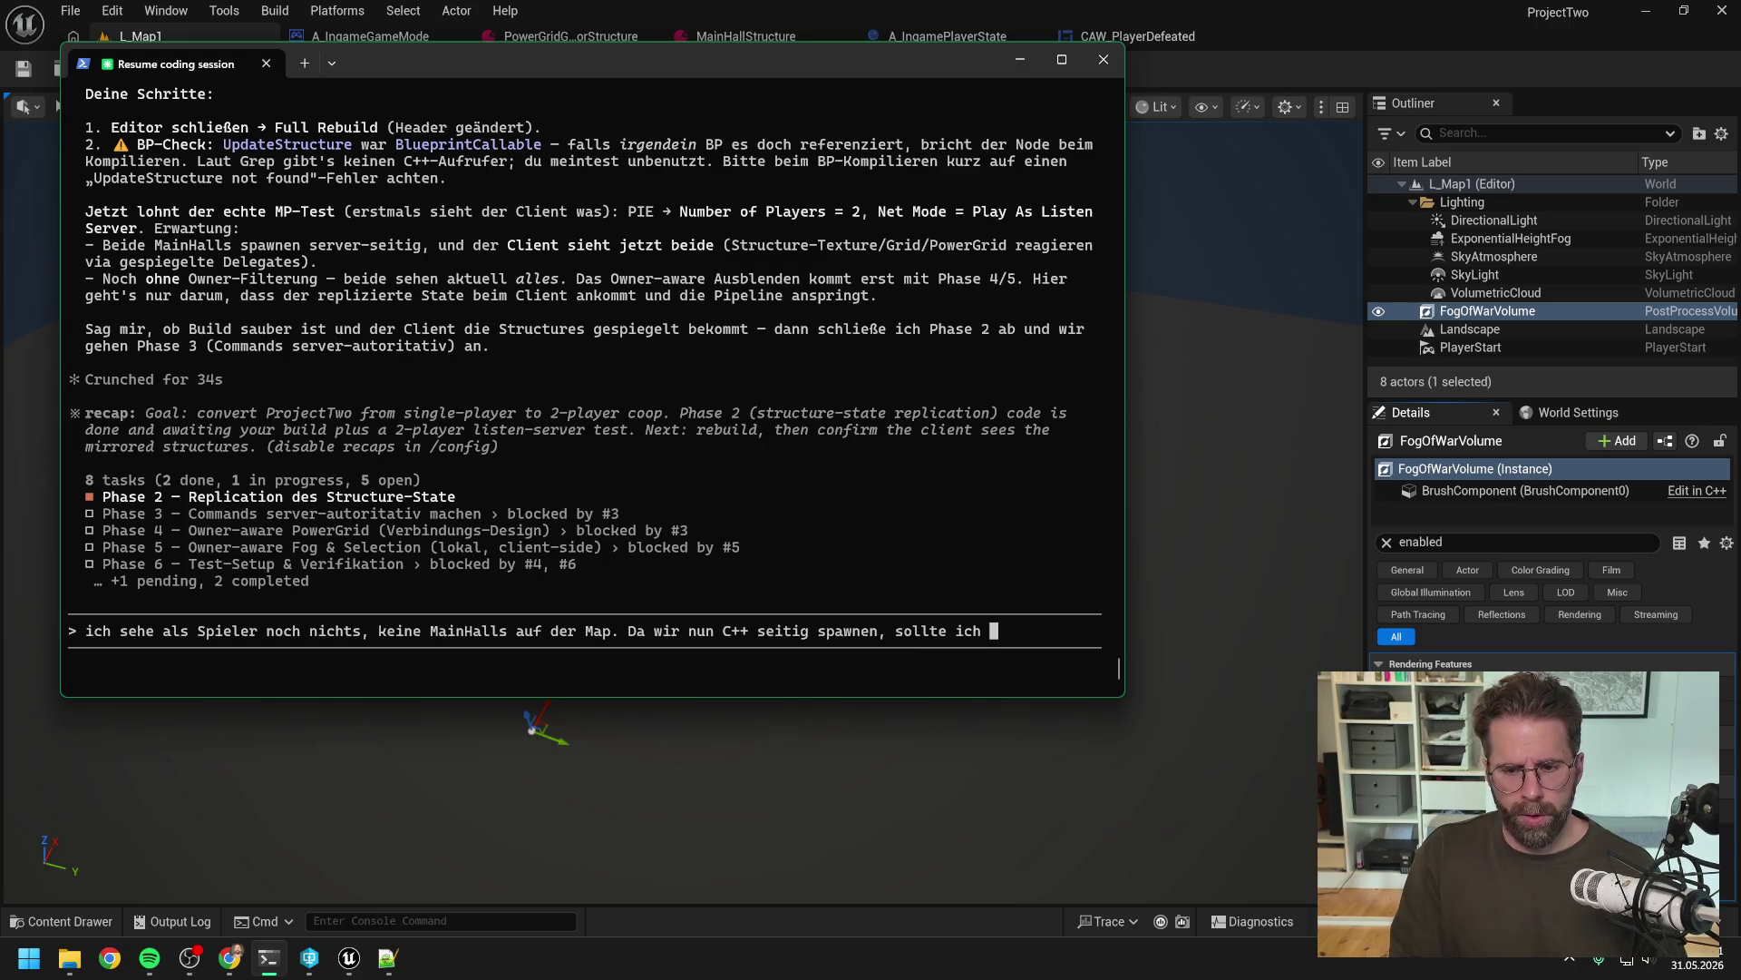
pyautogui.write('nun mal lernen')
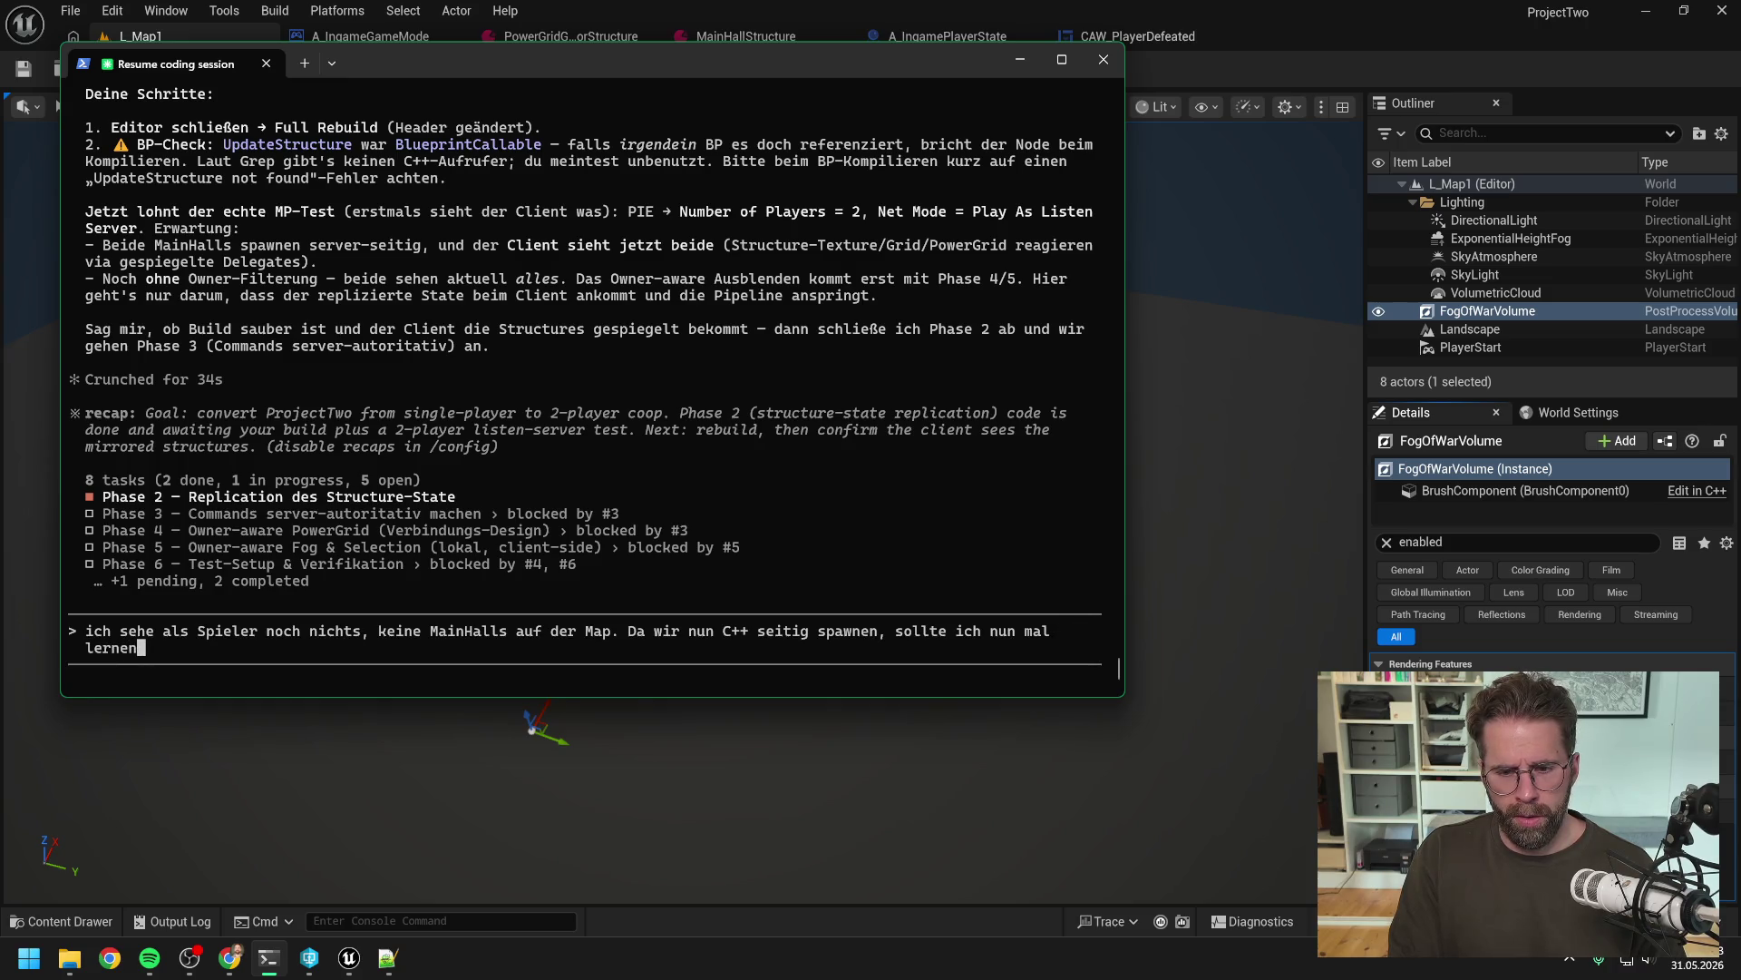
pyautogui.write(', wie man m')
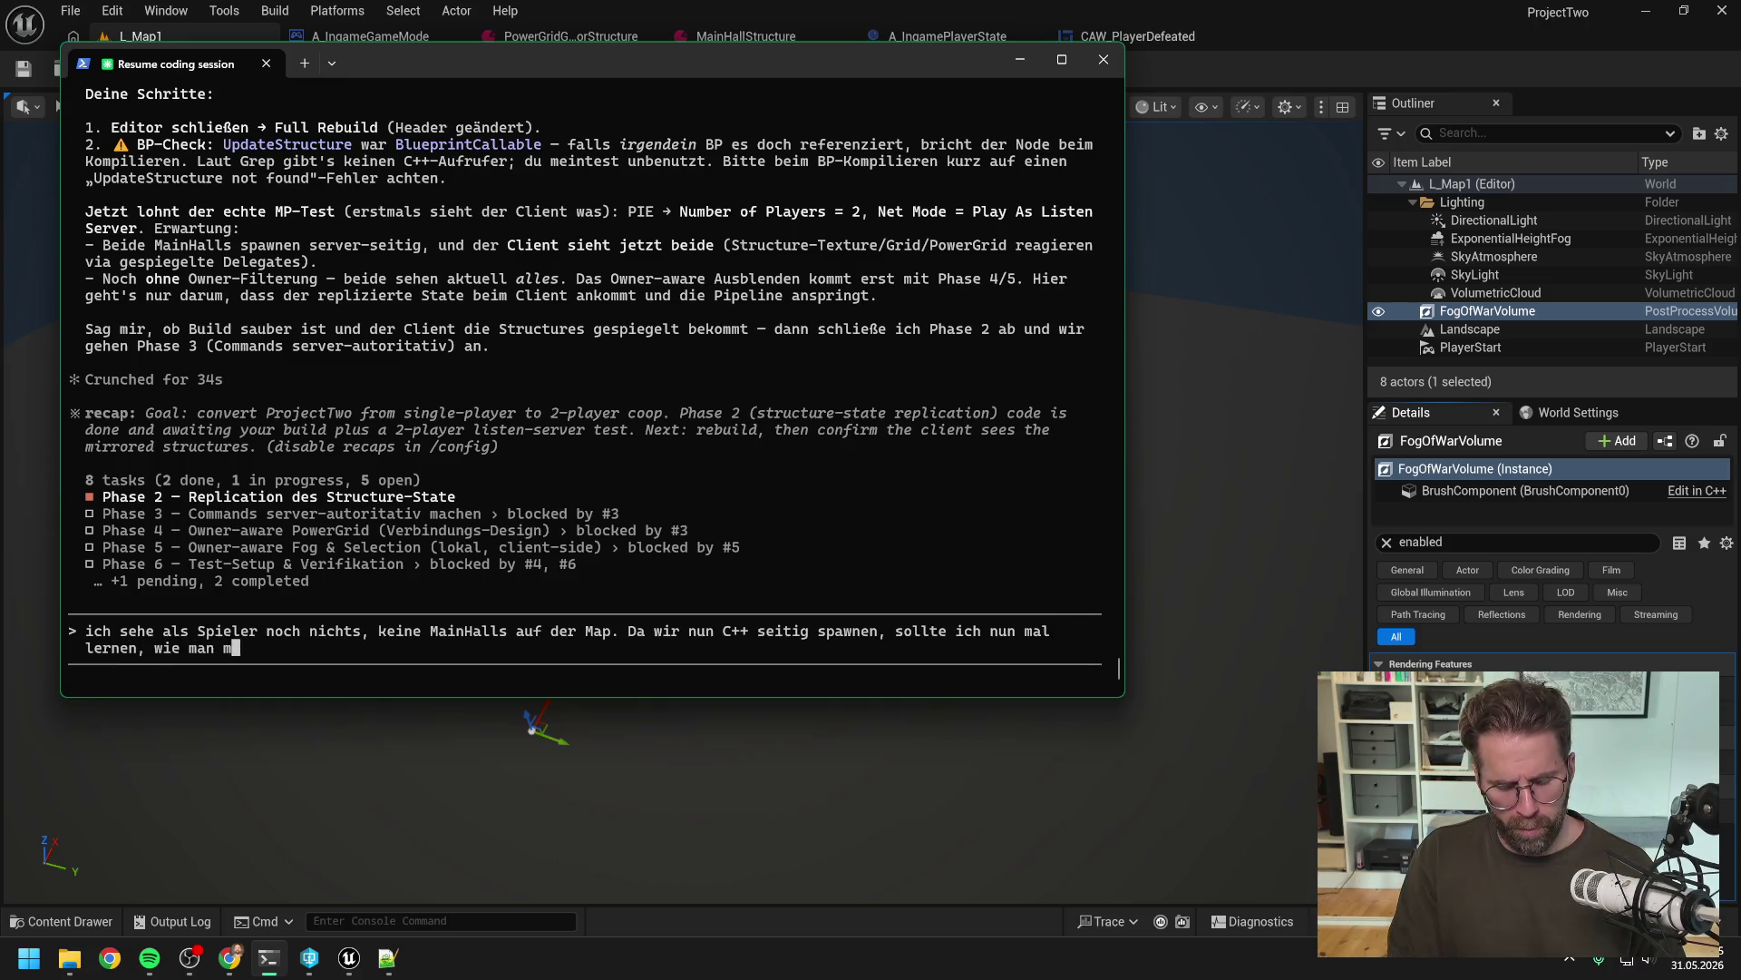
pyautogui.write('it VS ')
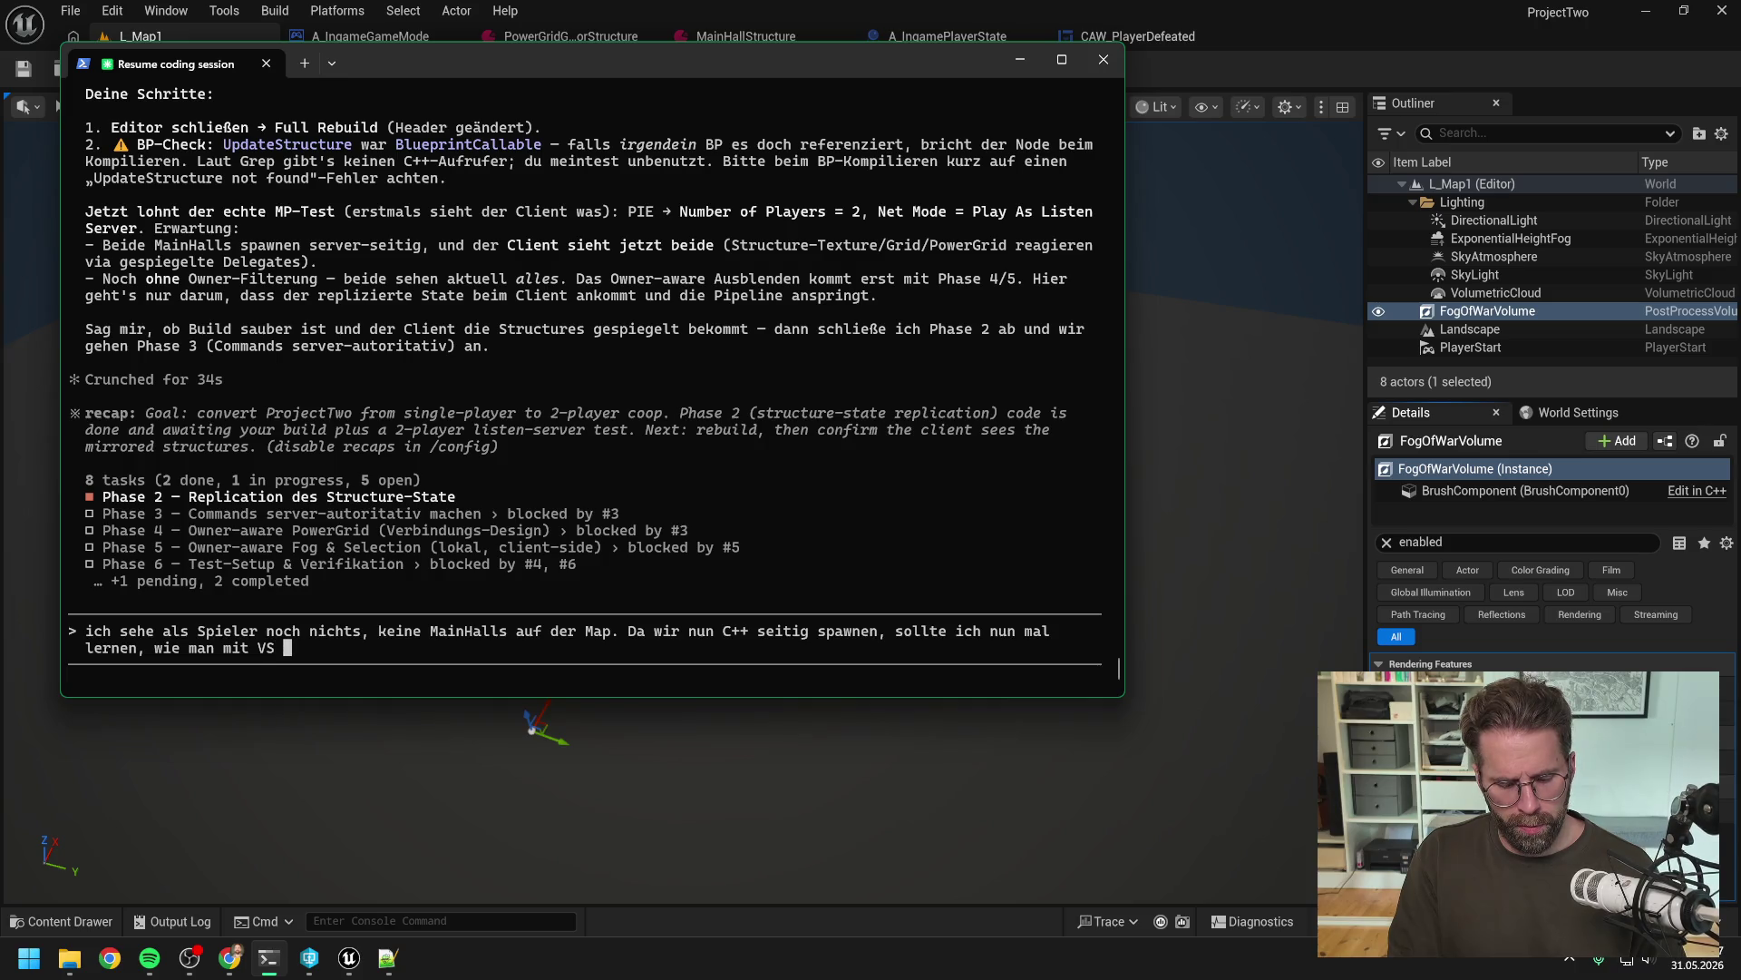
pyautogui.write('c++ seitig ')
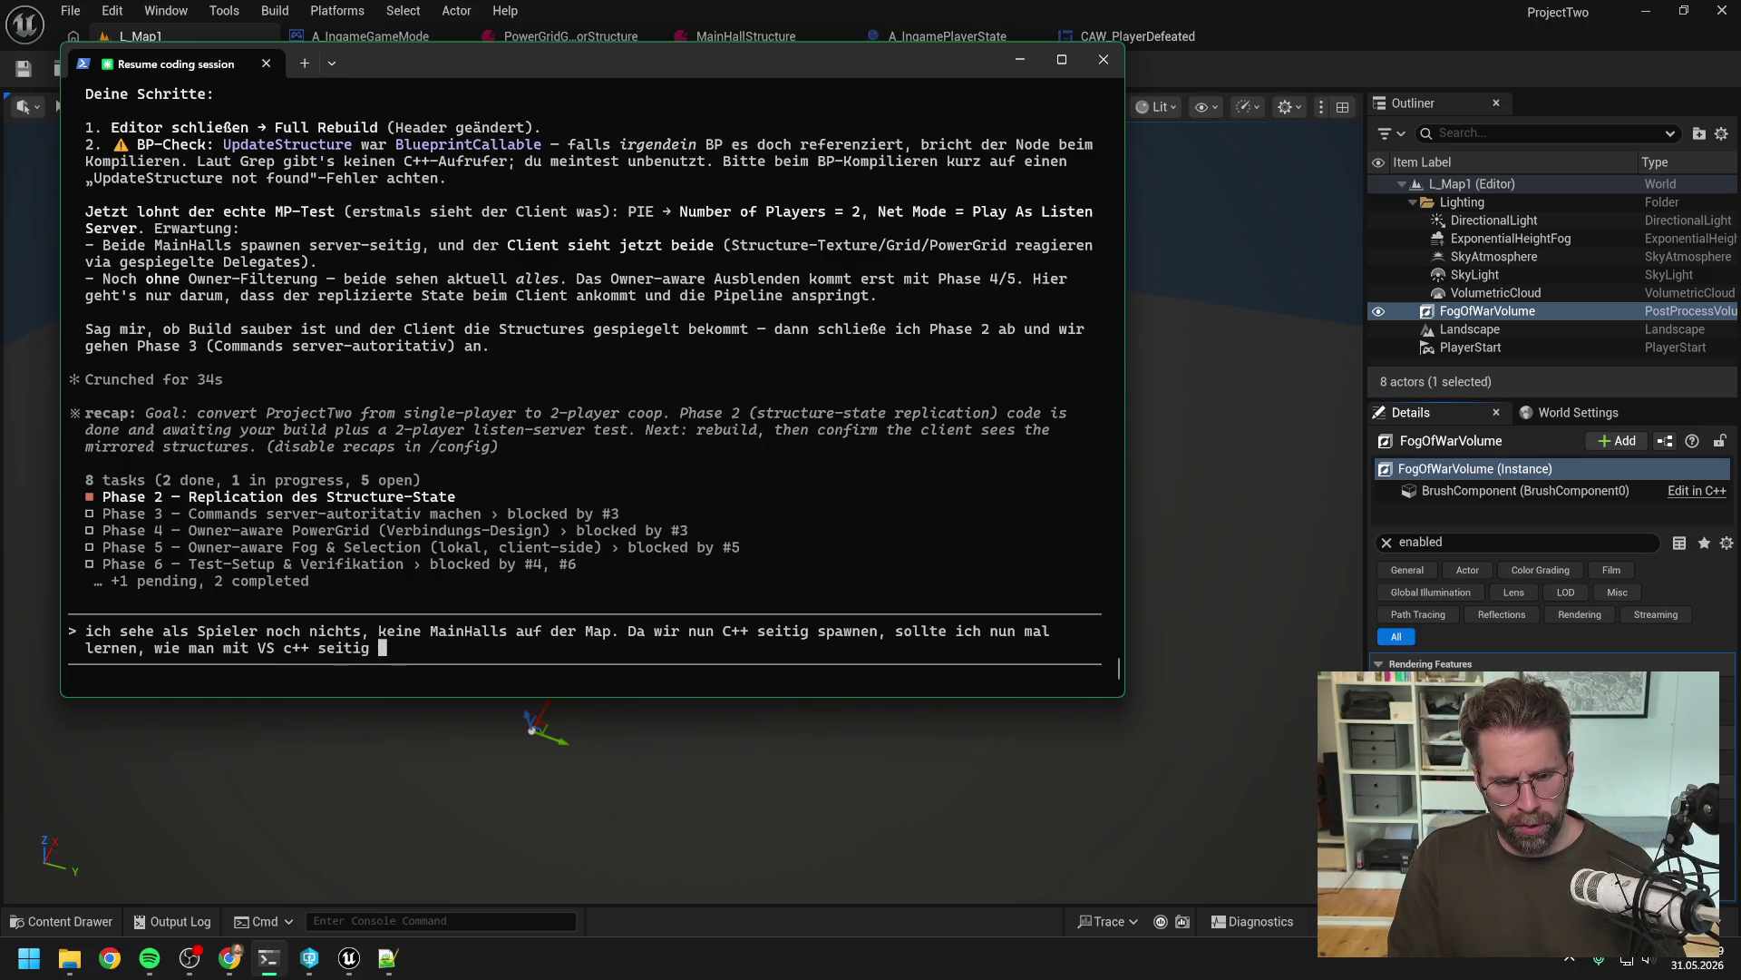
pyautogui.write('den flow debugged')
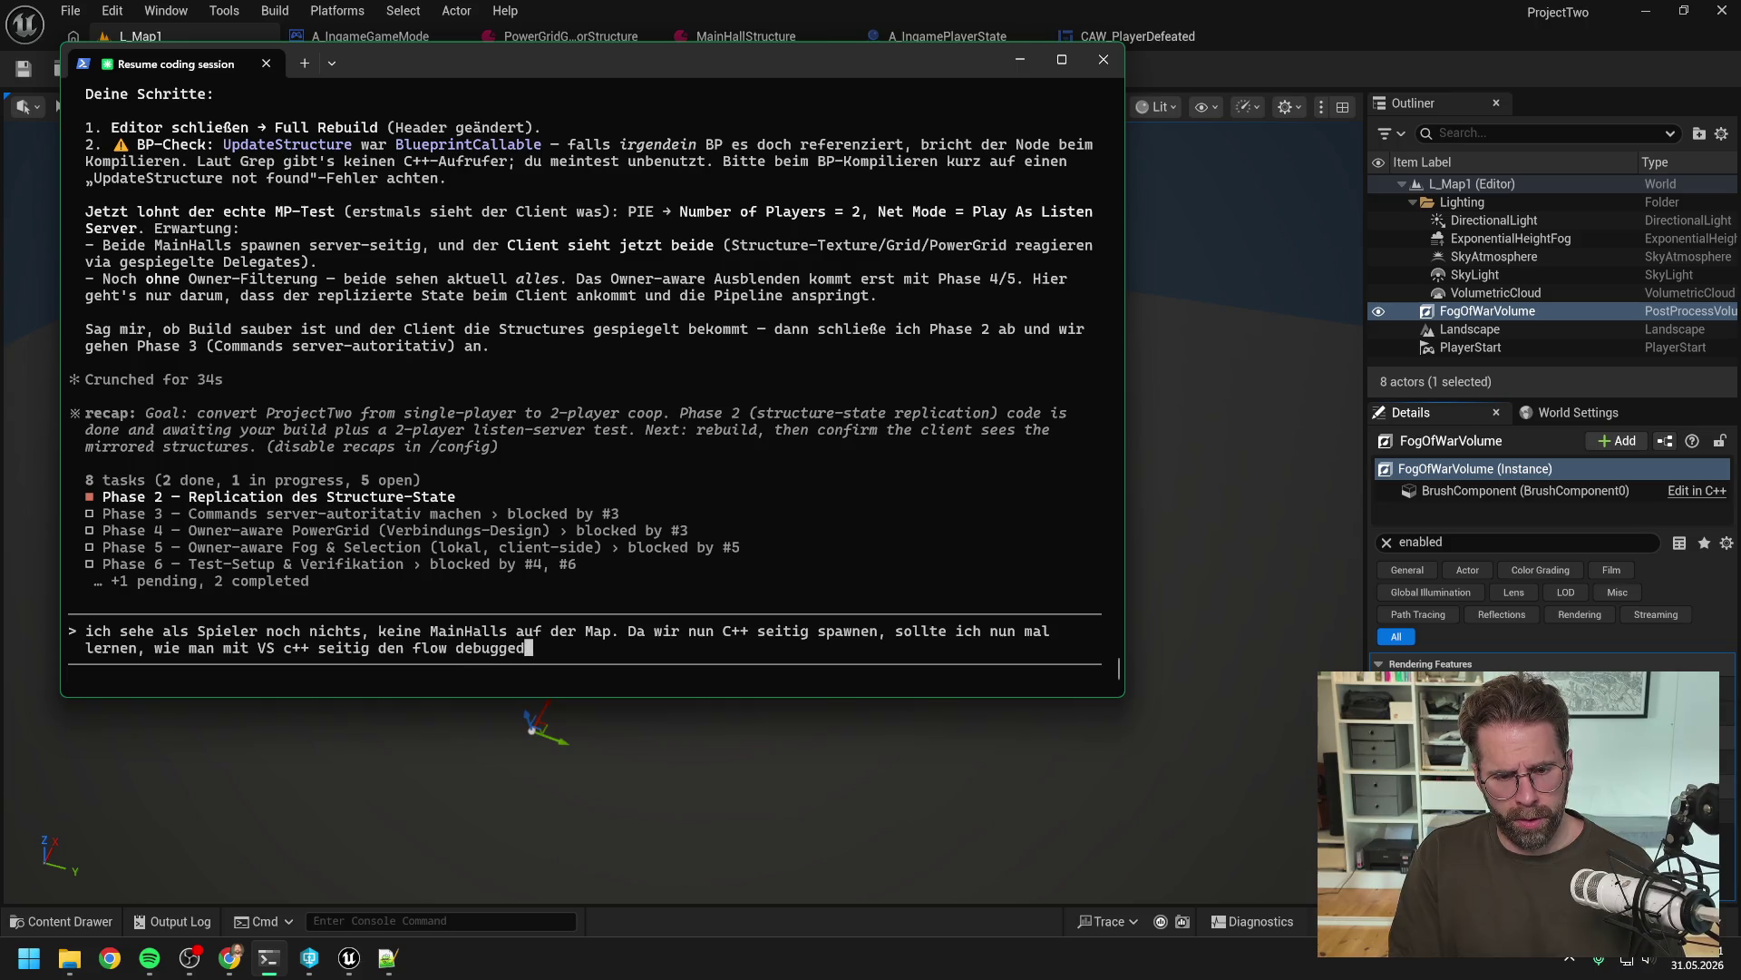
pyautogui.write(', also schaut, w')
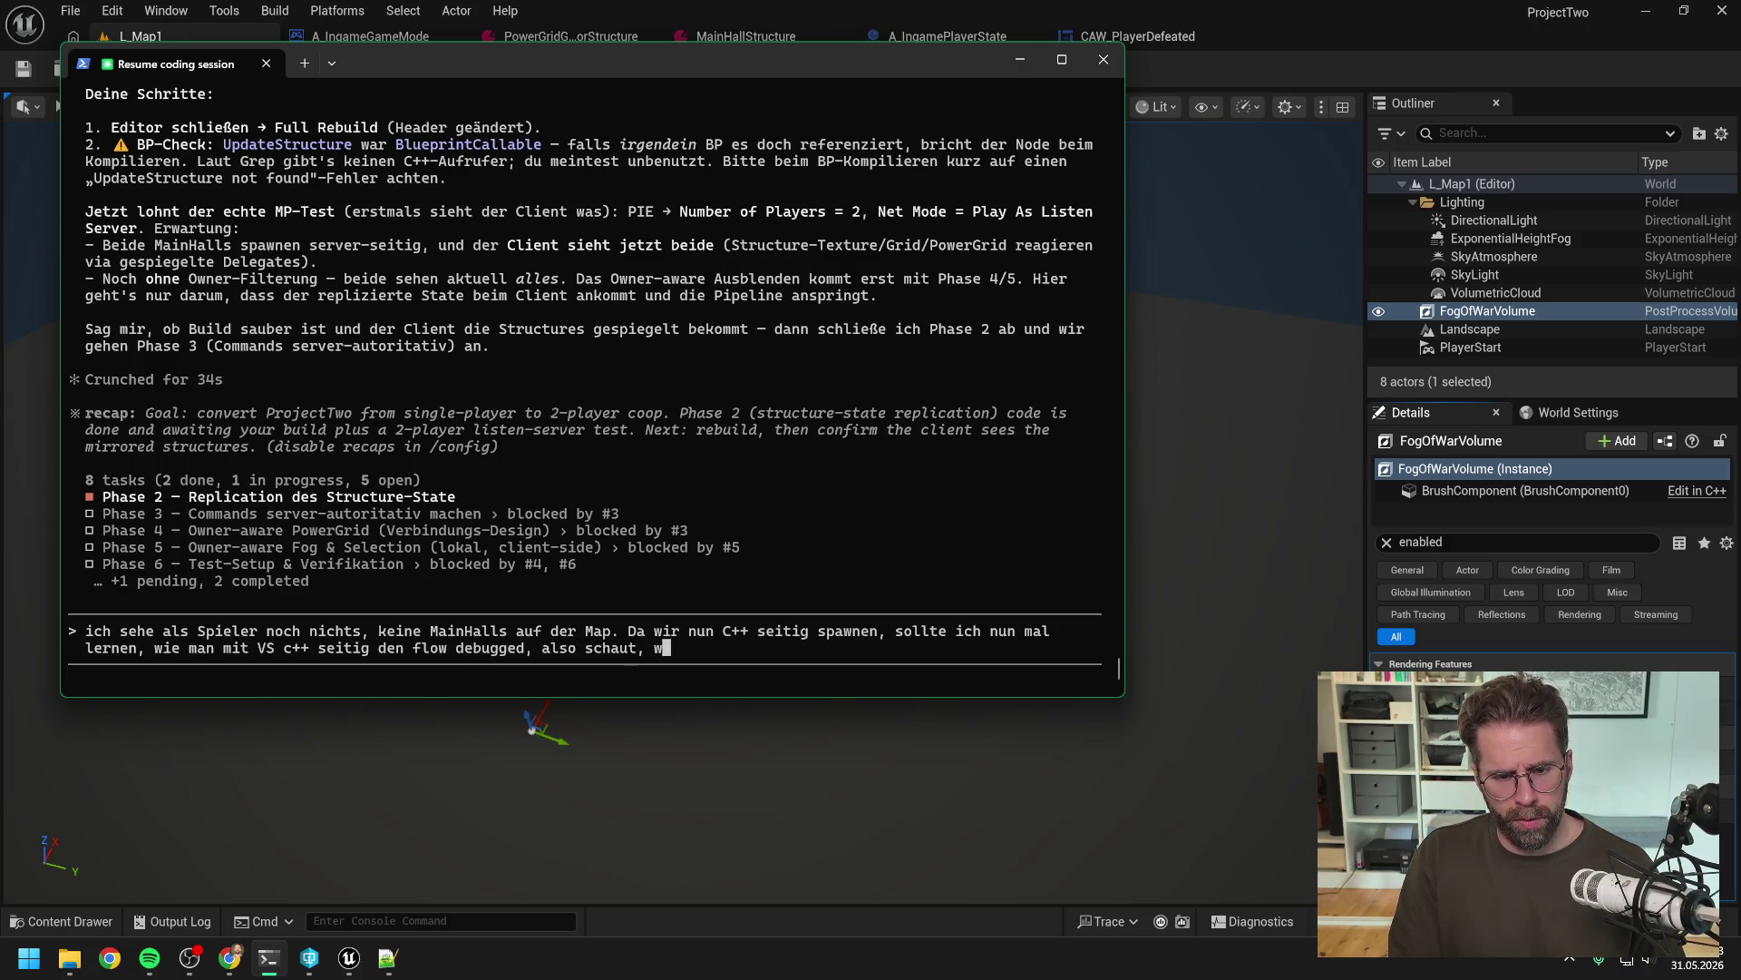
pyautogui.write('as an welcher Ste')
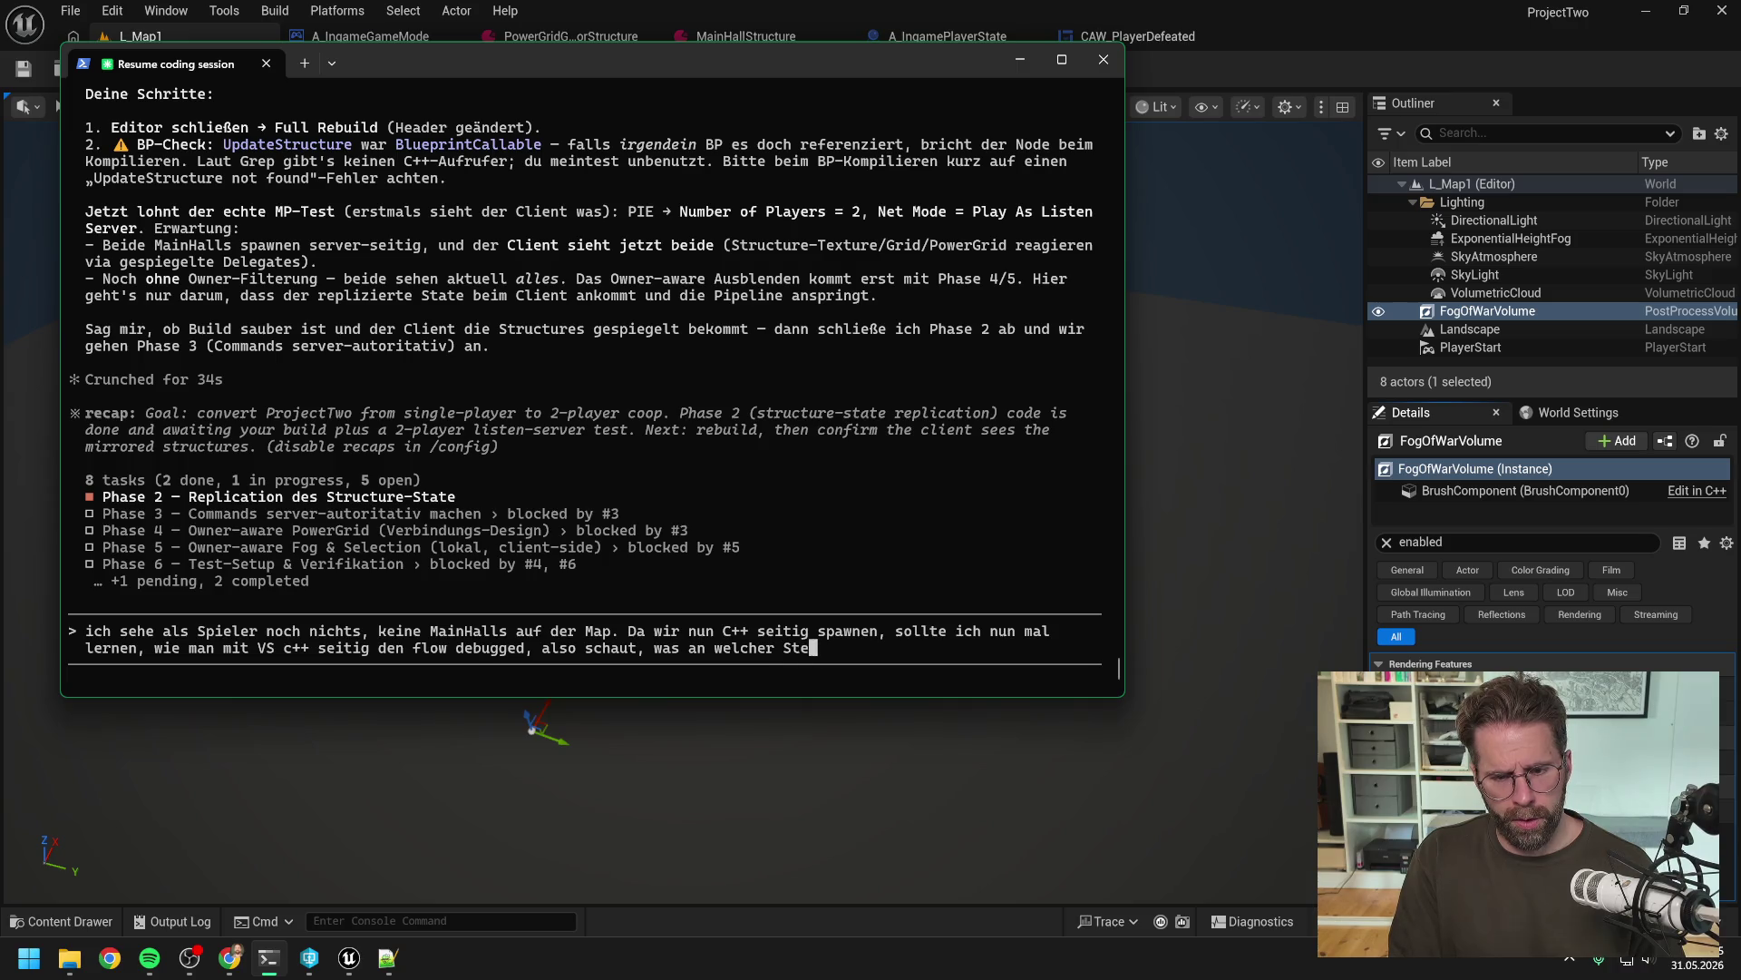
pyautogui.write('lle ankommt')
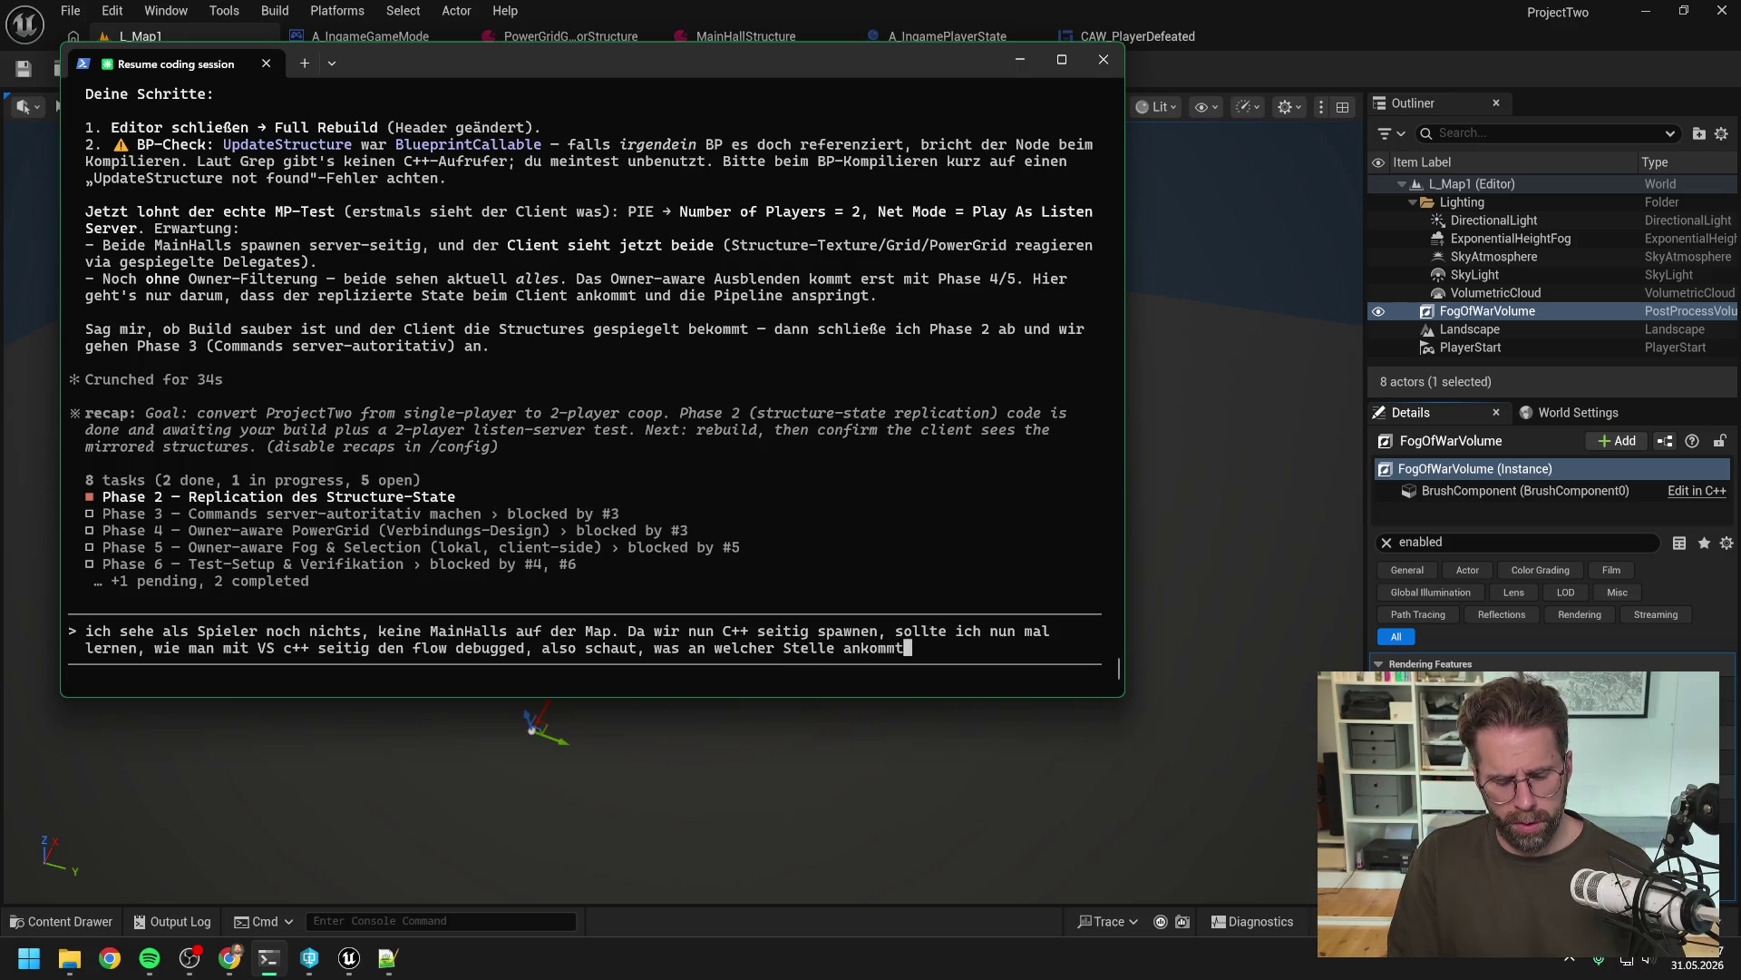
pyautogui.write('. ')
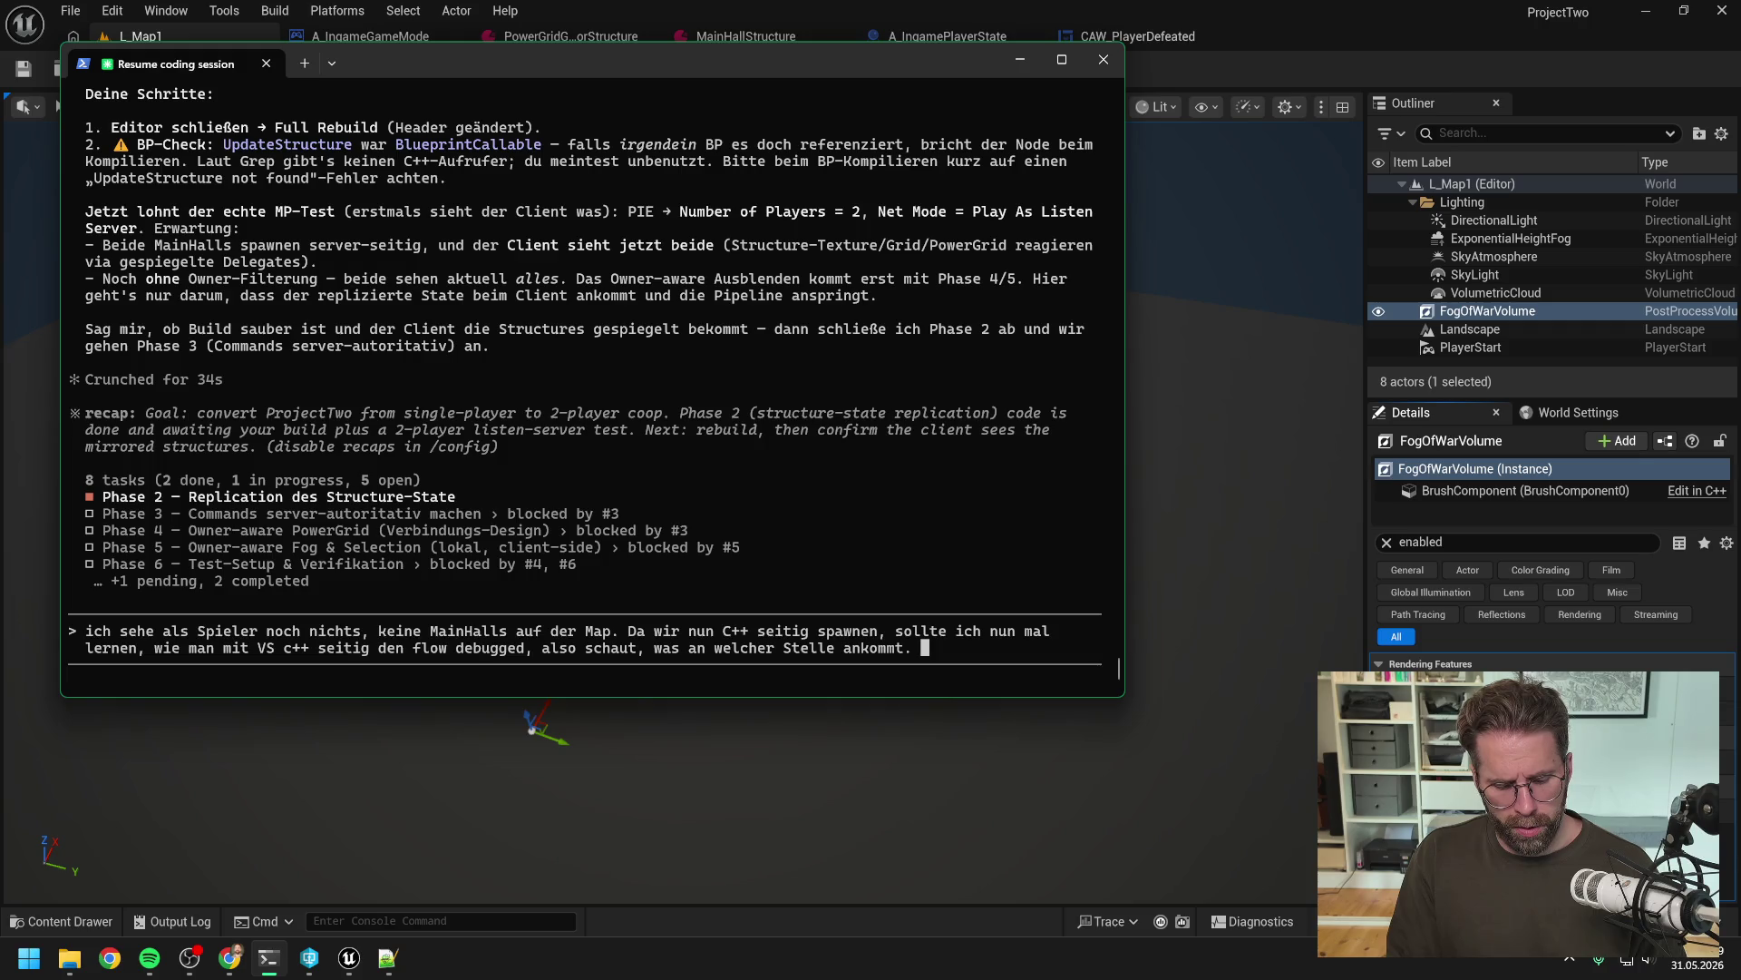
pyautogui.write('Was test')
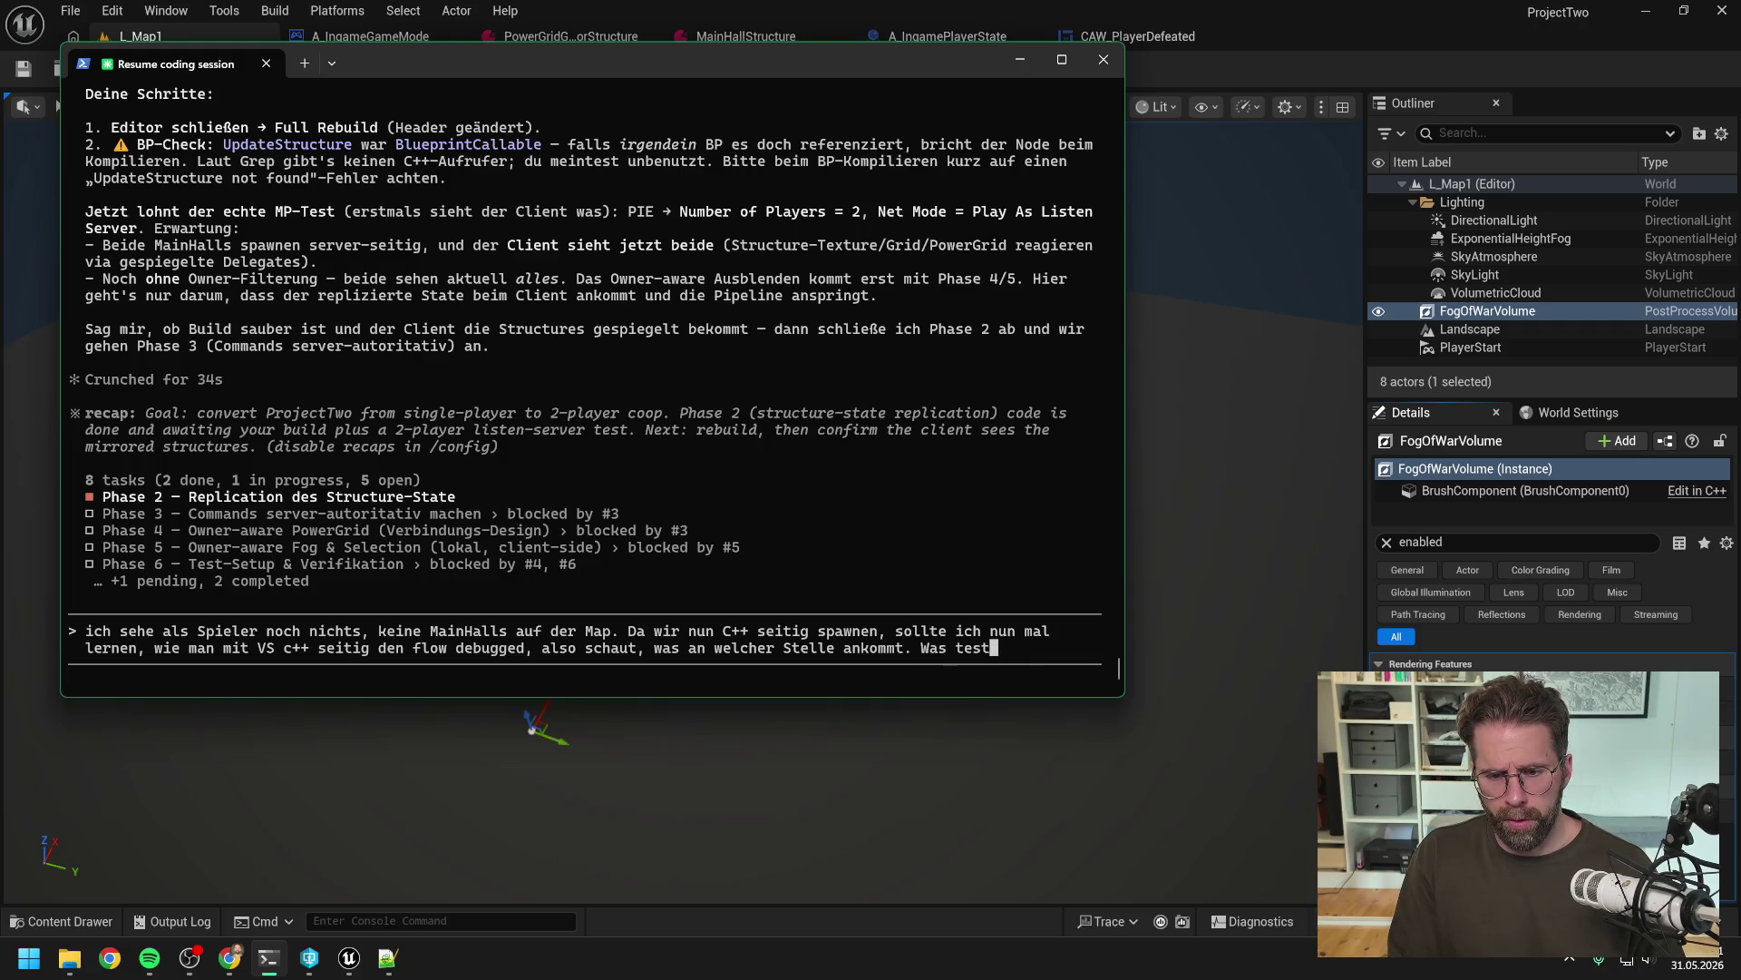
pyautogui.write('en wir zuers')
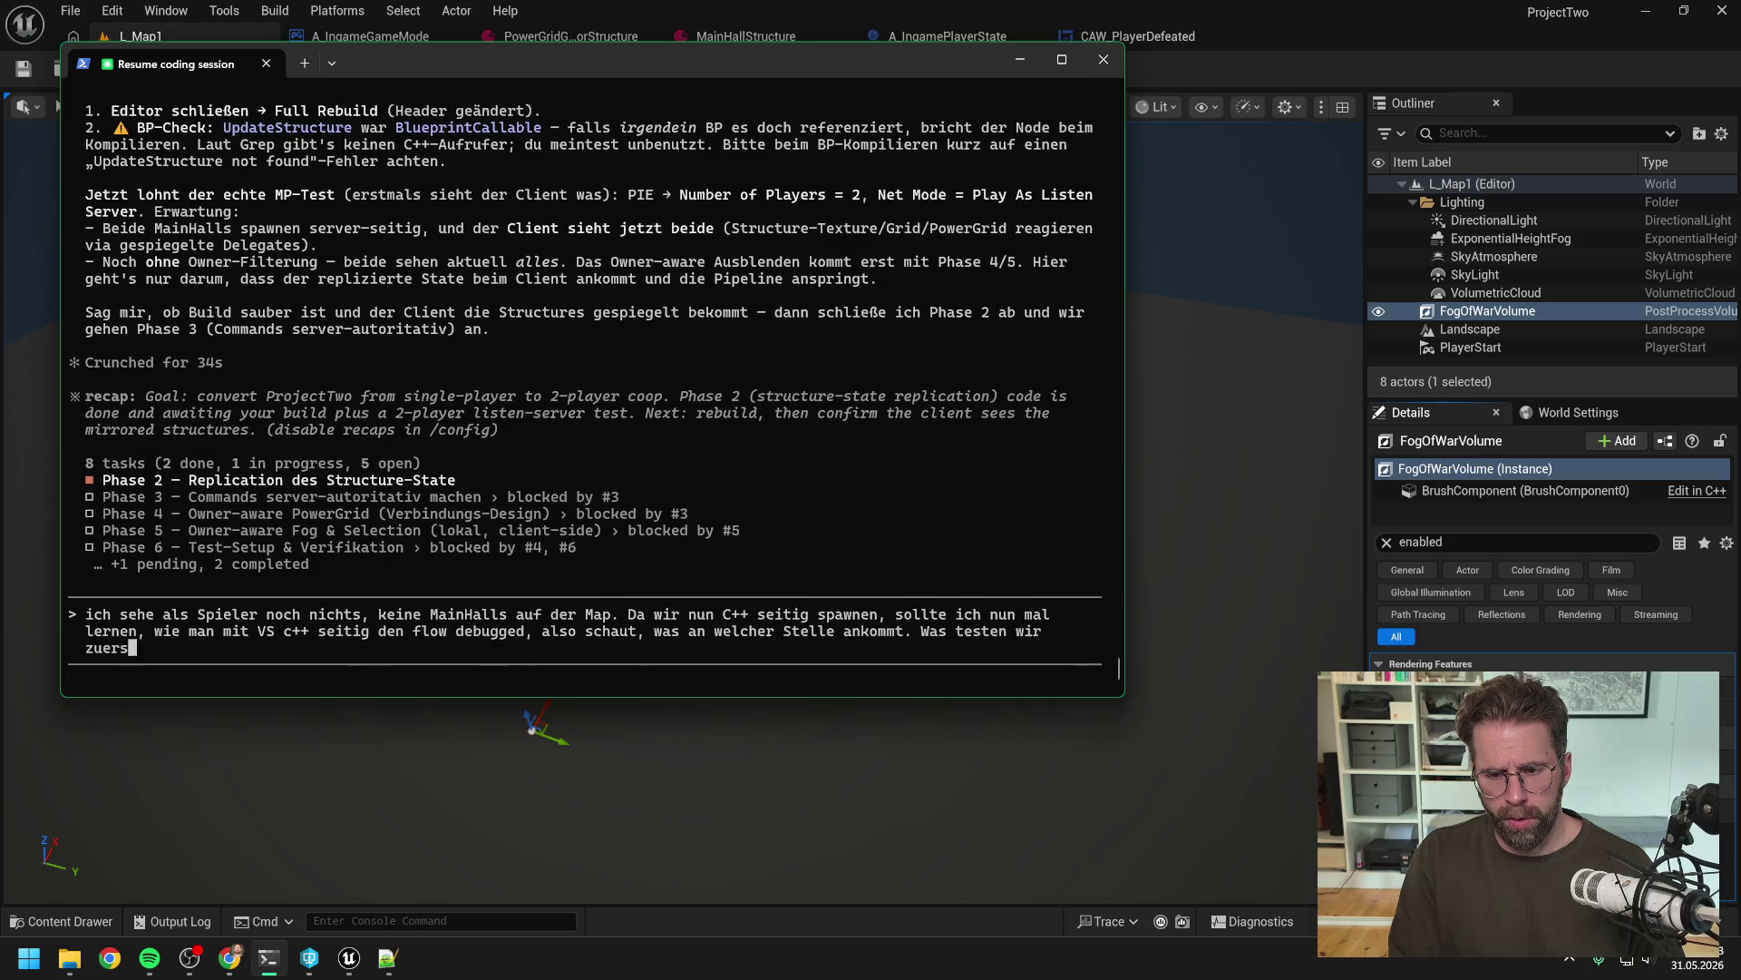
pyautogui.write('t und wie machen w')
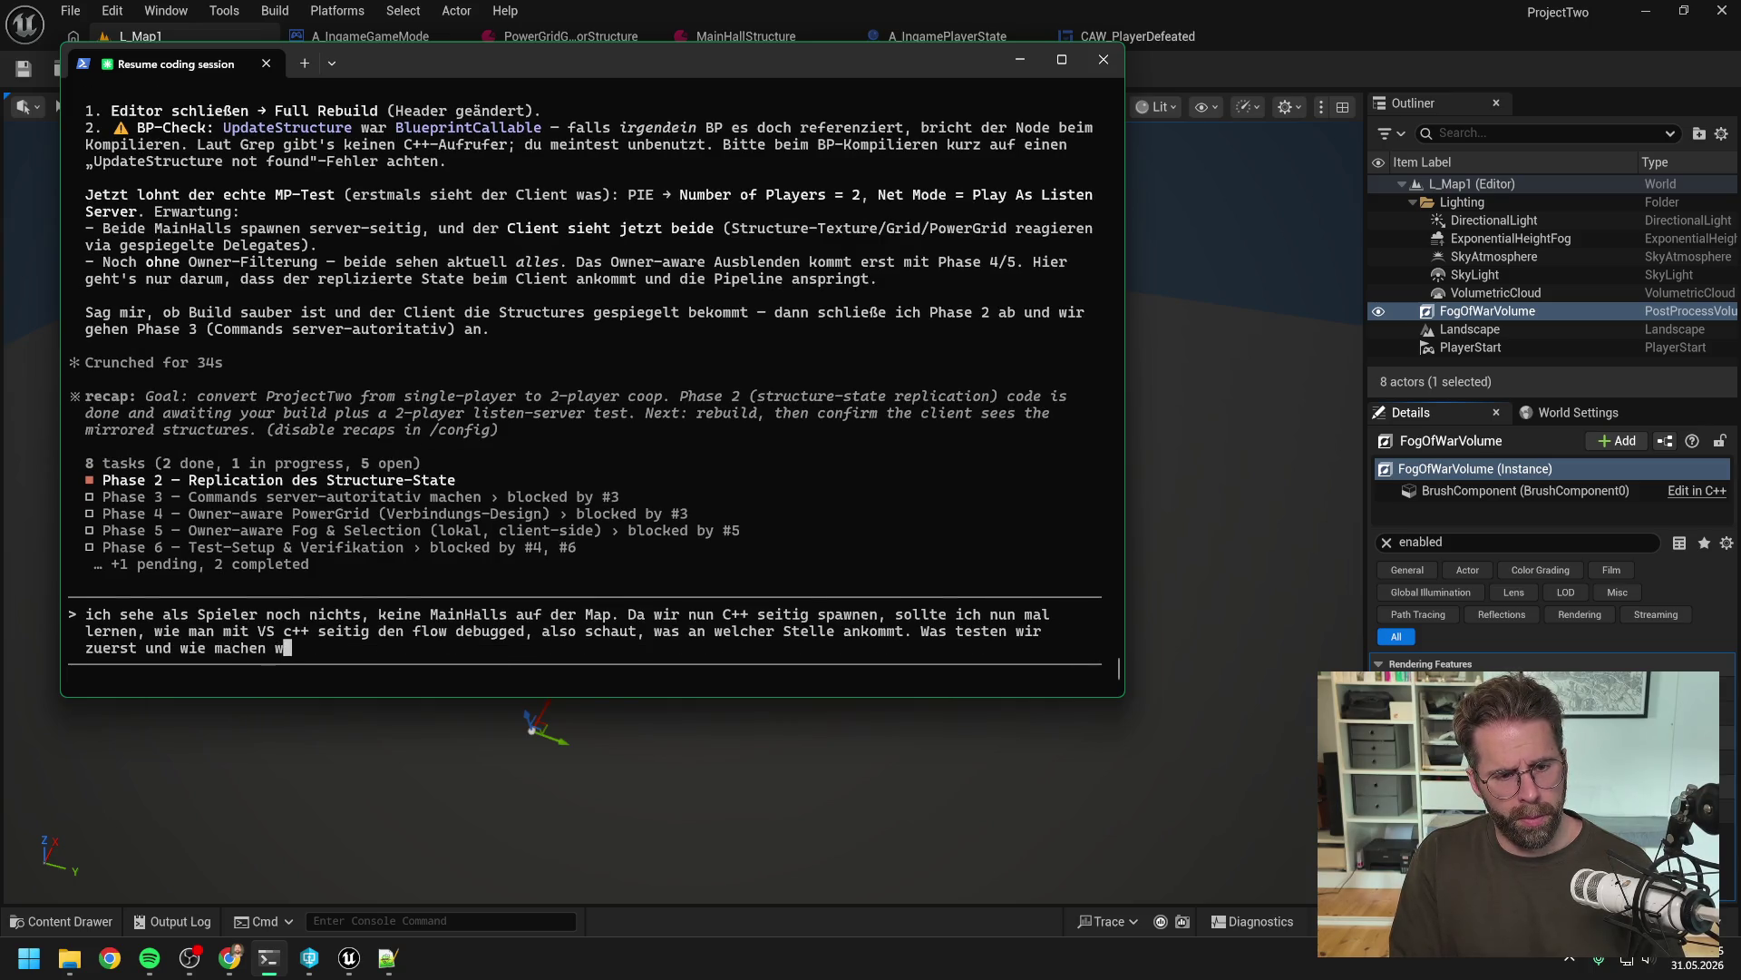
pyautogui.write('ir das?')
# Submit the MainHalls debugging question, then return to the A_IngameGameMode blueprint
pyautogui.press('Return')
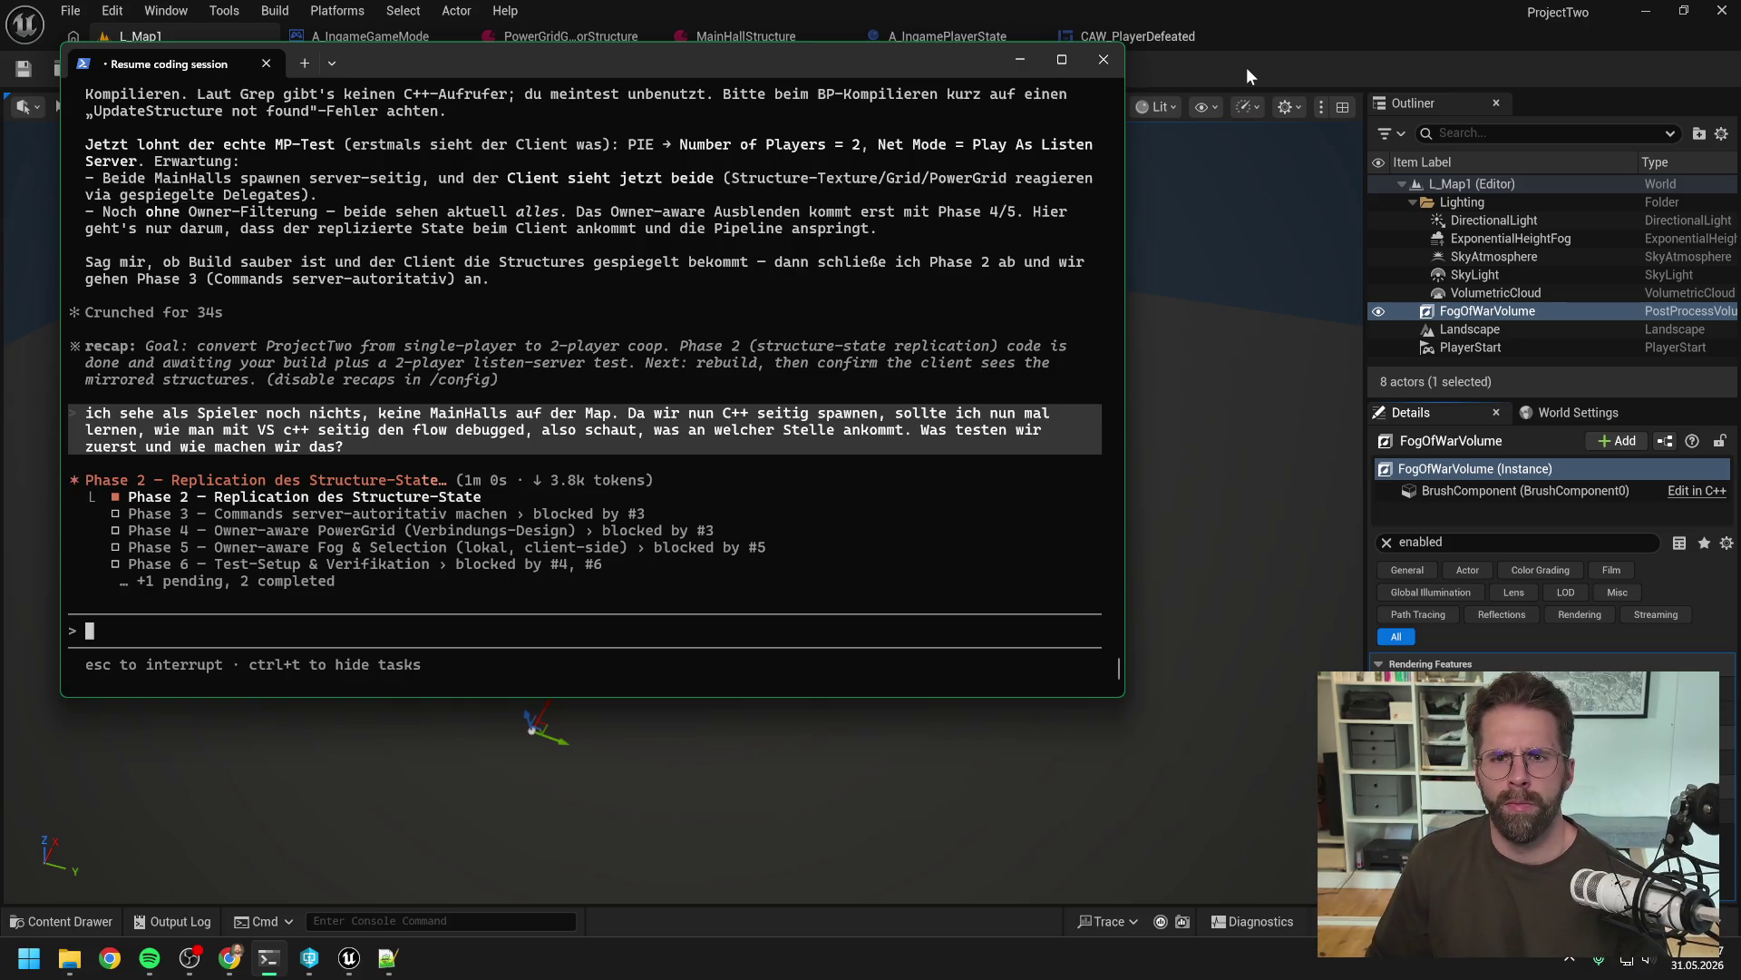
pyautogui.hotkey('alt', 'Tab')
# Review the class settings of A_IngameGameMode, A_IngamePlayerState and A_IngameGameState blueprints
pyautogui.click(372, 36)
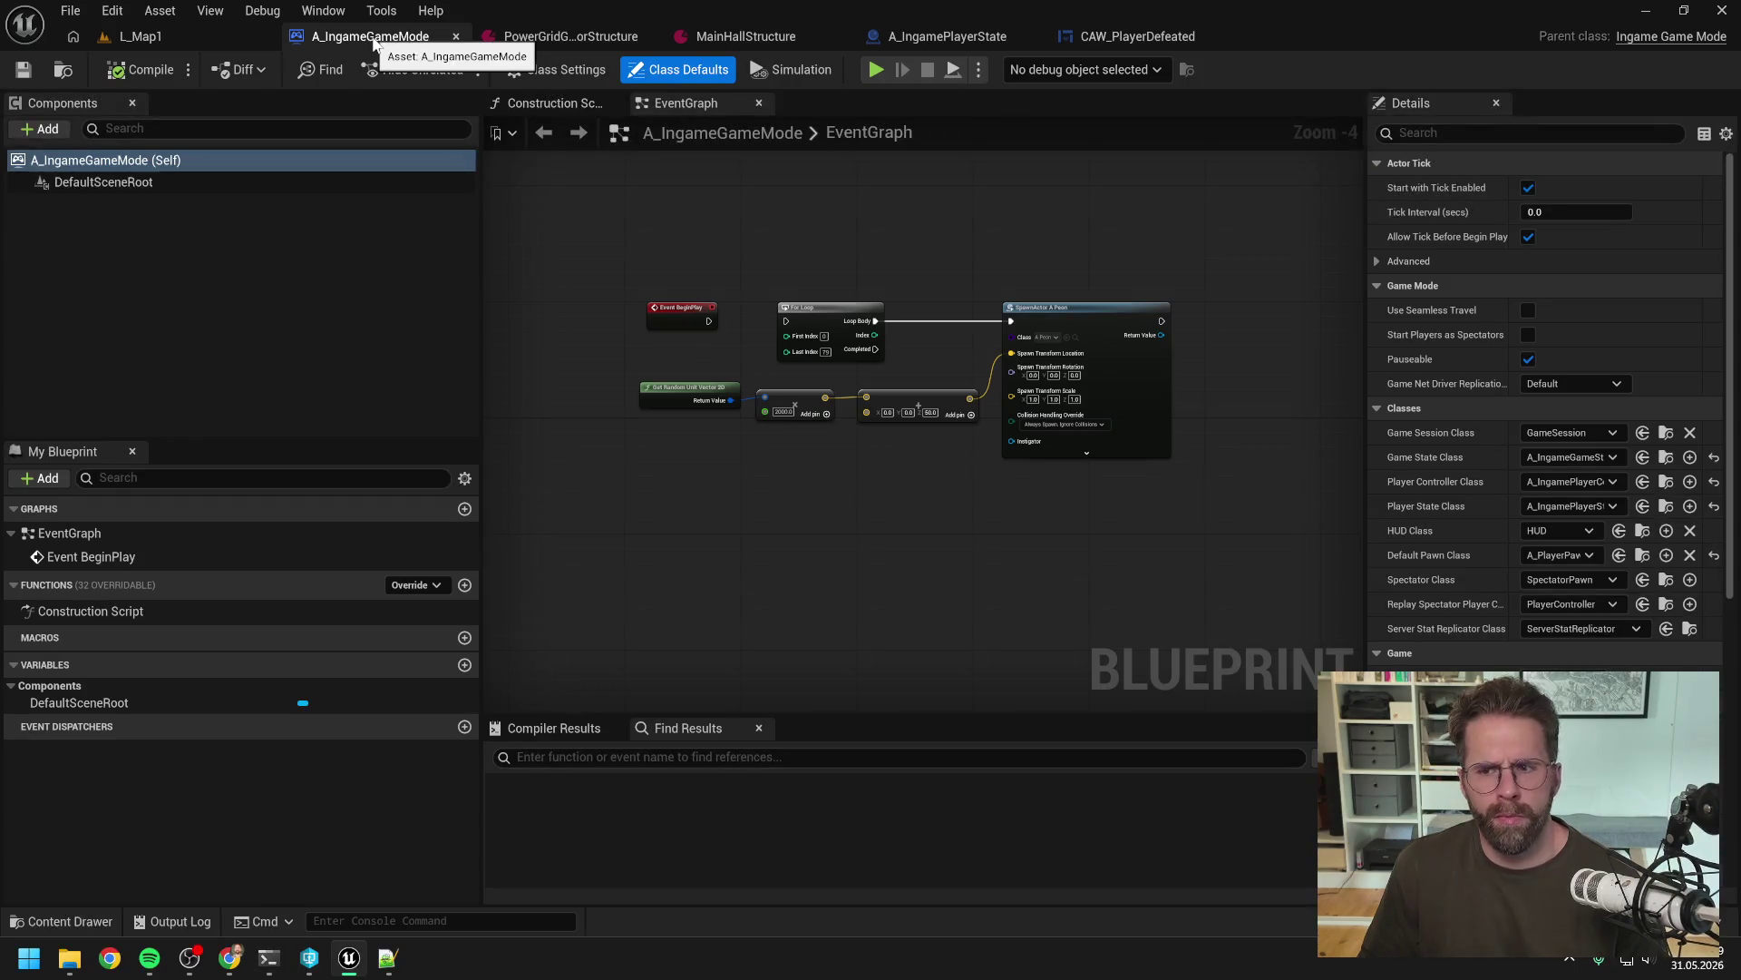
pyautogui.click(555, 69)
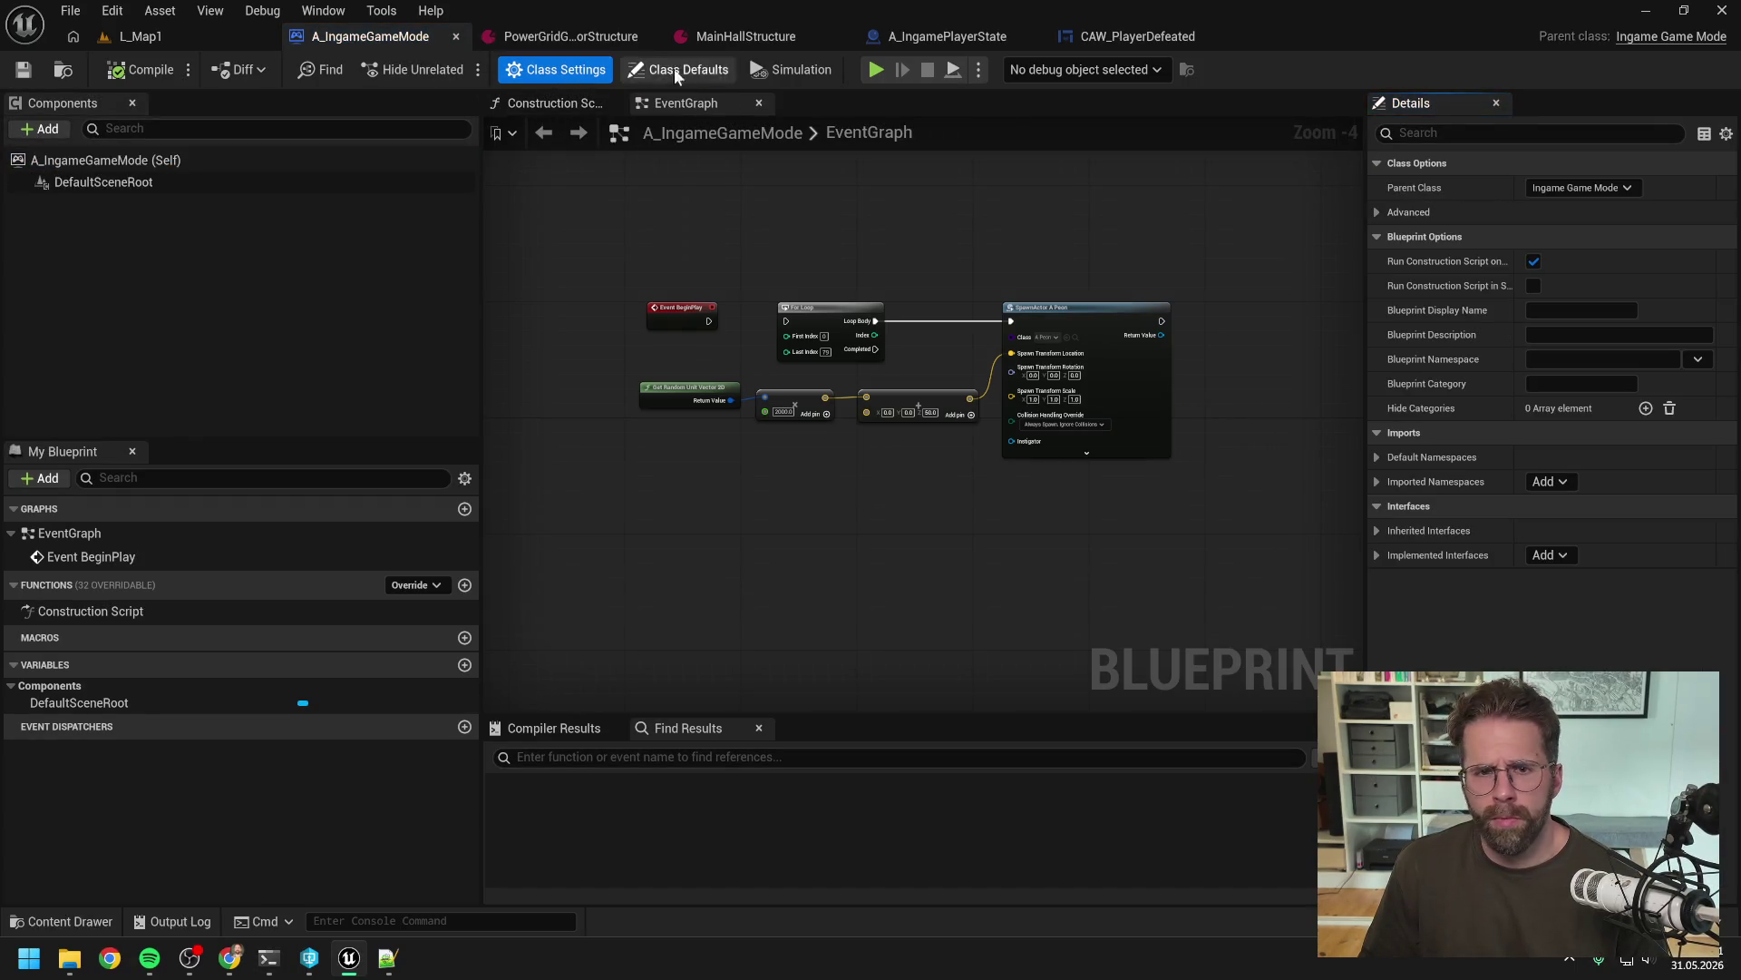
pyautogui.click(925, 38)
pyautogui.click(578, 73)
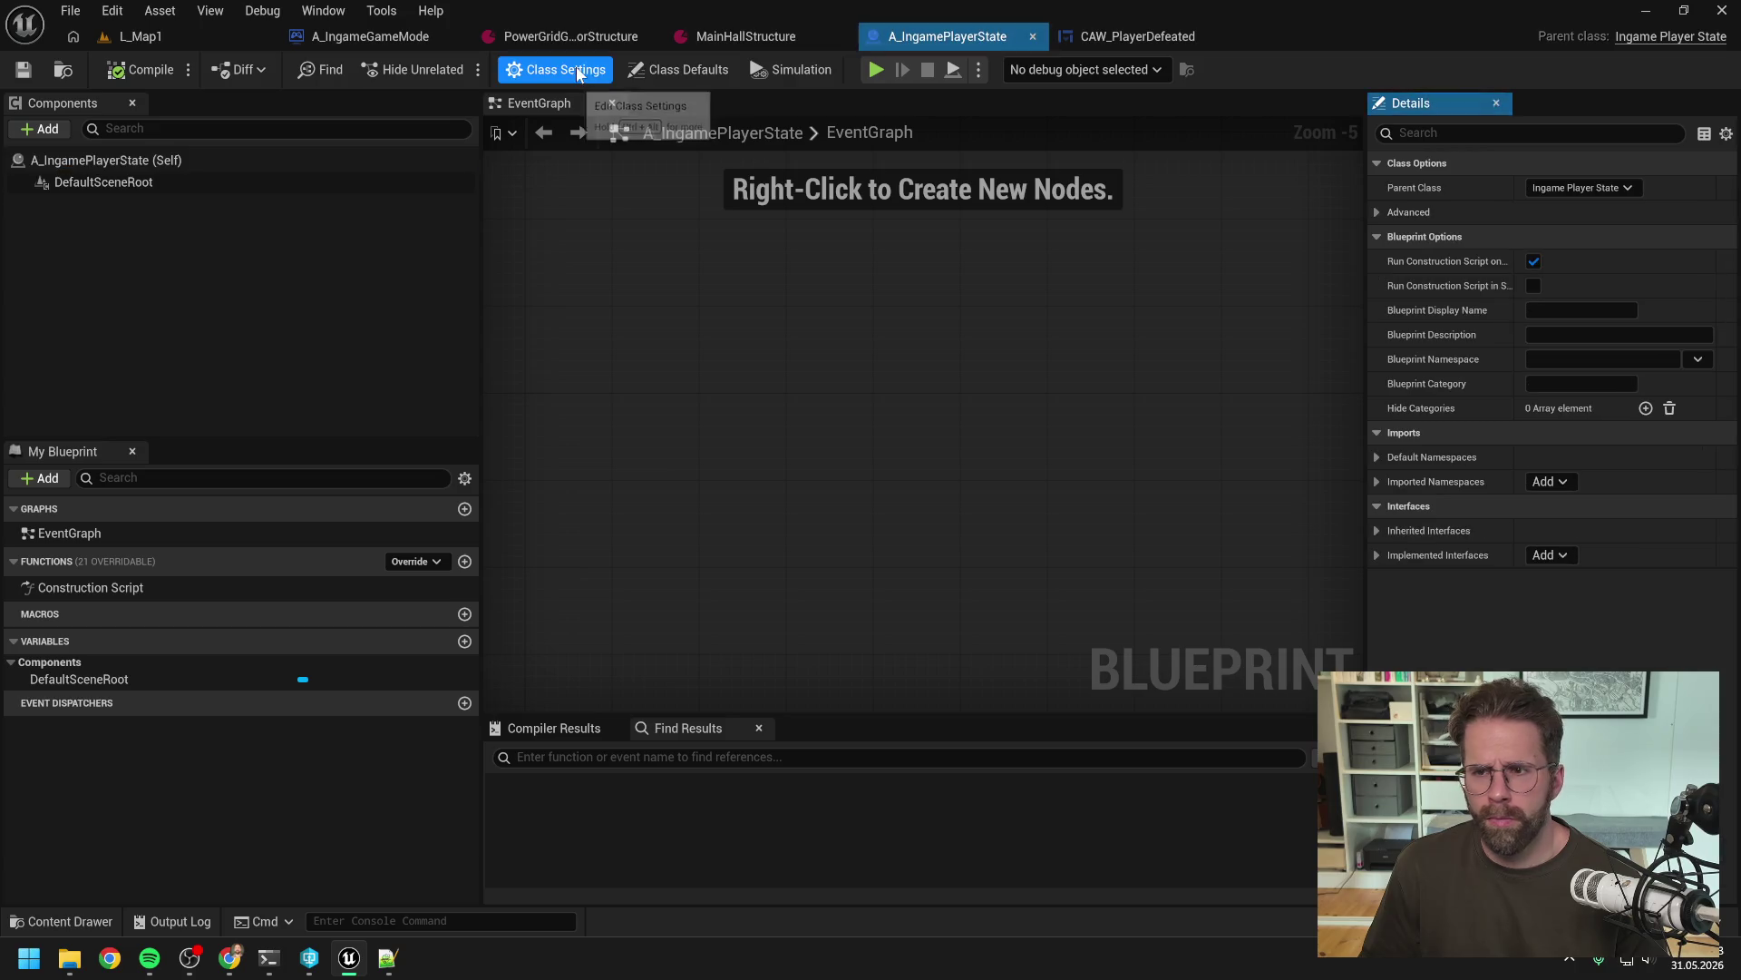
pyautogui.hotkey('ctrl', 'space')
pyautogui.write('g')
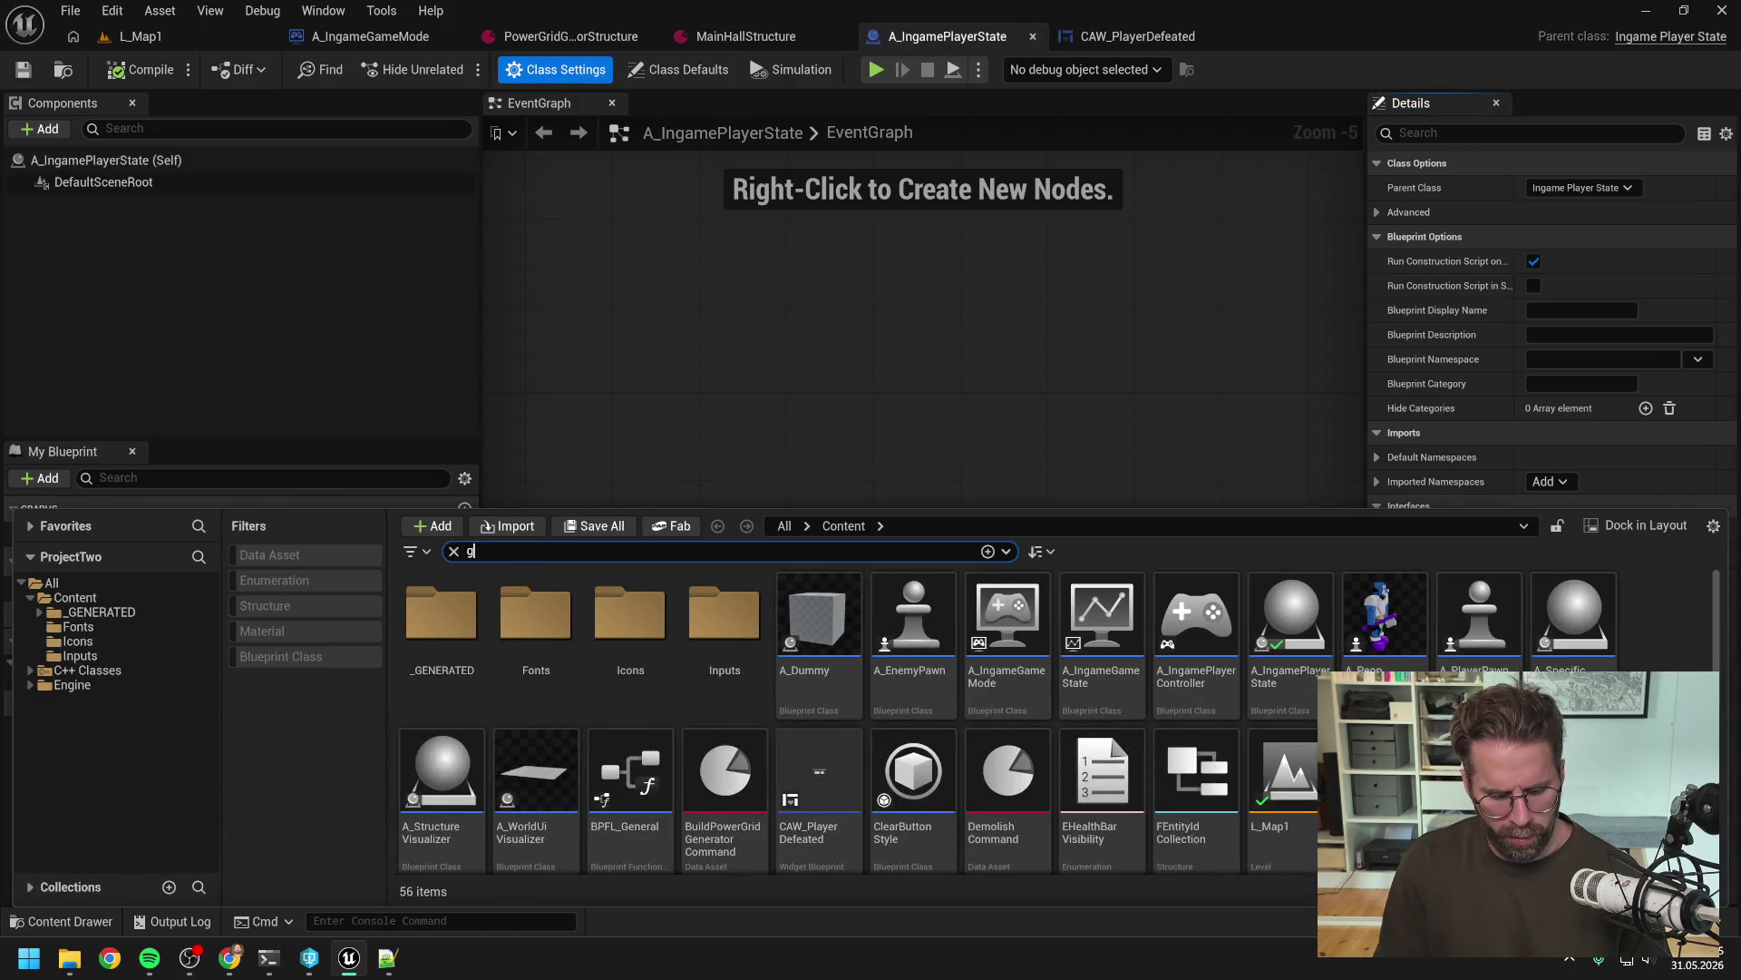
pyautogui.write('ame ingam')
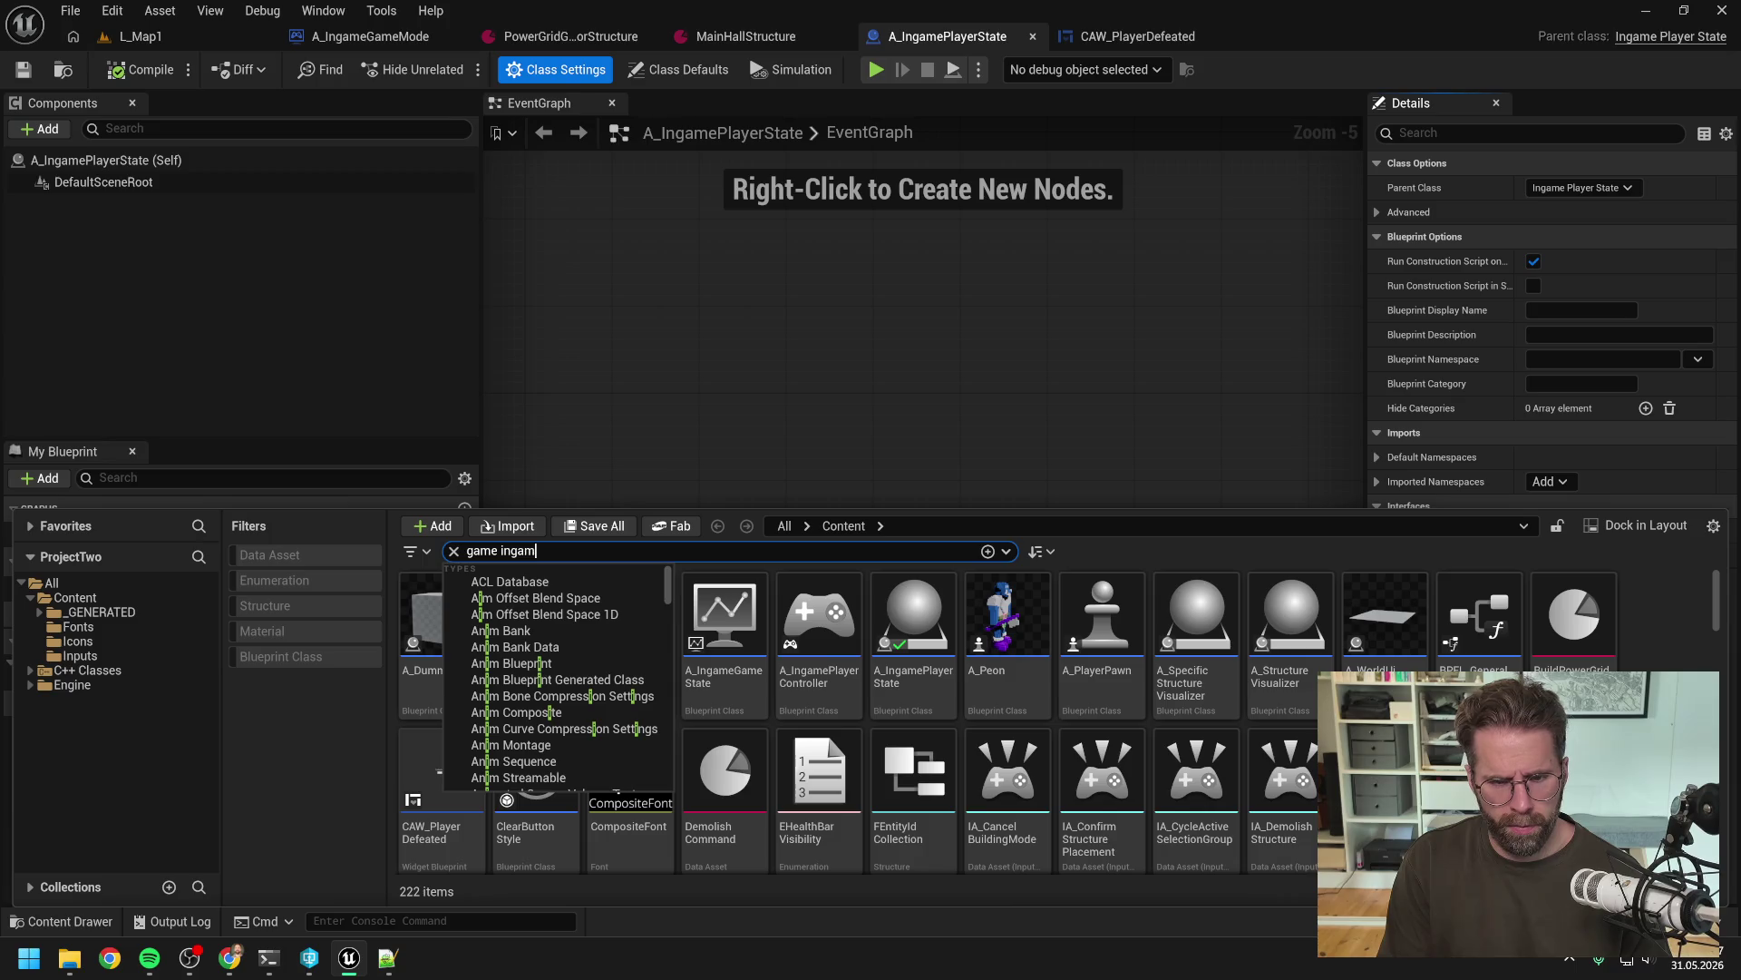
pyautogui.write('e st')
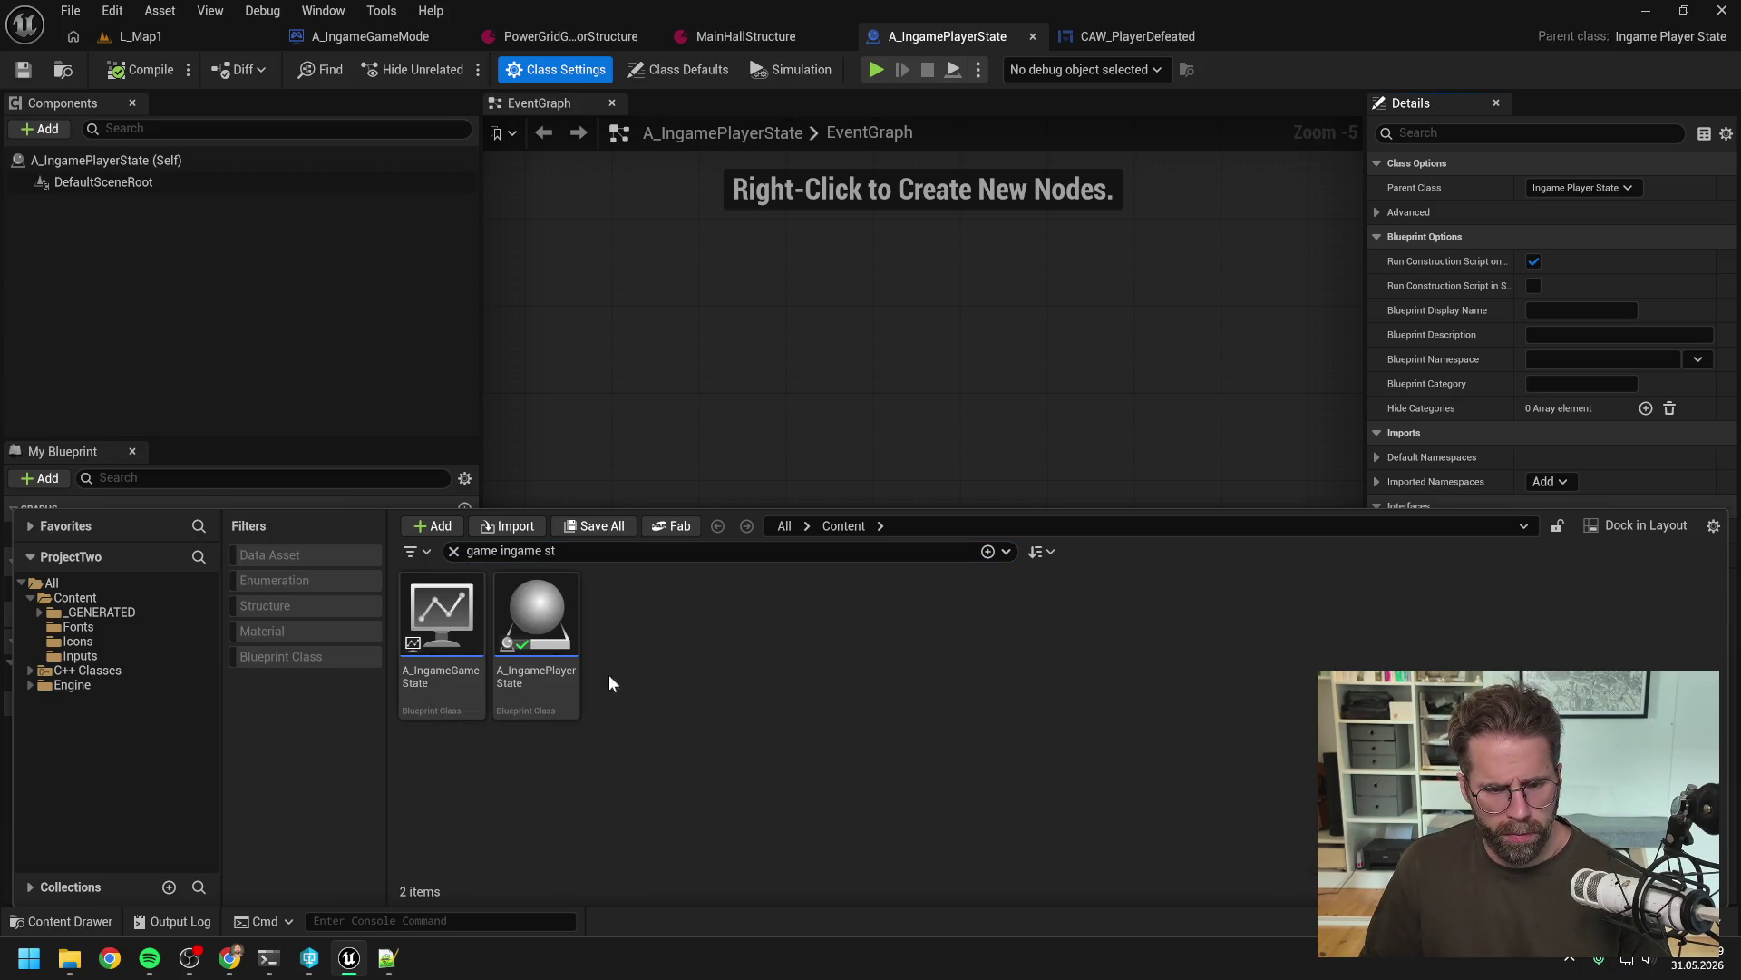
pyautogui.doubleClick(444, 618)
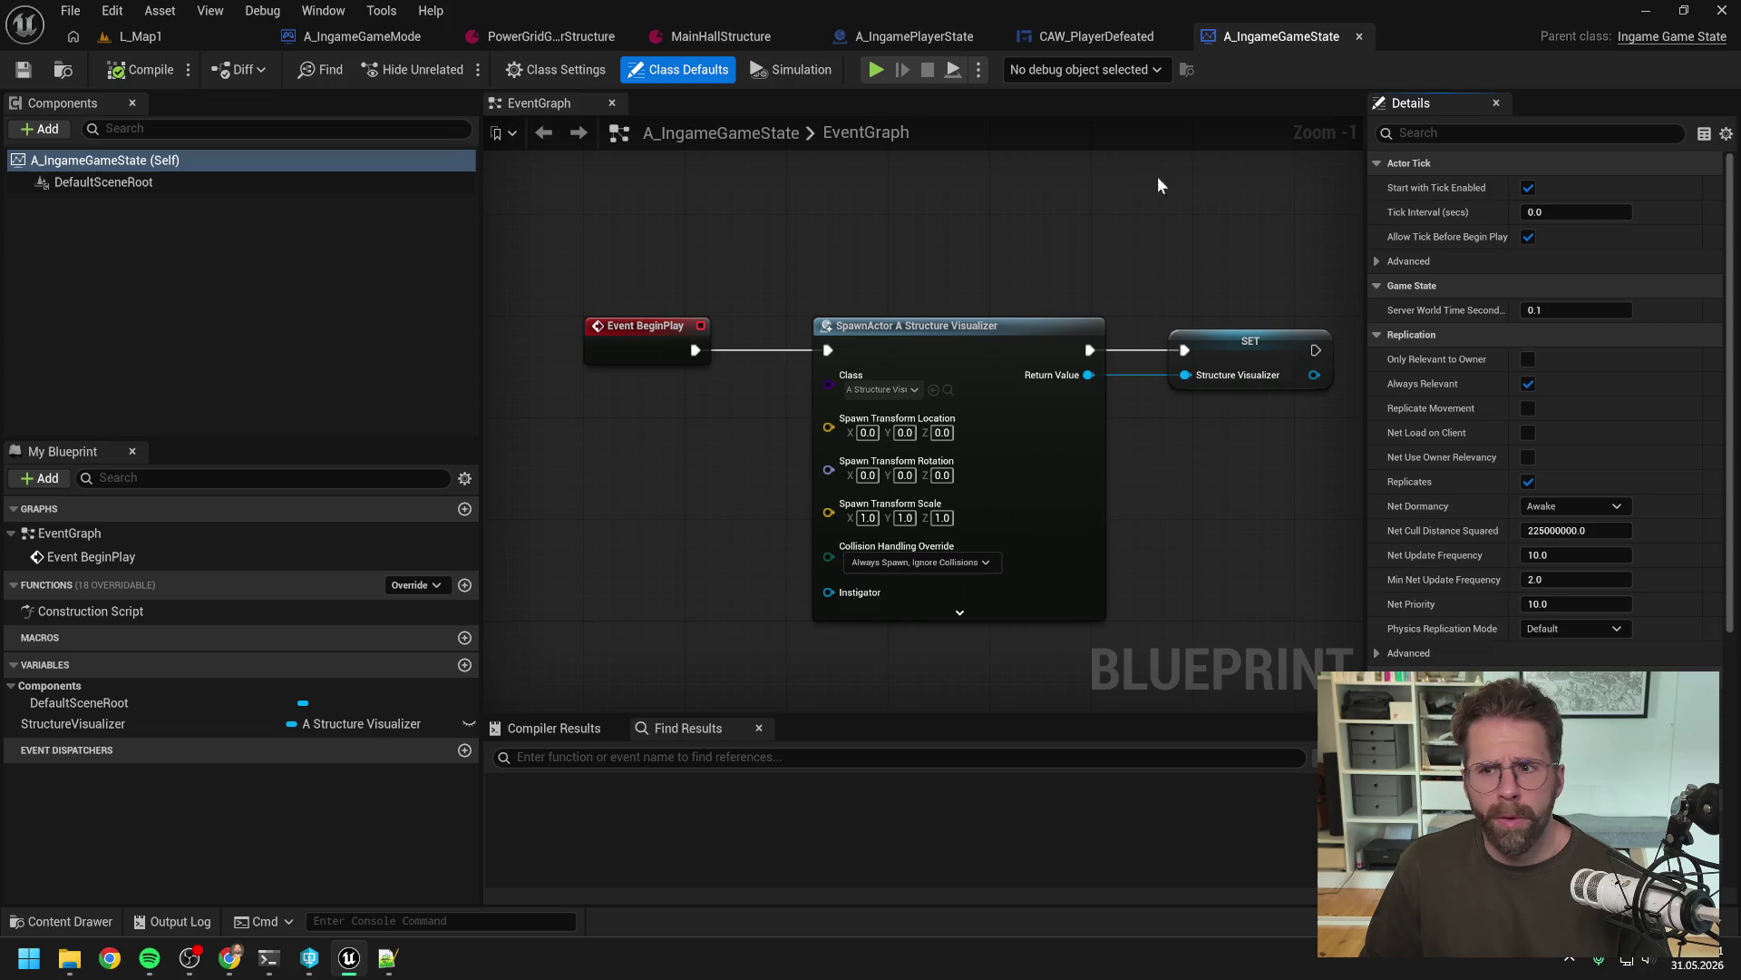
pyautogui.click(555, 70)
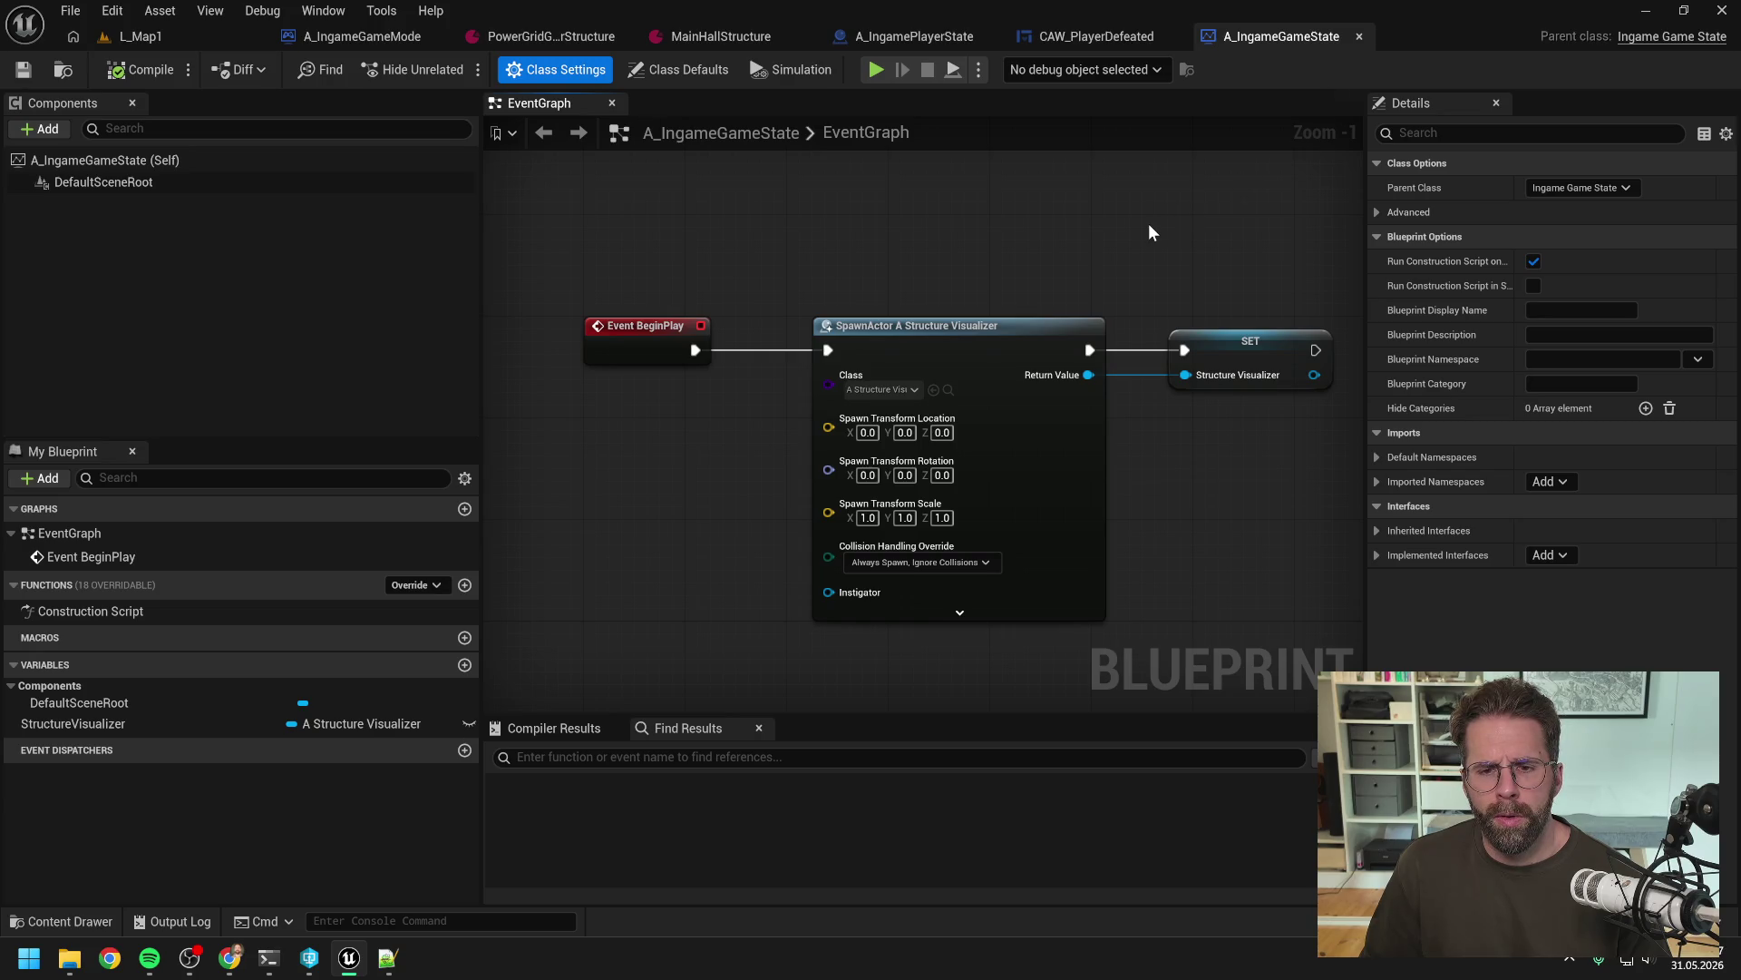
pyautogui.scroll(-1, 1148, 223)
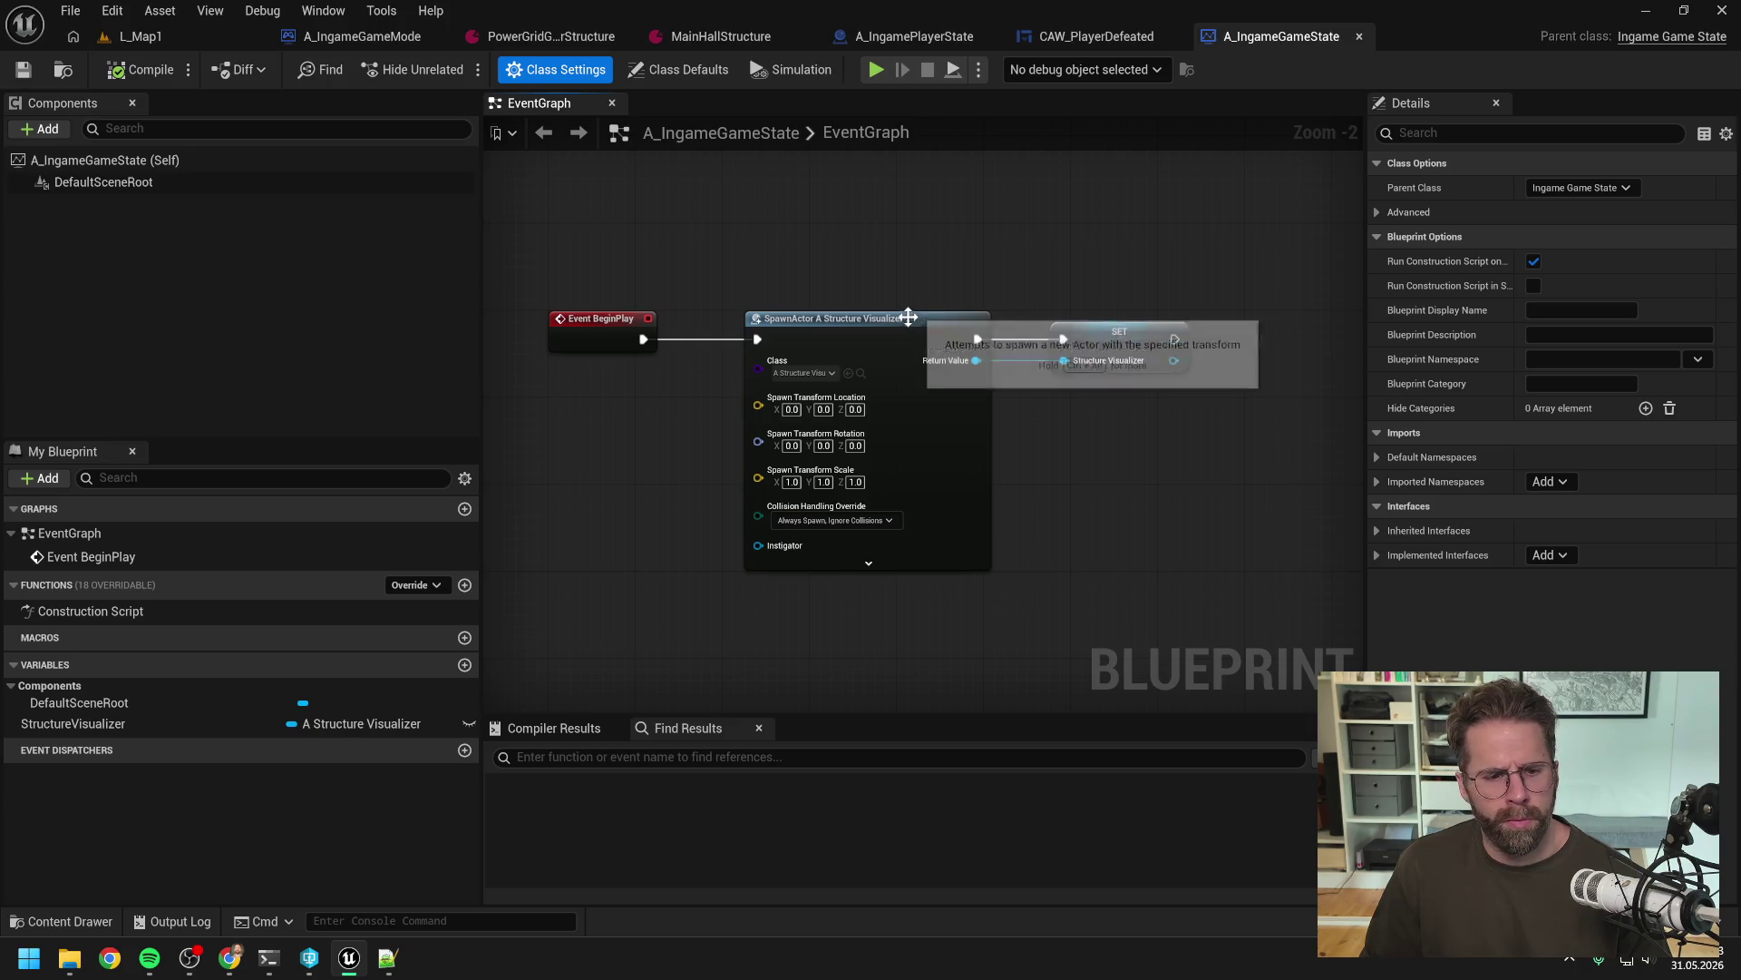
# Open A_StructureVisualizer and its HandleStructureAdded function graph
pyautogui.hotkey('ctrl', 'space')
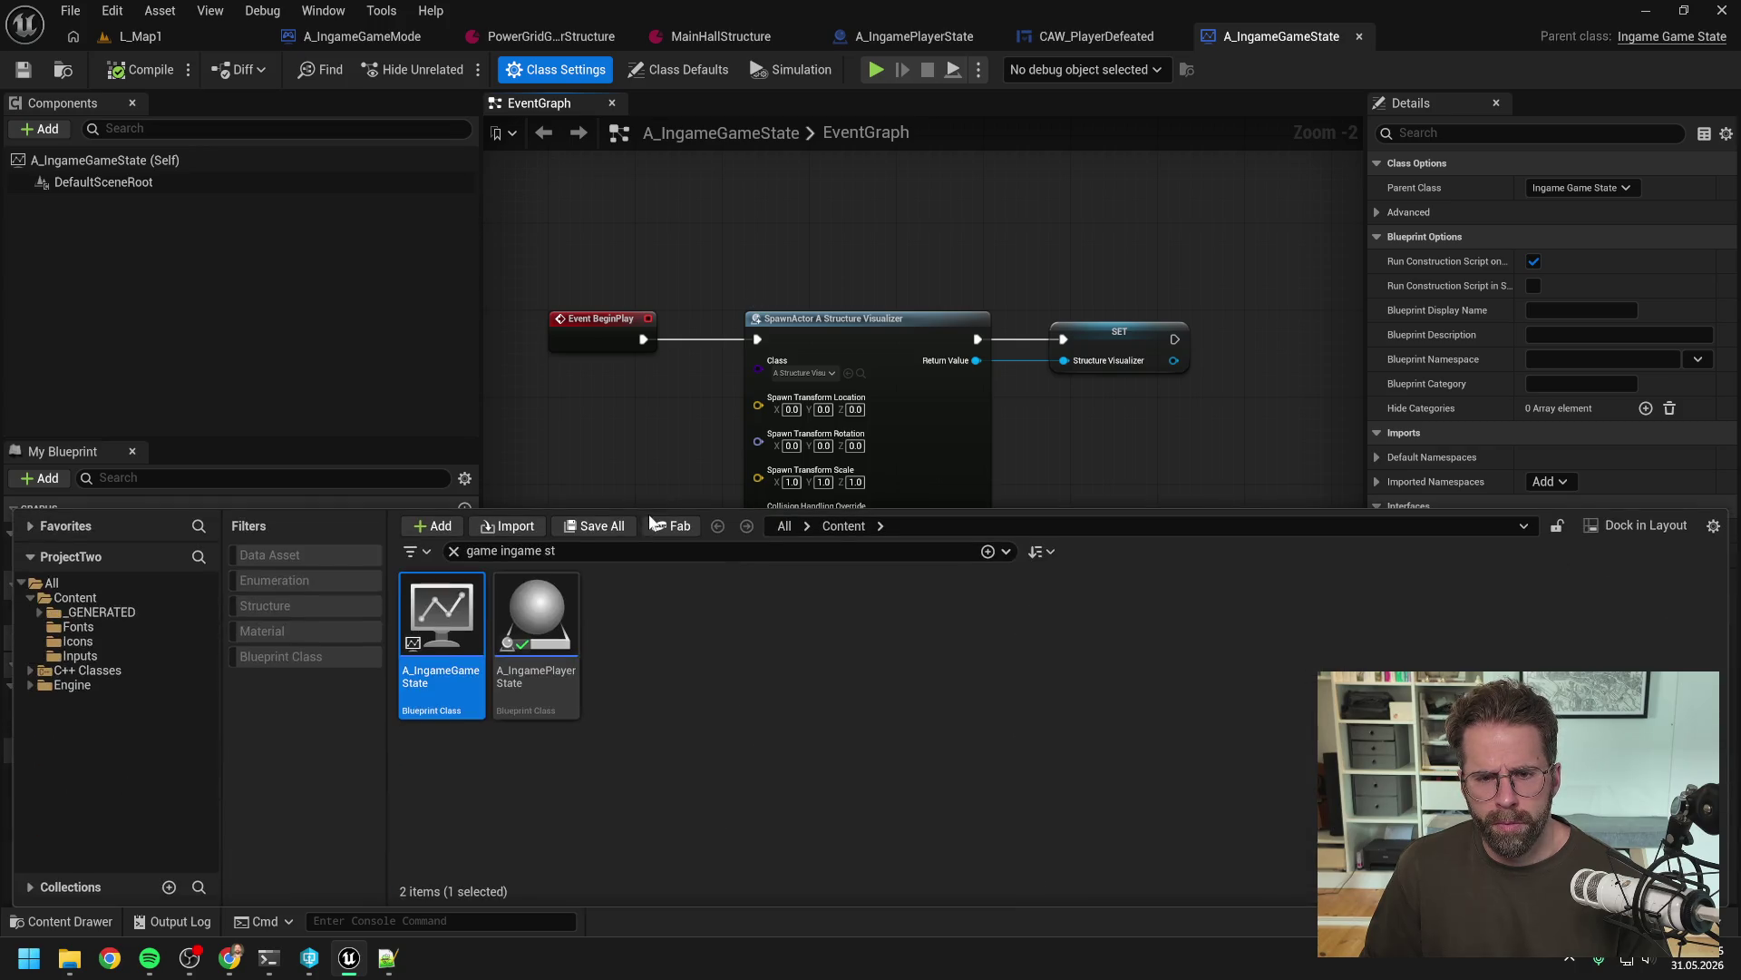
pyautogui.write('structure vis')
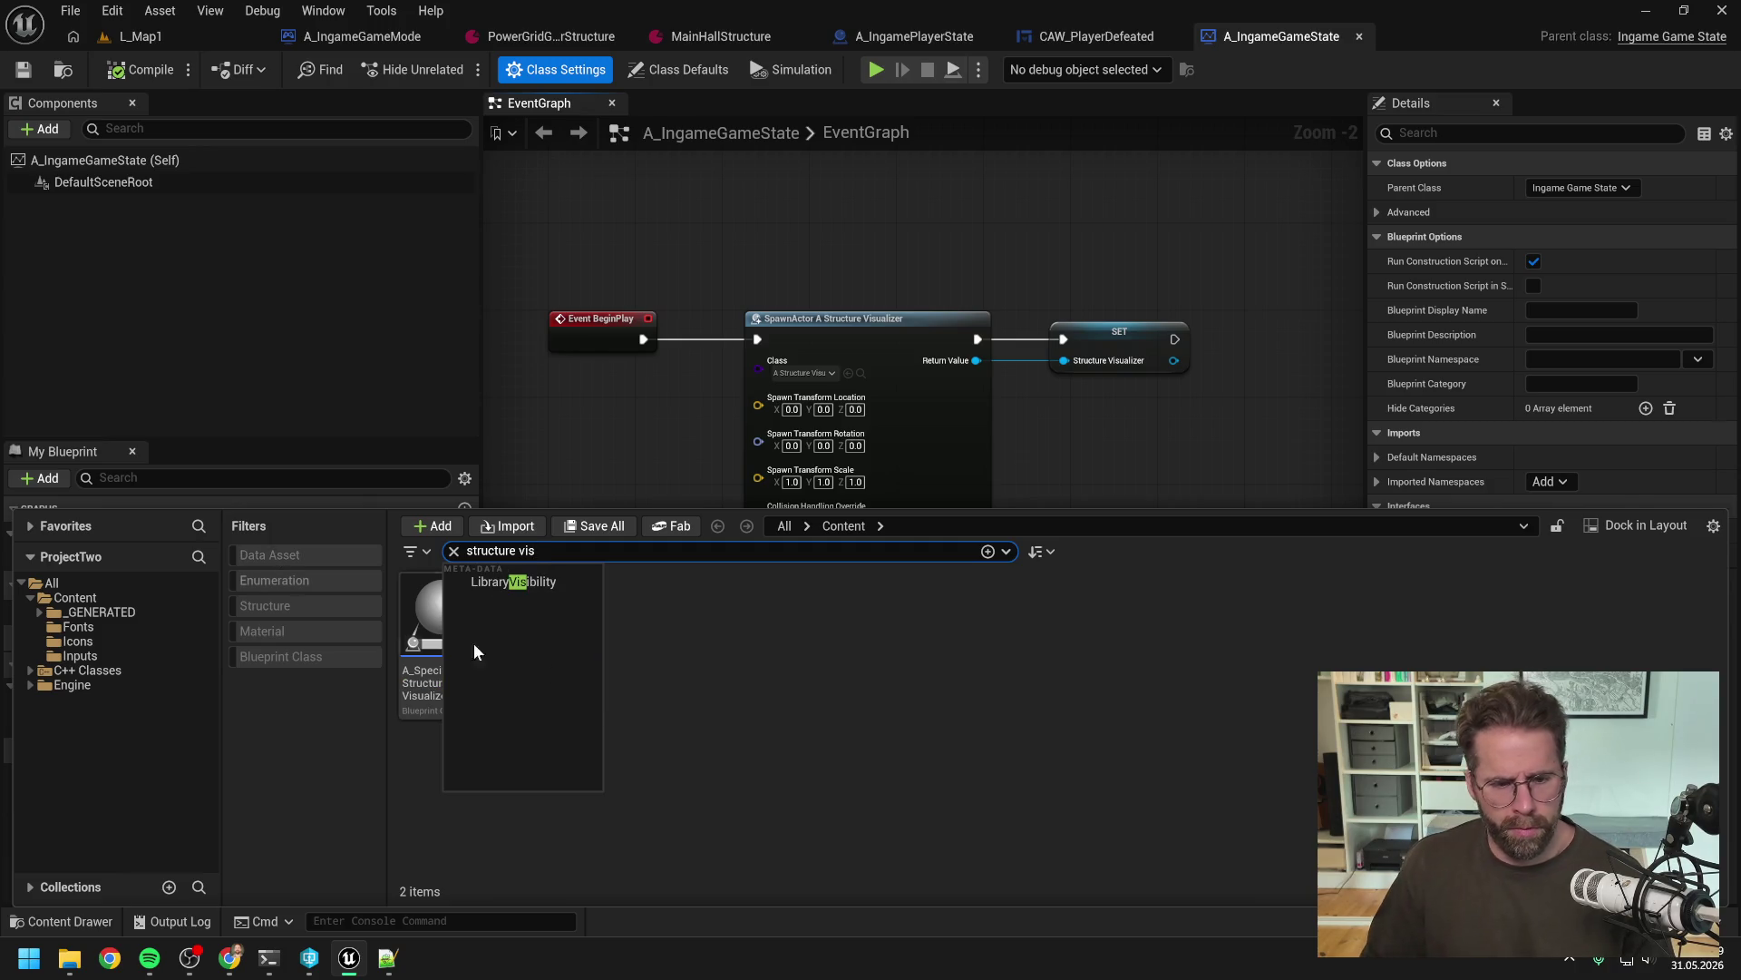
pyautogui.click(536, 619)
pyautogui.doubleClick(535, 620)
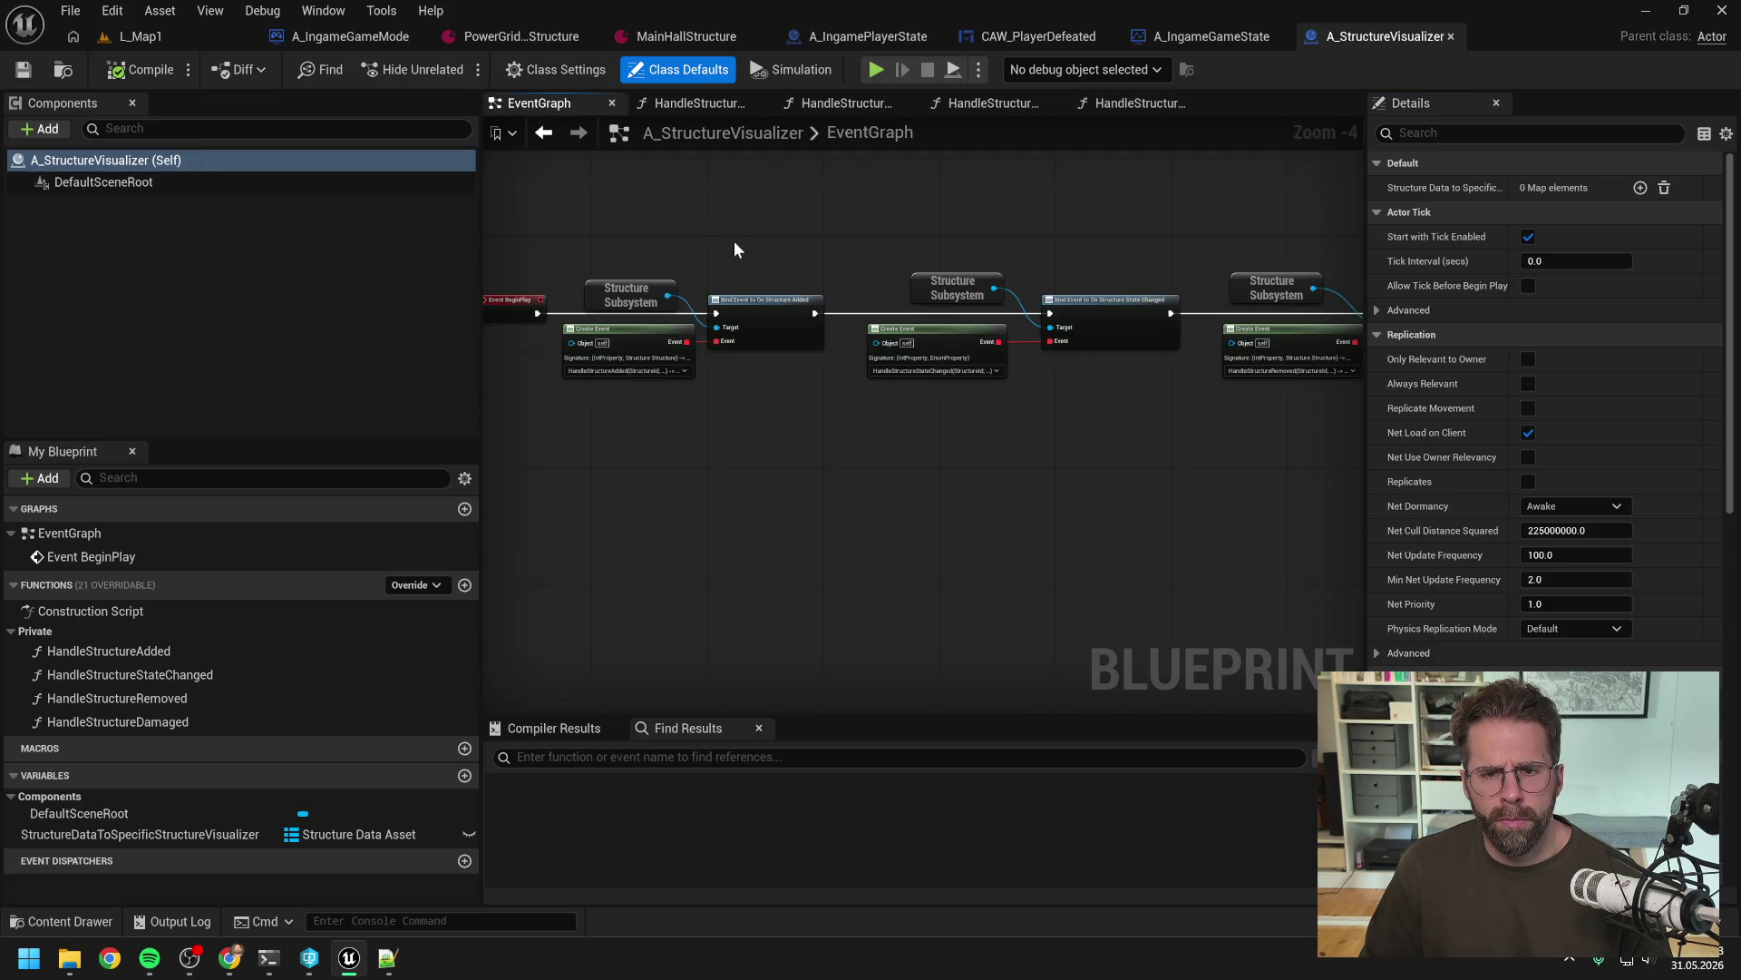
pyautogui.click(755, 307)
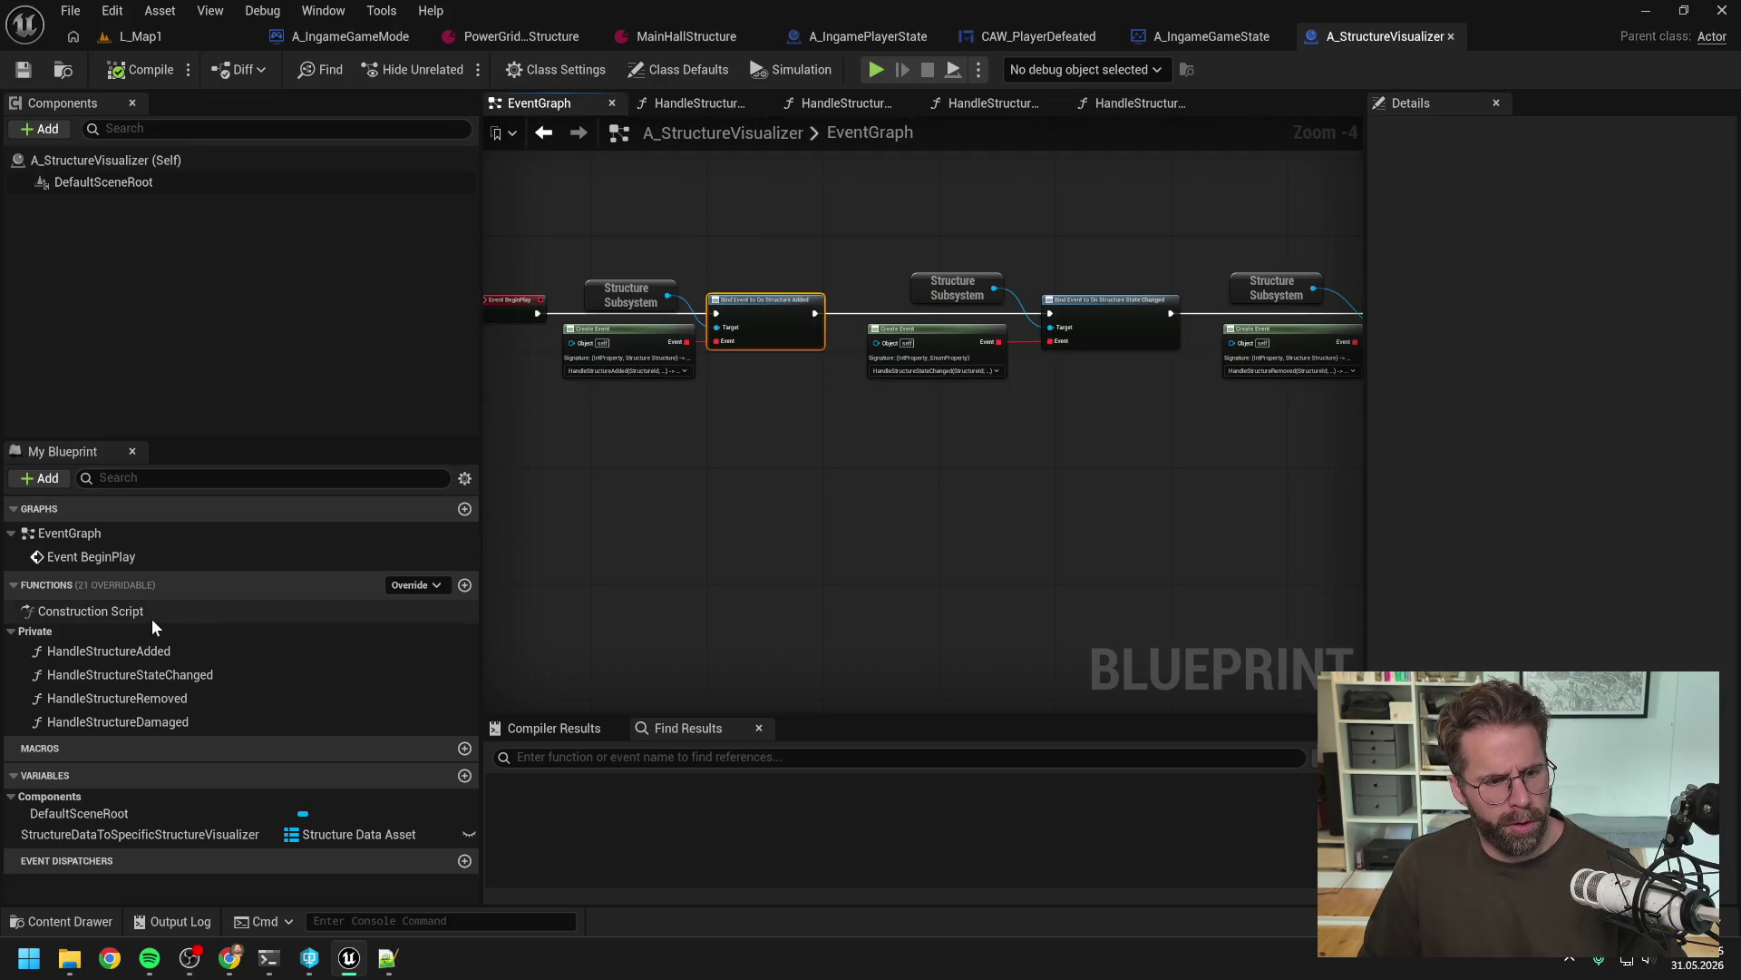
pyautogui.doubleClick(109, 651)
# Put a breakpoint on the HandleStructureAdded entry node, close other tabs, and start Play In Editor
pyautogui.click(779, 243)
pyautogui.press('F9')
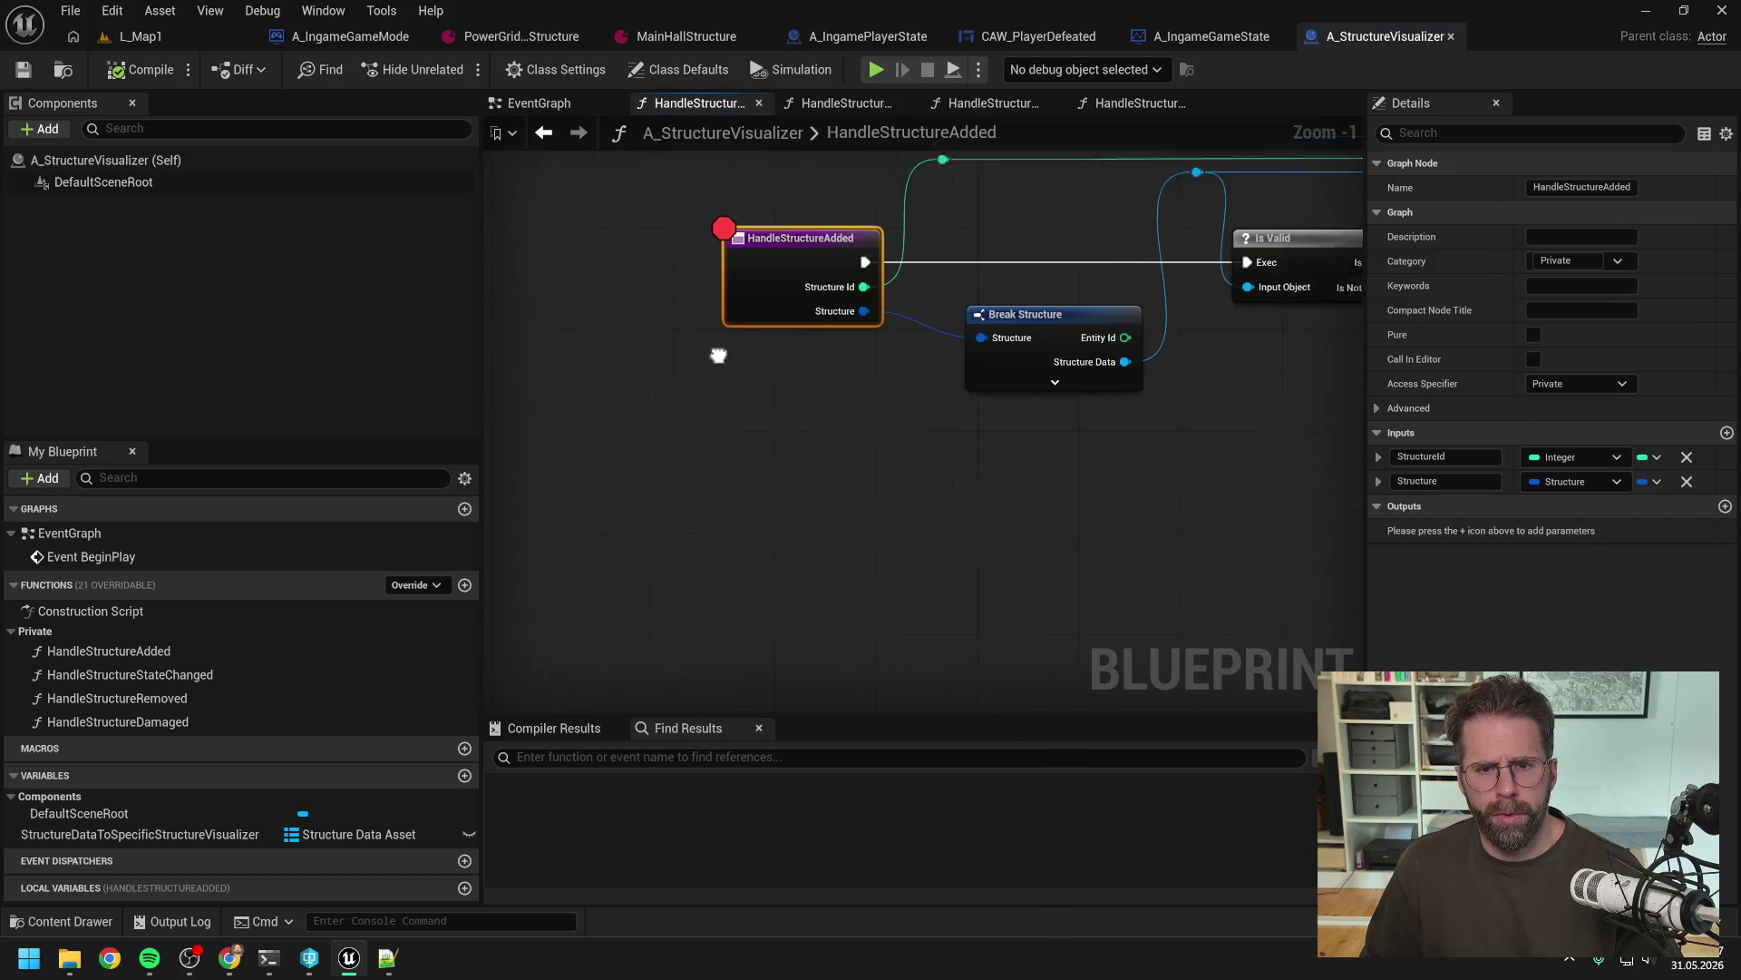
pyautogui.rightClick(712, 103)
pyautogui.click(716, 223)
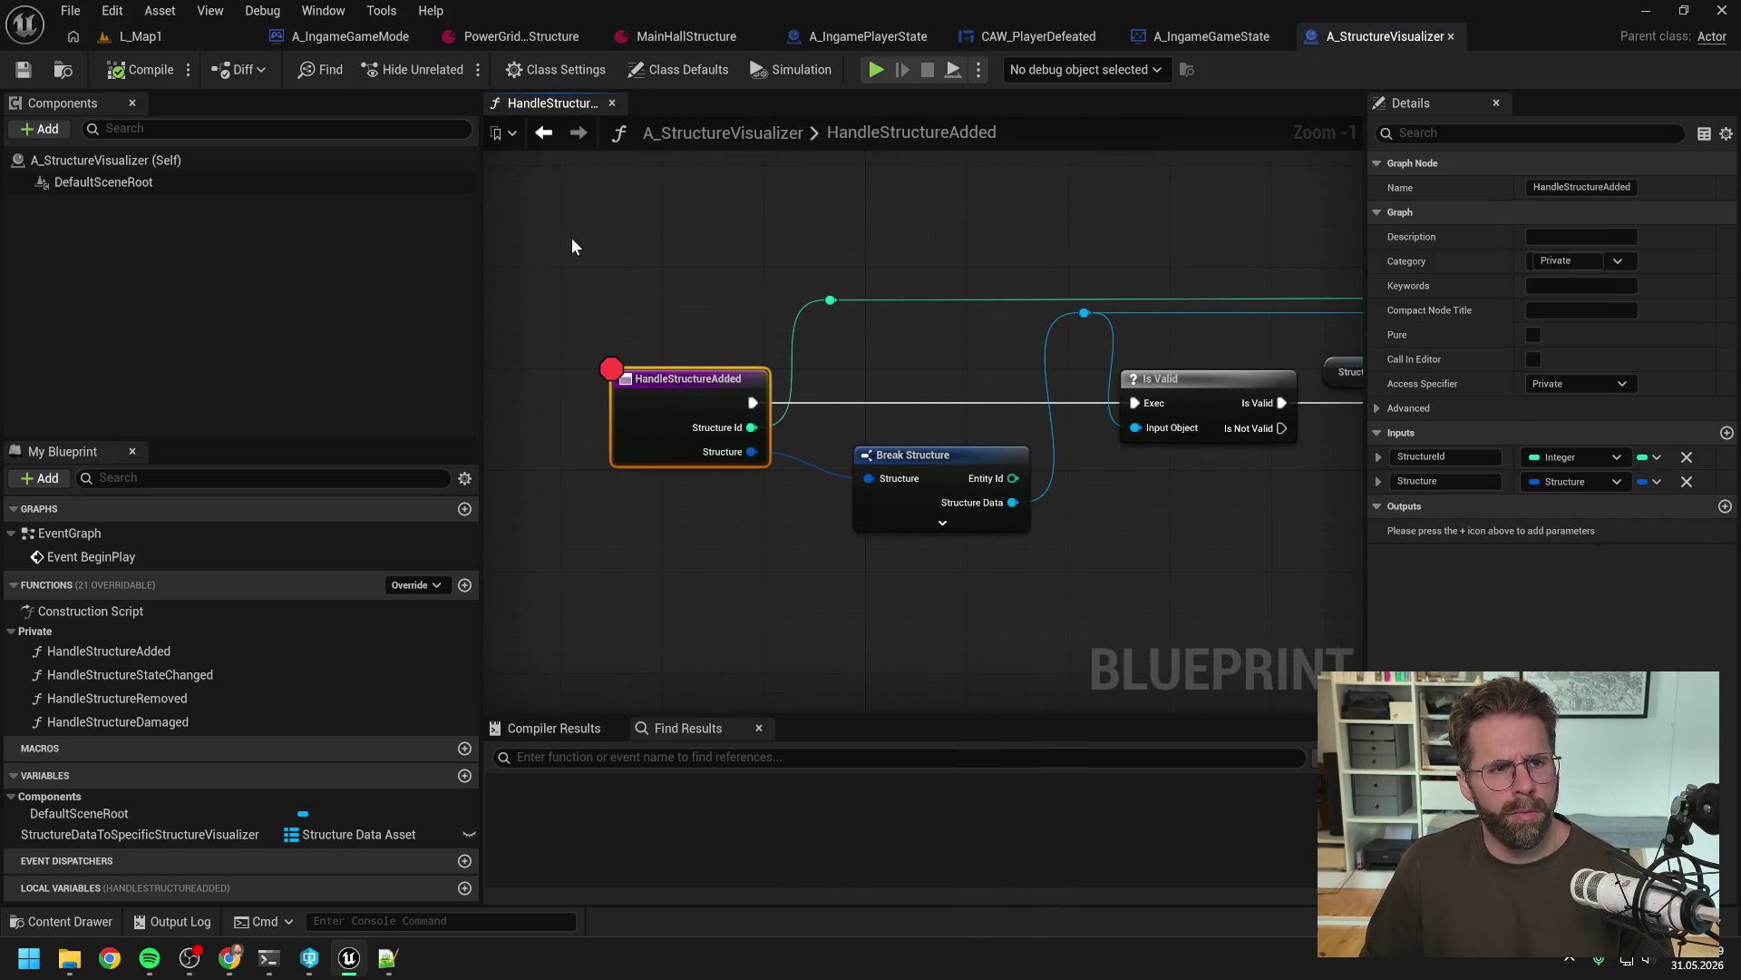
pyautogui.hotkey('alt', 'p')
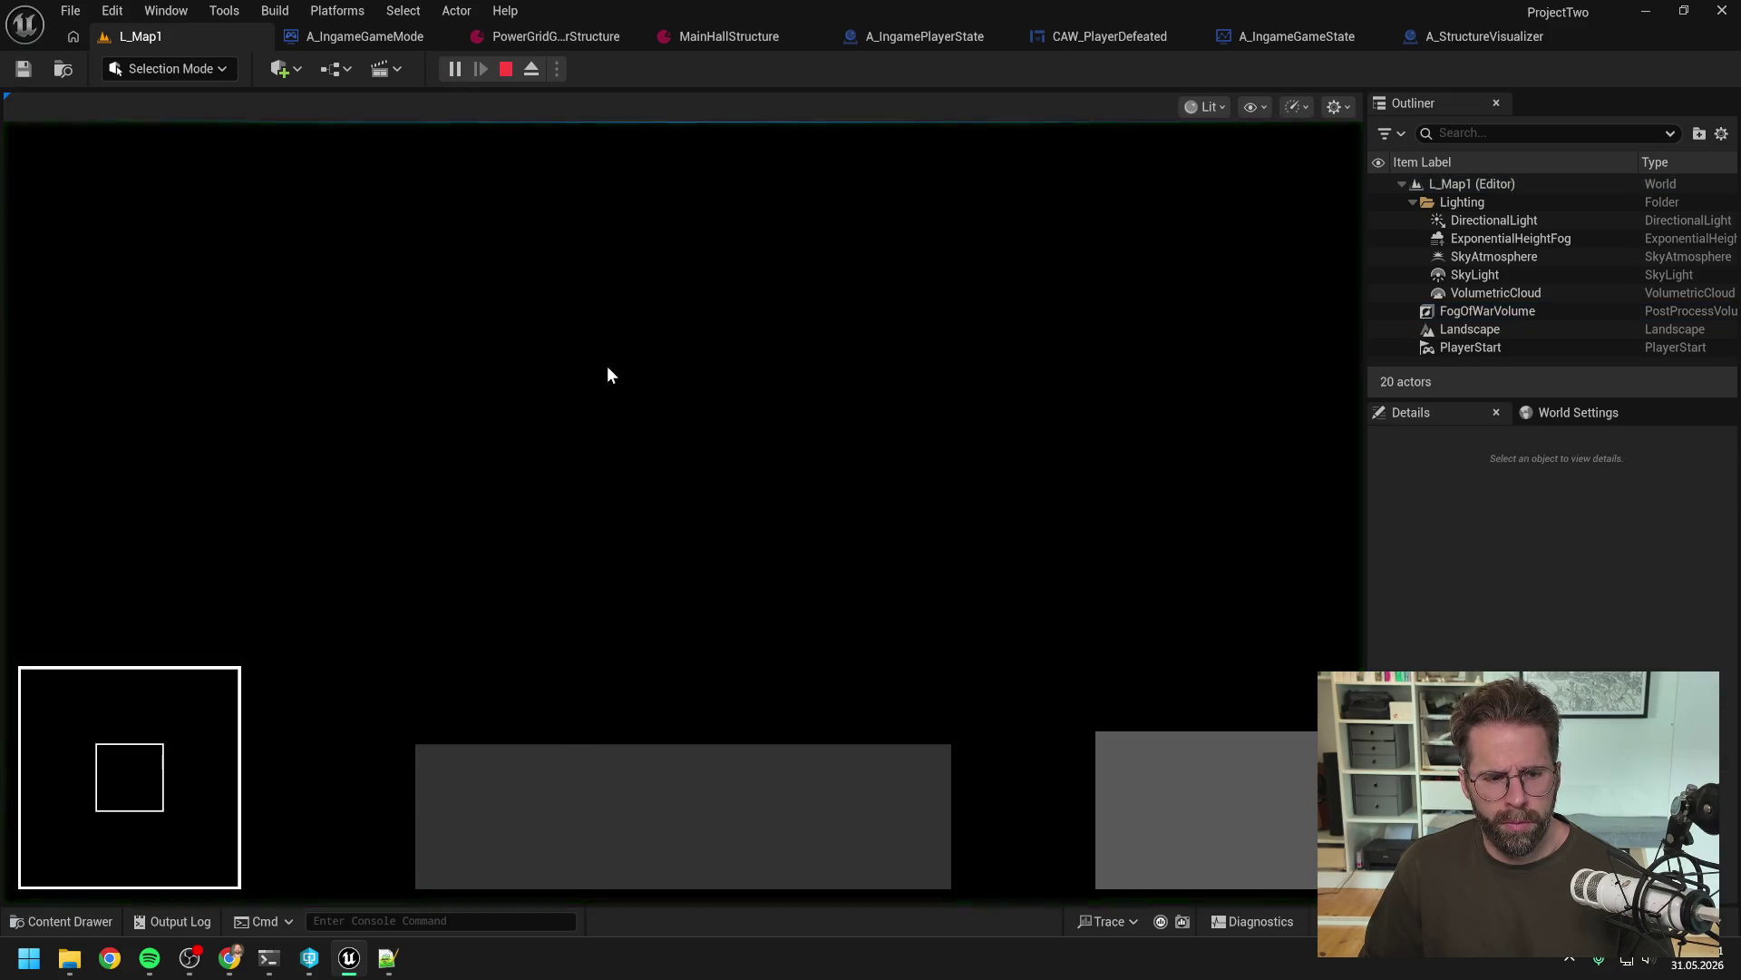
# Stop the play session, reread Claude Code's debugging plan for missing MainHalls, then minimize the terminal
pyautogui.press('Escape')
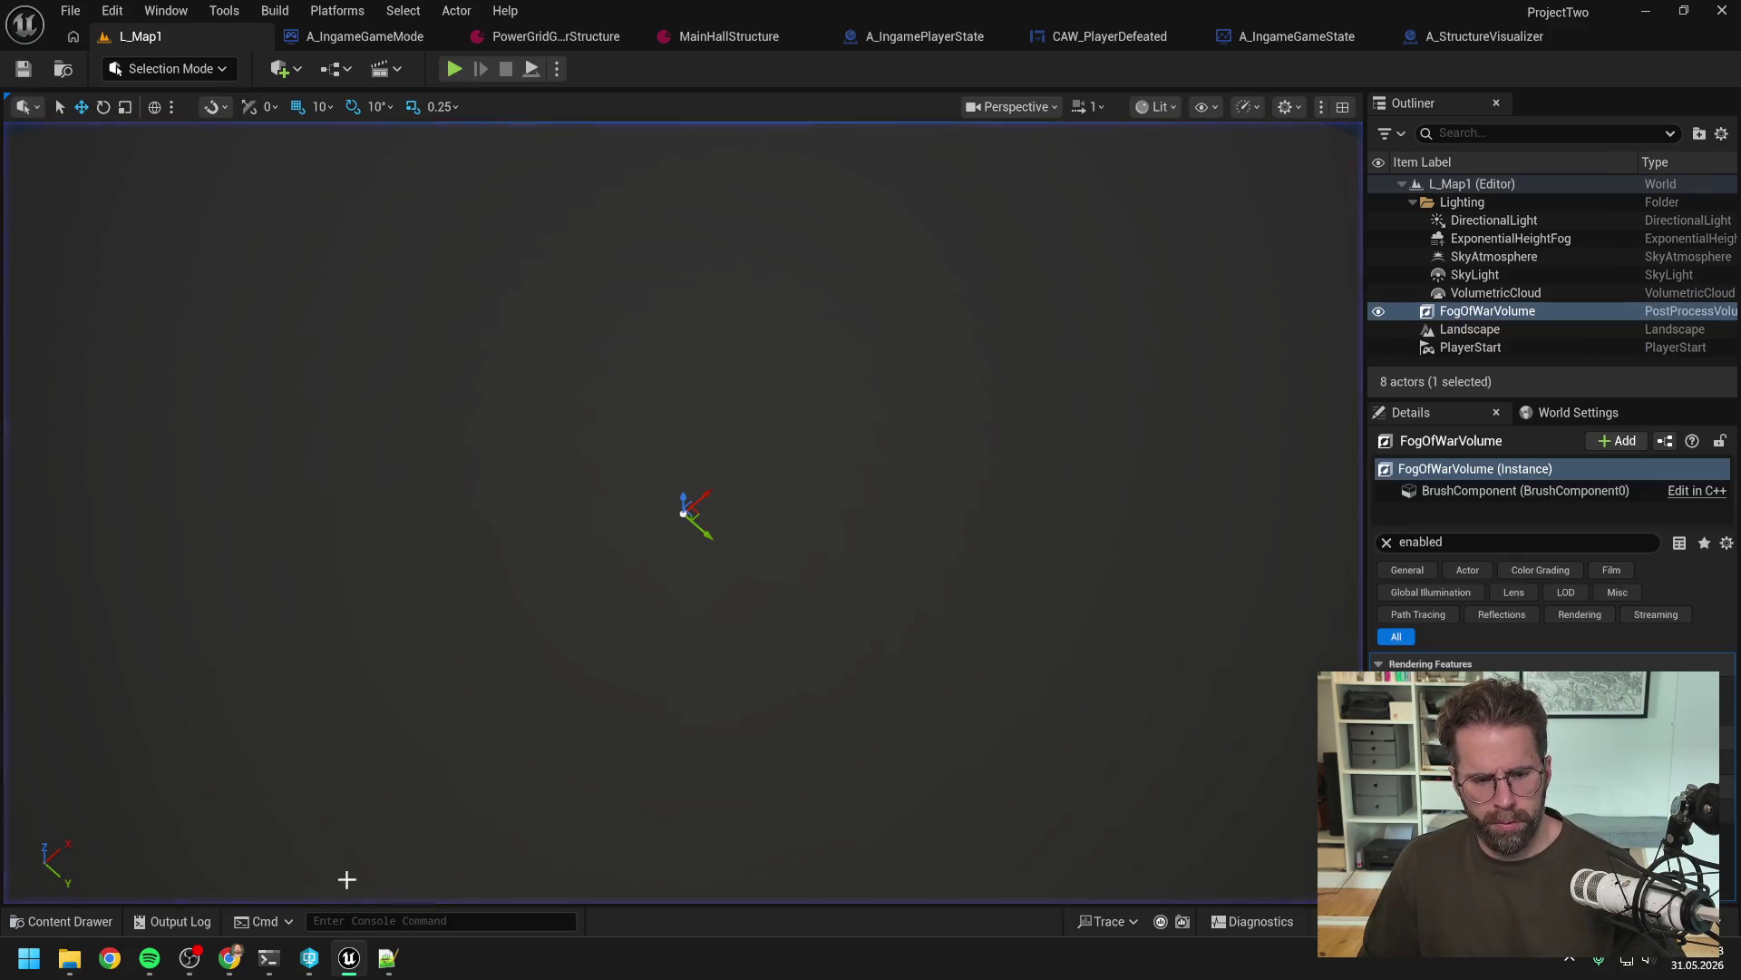
pyautogui.click(269, 958)
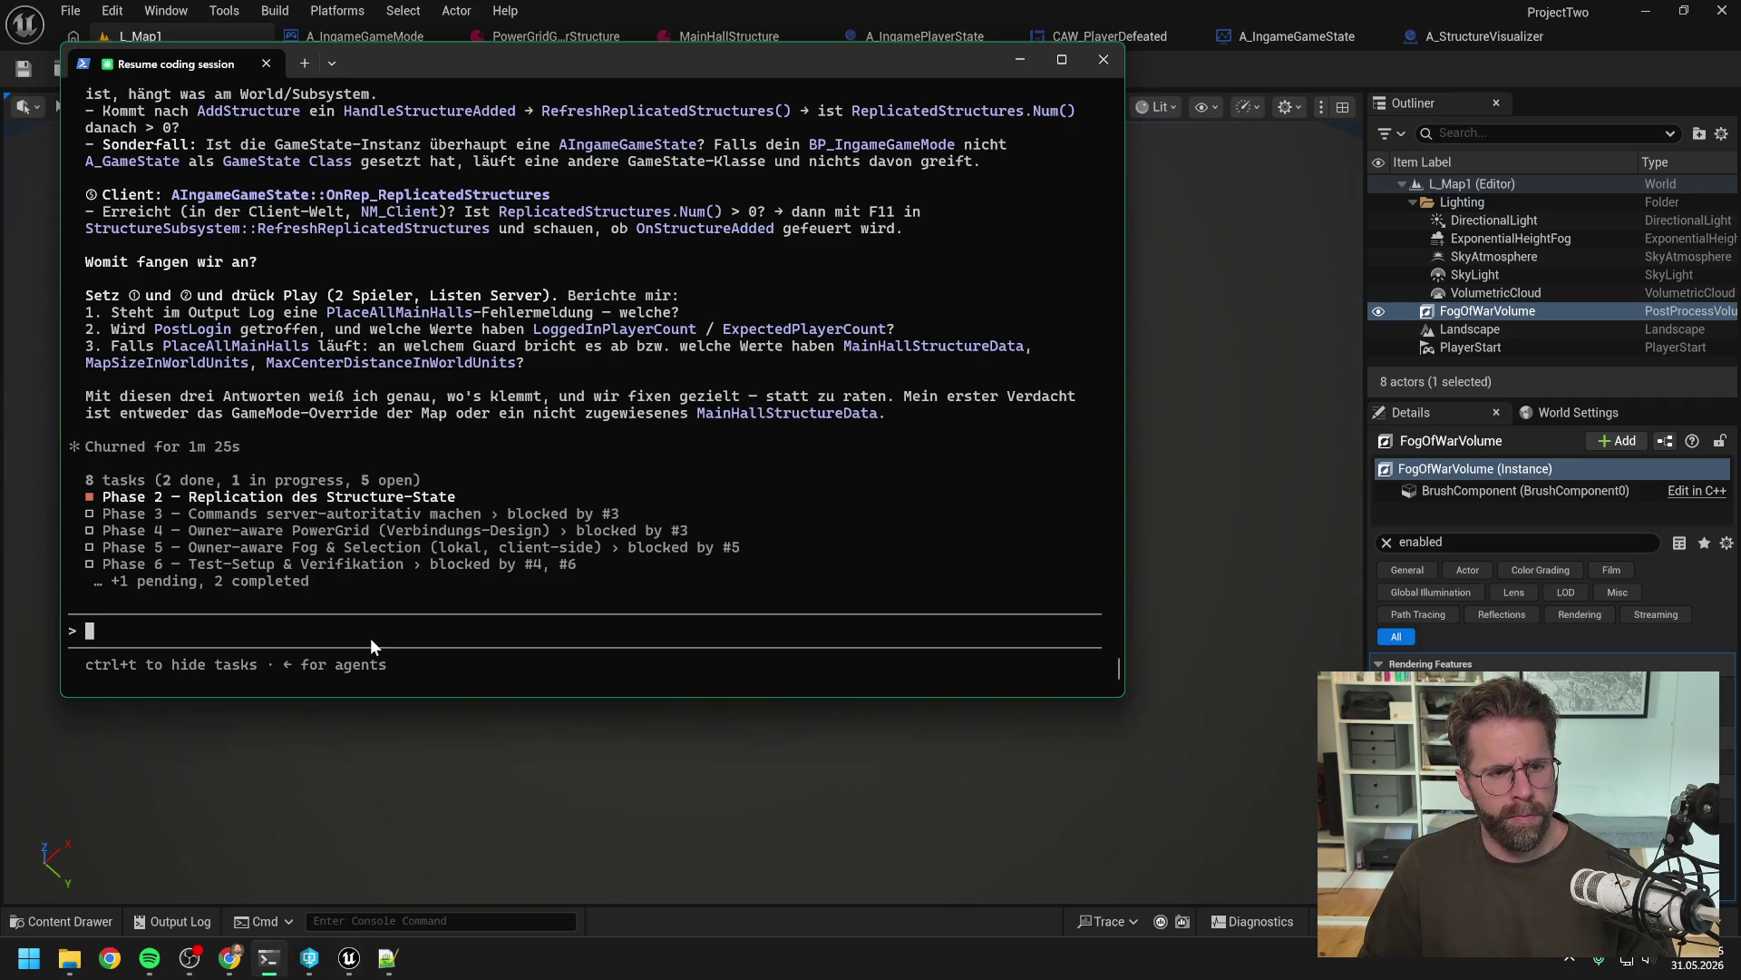
pyautogui.scroll(15, 504, 517)
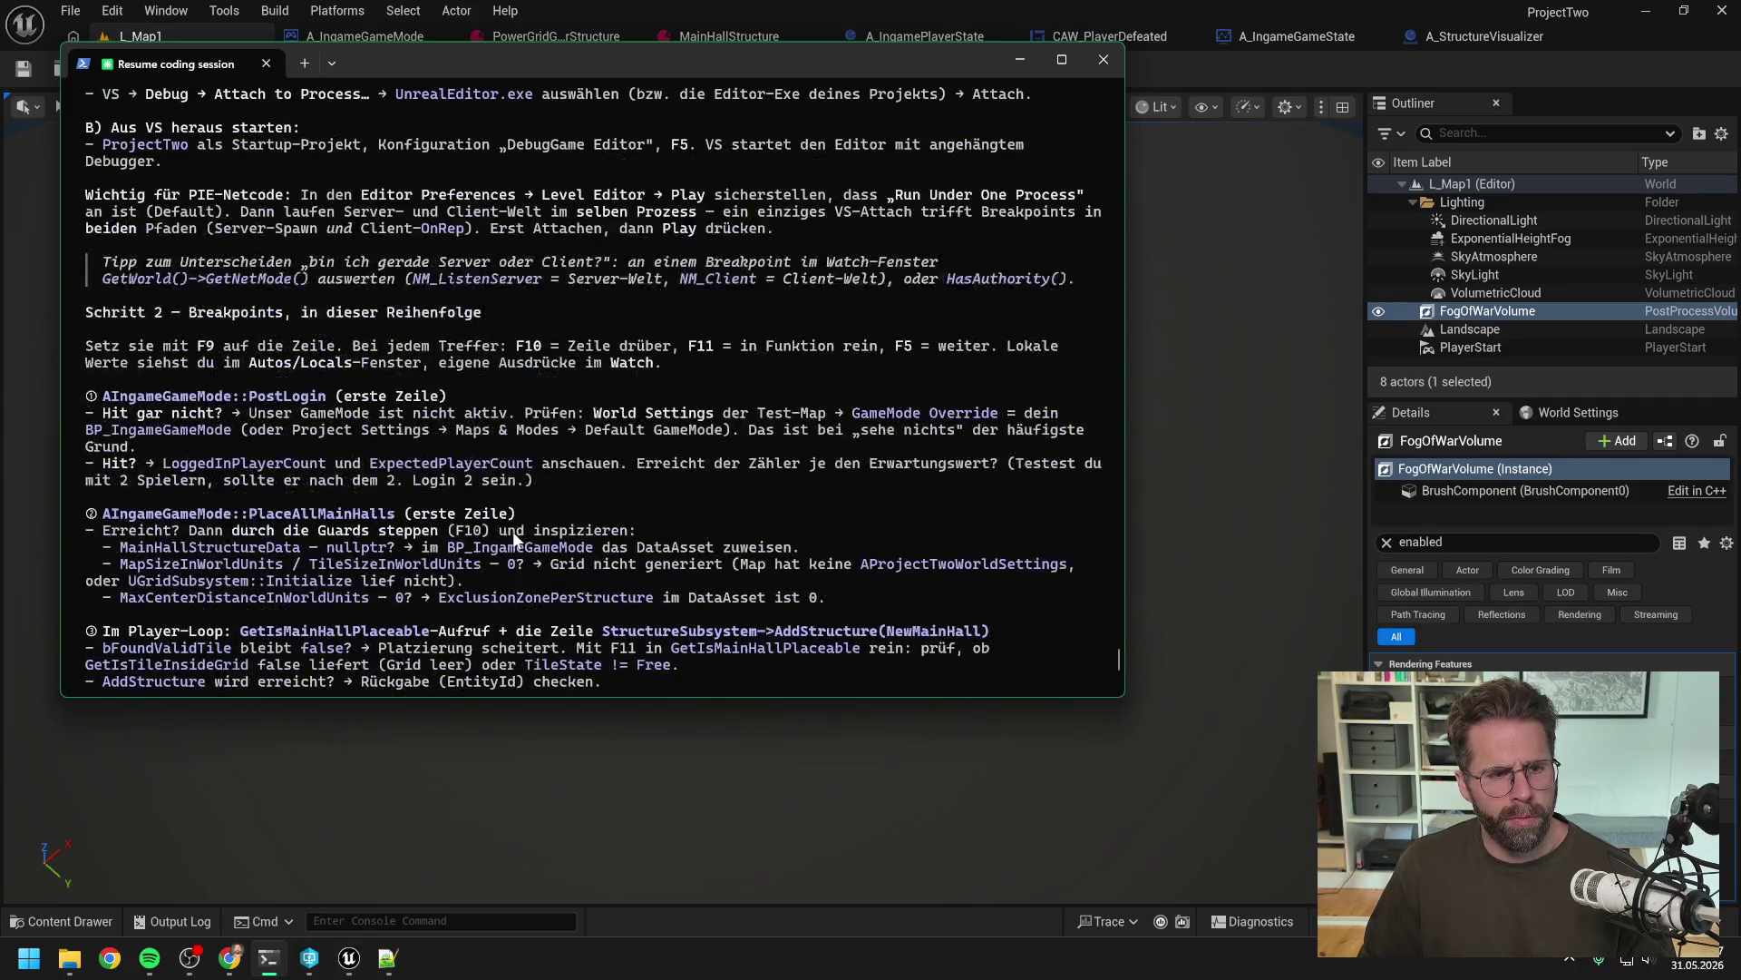
pyautogui.scroll(8, 513, 530)
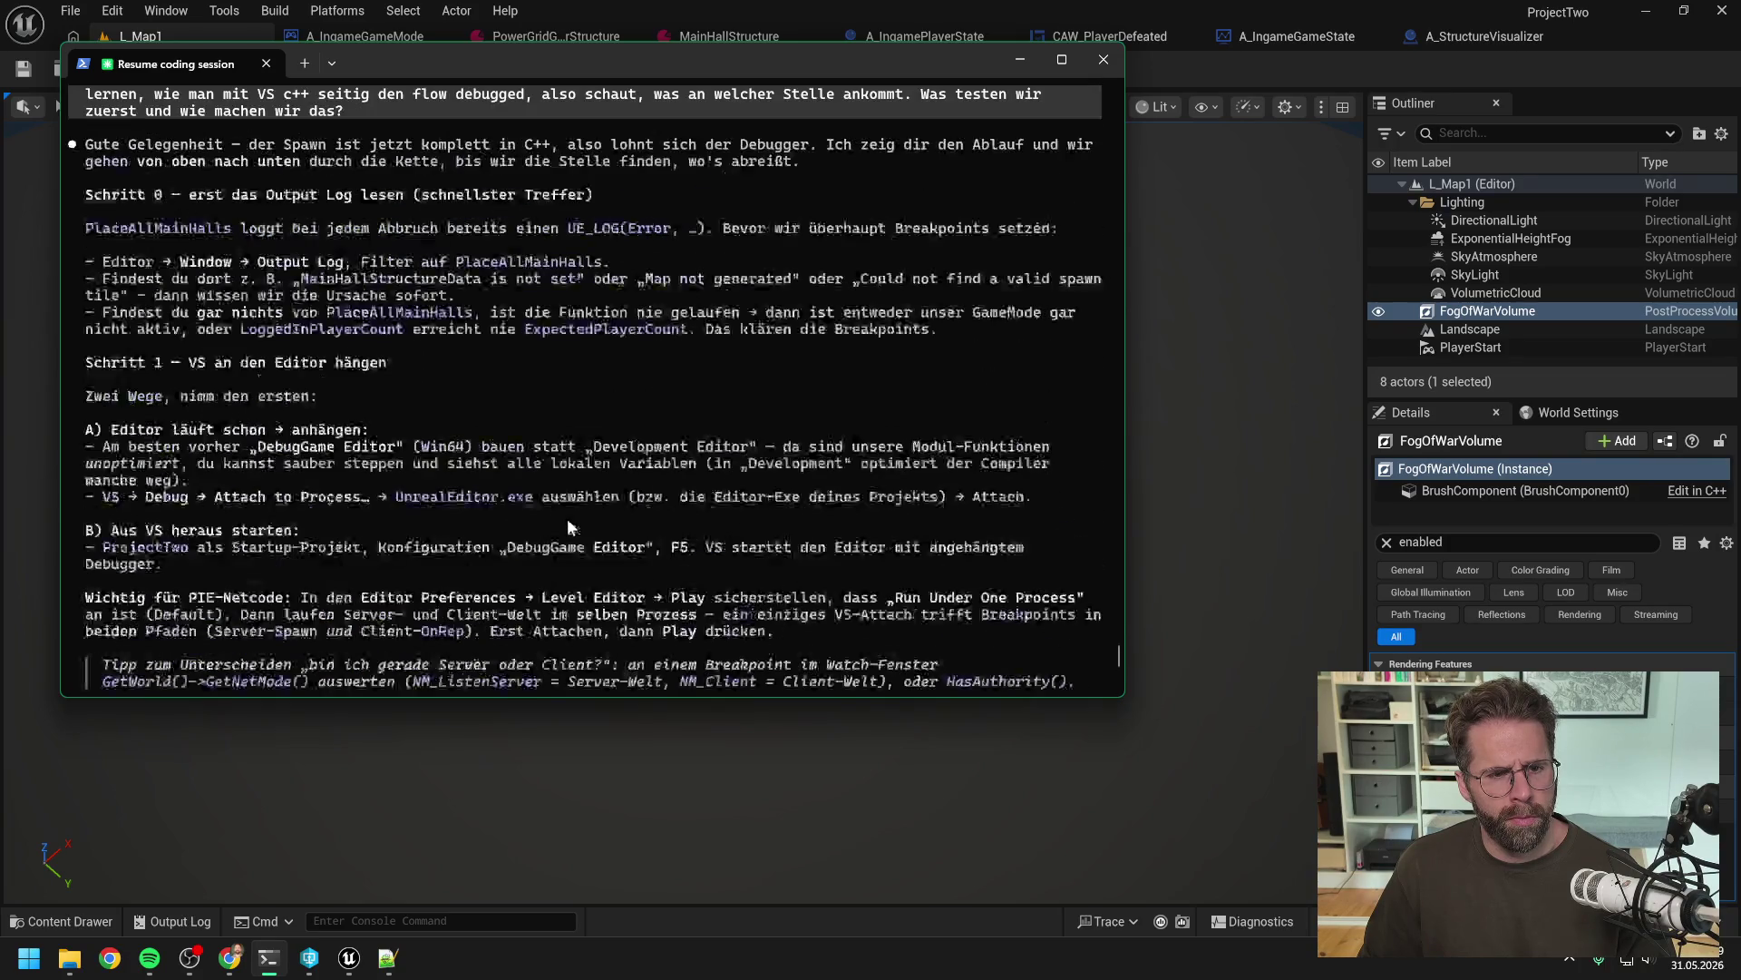
pyautogui.scroll(3, 568, 519)
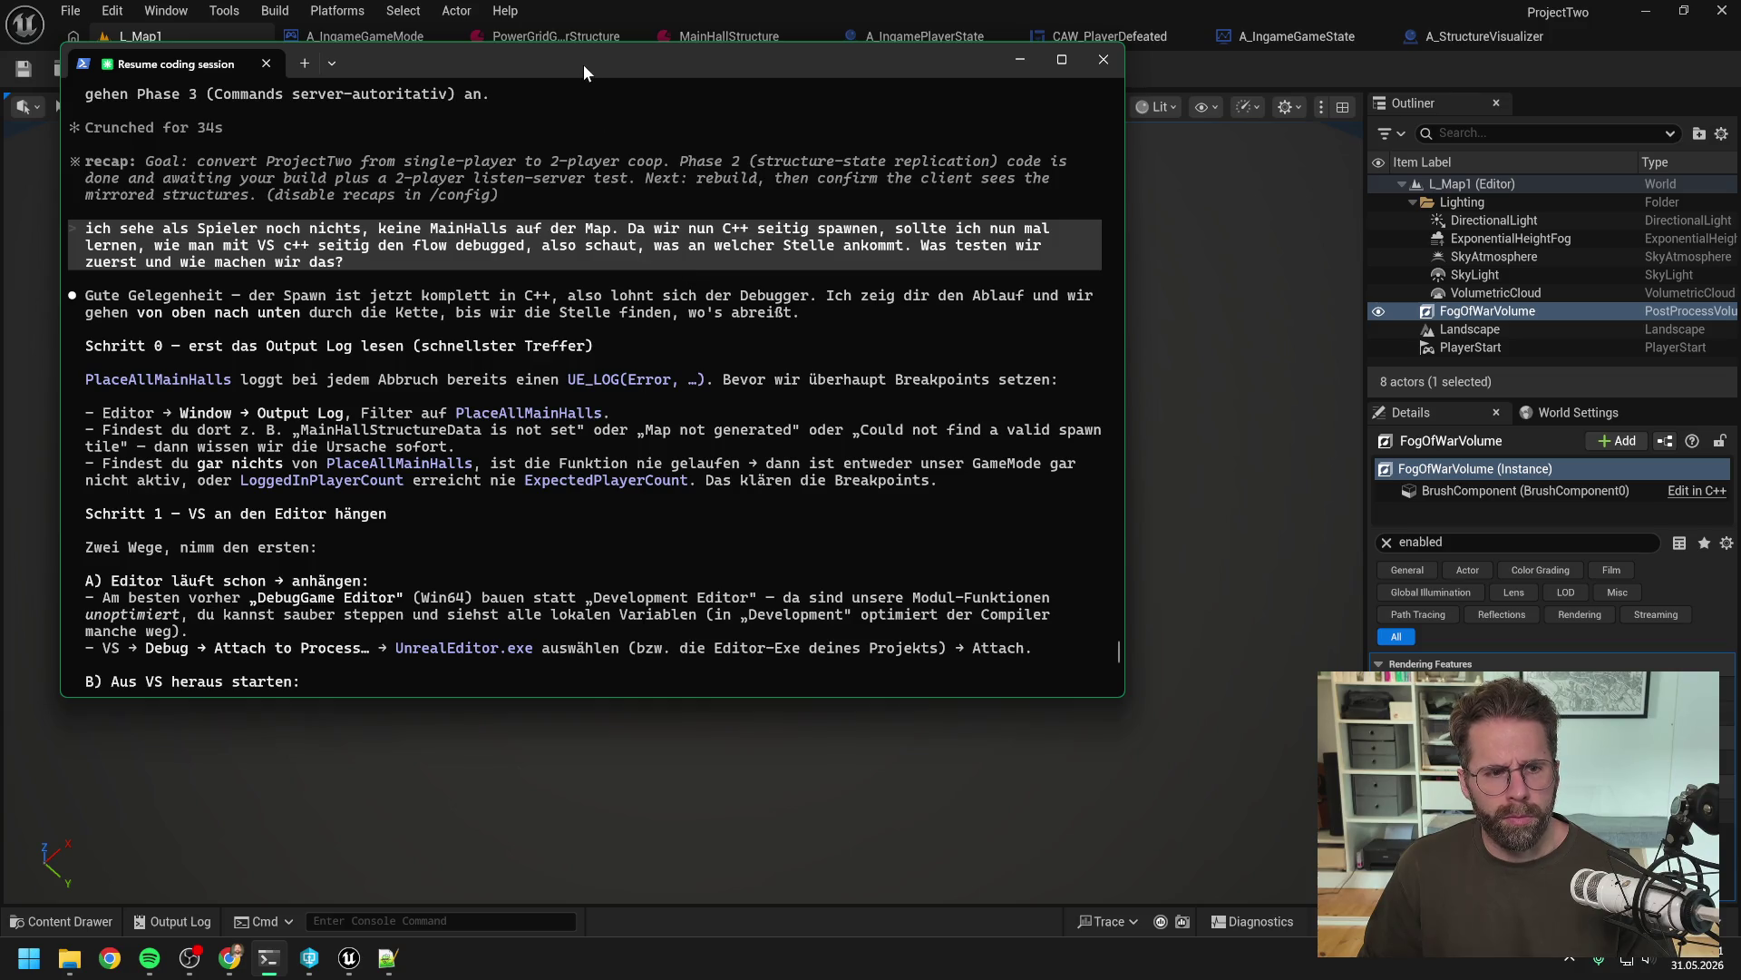
pyautogui.click(1019, 59)
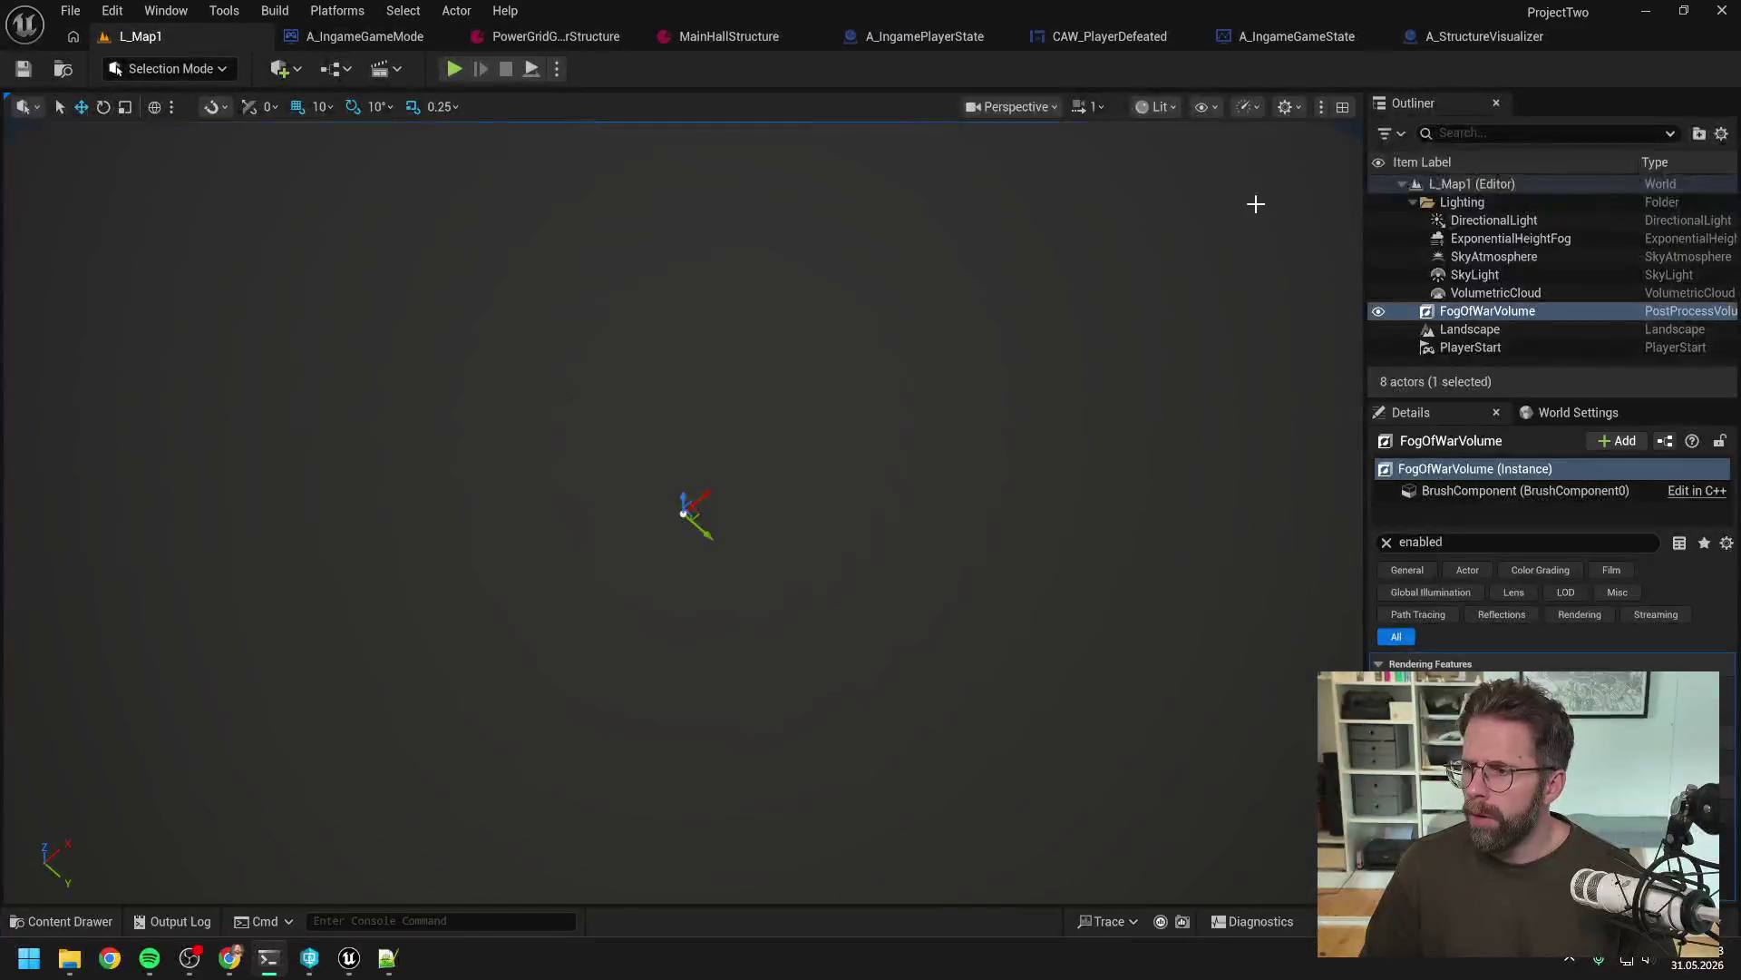
# Clear the Output Log
pyautogui.click(180, 921)
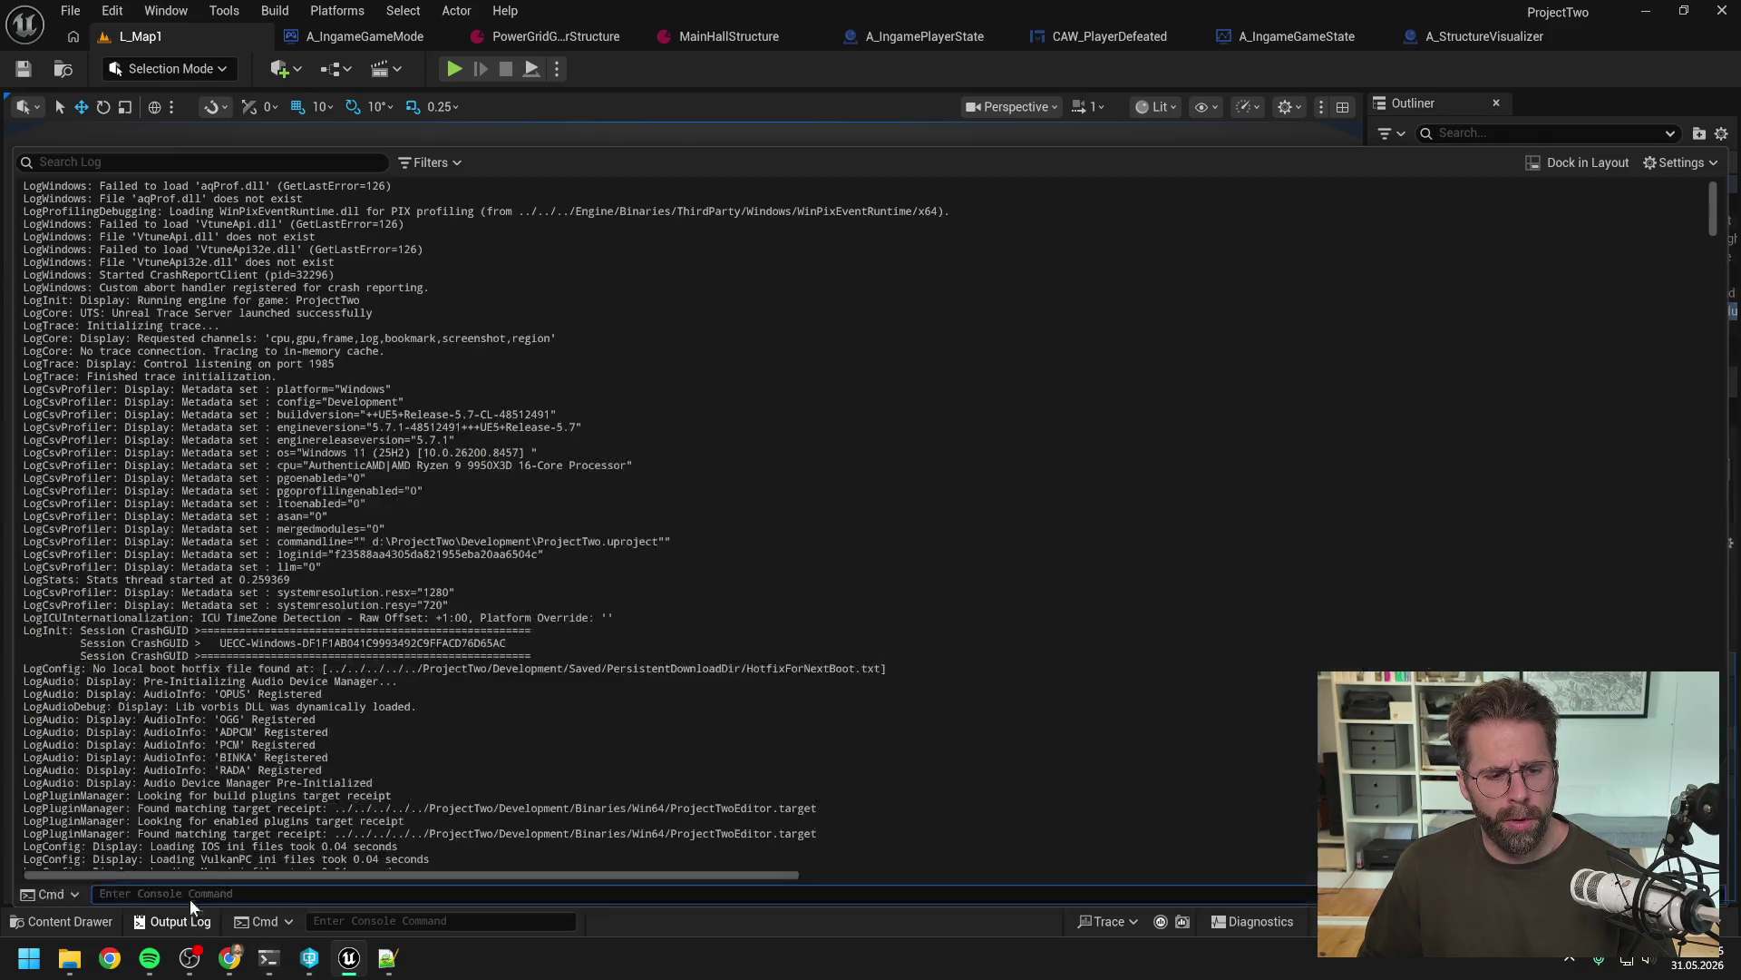
pyautogui.rightClick(363, 659)
pyautogui.click(408, 682)
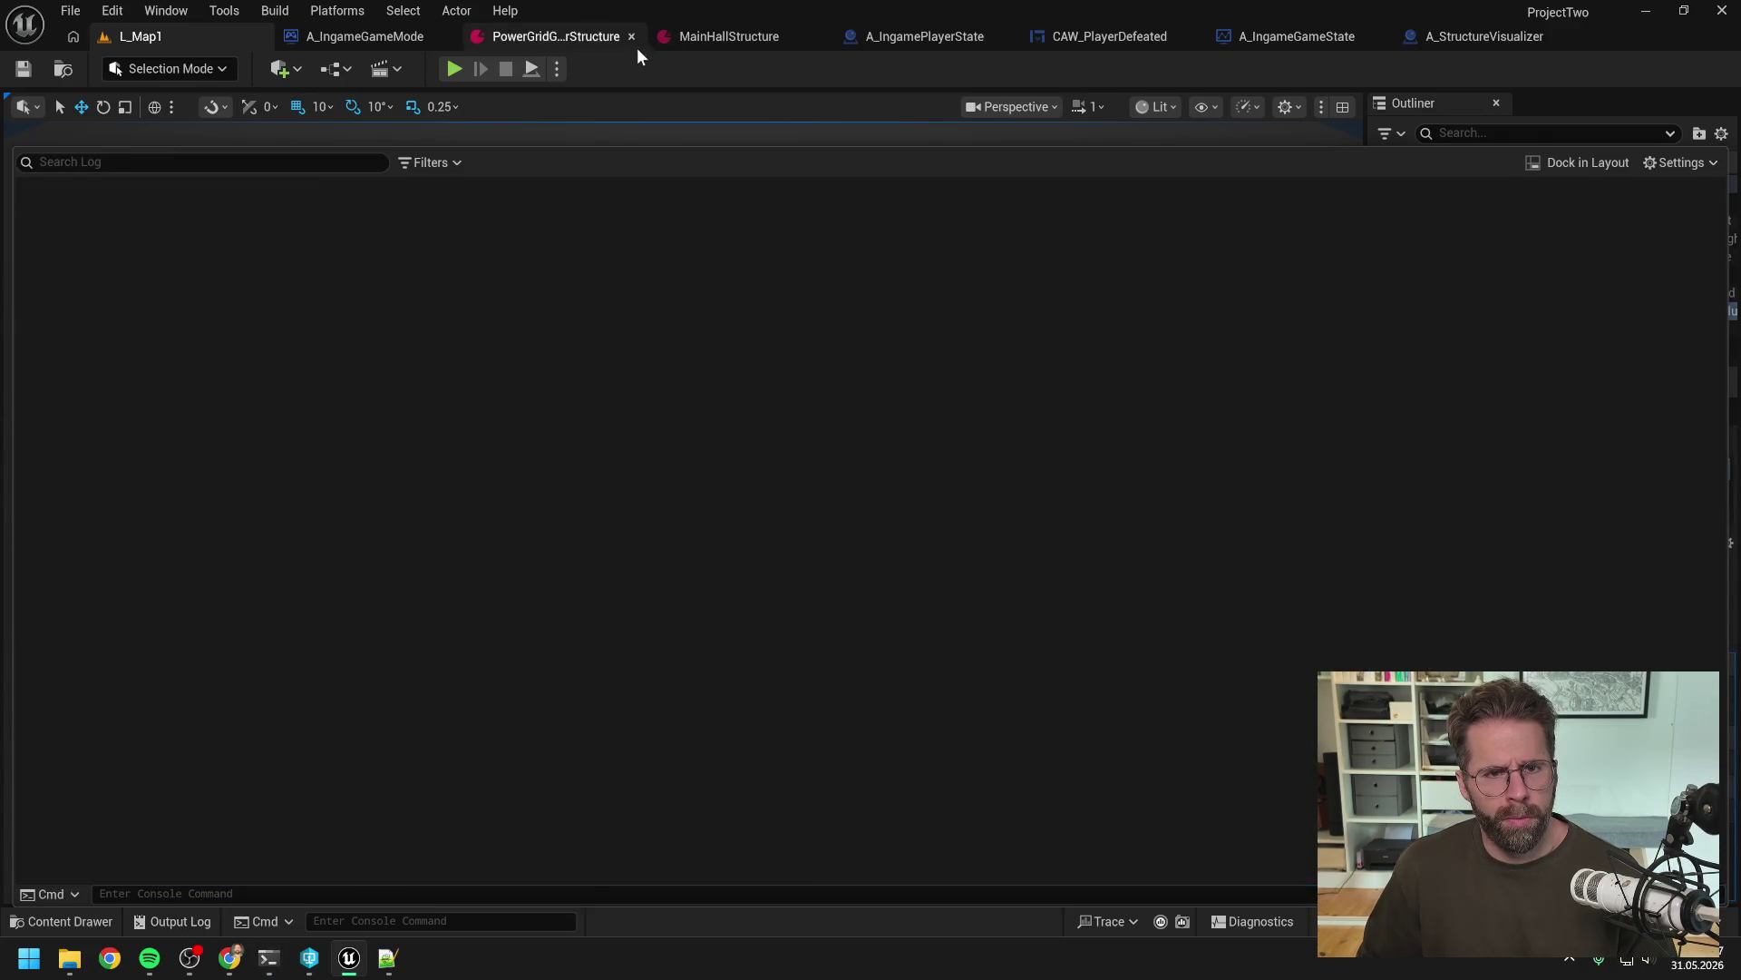
# Run and stop one play session, then reopen the Output Log to read its fresh entries
pyautogui.click(459, 70)
pyautogui.click(459, 70)
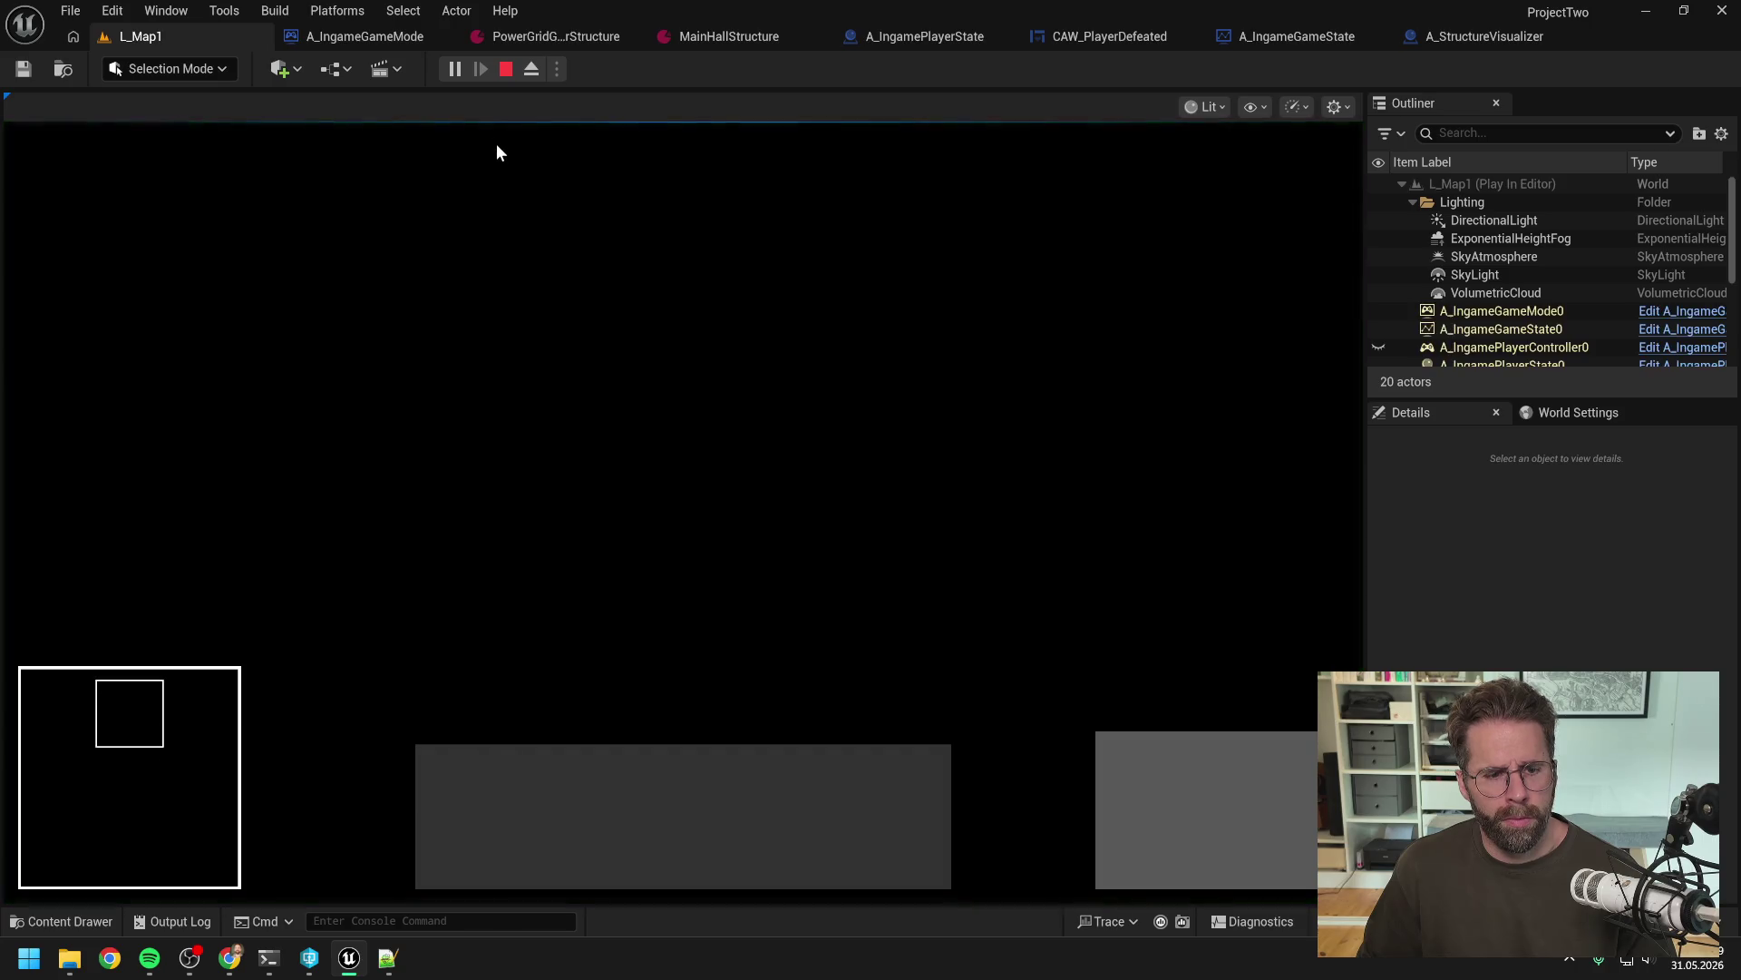
pyautogui.press('Escape')
pyautogui.click(172, 921)
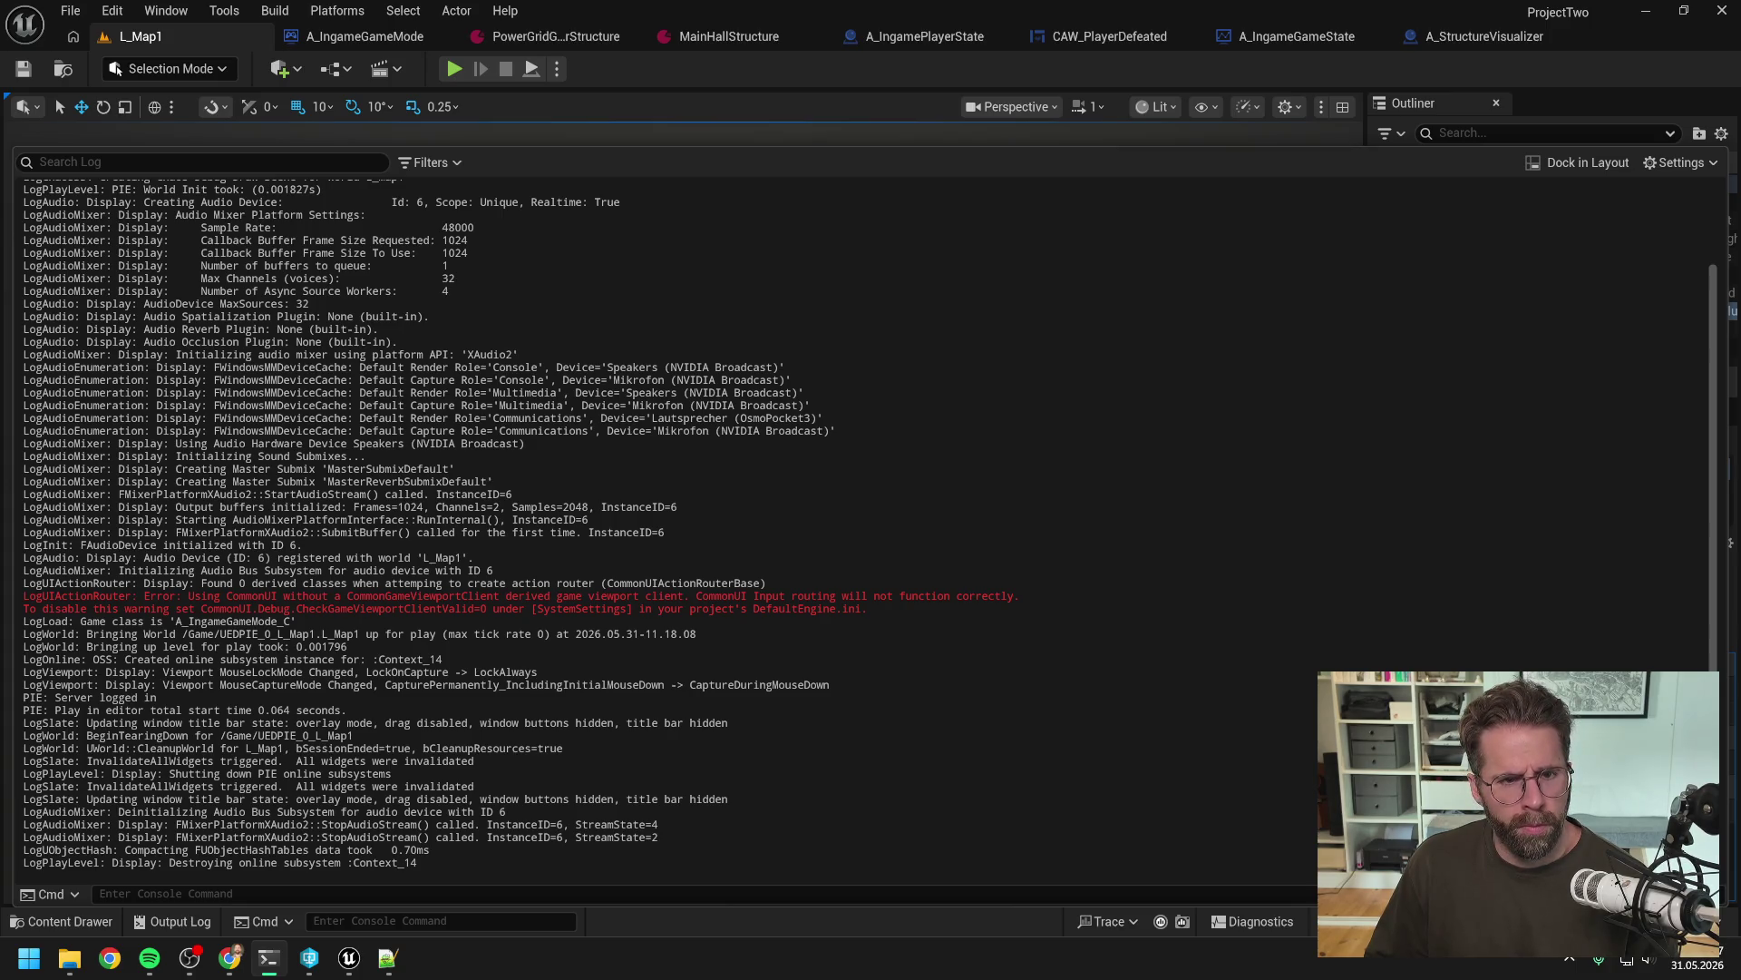
# Filter the Output Log for 'main', find no matches, clear the filter, and return to Claude Code
pyautogui.hotkey('alt', 'Tab')
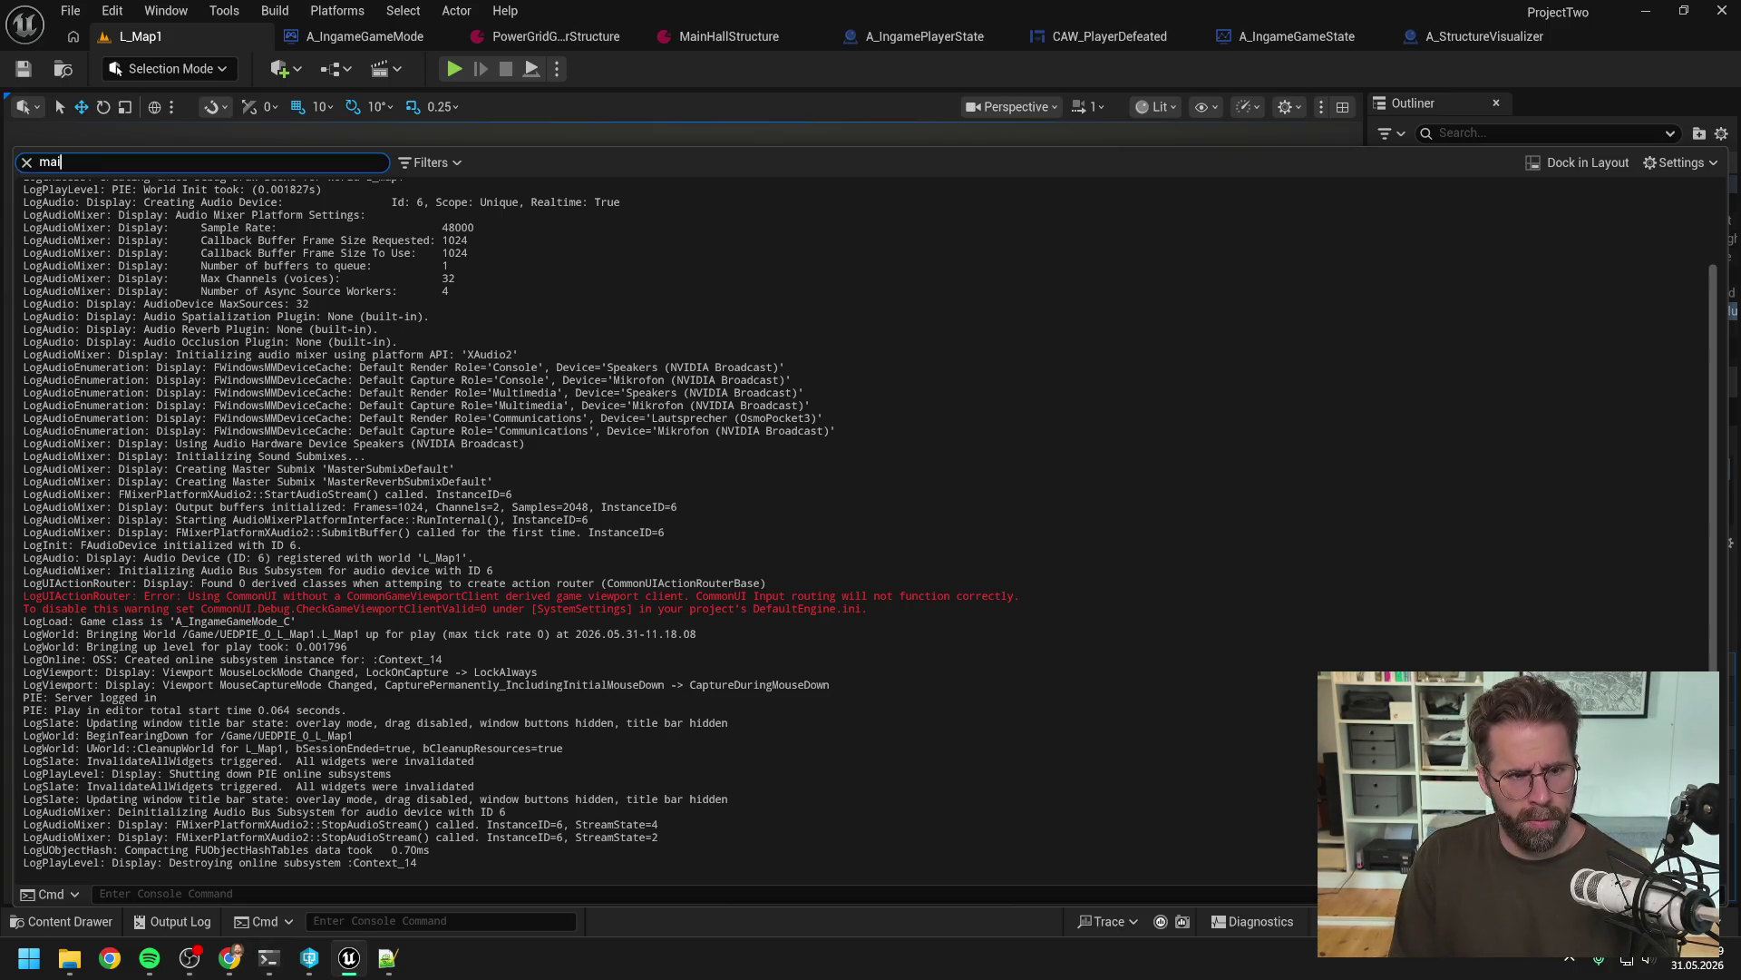
pyautogui.write('main')
pyautogui.press('BackSpace')
pyautogui.press('BackSpace')
pyautogui.press('BackSpace')
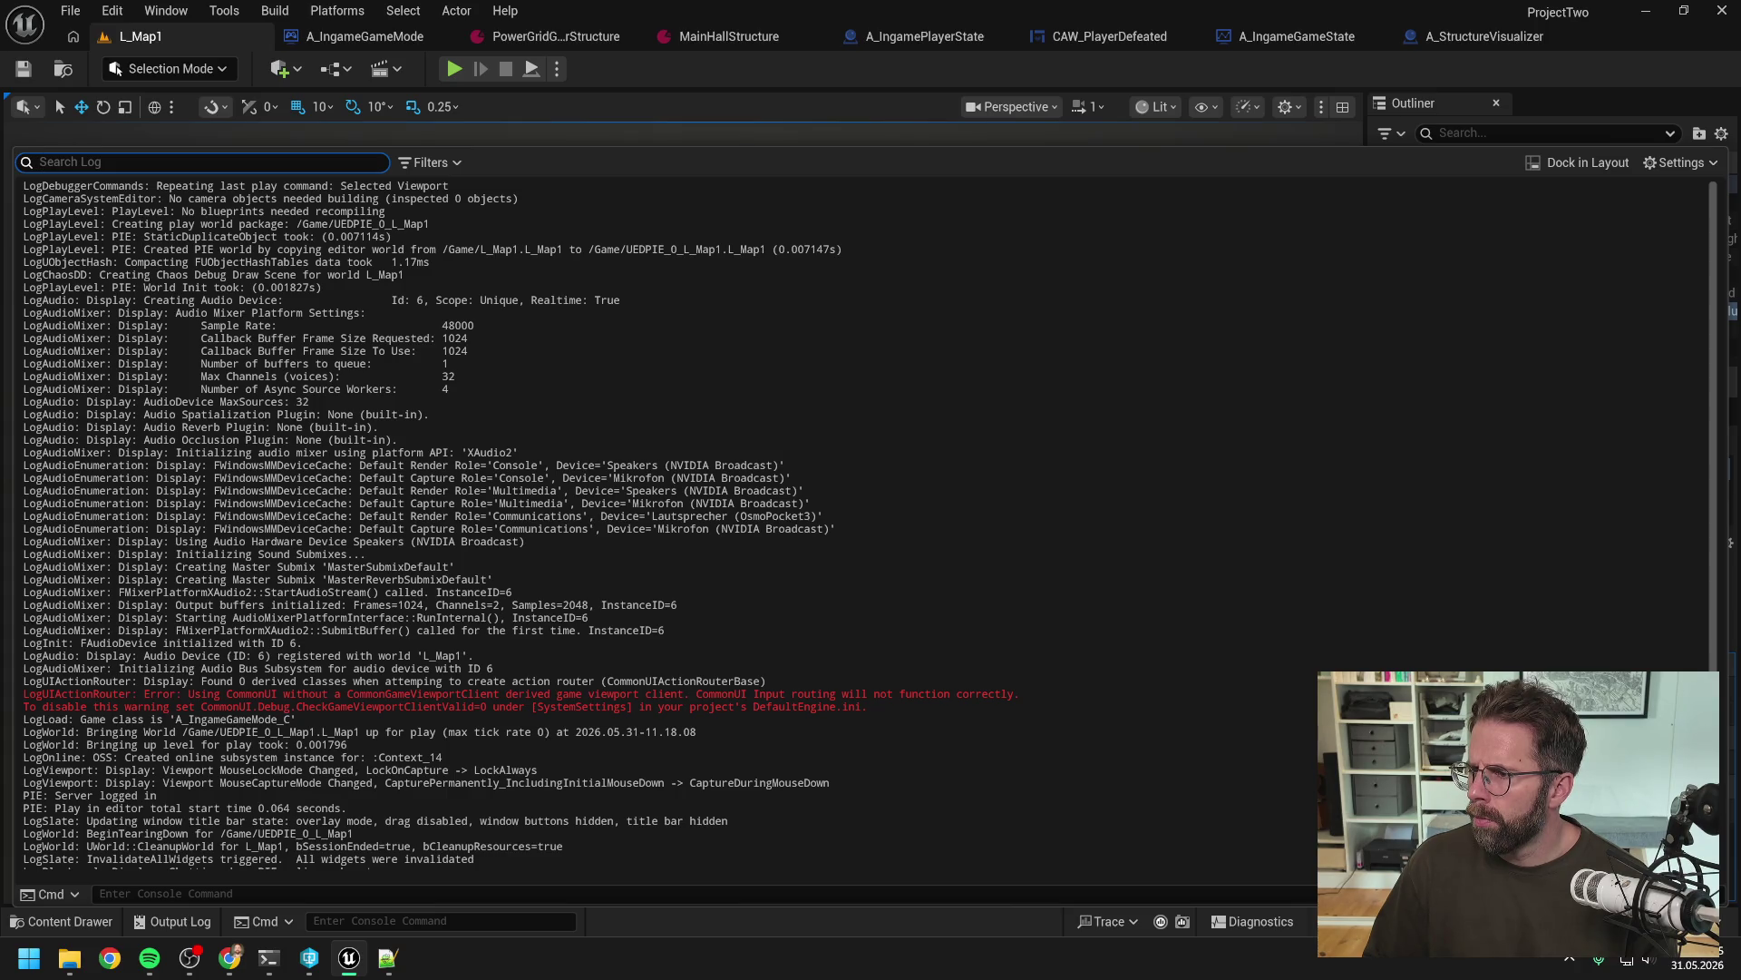
pyautogui.hotkey('alt', 'Tab')
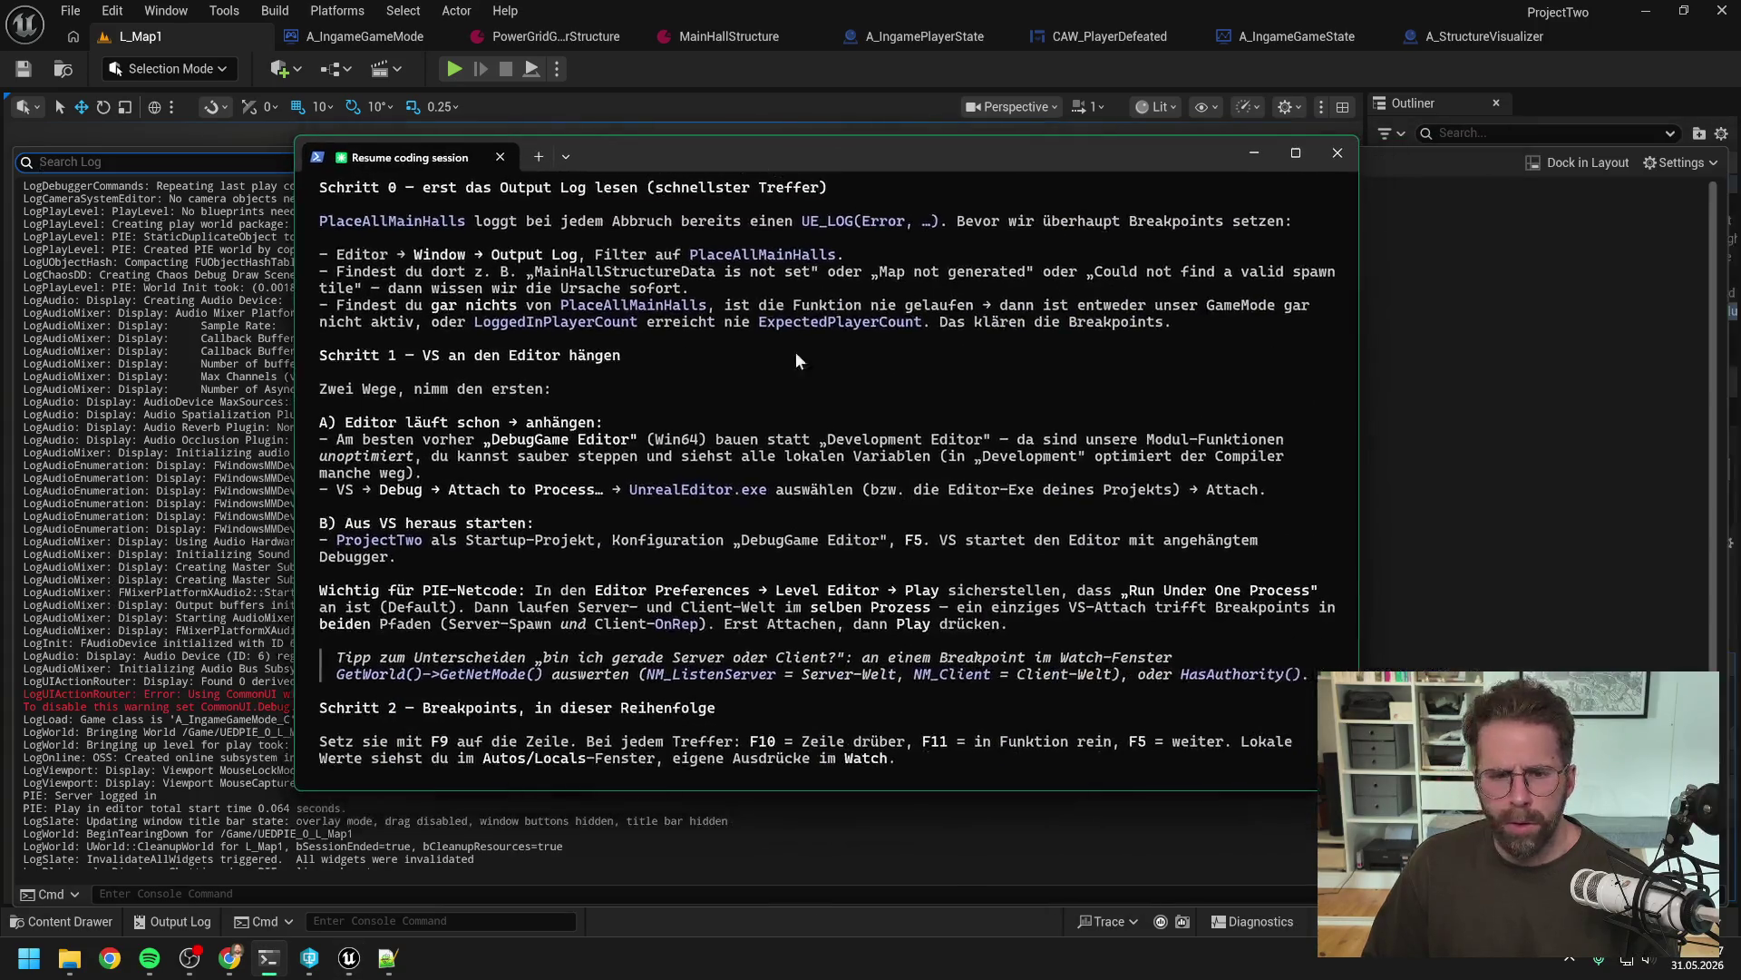